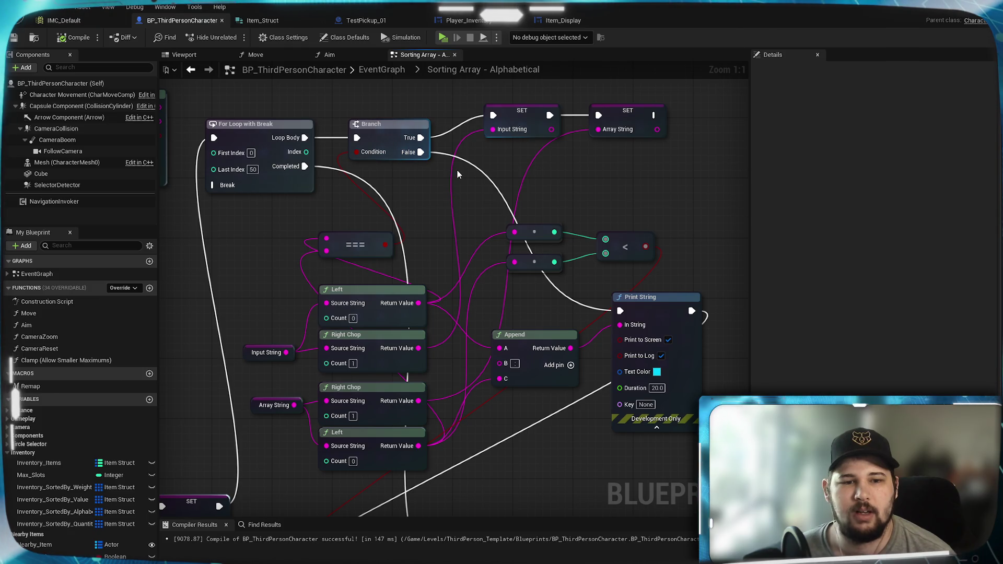
Start a standalone play test and pick up the purple and red items.
left_click(442, 37)
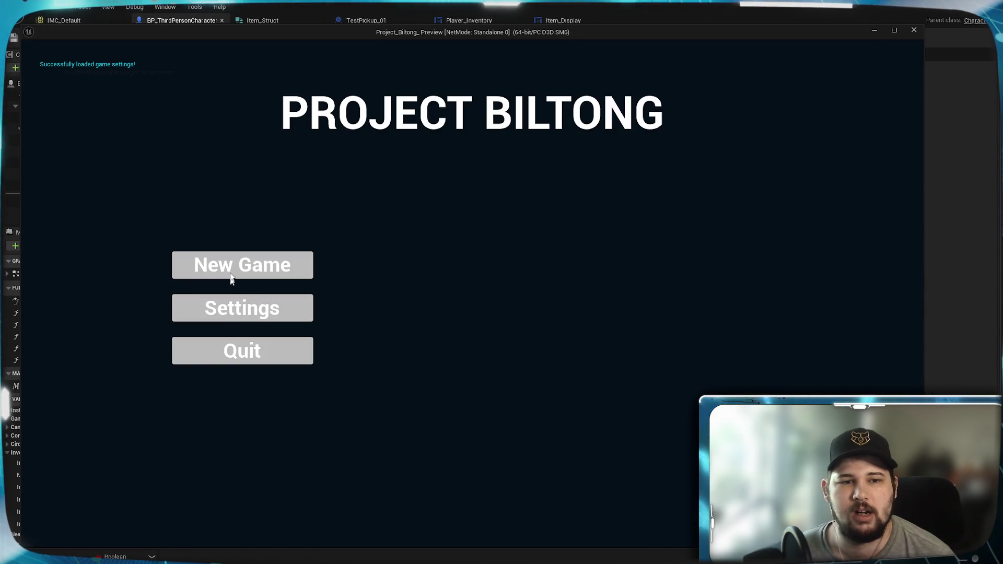
left_click(241, 265)
key("w")
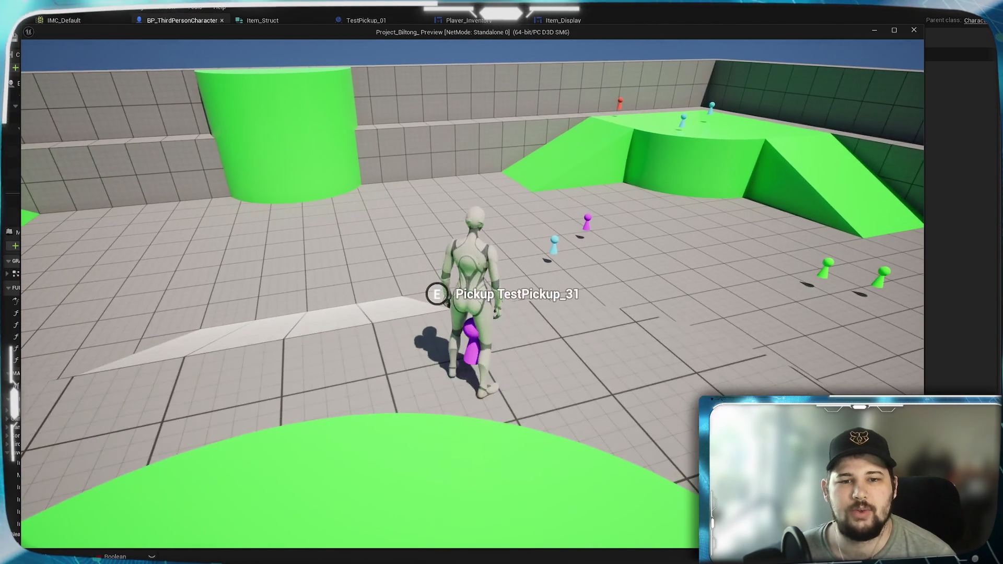
key("e")
key("w")
key("e")
Pick up the blue item, sort the inventory alphabetically, and close the preview.
key("w")
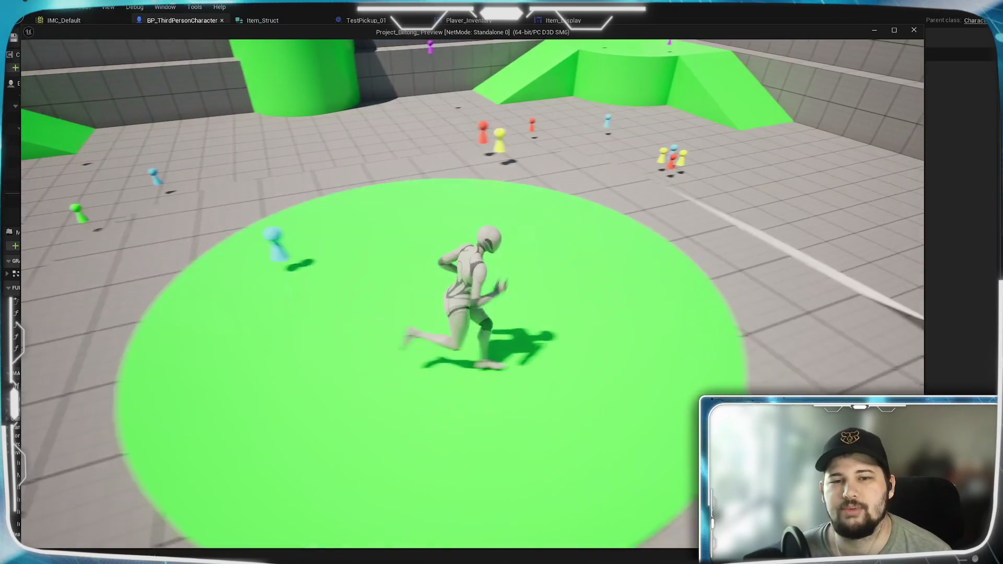
key("e")
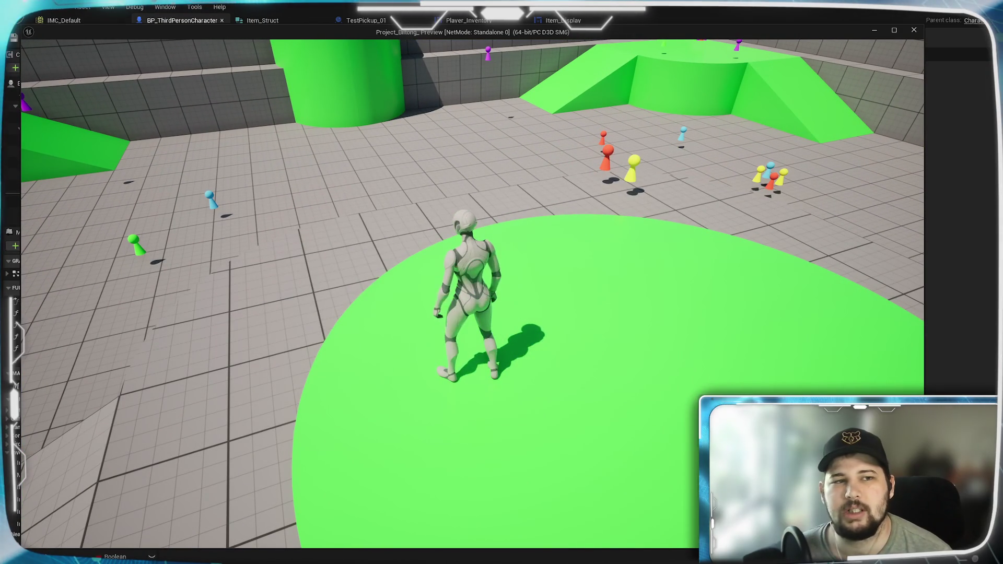
key("Tab")
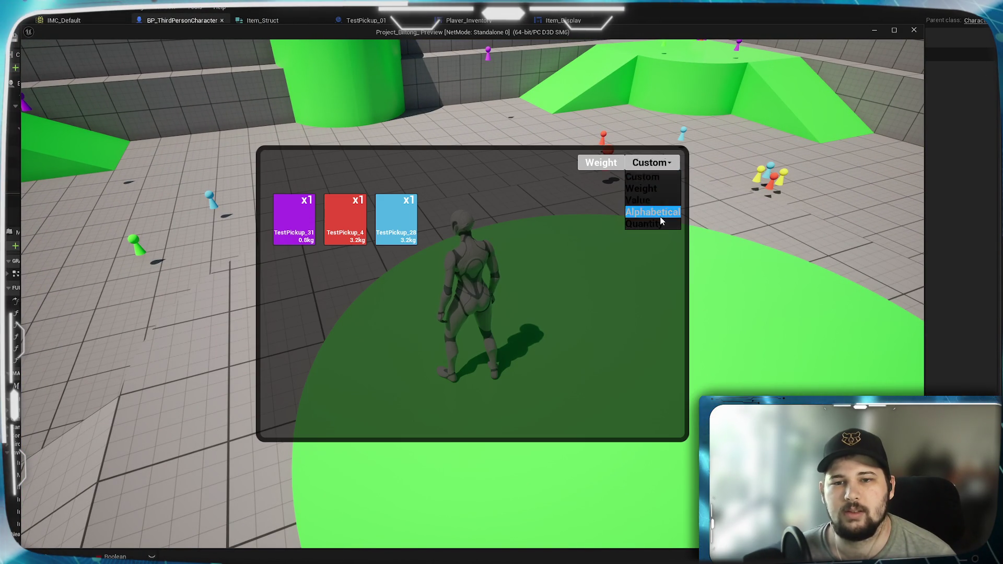
left_click(660, 214)
key("Escape")
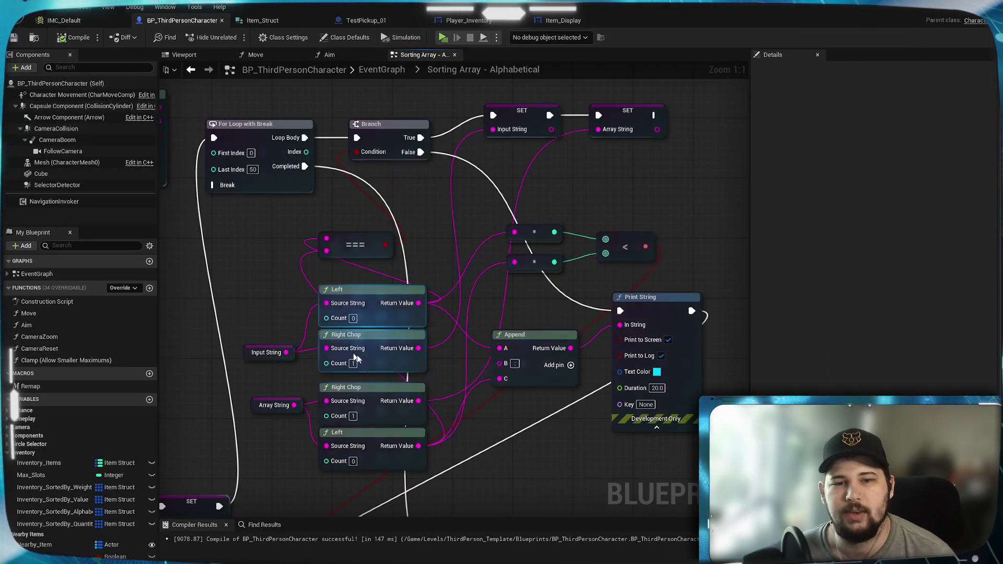
Duplicate the Print String node and run it after setting Array String.
left_click_drag(513, 419, 524, 342)
mouse_move(543, 272)
left_mouse_down()
mouse_move(496, 279)
mouse_move(517, 264)
mouse_move(547, 267)
mouse_move(553, 287)
left_mouse_up()
left_click(533, 398)
mouse_move(488, 261)
left_mouse_down()
mouse_move(493, 432)
mouse_move(426, 352)
left_mouse_up()
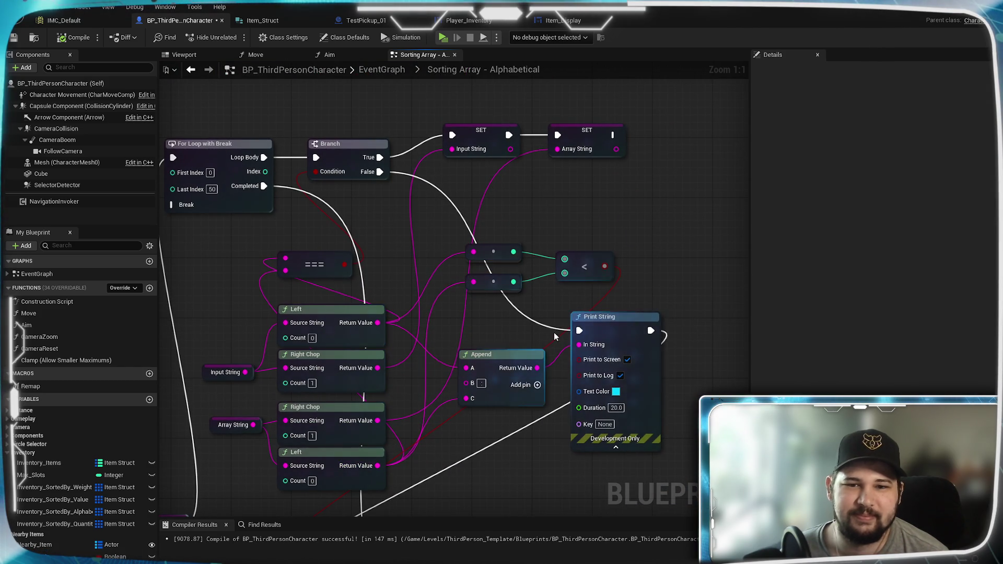
left_click(616, 334)
mouse_move(680, 149)
left_mouse_down()
mouse_move(578, 237)
mouse_move(610, 214)
mouse_move(610, 200)
left_mouse_up()
key("ctrl+c")
key("ctrl+v")
left_click_drag(510, 222, 596, 214)
mouse_move(531, 284)
left_mouse_down()
mouse_move(700, 215)
mouse_move(305, 292)
left_mouse_up()
Duplicate Append, feed the two Left results into A and C, and print it.
left_click_drag(281, 367, 281, 295)
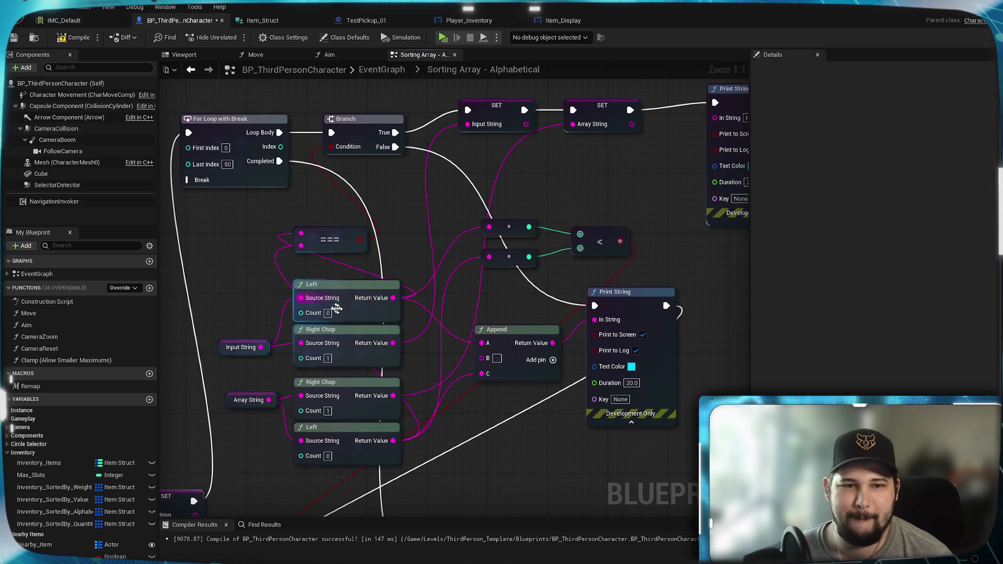
mouse_move(473, 296)
left_mouse_down()
mouse_move(407, 365)
mouse_move(373, 384)
mouse_move(409, 377)
left_mouse_up()
left_click(468, 418)
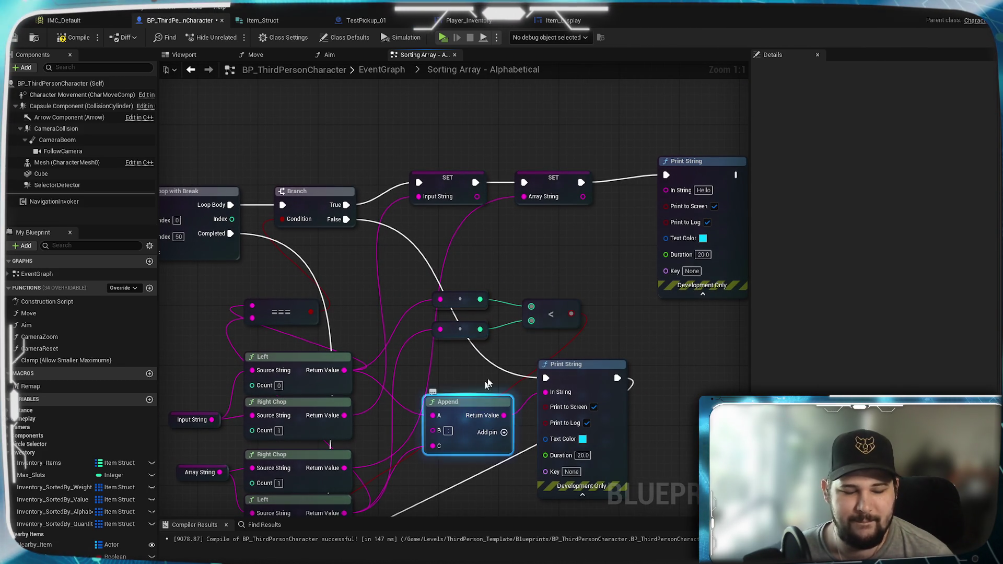
key("ctrl+c")
key("ctrl+v")
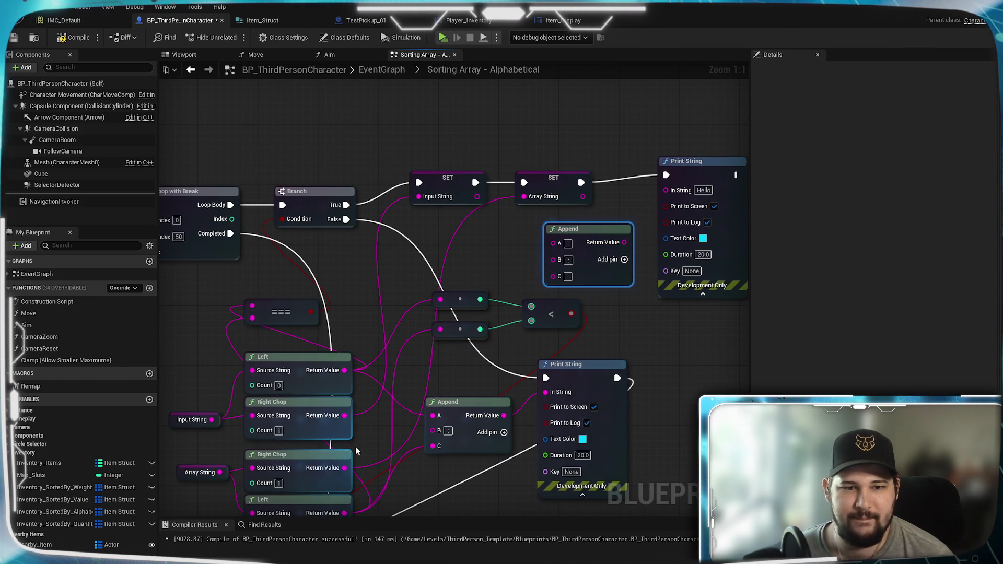
mouse_move(344, 369)
left_mouse_down()
mouse_move(423, 313)
mouse_move(553, 243)
left_mouse_up()
left_click_drag(522, 289, 522, 235)
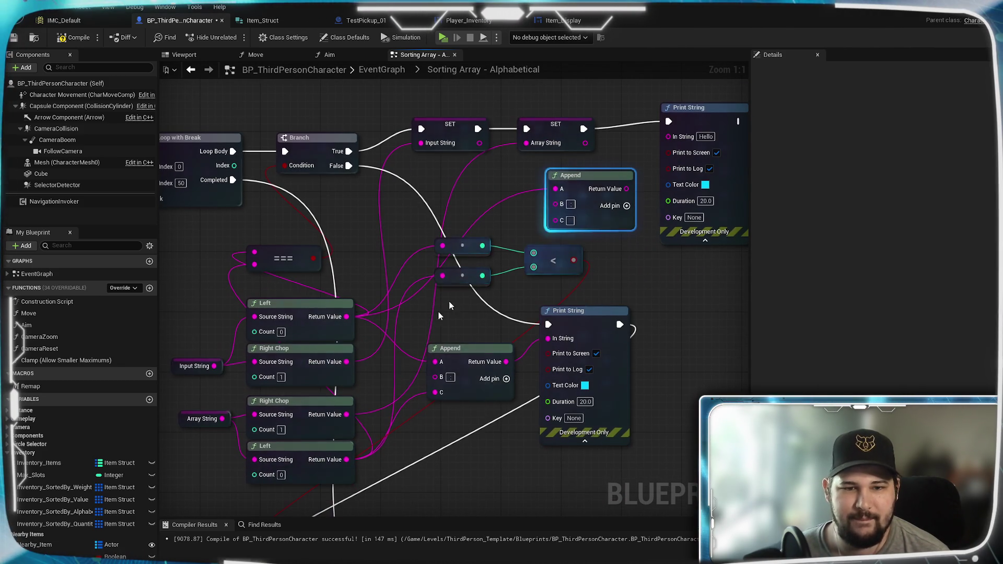
mouse_move(345, 463)
left_mouse_down()
mouse_move(580, 230)
mouse_move(561, 208)
mouse_move(555, 220)
left_mouse_up()
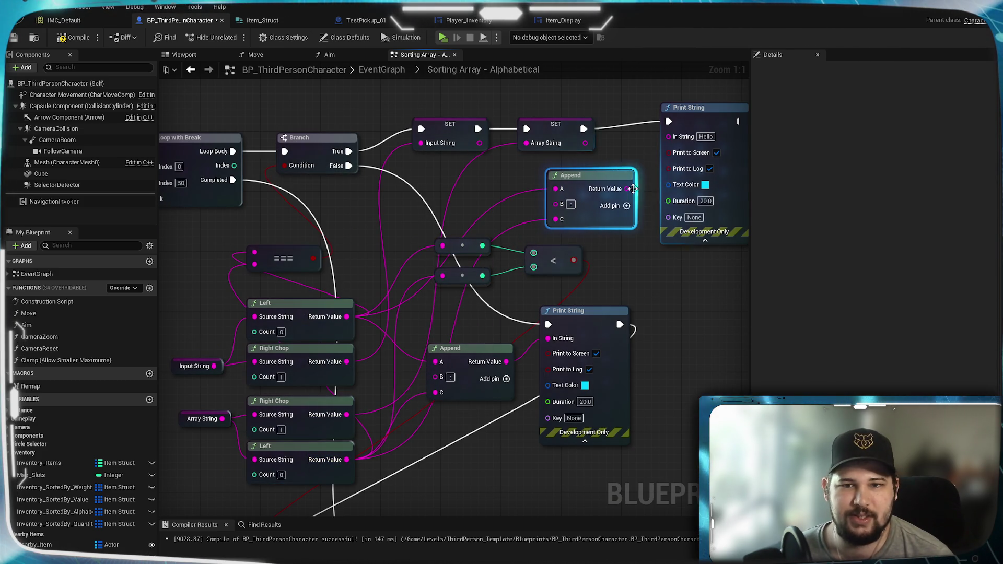
left_click_drag(626, 189, 668, 136)
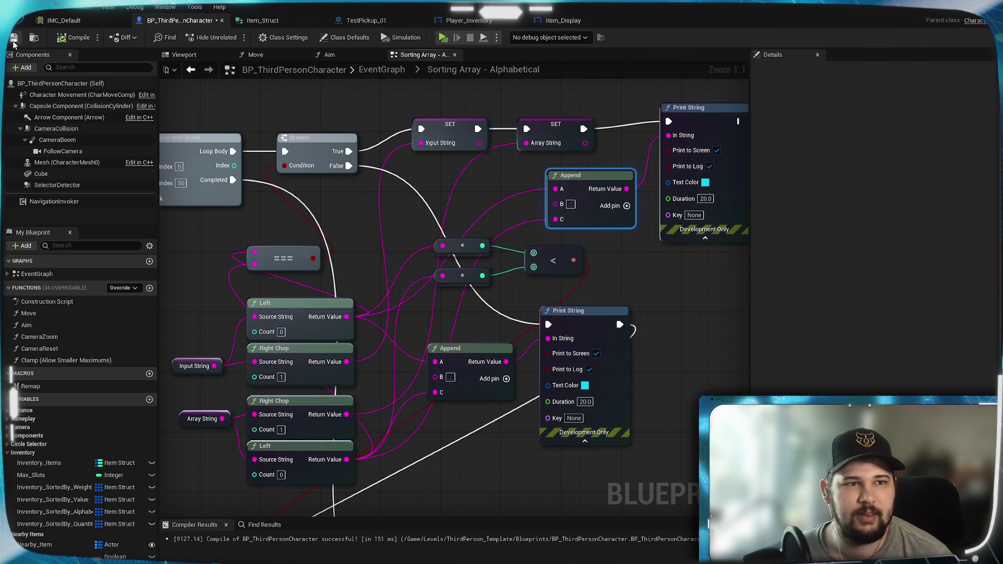
Save the character blueprint and play-test picking up the red item.
left_click(14, 39)
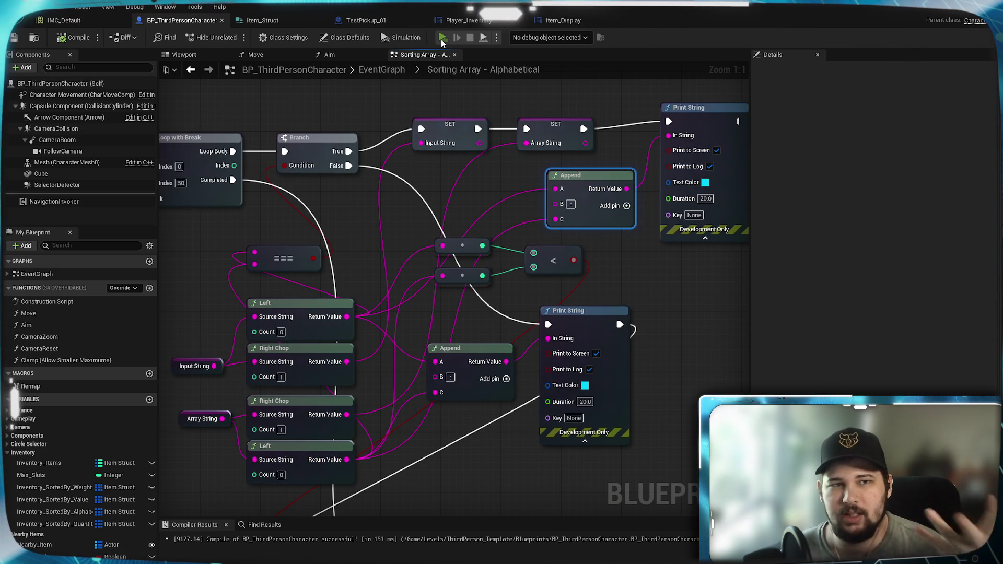
left_click(443, 38)
left_click(242, 264)
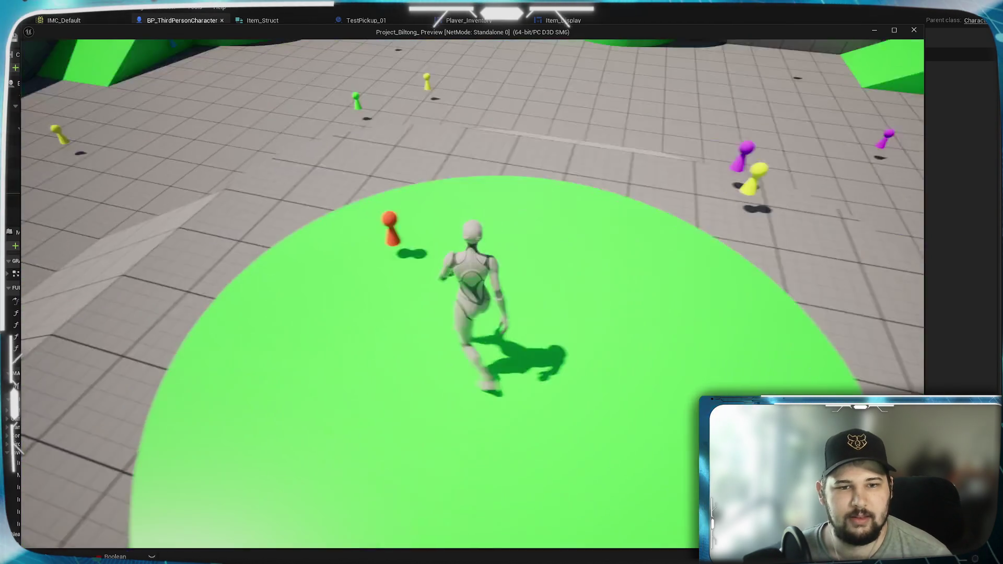
key("w")
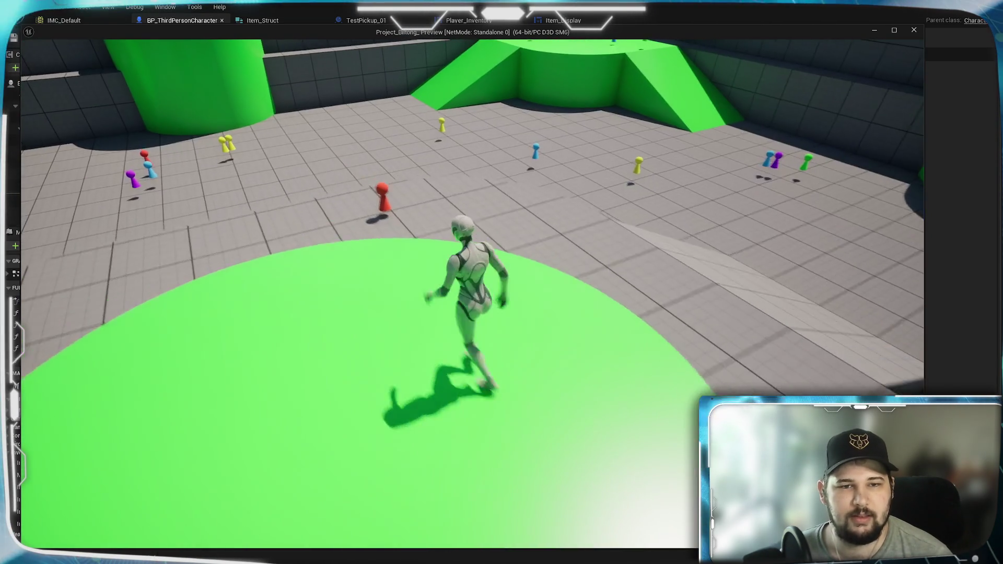
key("w")
key("e")
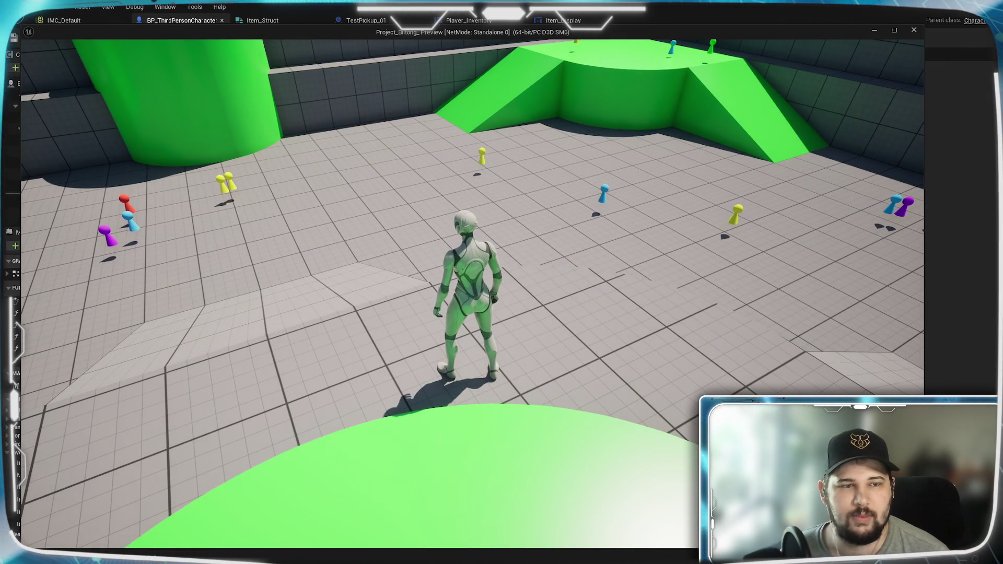
key("Escape")
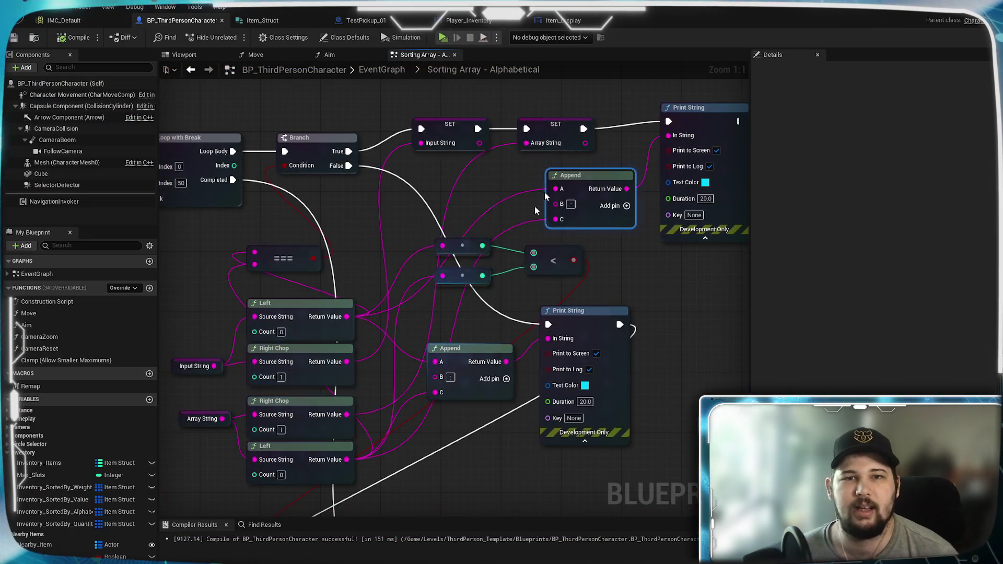
scroll(408, 292, "down", 3)
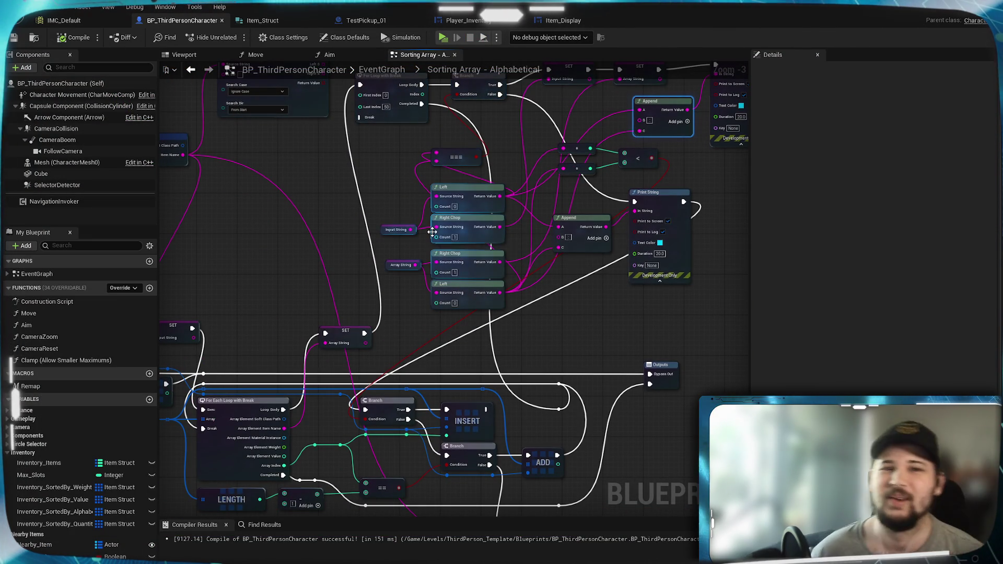
scroll(470, 209, "down", 3)
scroll(476, 211, "up", 5)
left_click(387, 73)
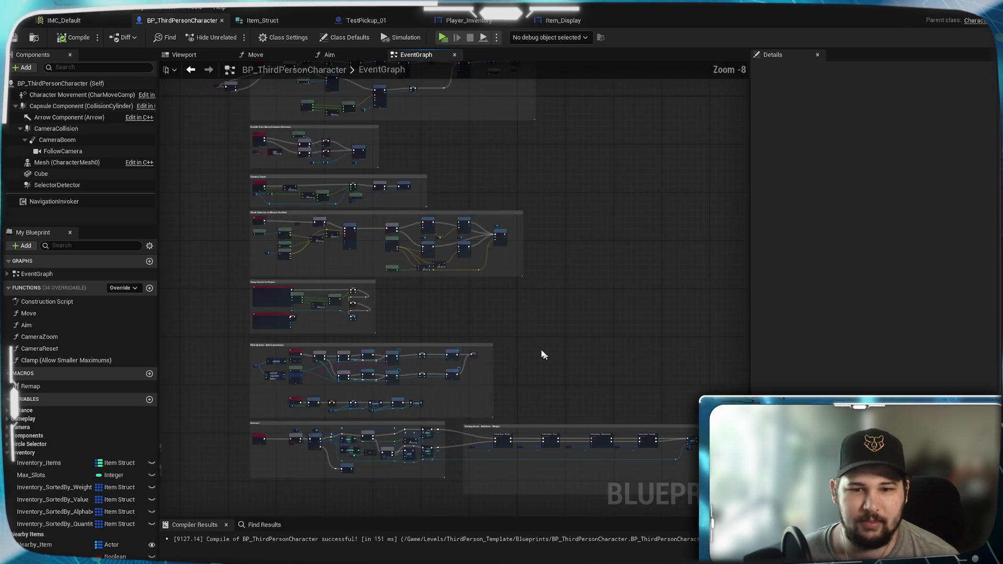
scroll(546, 353, "up", 7)
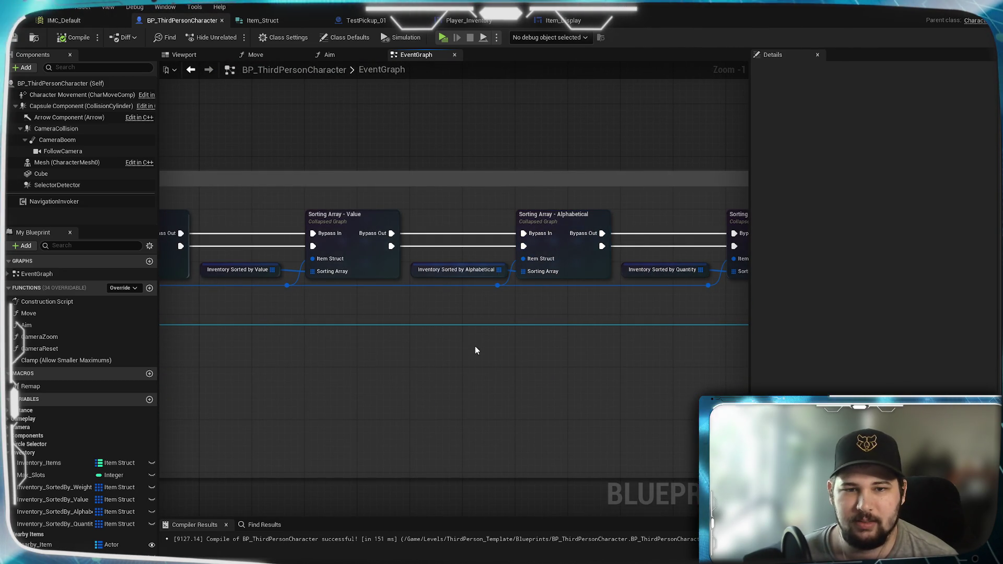
left_click_drag(416, 352, 390, 352)
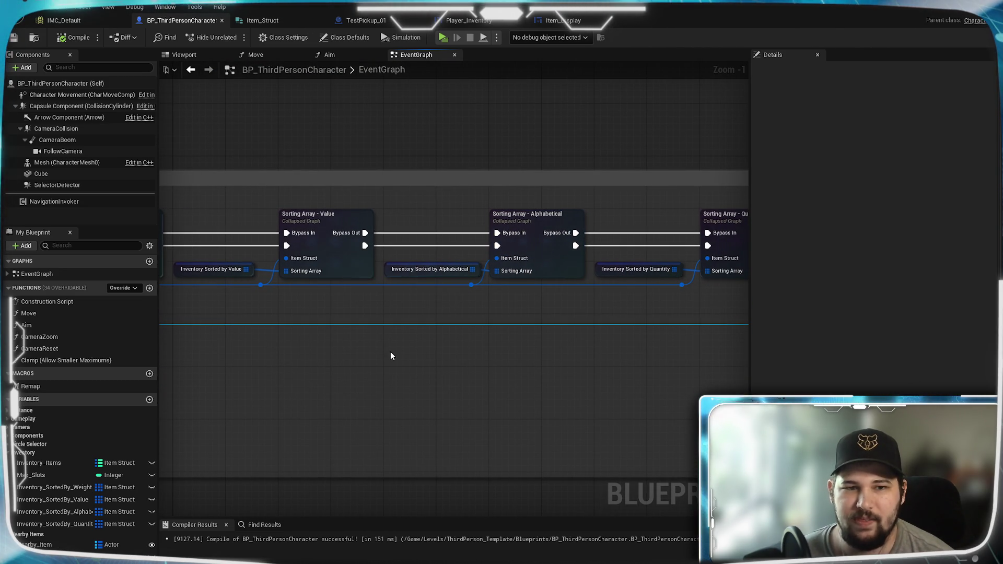
mouse_move(523, 323)
left_mouse_down()
mouse_move(234, 344)
mouse_move(488, 352)
left_mouse_up()
double_click(503, 258)
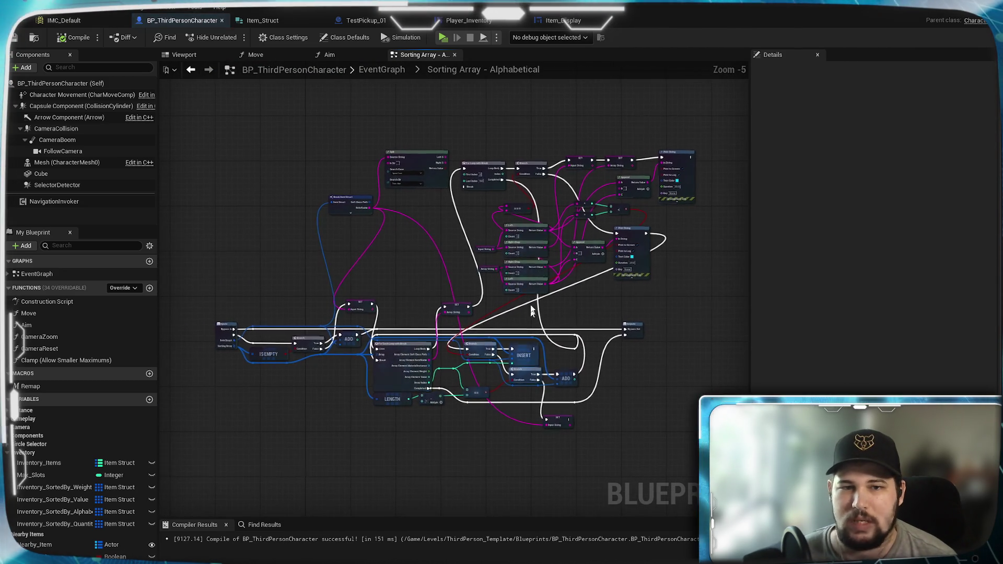
Connect the Branch's False output to the ADD node's exec input.
scroll(345, 339, "up", 6)
left_click_drag(650, 313, 661, 298)
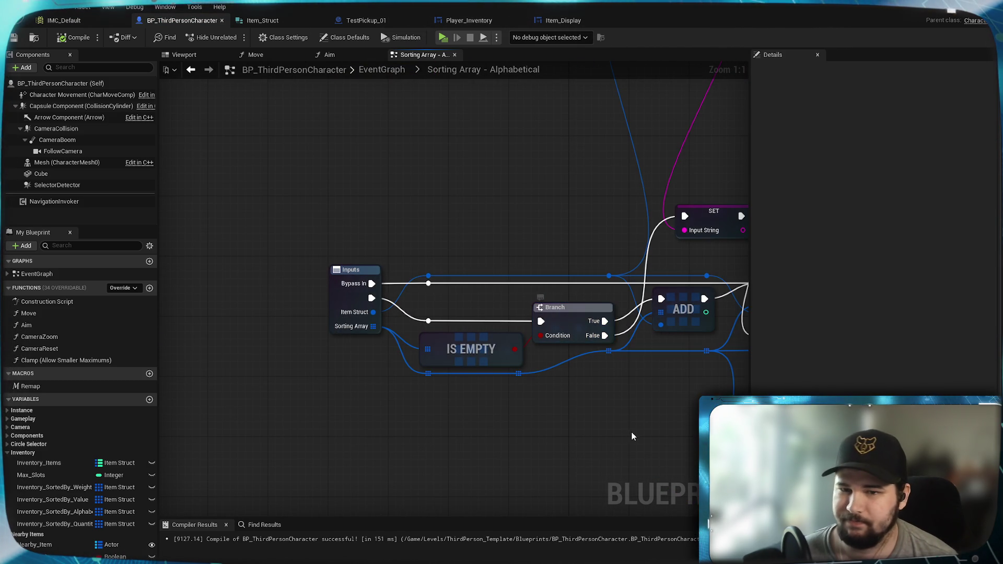
scroll(641, 419, "down", 2)
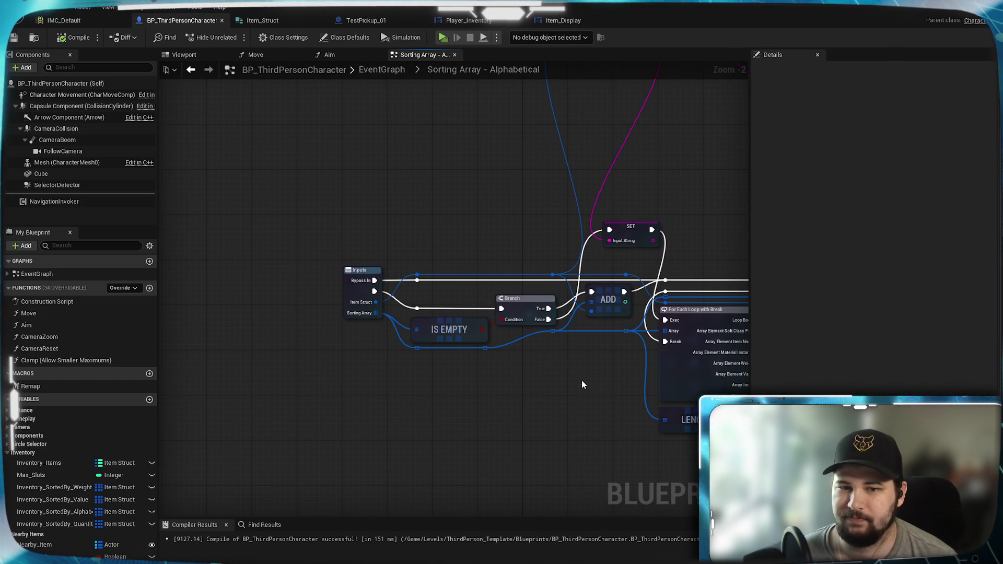
Pan across the Inputs, IS EMPTY, INSERT, Left/Right Chop and For Each Loop nodes to review.
mouse_move(582, 385)
left_mouse_down()
mouse_move(242, 376)
mouse_move(91, 350)
mouse_move(553, 345)
mouse_move(160, 355)
mouse_move(512, 375)
mouse_move(503, 376)
mouse_move(123, 361)
mouse_move(399, 373)
left_mouse_up()
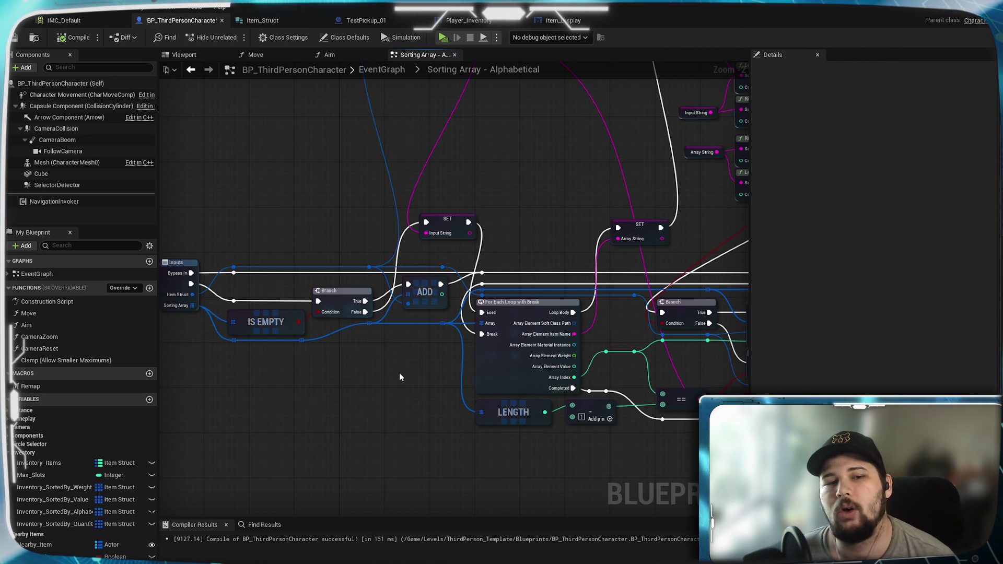
mouse_move(399, 376)
left_mouse_down()
mouse_move(239, 374)
mouse_move(424, 403)
mouse_move(485, 400)
left_mouse_up()
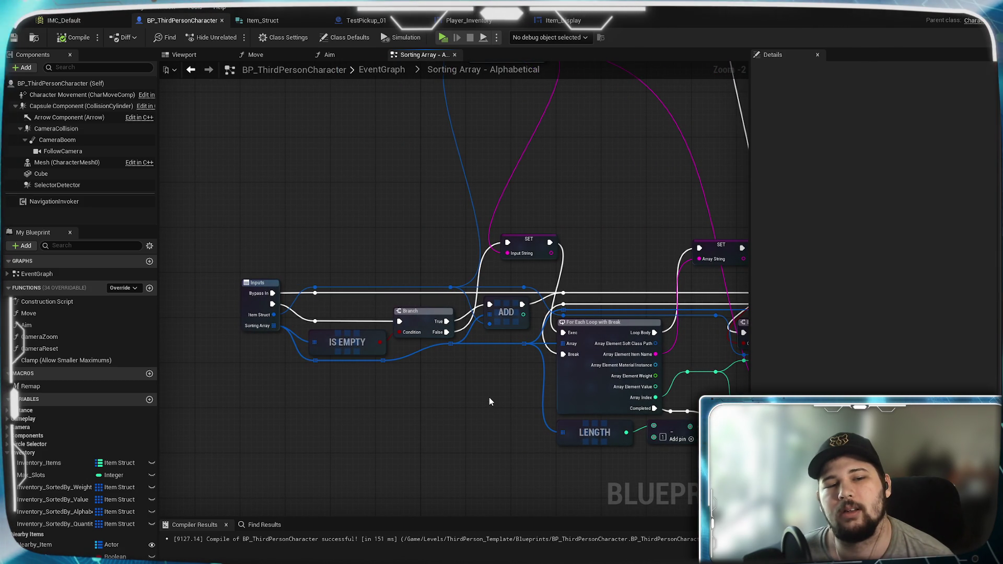
mouse_move(489, 401)
left_mouse_down()
mouse_move(282, 364)
mouse_move(330, 378)
left_mouse_up()
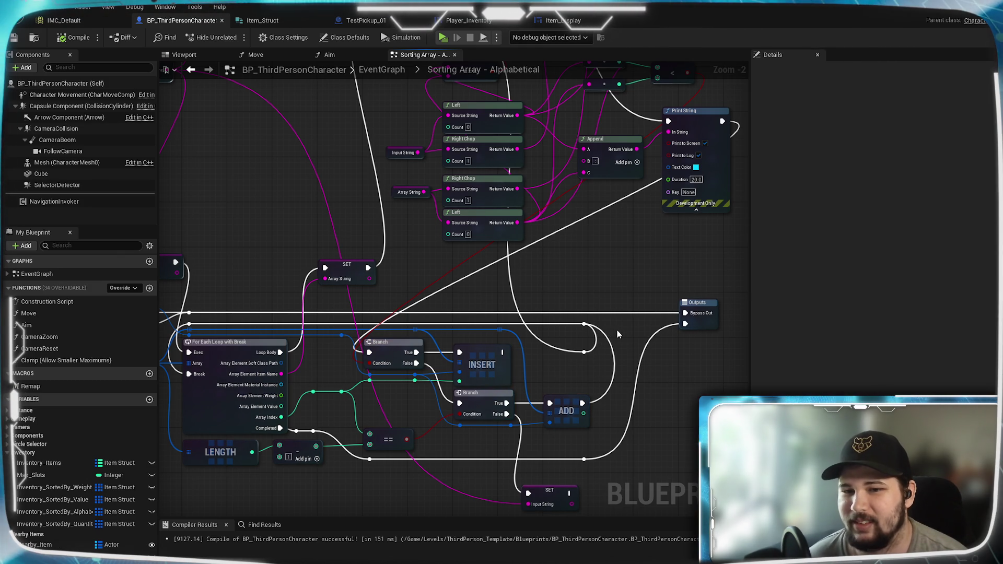
left_click_drag(541, 361, 993, 355)
mouse_move(982, 313)
left_mouse_down()
mouse_move(293, 308)
mouse_move(931, 355)
mouse_move(921, 358)
left_mouse_up()
left_click_drag(853, 357, 748, 360)
left_click_drag(259, 396, 440, 388)
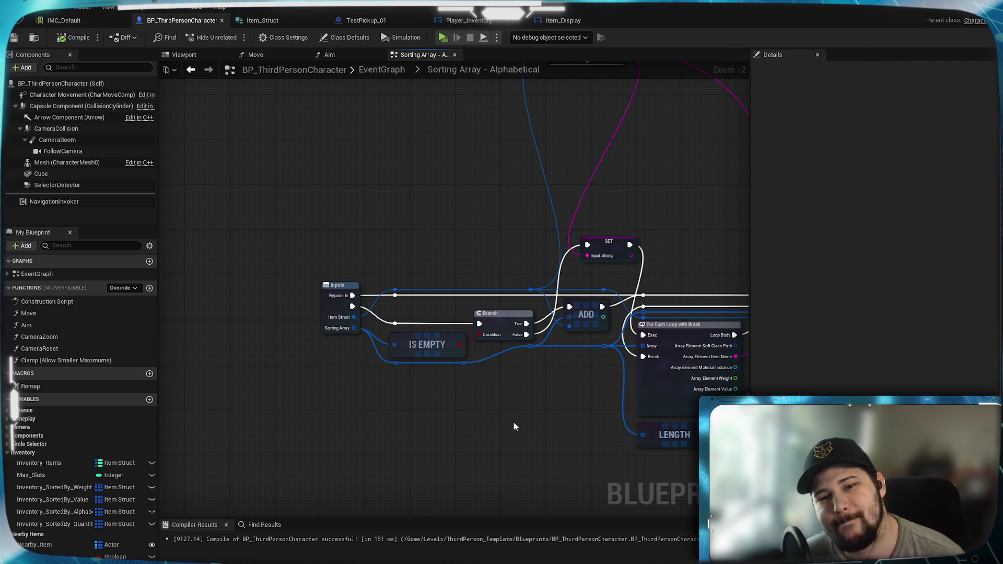
mouse_move(513, 426)
left_mouse_down()
mouse_move(235, 448)
mouse_move(63, 425)
mouse_move(11, 396)
left_mouse_up()
mouse_move(104, 395)
left_mouse_down()
mouse_move(160, 361)
mouse_move(290, 364)
mouse_move(124, 454)
mouse_move(339, 396)
mouse_move(412, 388)
mouse_move(52, 407)
mouse_move(437, 398)
mouse_move(566, 410)
mouse_move(395, 406)
left_mouse_up()
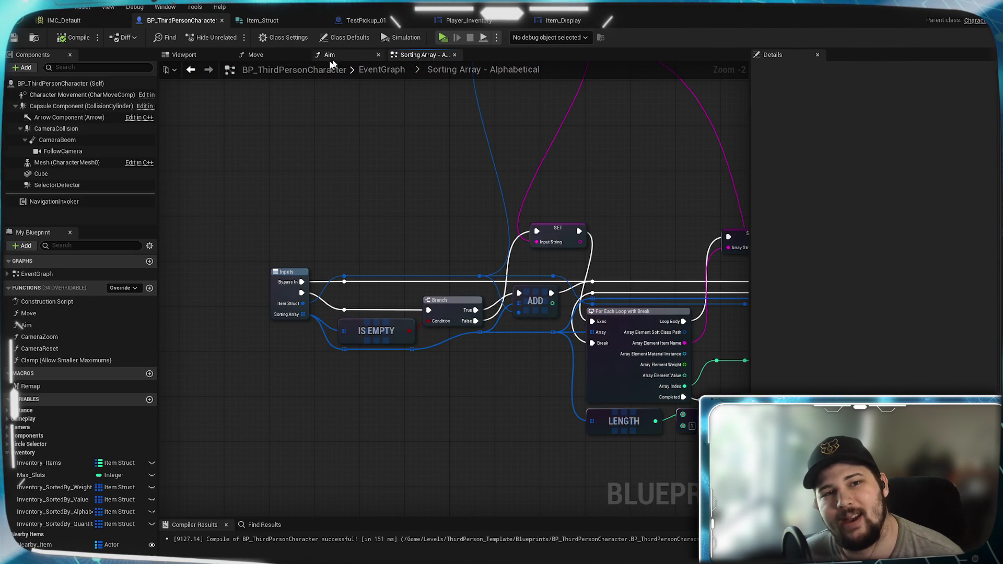
From the EventGraph breadcrumb, locate and open the Sorting Array - Weight collapsed node.
left_click(381, 69)
scroll(584, 381, "up", 6)
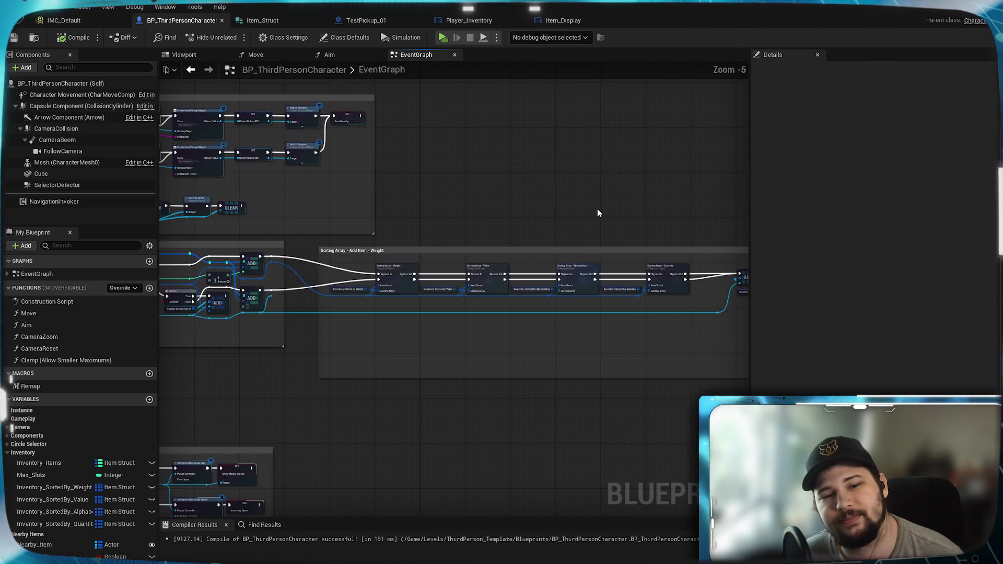
scroll(368, 321, "up", 3)
mouse_move(369, 321)
left_mouse_down()
mouse_move(683, 348)
mouse_move(167, 334)
mouse_move(162, 314)
mouse_move(207, 340)
mouse_move(311, 349)
left_mouse_up()
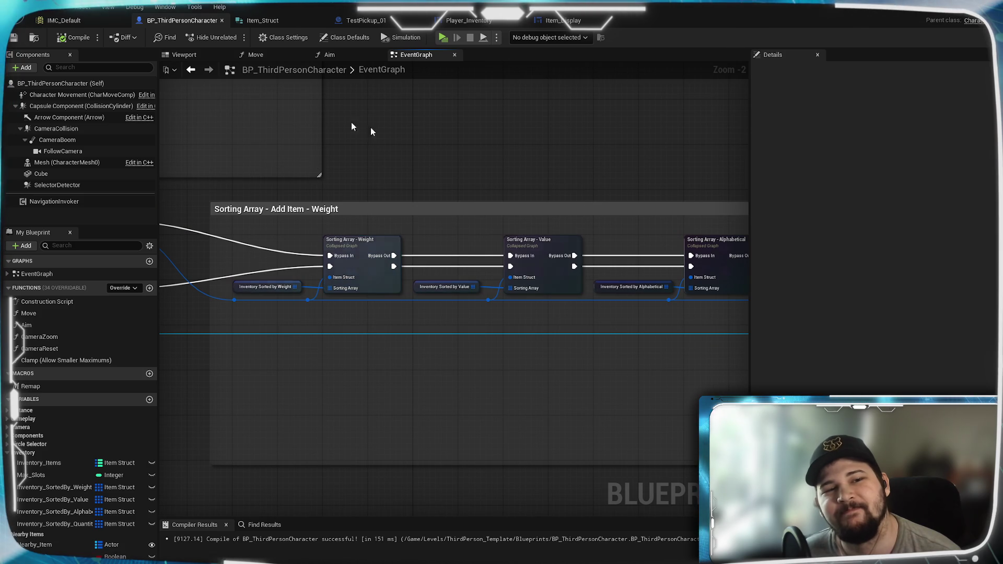
left_click_drag(629, 358, 495, 384)
left_click_drag(303, 394, 442, 396)
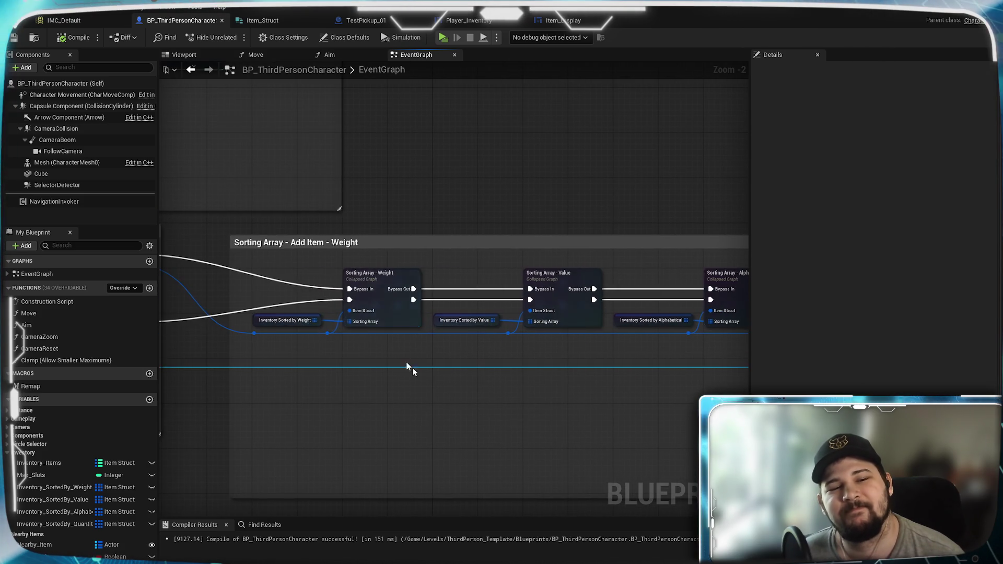
double_click(385, 301)
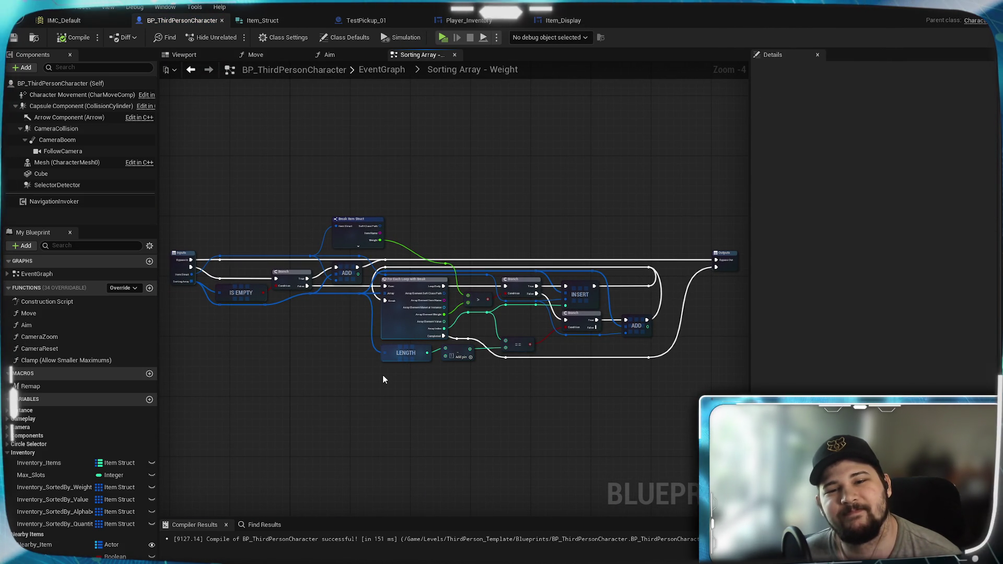
Reposition the Weight wire's reroute point and pull a wire from ADD's execution output.
scroll(382, 378, "up", 2)
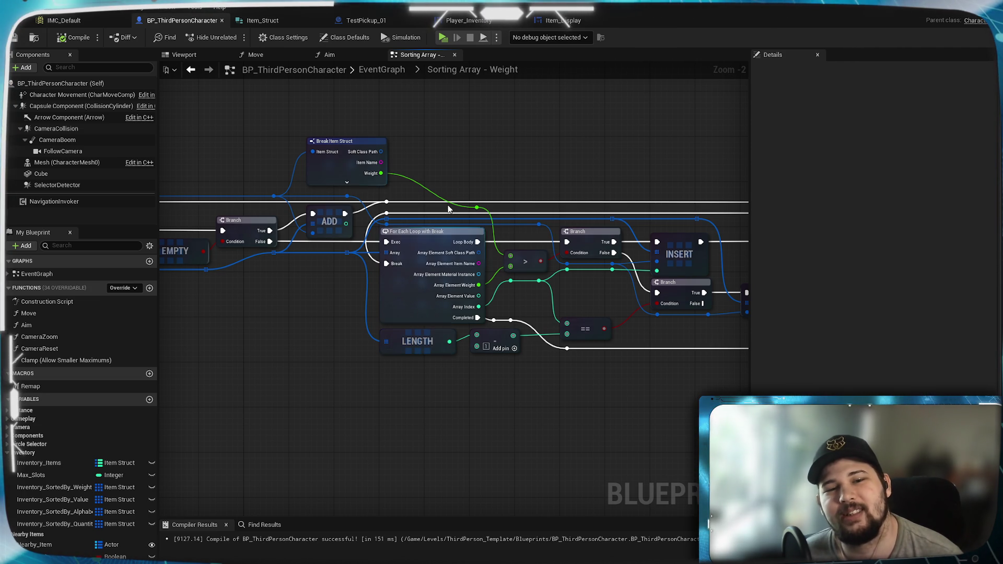
scroll(473, 192, "up", 2)
mouse_move(488, 218)
left_mouse_down()
mouse_move(485, 199)
mouse_move(489, 210)
left_mouse_up()
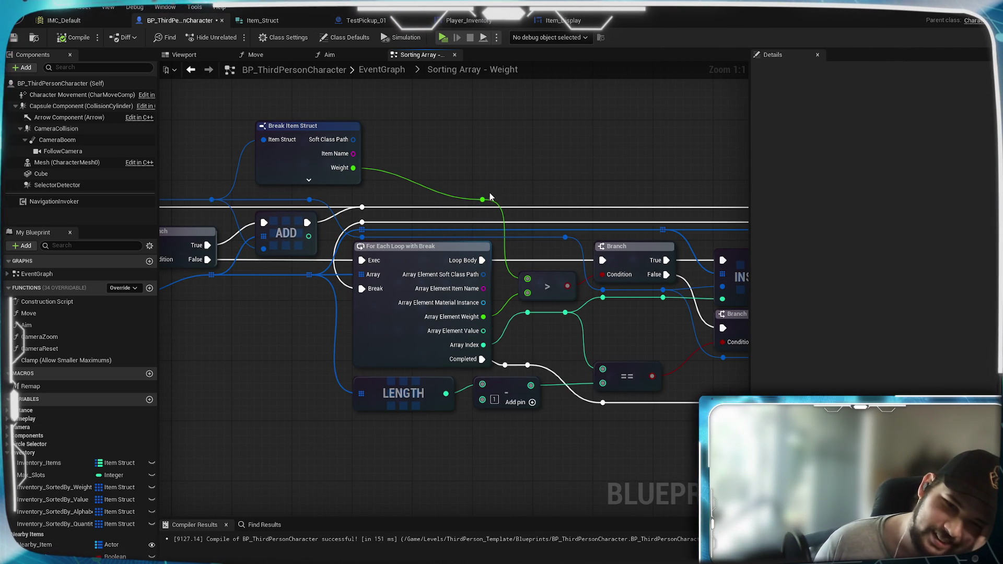
left_click_drag(489, 200, 481, 198)
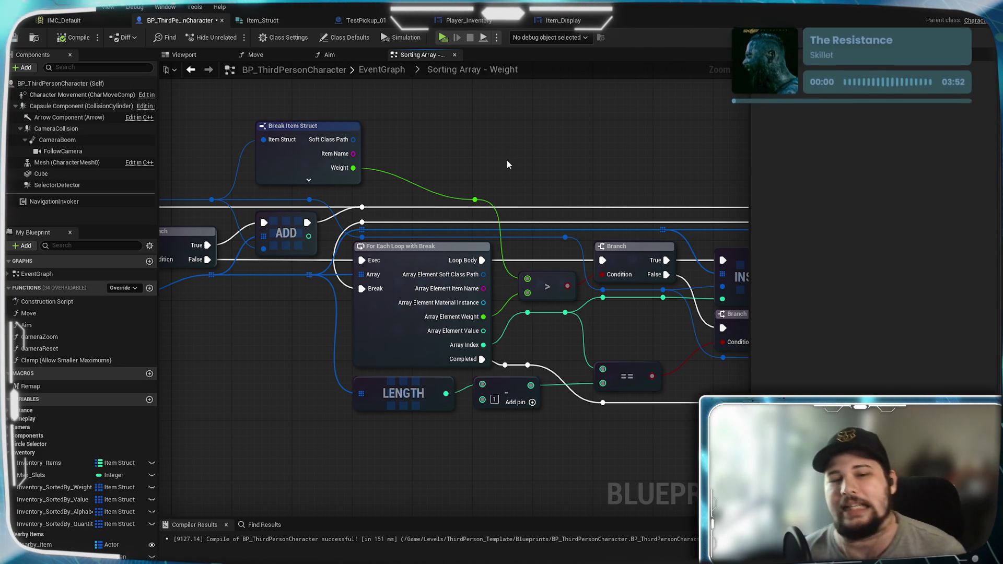
left_click_drag(529, 158, 476, 150)
mouse_move(253, 214)
left_mouse_down()
mouse_move(307, 205)
mouse_move(756, 215)
mouse_move(611, 208)
left_mouse_up()
left_click(349, 185)
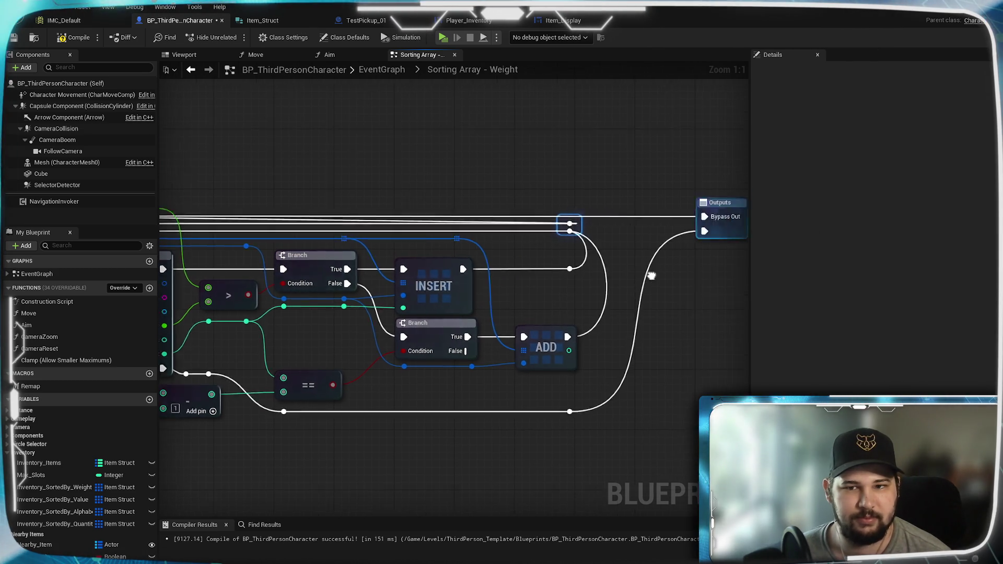
Route the reroute point to Outputs and join the bottom exec wire onto it.
mouse_move(501, 246)
left_mouse_down()
mouse_move(519, 259)
mouse_move(644, 253)
mouse_move(601, 265)
left_mouse_up()
left_click(575, 194)
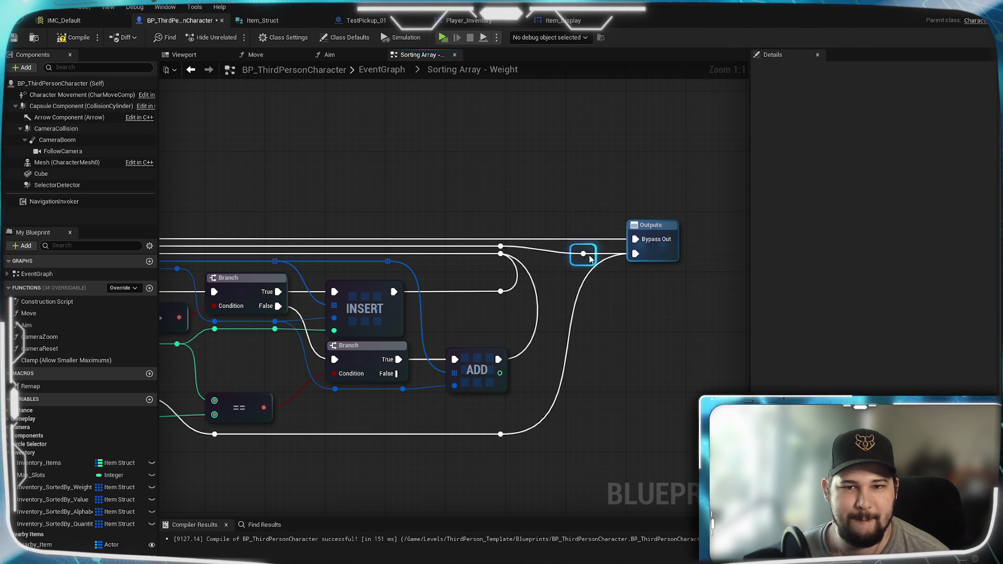
left_click_drag(577, 258, 585, 258)
mouse_move(500, 434)
left_mouse_down()
mouse_move(546, 291)
mouse_move(575, 256)
left_mouse_up()
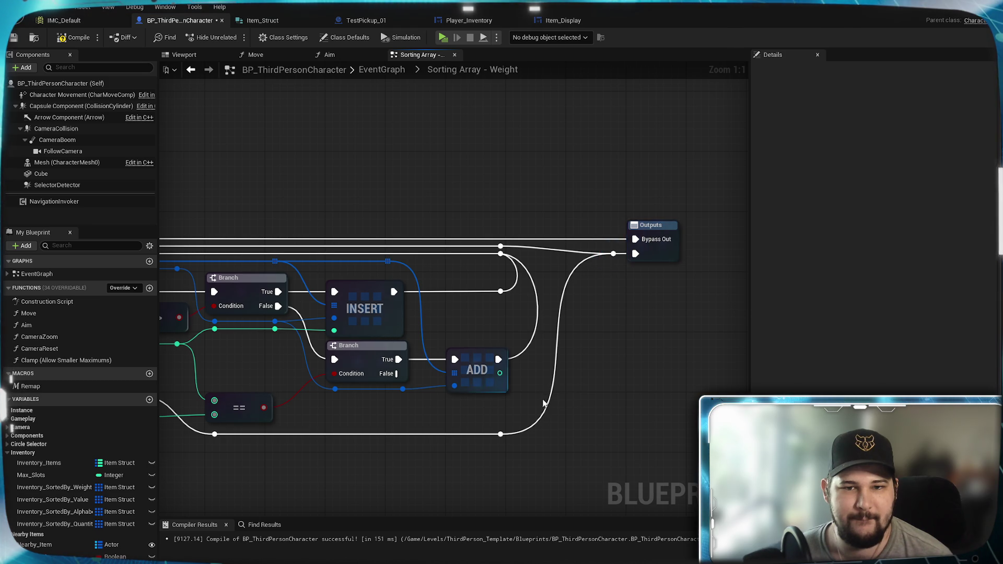
scroll(545, 404, "down", 2)
mouse_move(545, 404)
left_mouse_down()
mouse_move(565, 354)
mouse_move(555, 382)
mouse_move(134, 376)
mouse_move(446, 375)
mouse_move(419, 370)
mouse_move(101, 374)
mouse_move(522, 372)
mouse_move(460, 349)
left_mouse_up()
scroll(524, 374, "up", 1)
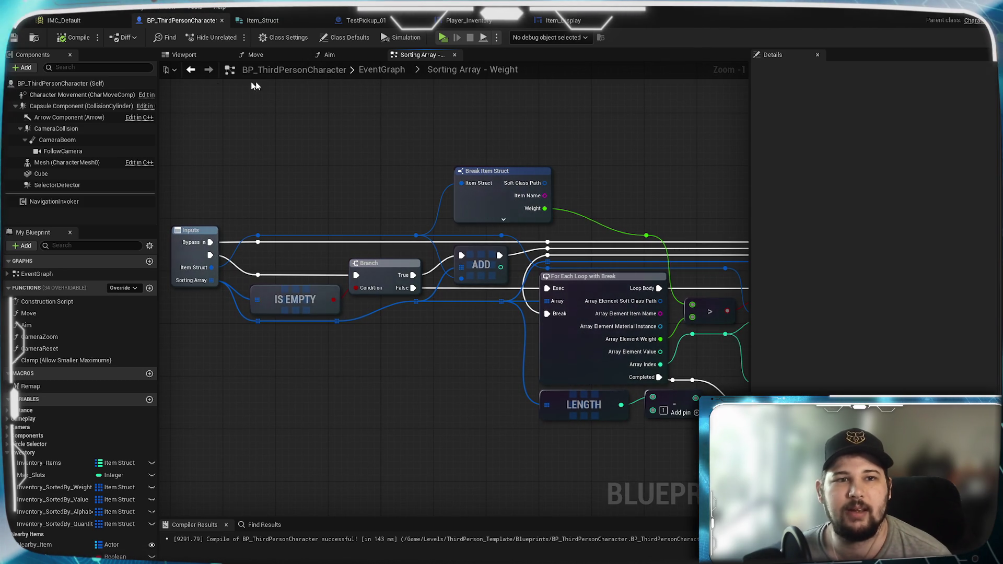
Open Sorting Array - Alphabetical, inspect its string logic, then return to the EventGraph.
left_click(382, 69)
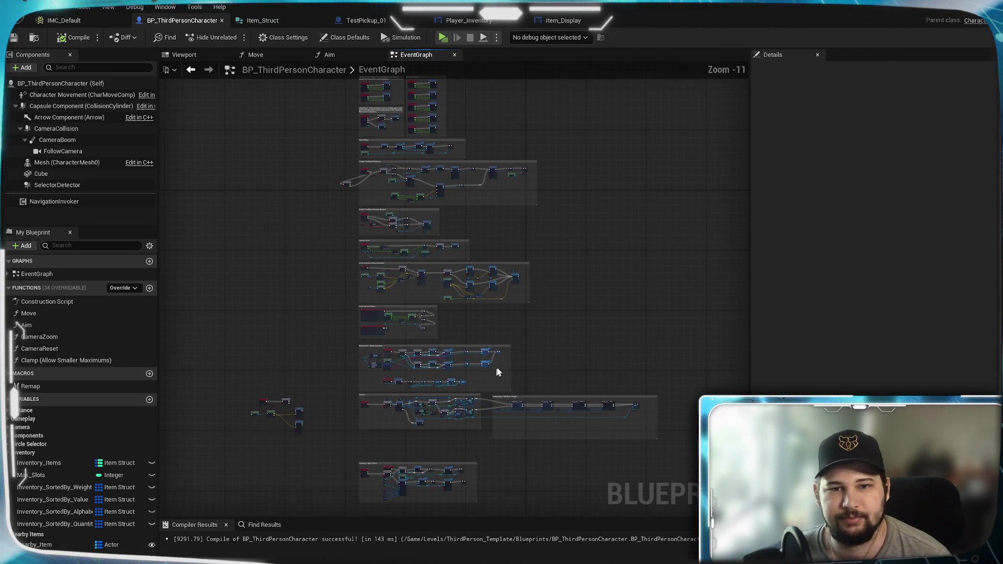
scroll(522, 355, "up", 4)
left_click_drag(524, 270, 520, 126)
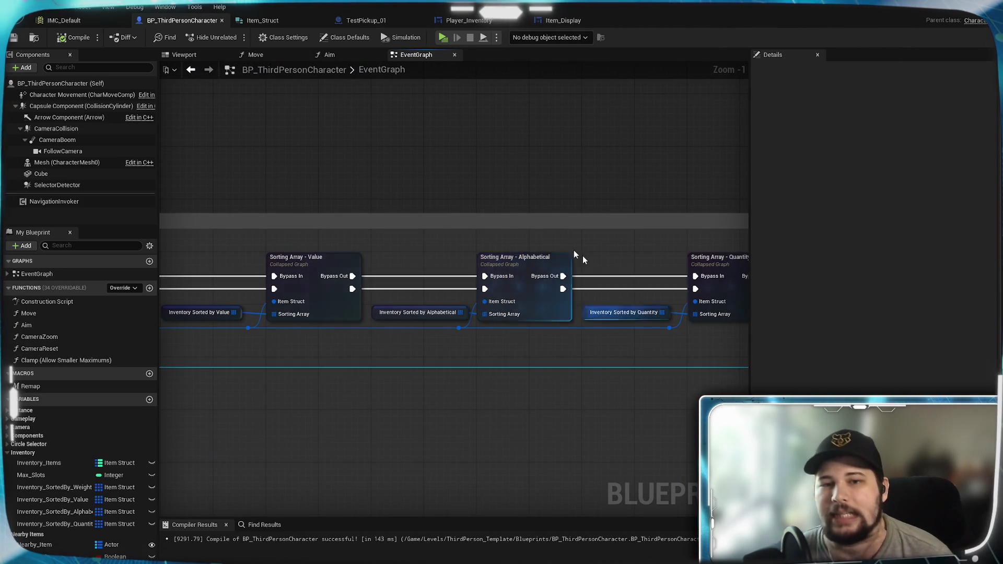
double_click(522, 261)
scroll(522, 313, "up", 5)
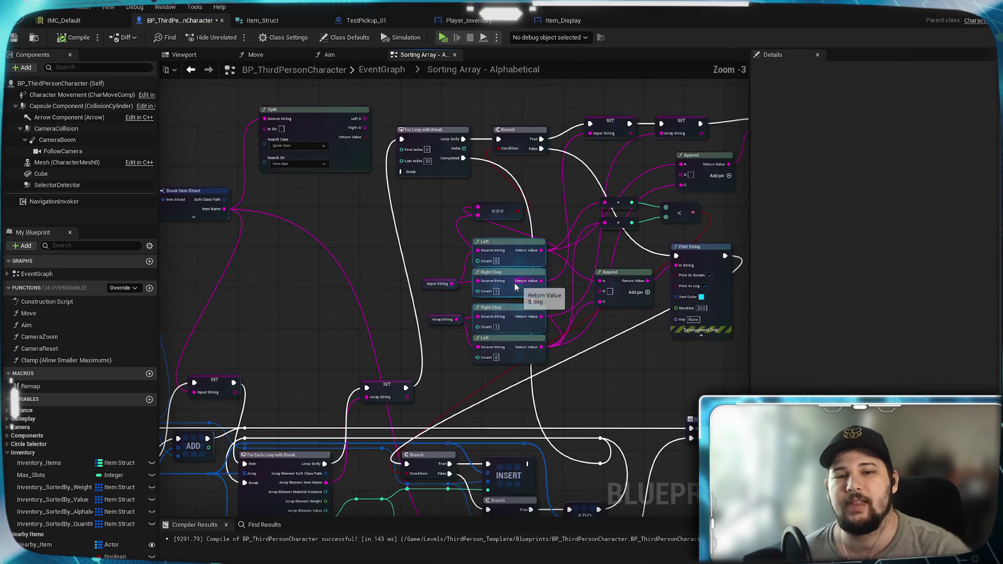
scroll(525, 295, "down", 3)
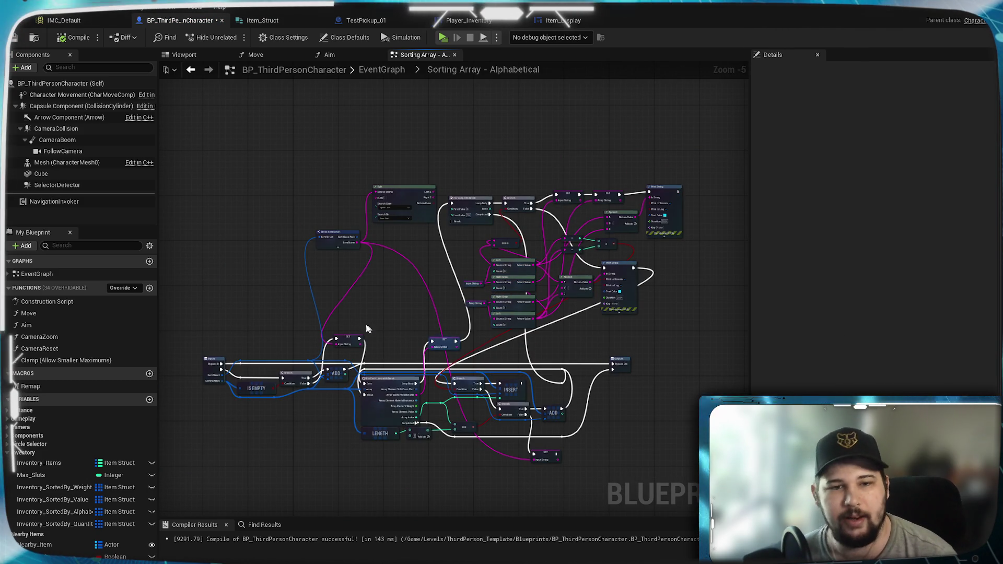
scroll(270, 217, "up", 1)
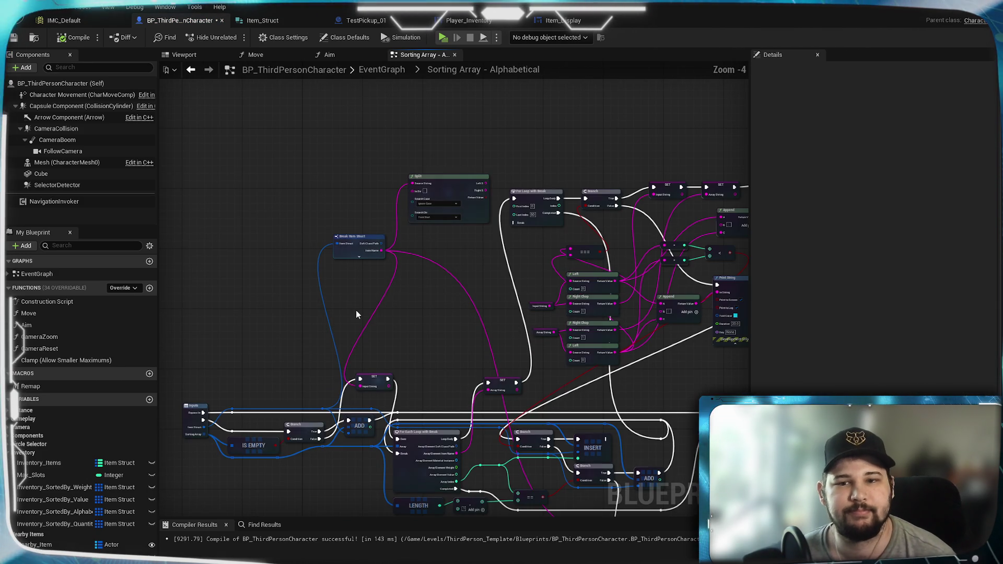
mouse_move(428, 333)
left_mouse_down()
mouse_move(427, 251)
mouse_move(529, 207)
mouse_move(488, 197)
mouse_move(470, 259)
mouse_move(443, 276)
mouse_move(461, 240)
left_mouse_up()
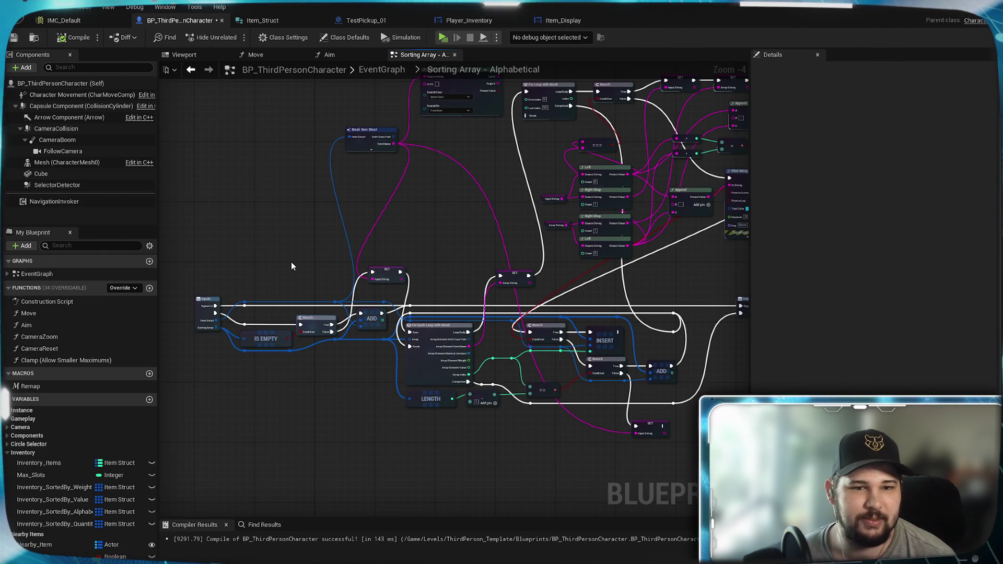
left_click(383, 73)
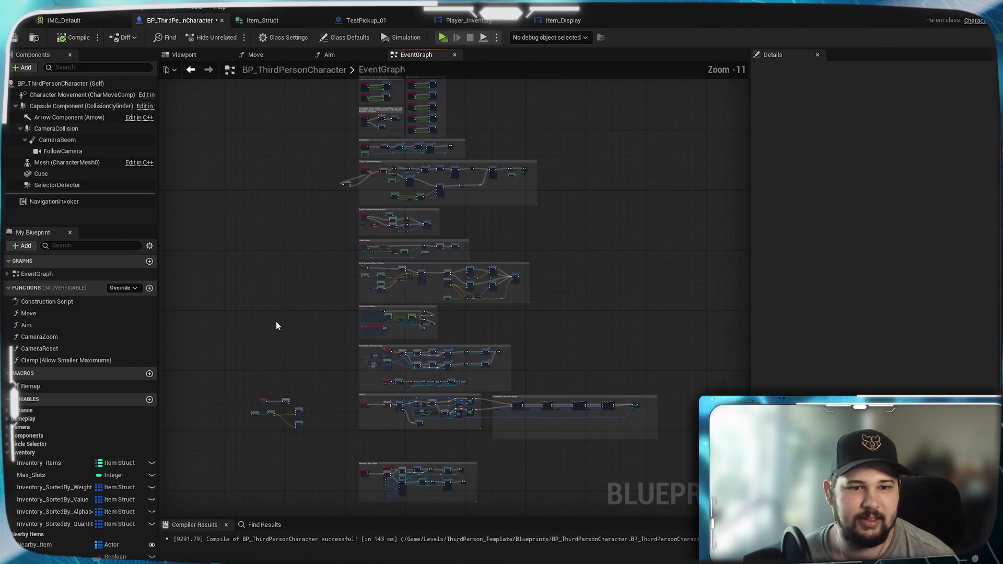
Pan past the pickup logic and open the Sorting Array - Value collapsed graph.
scroll(352, 208, "up", 8)
left_click_drag(549, 334, 351, 392)
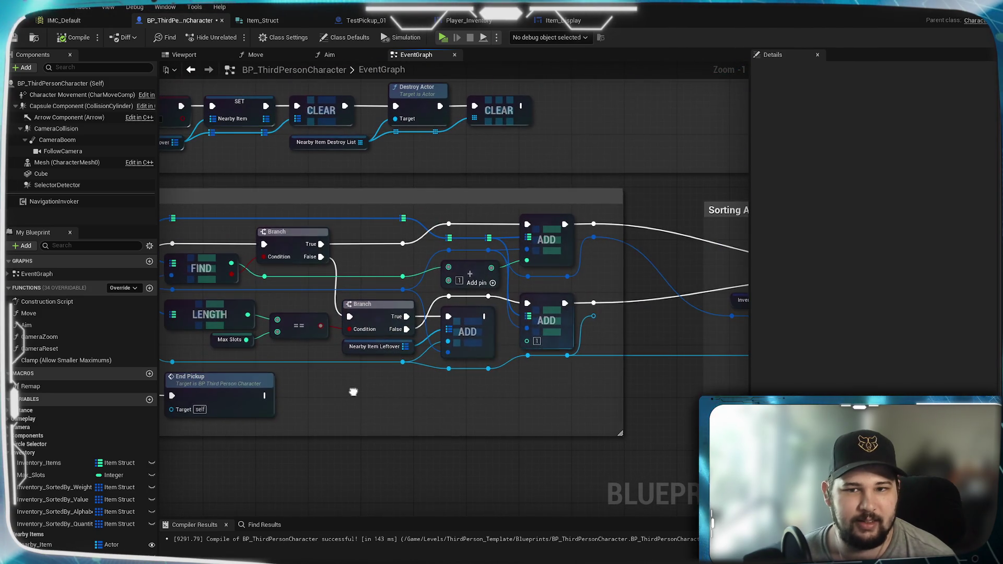
mouse_move(436, 290)
left_mouse_down()
mouse_move(686, 290)
mouse_move(394, 322)
left_mouse_up()
mouse_move(606, 306)
left_mouse_down()
mouse_move(423, 246)
mouse_move(562, 303)
mouse_move(188, 297)
mouse_move(574, 377)
mouse_move(402, 393)
left_mouse_up()
double_click(515, 278)
scroll(504, 359, "up", 4)
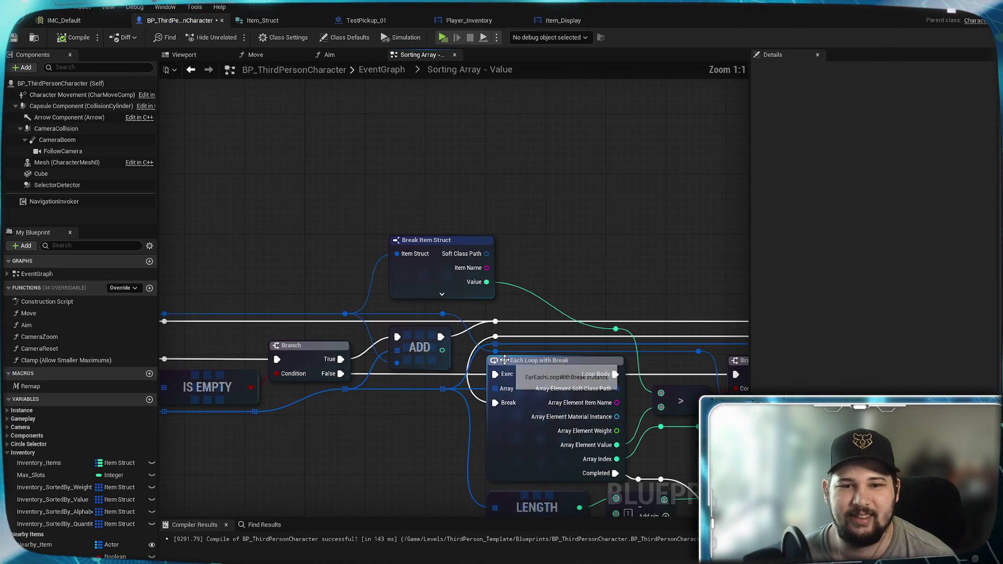
Merge ADD's exec and the bottom wire through reroute points into Outputs.
mouse_move(441, 337)
left_mouse_down()
mouse_move(844, 336)
mouse_move(452, 340)
left_mouse_up()
left_click(534, 324)
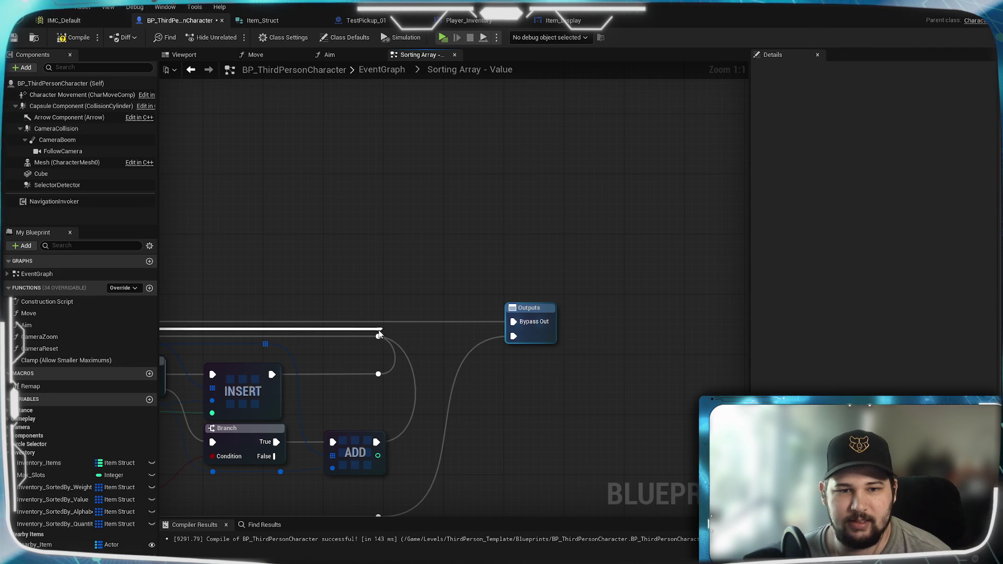
left_click_drag(378, 335, 378, 334)
type("r")
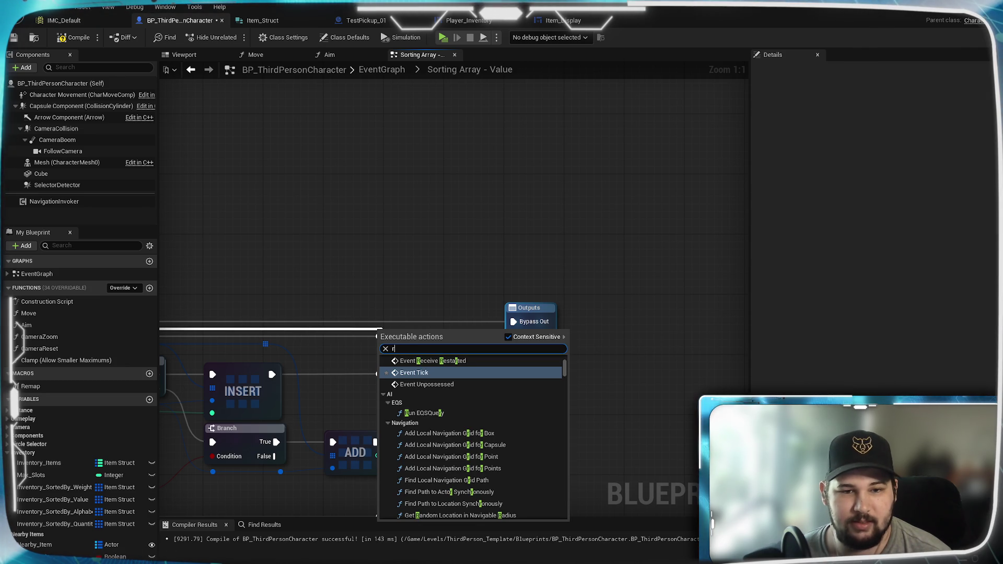
key("Escape")
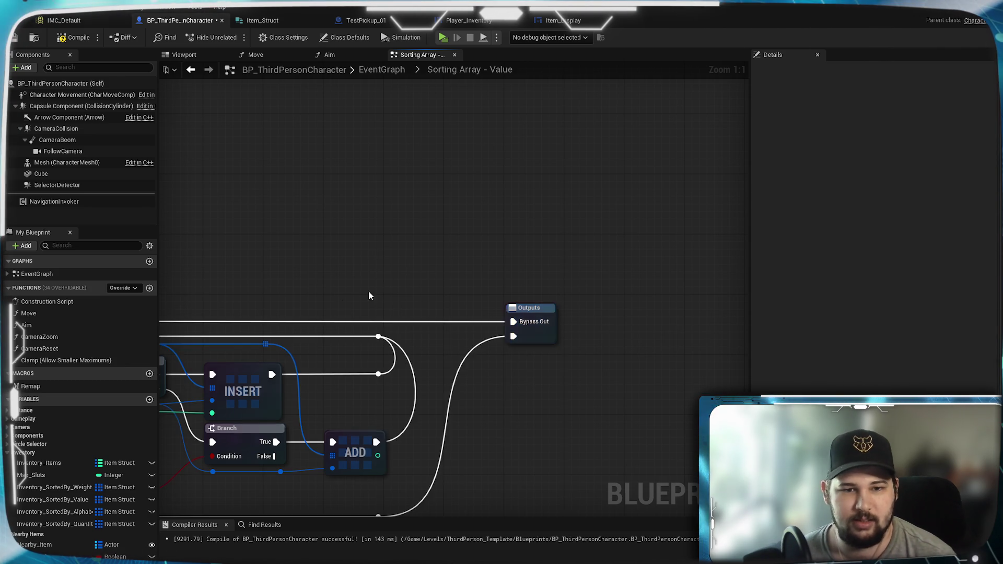
mouse_move(289, 269)
left_mouse_down()
mouse_move(773, 287)
mouse_move(529, 266)
left_mouse_up()
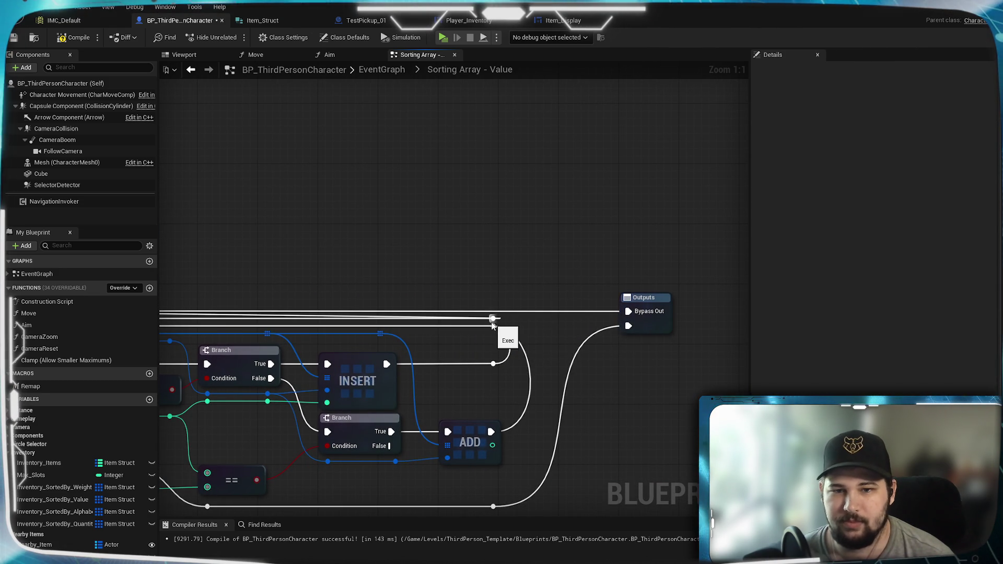
left_click_drag(492, 325, 629, 325)
key("Escape")
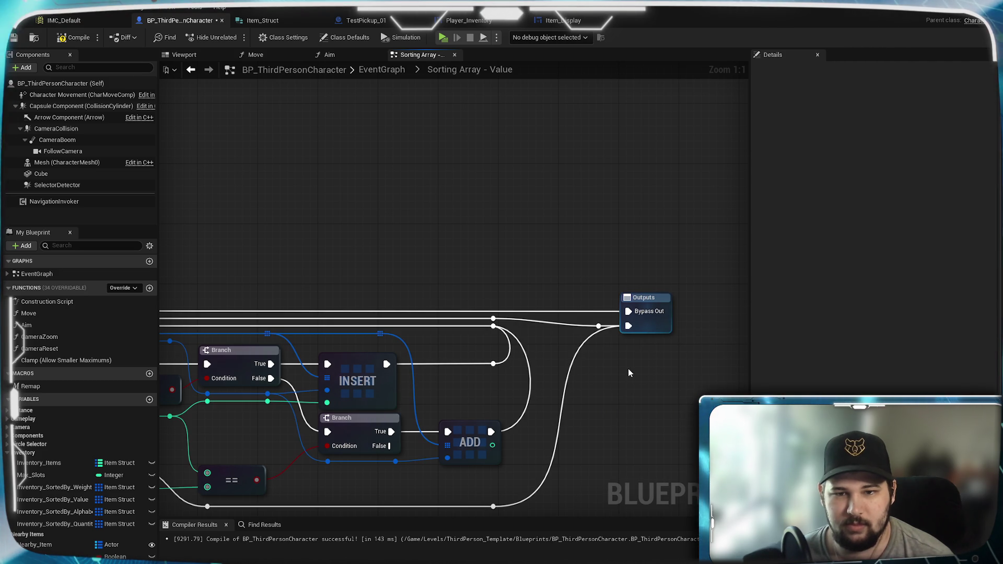
left_click_drag(493, 506, 585, 366)
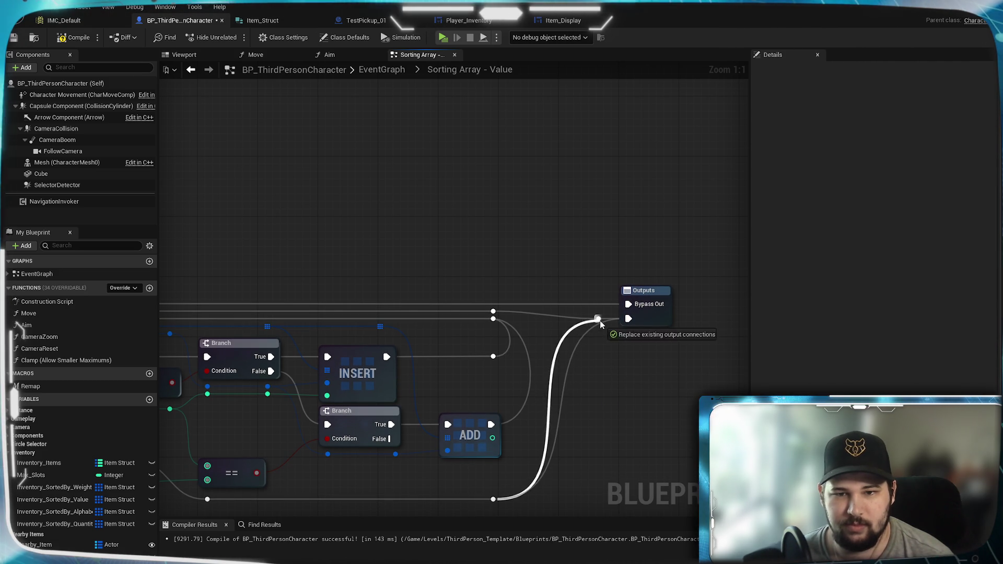
left_click_drag(601, 324, 599, 320)
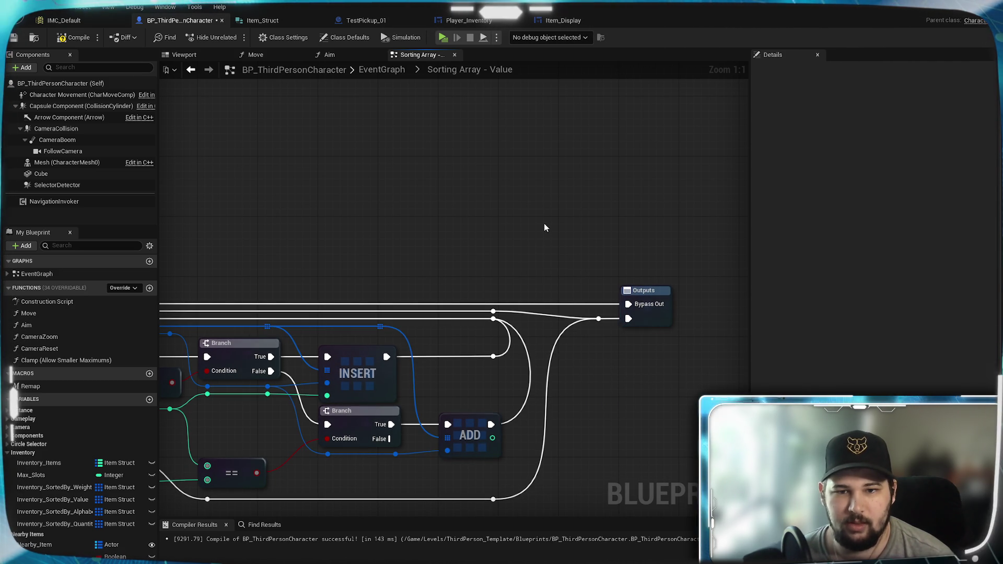
Switch to the Sorting Array - Alphabetical graph, compile with F7, and launch standalone play.
left_click(394, 71)
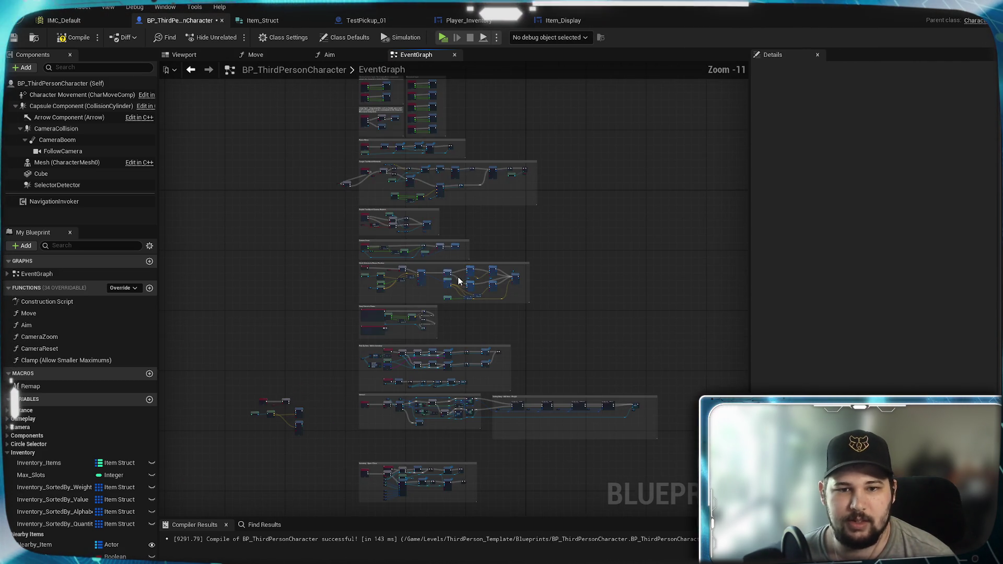
scroll(533, 219, "up", 5)
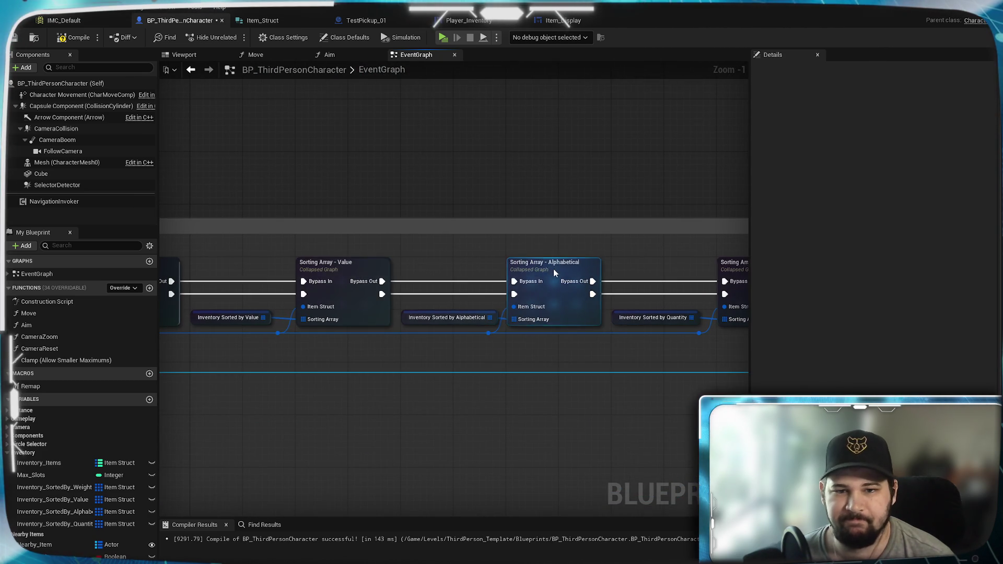
double_click(553, 268)
scroll(570, 324, "up", 2)
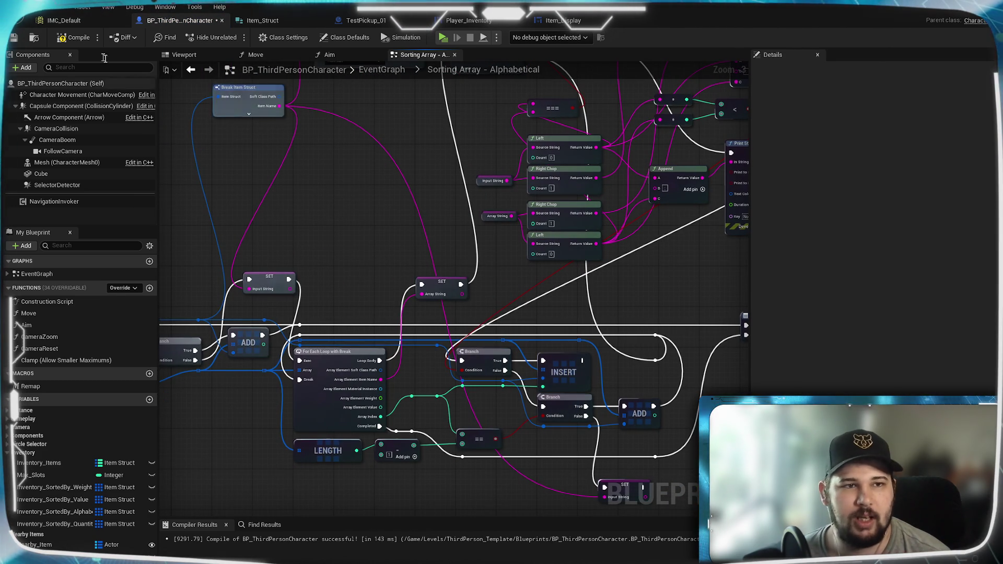
key("F7")
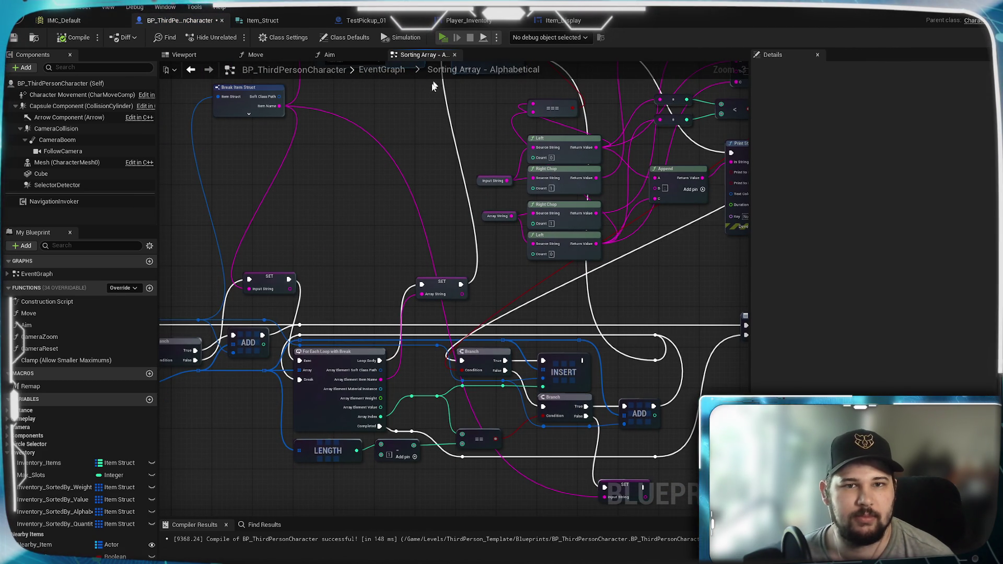
left_click(442, 37)
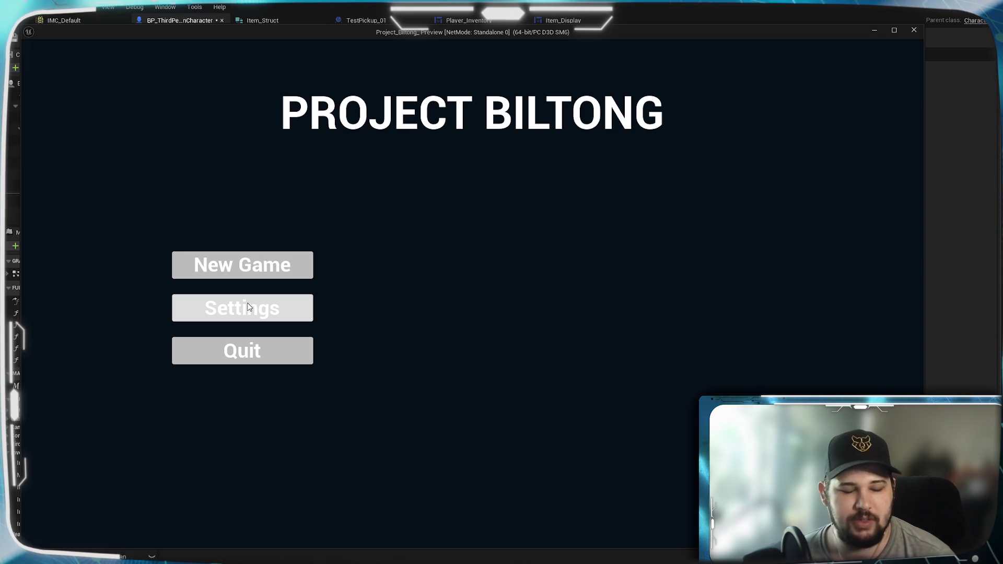
Start a new game and walk the character toward the ramp and across the floor.
left_click(246, 259)
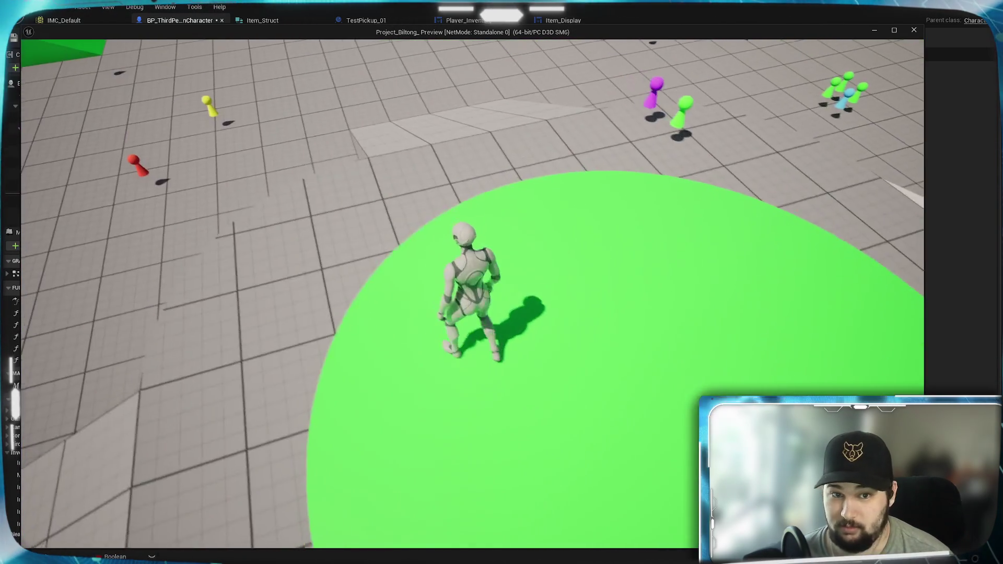
key("w")
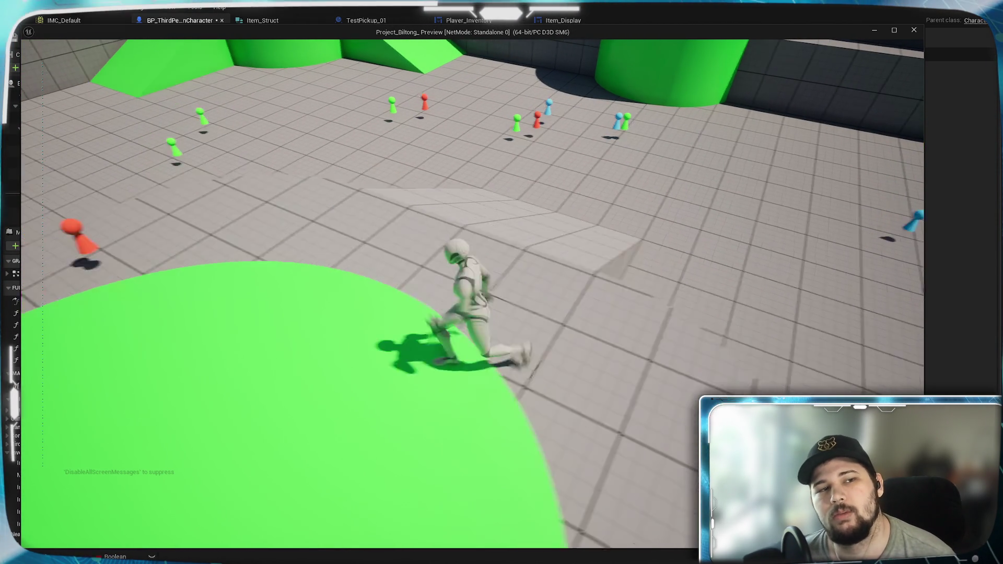
key("w")
key("w")
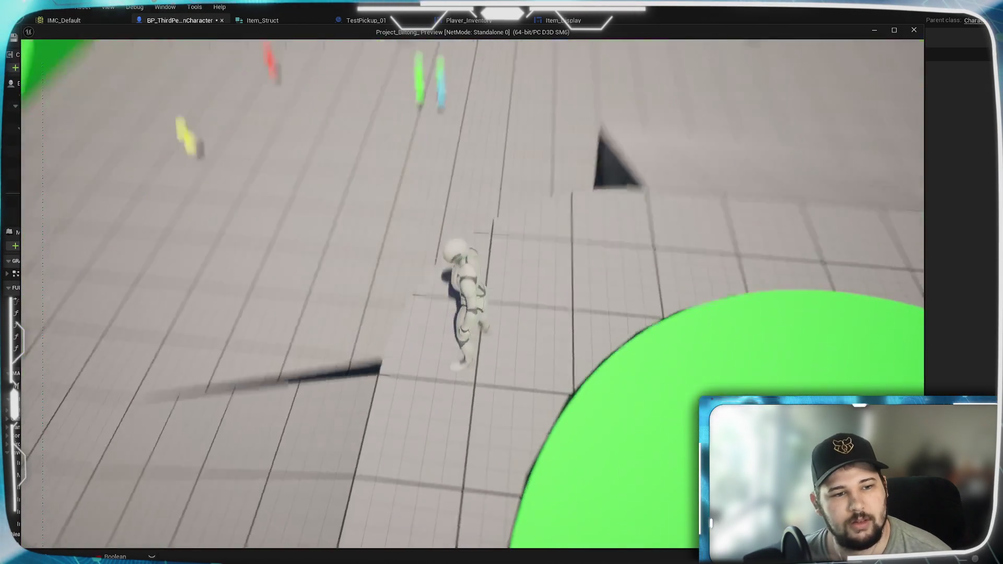
Walk across the green platform to the yellow pickup pawn, then stop the game.
key("w")
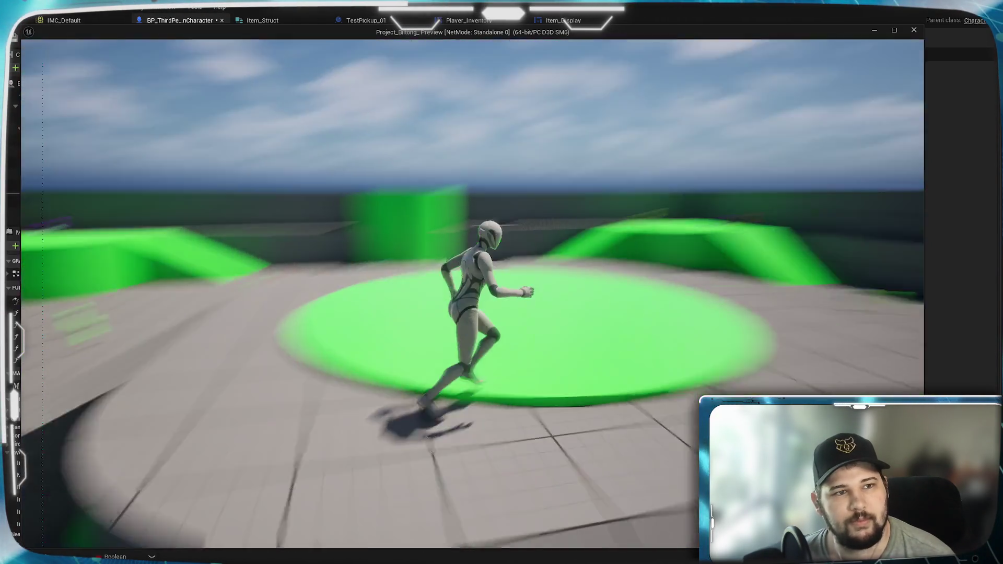
key("w")
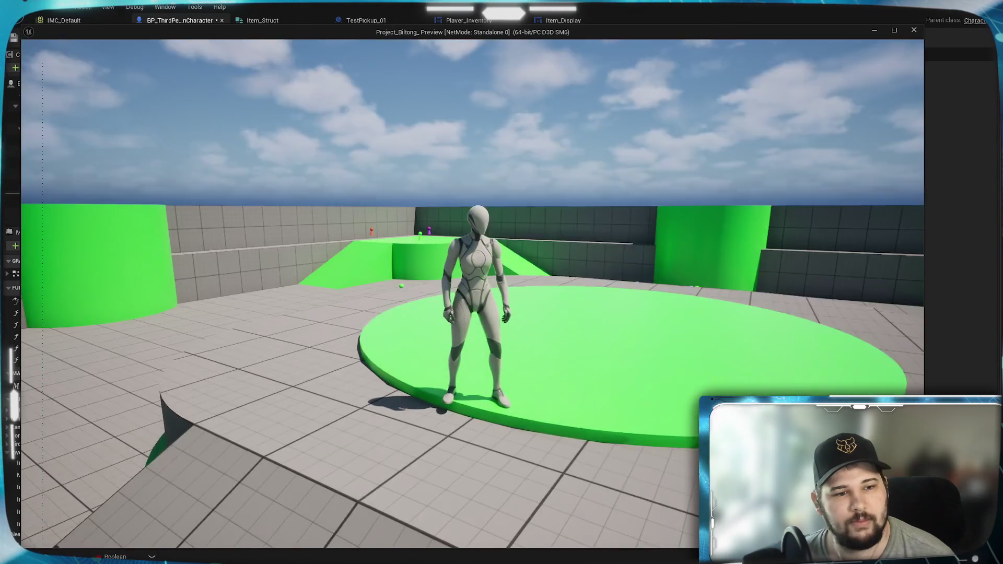
key("w")
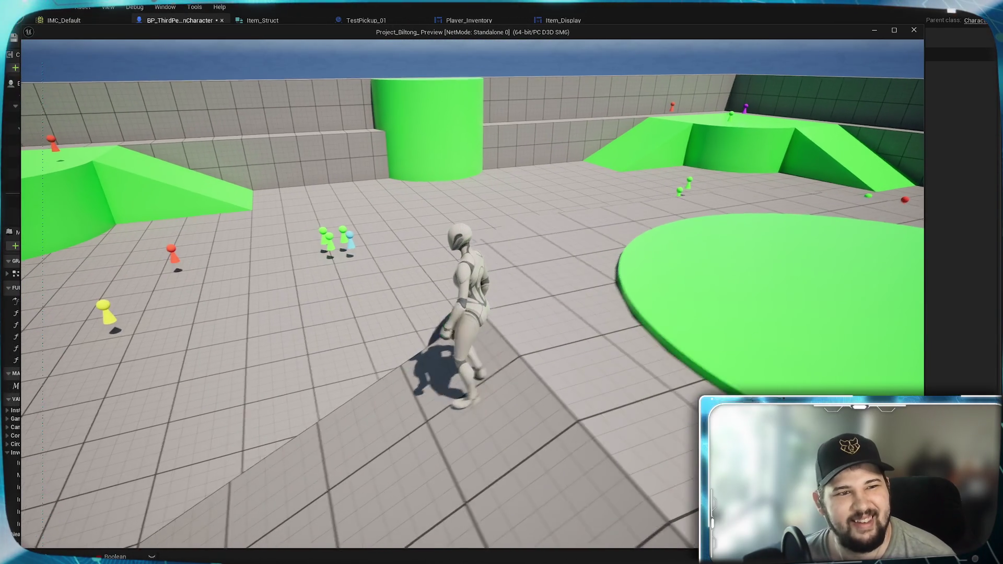
key("w")
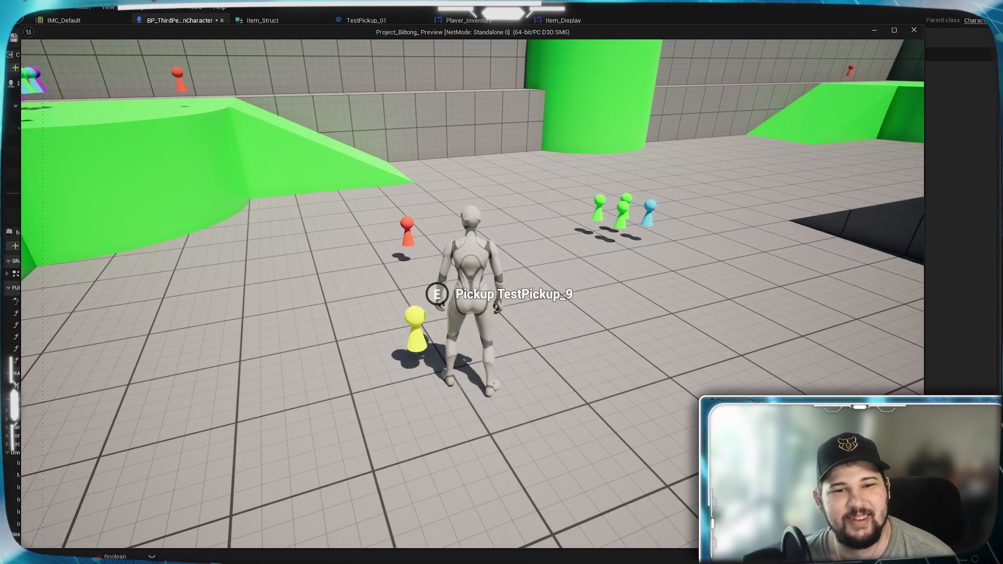
key("w")
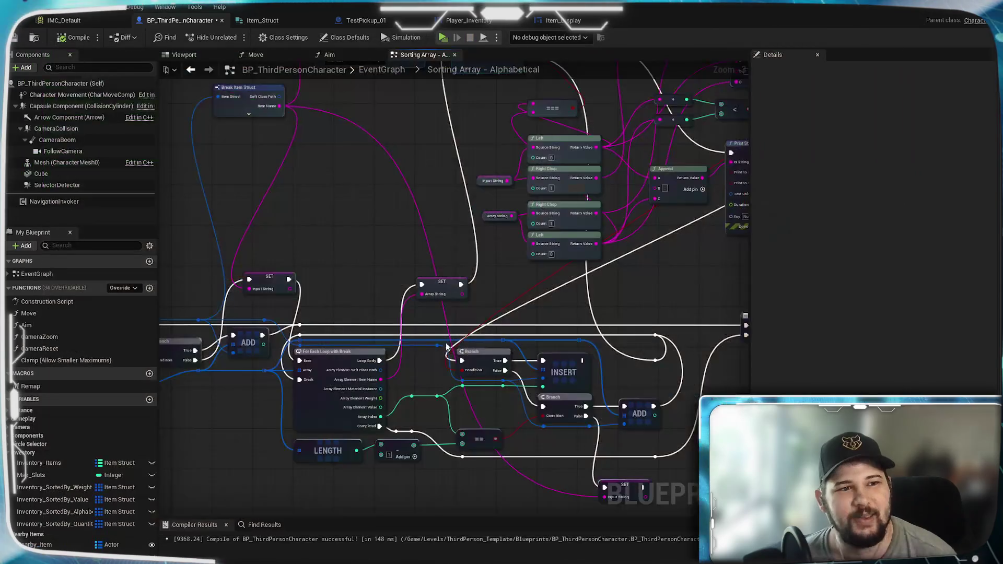
key("Escape")
Carry the Right Chop count 1 to the lower Right Chop, then compile and save with Ctrl+S.
left_click_drag(650, 260, 582, 368)
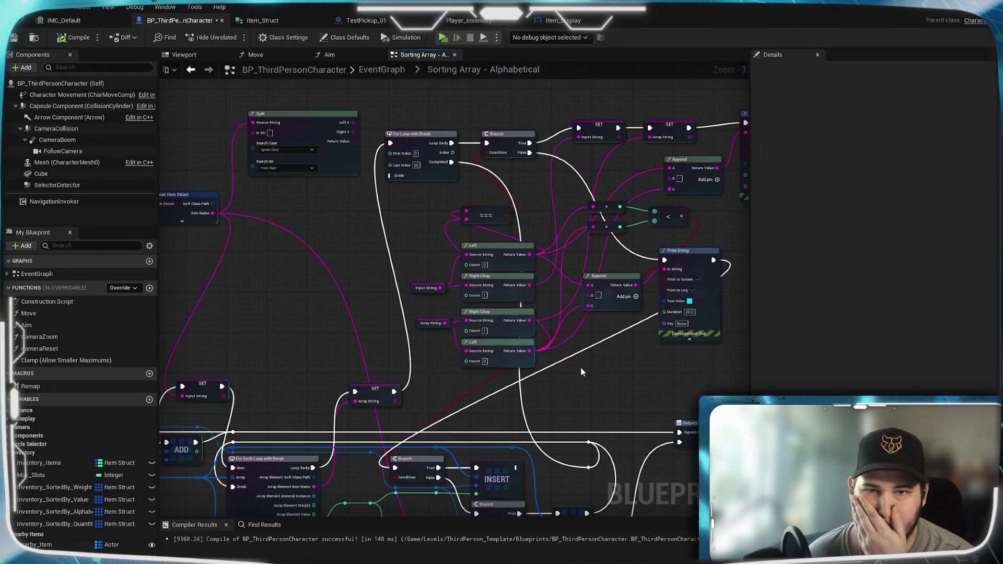
double_click(485, 295)
left_click_drag(485, 295, 495, 339)
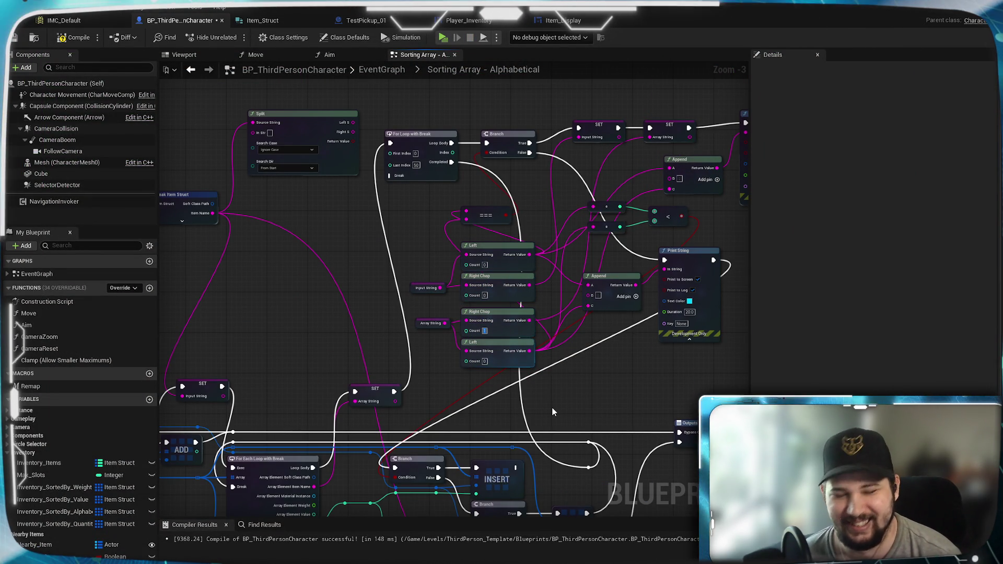
mouse_move(651, 381)
left_mouse_down()
mouse_move(567, 413)
mouse_move(533, 400)
left_mouse_up()
key("ctrl+s")
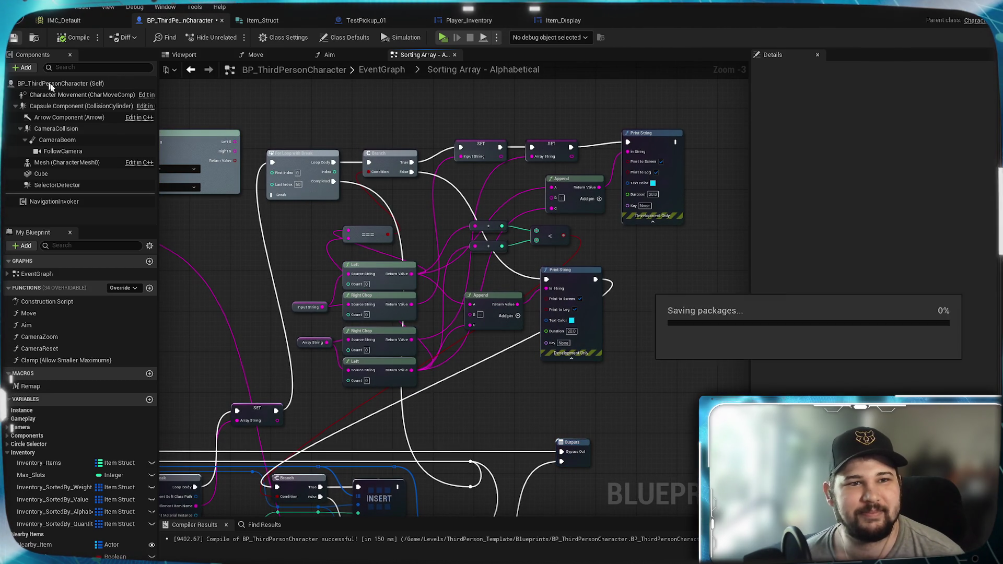
mouse_move(365, 292)
left_mouse_down()
mouse_move(713, 159)
mouse_move(747, 189)
mouse_move(705, 136)
mouse_move(491, 223)
left_mouse_up()
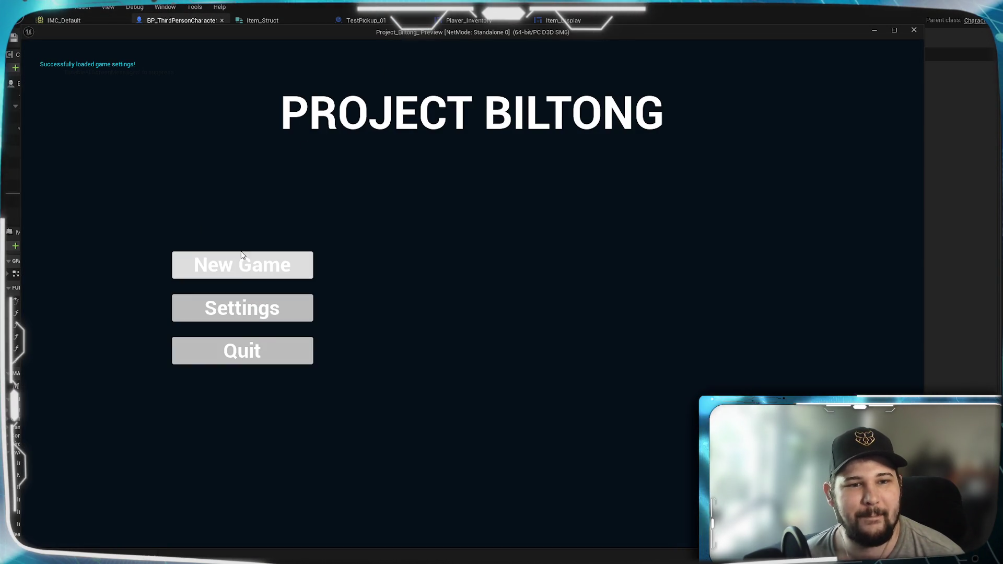
Start a new game, turn the camera, then stop and zoom into the For Loop.
left_click(241, 277)
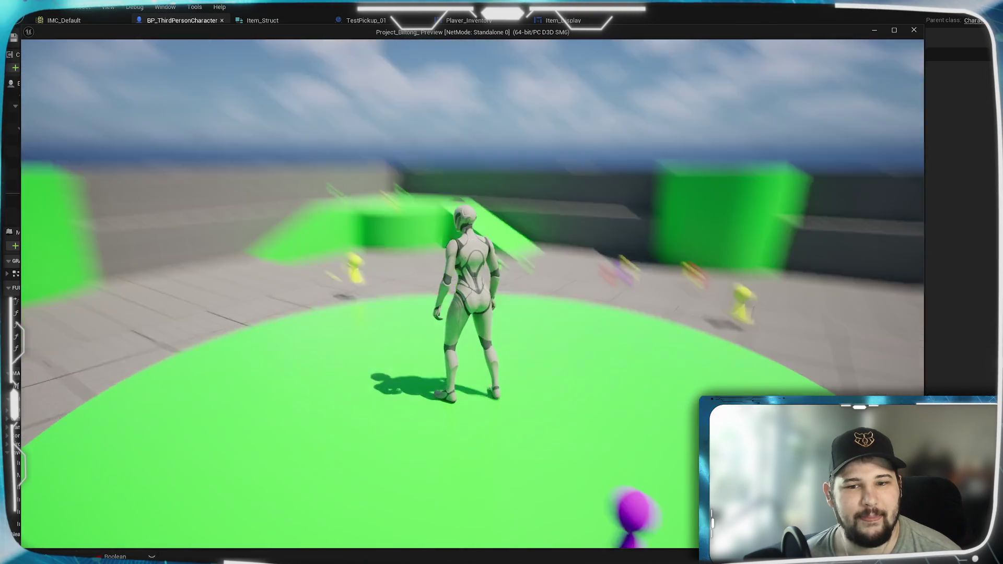
key("d")
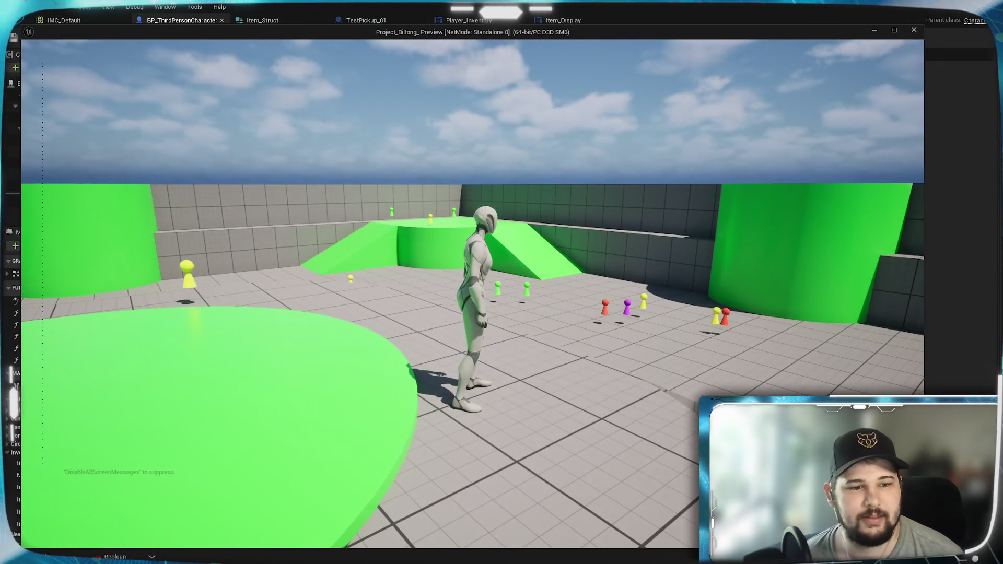
key("Escape")
scroll(434, 177, "up", 4)
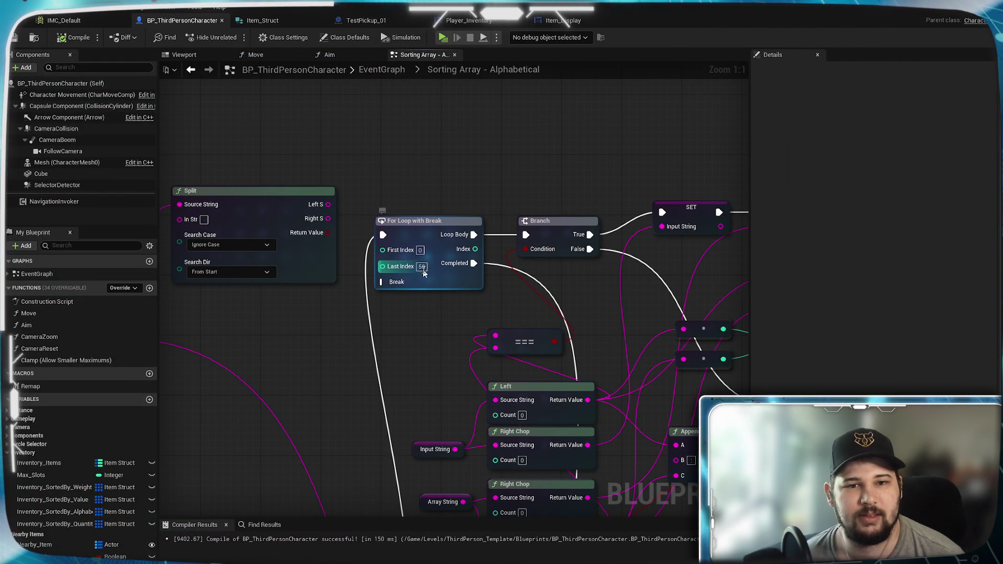
Set the For Loop's Last Index to 20 and save the Blueprint.
left_click(421, 267)
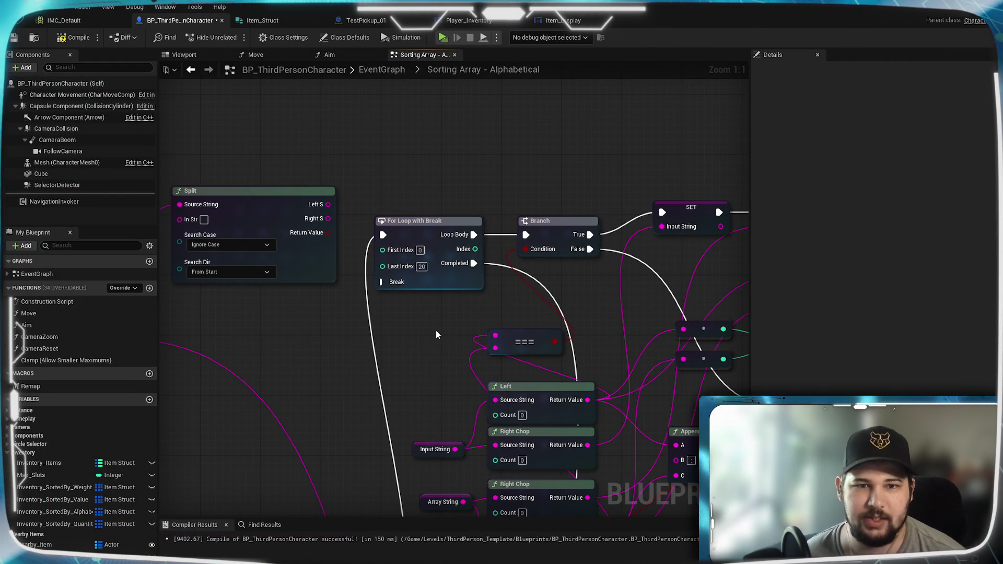
key("Return")
left_click(14, 38)
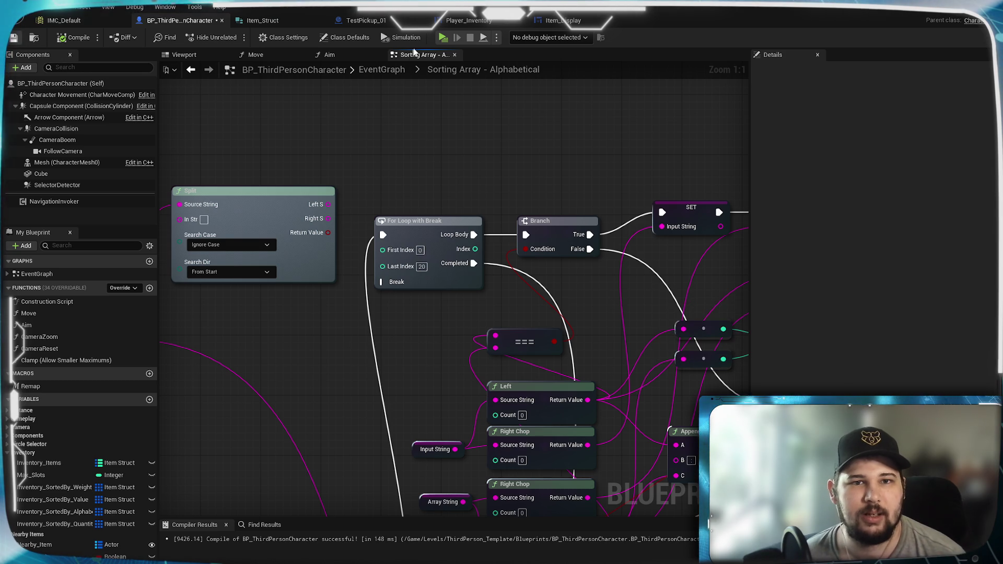
Play-test a new game walking to a pickup, then view the Left and Right Chop nodes.
key("alt+p")
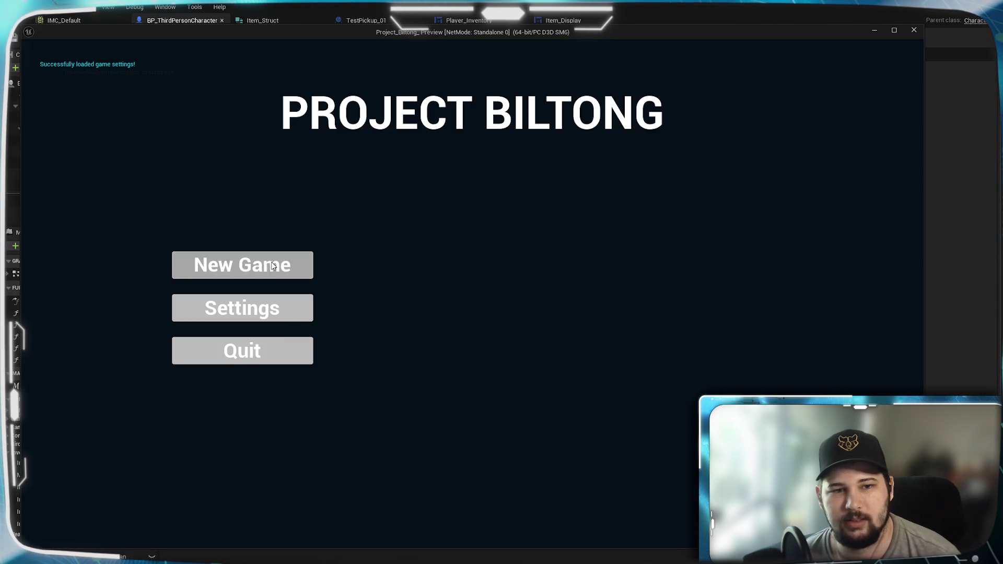
left_click(271, 262)
key("w")
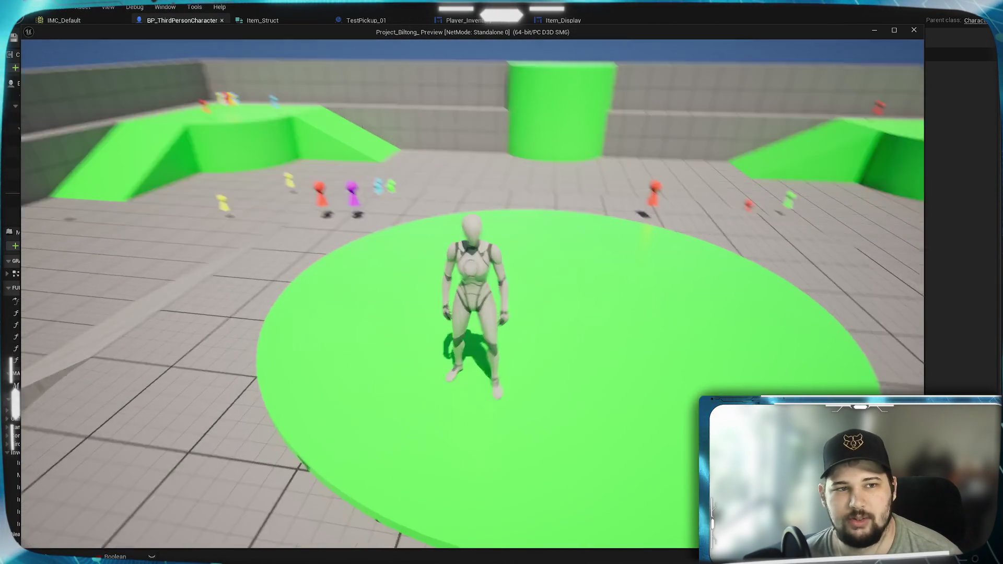
key("w")
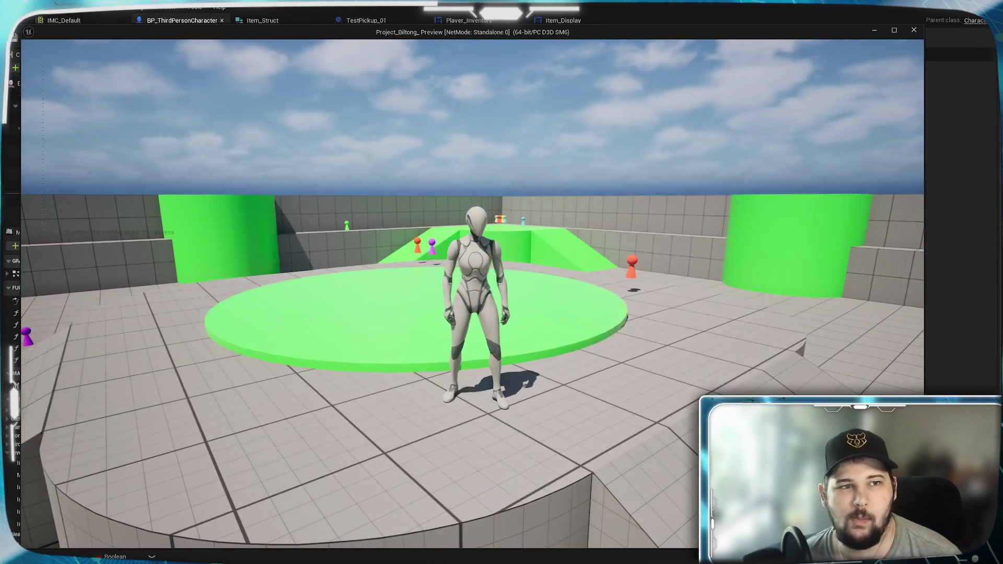
key("Escape")
mouse_move(595, 304)
left_mouse_down()
mouse_move(370, 292)
mouse_move(349, 335)
mouse_move(491, 253)
left_mouse_up()
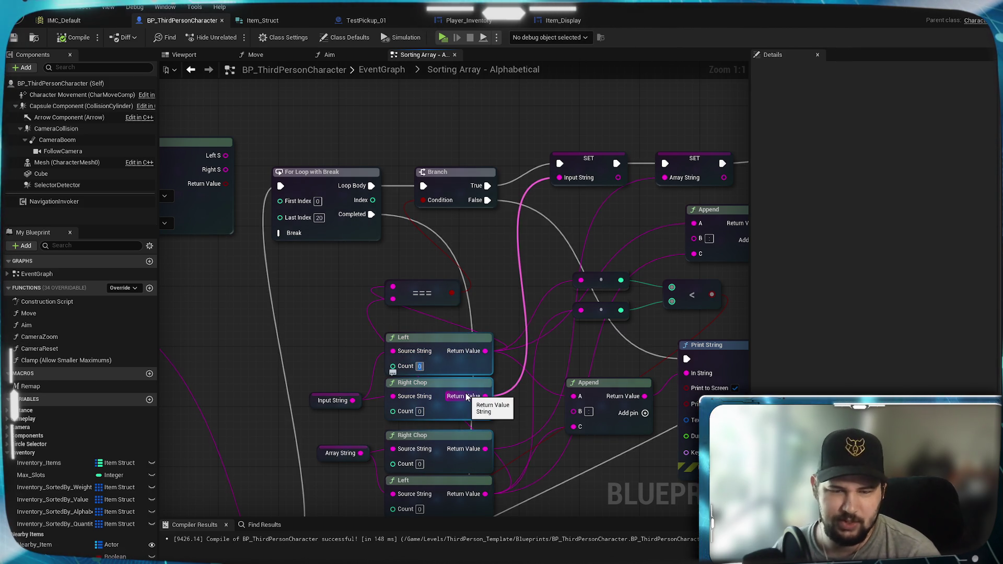
Set the Count on the Left and Right Chop nodes to 1.
type("1")
left_click(419, 411)
type("1")
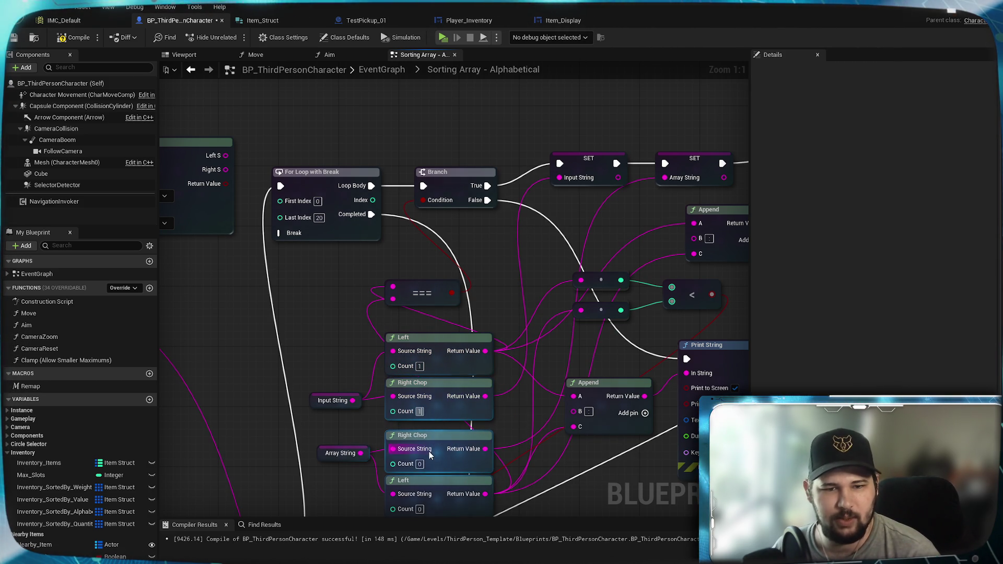
left_click(419, 463)
type("1")
Save the Blueprint and start a new game in the preview.
scroll(511, 416, "down", 4)
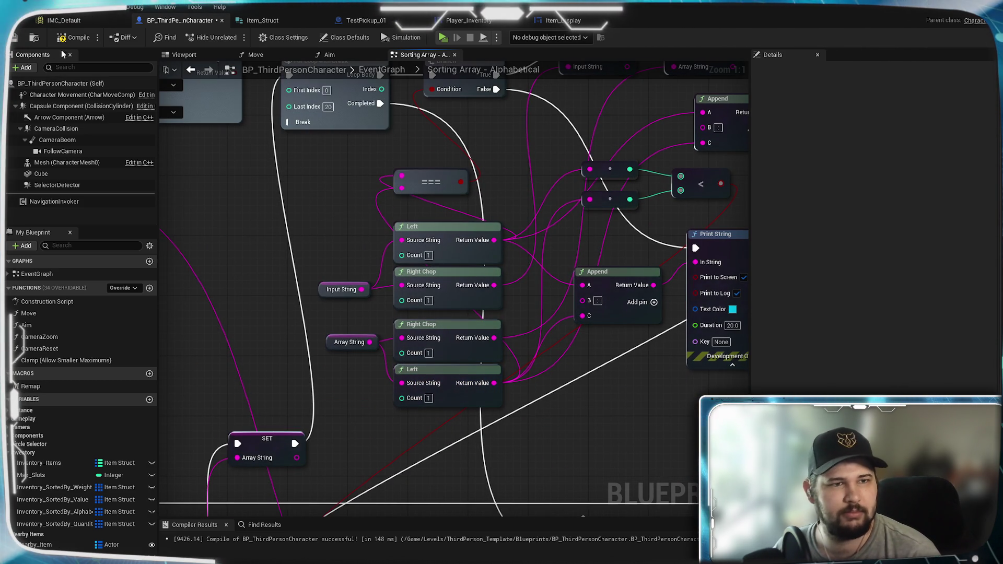
key("ctrl+s")
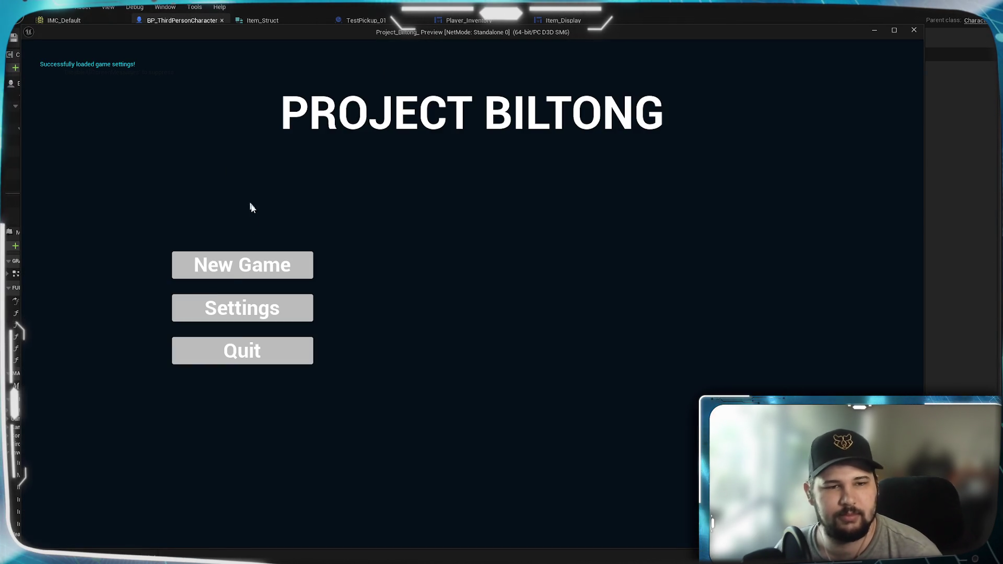
left_click(242, 265)
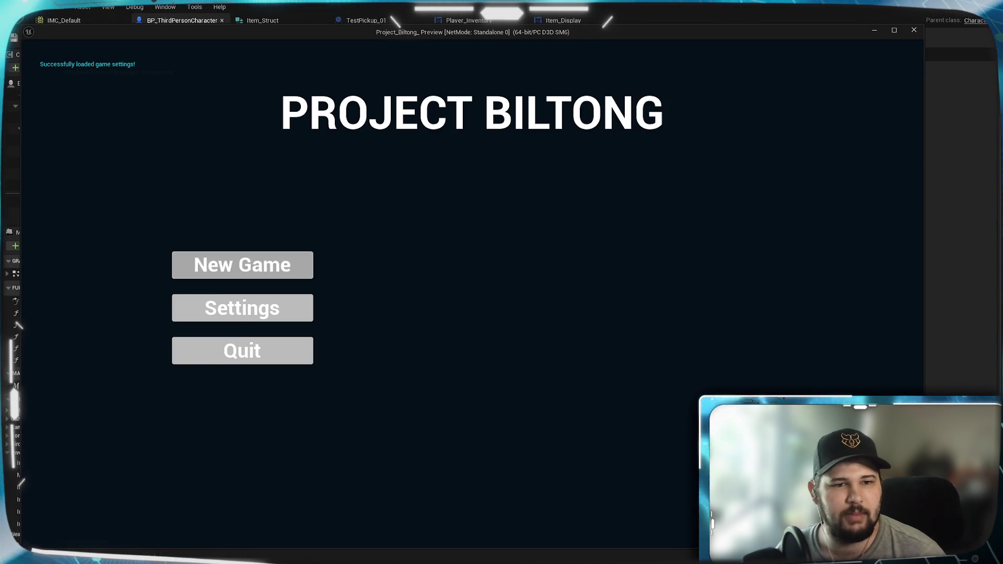
Run the character toward the pickups to test the sort, then stop the game.
key("w")
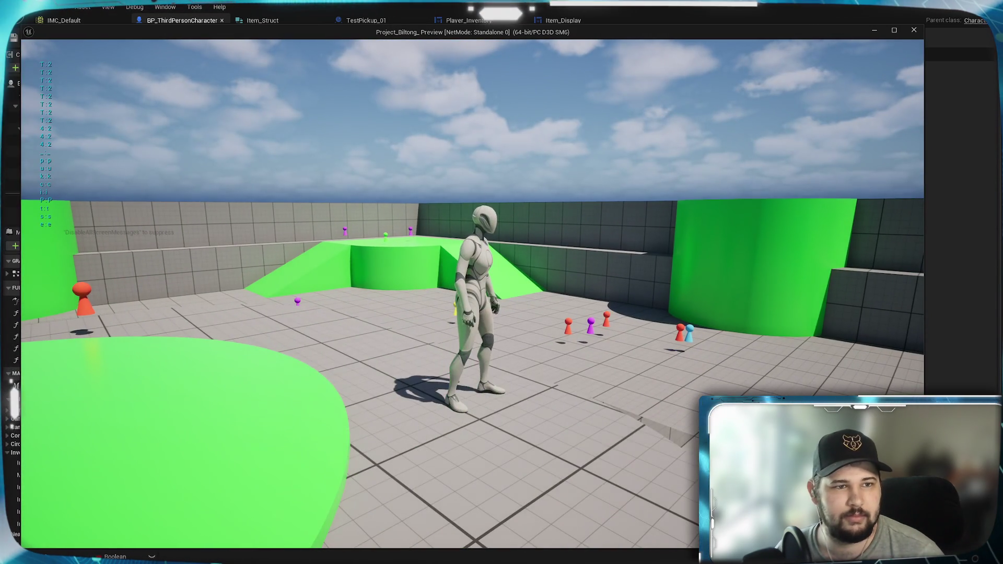
mouse_move(501, 282)
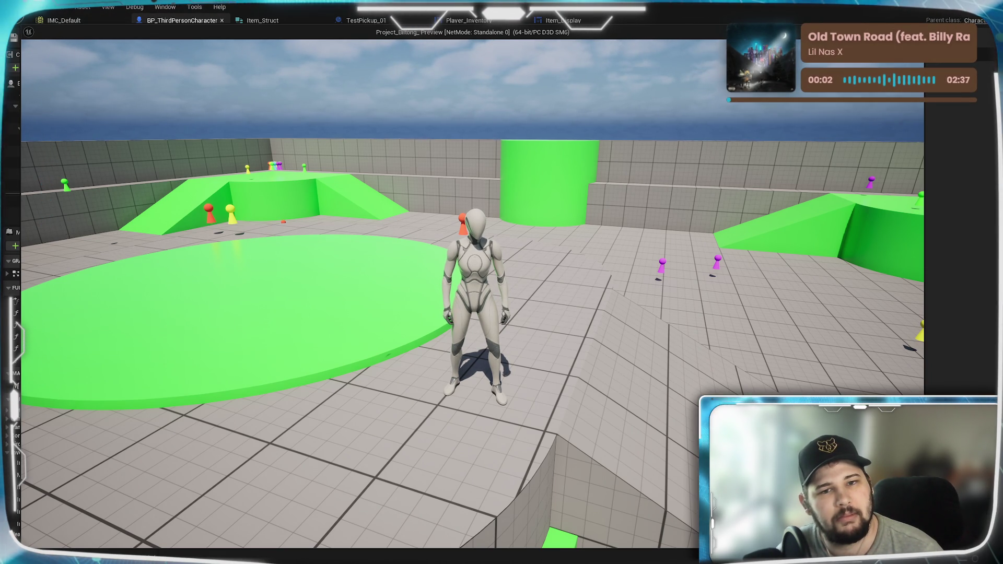
key("Escape")
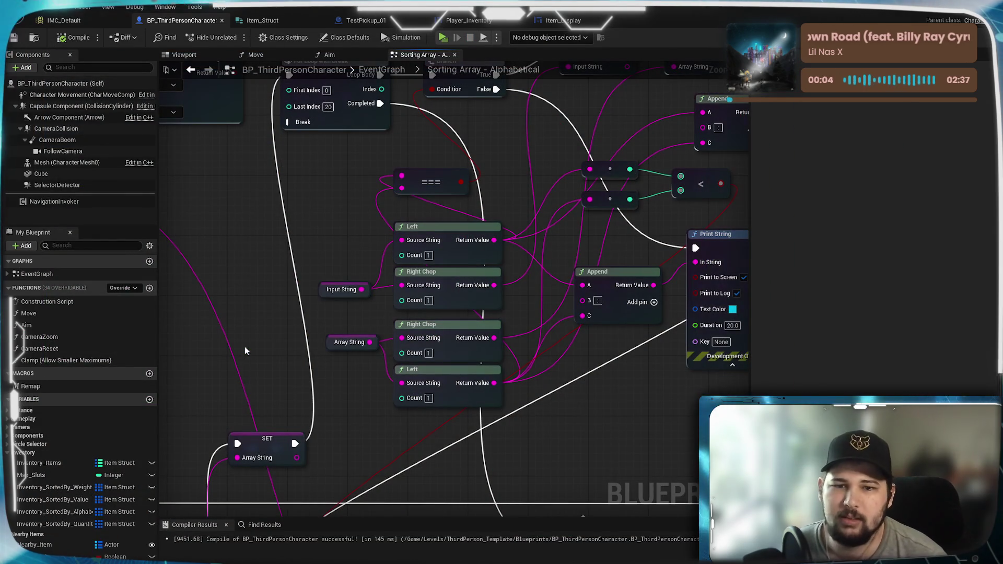
Shift the upper Append node slightly to tidy the comparison area.
mouse_move(597, 249)
left_mouse_down()
mouse_move(479, 346)
mouse_move(599, 278)
left_mouse_up()
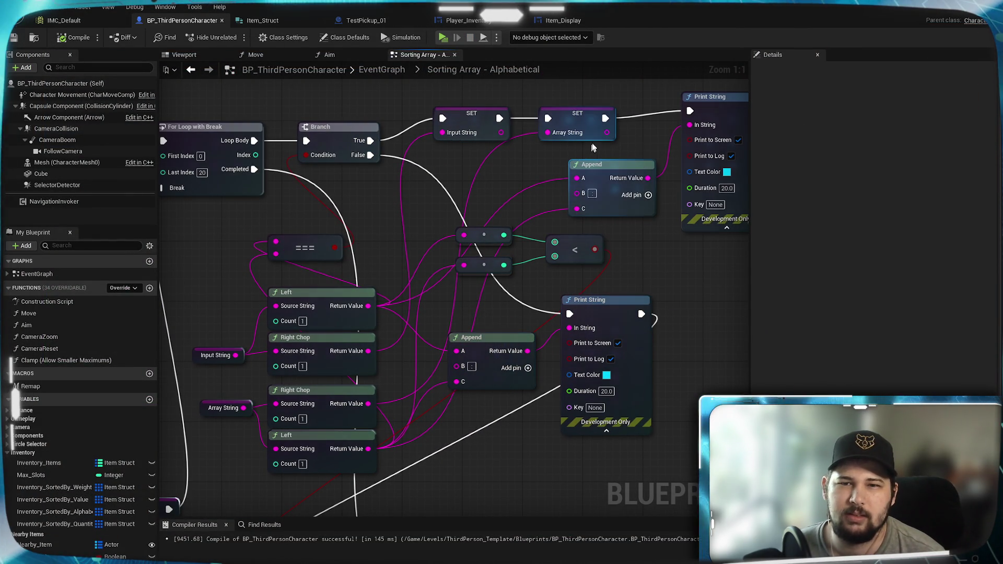
mouse_move(599, 164)
left_mouse_down()
mouse_move(619, 196)
mouse_move(554, 192)
mouse_move(596, 178)
mouse_move(600, 162)
mouse_move(574, 163)
left_mouse_up()
left_click(651, 258)
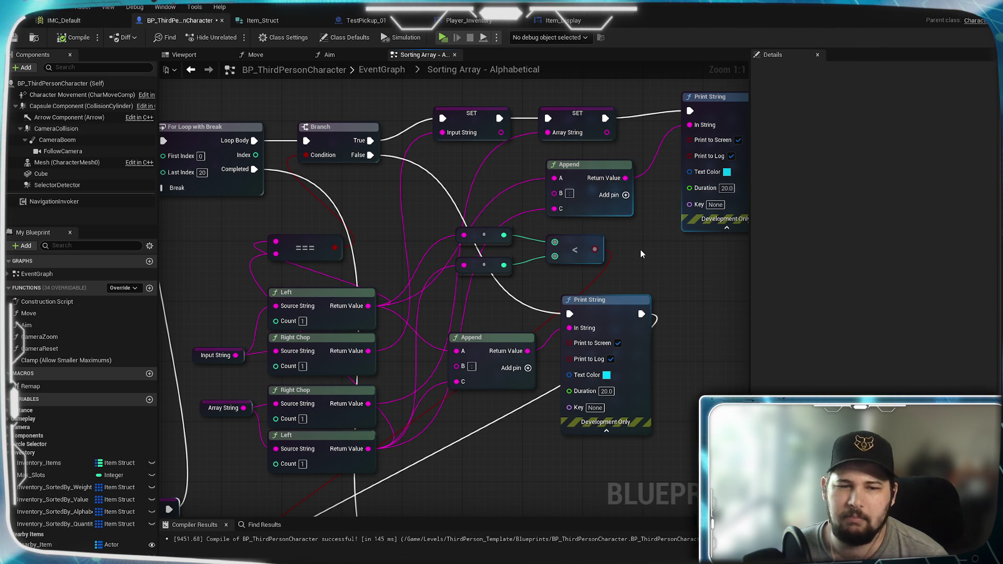
Wire the Branch's True output to the Array String SET, compile, and launch Standalone Game.
mouse_move(405, 178)
left_mouse_down()
mouse_move(319, 268)
mouse_move(355, 228)
left_mouse_up()
left_click(230, 172)
mouse_move(276, 186)
left_mouse_down()
mouse_move(587, 233)
mouse_move(606, 155)
mouse_move(597, 156)
left_mouse_up()
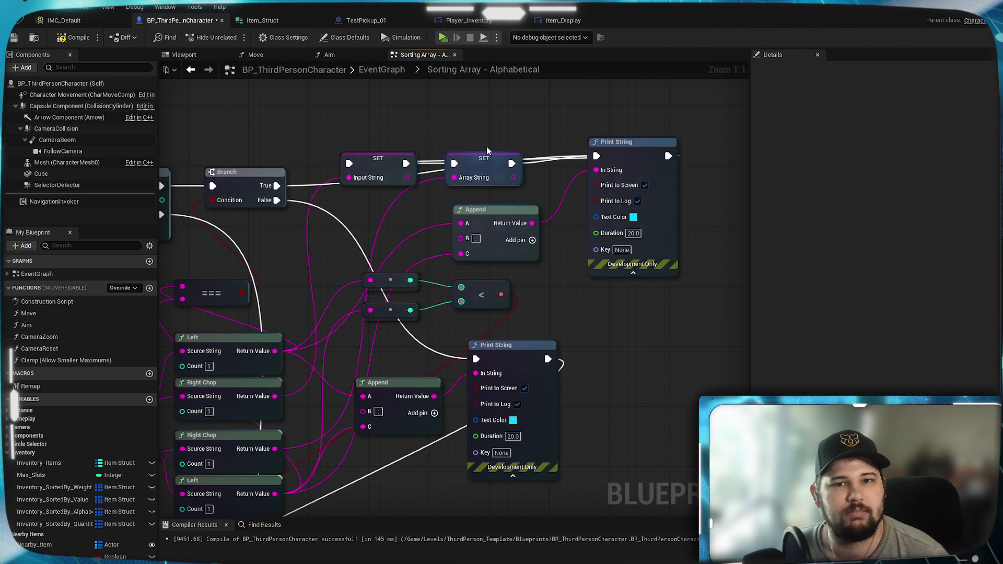
left_click_drag(493, 159, 486, 129)
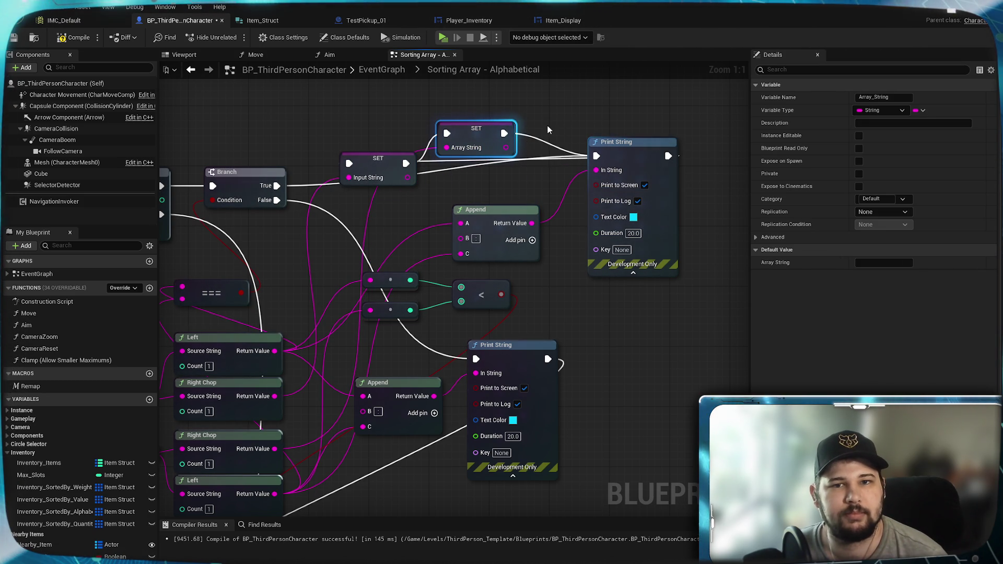
left_click(73, 38)
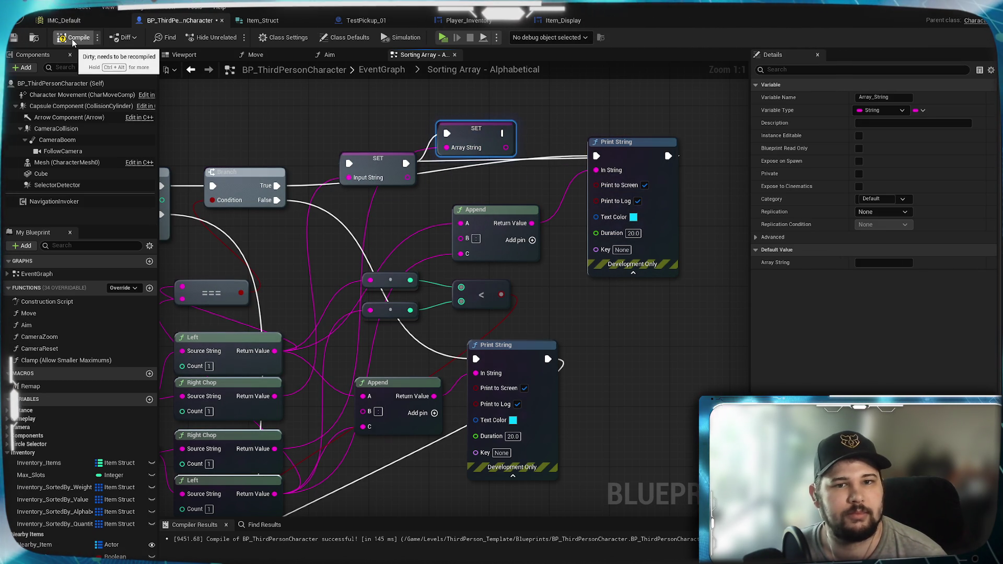
left_click(442, 37)
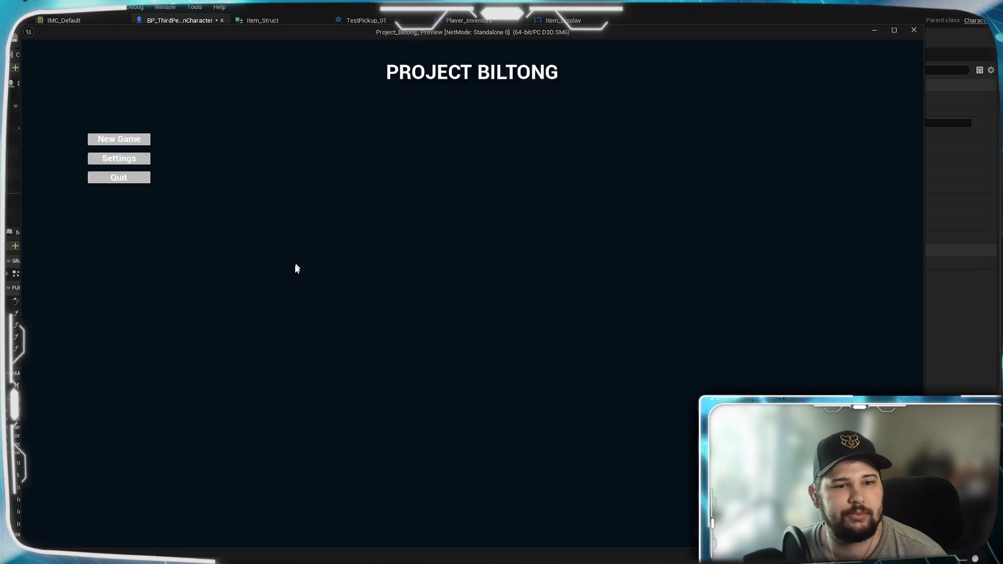
Start a new game and run around the arena collecting pickups, including the blue one.
left_click(251, 274)
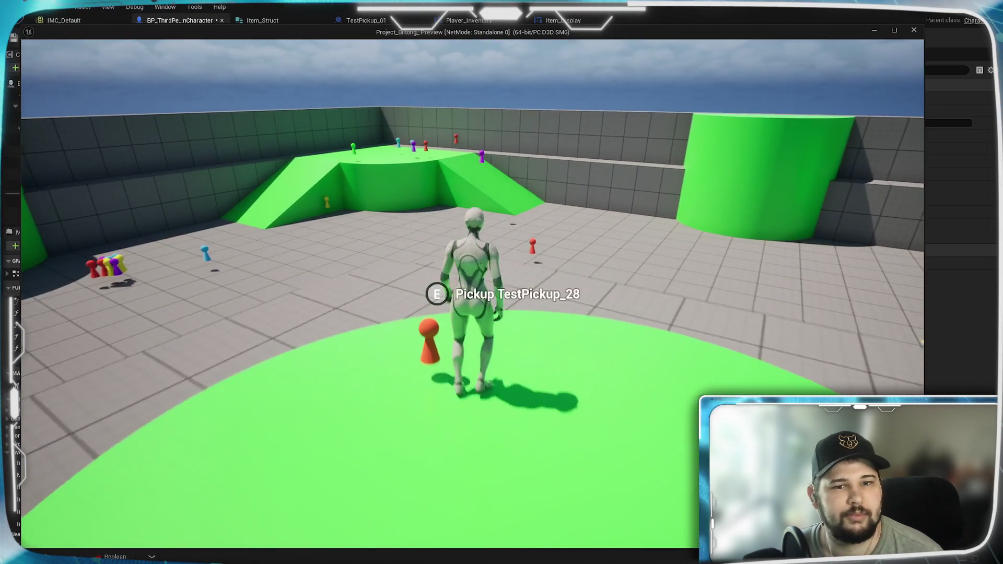
key("e")
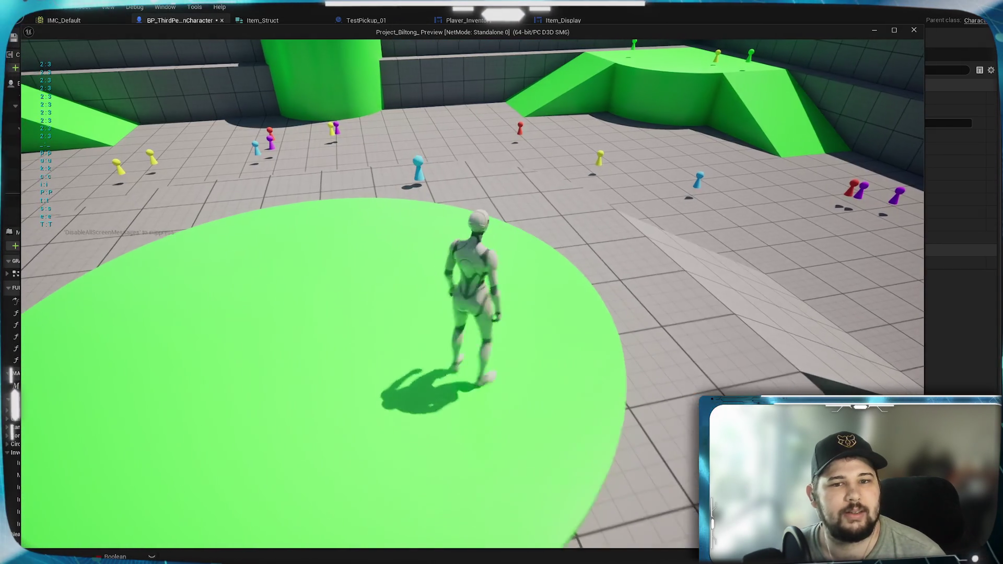
key("a")
key("w")
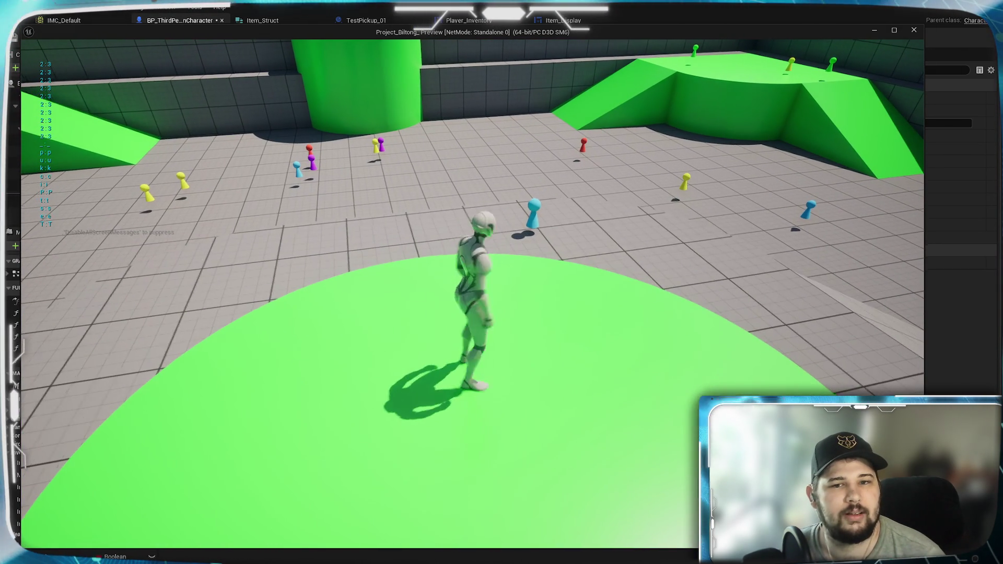
key("w")
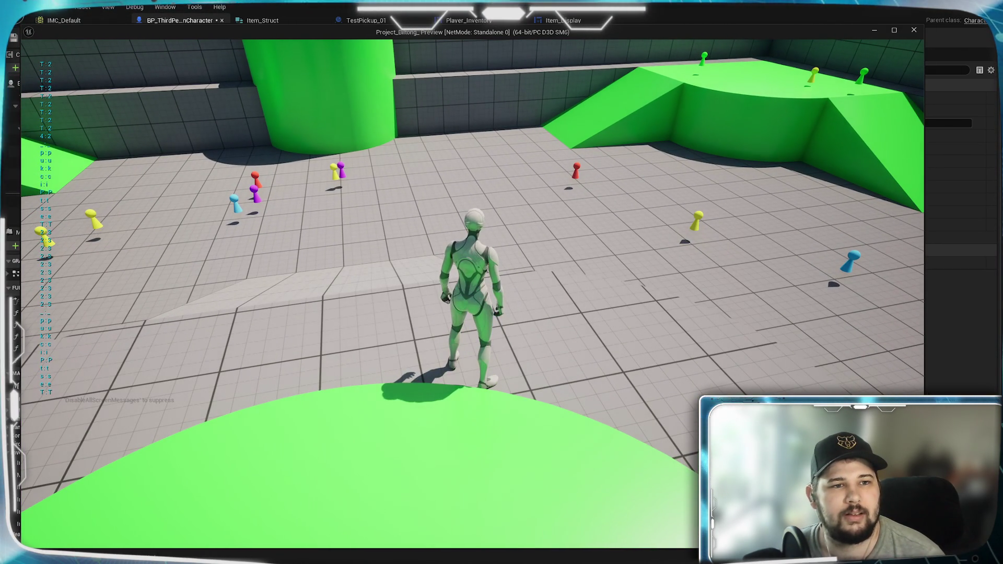
key("s")
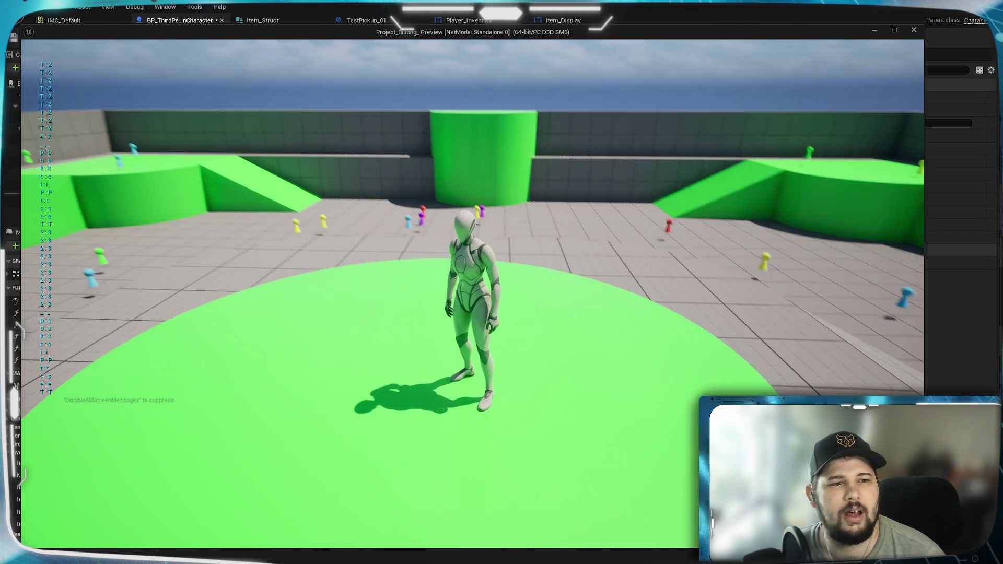
mouse_move(501, 282)
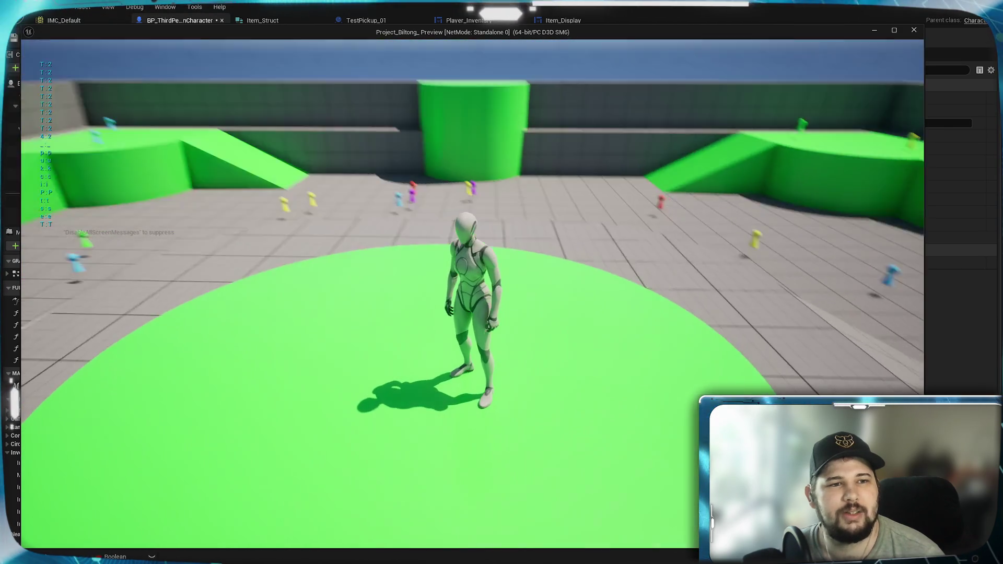
key("d")
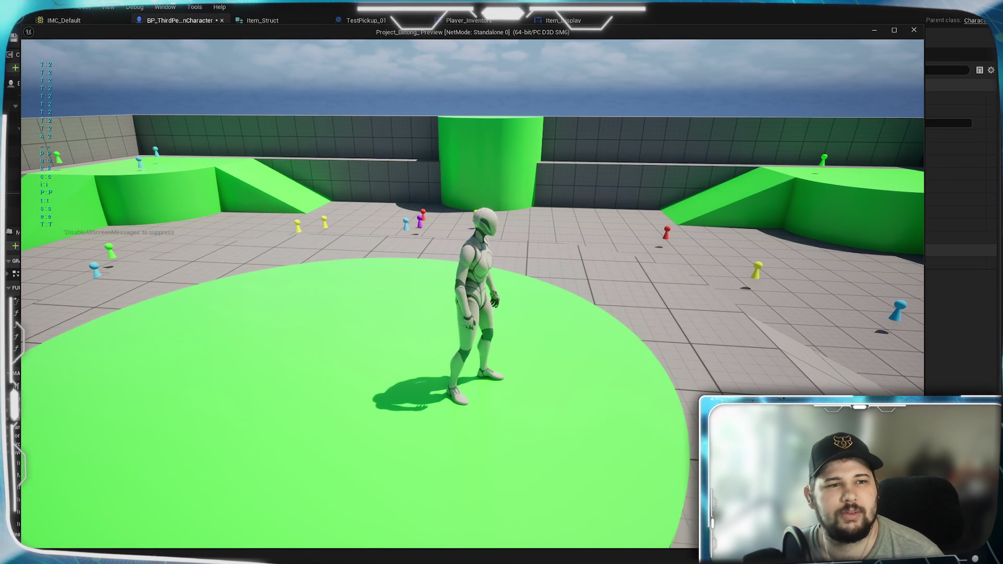
key("w")
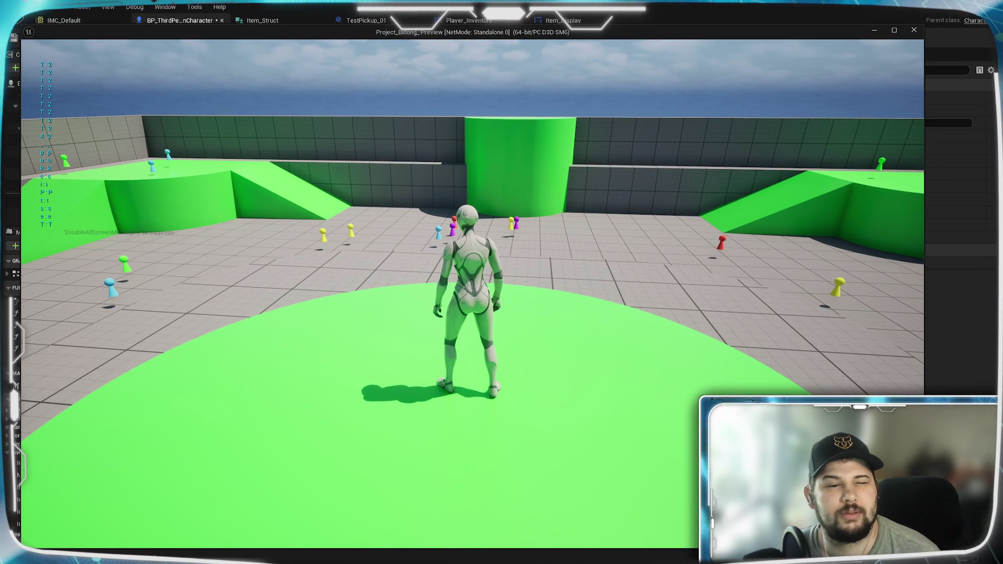
Sort the inventory Alphabetically, giving TestPickup_4, TestPickup_28, TestPickup_31, then stop play.
key("i")
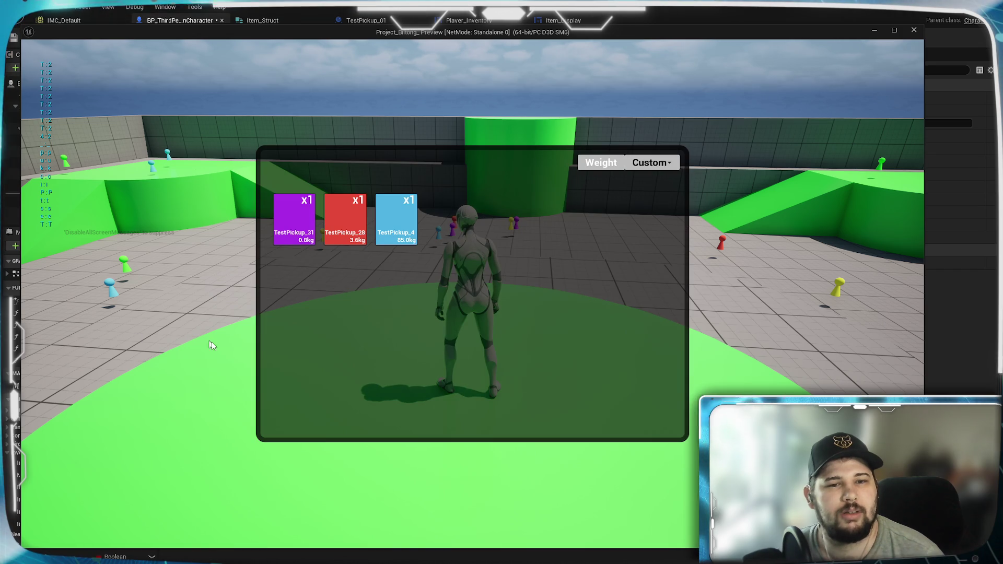
left_click(657, 161)
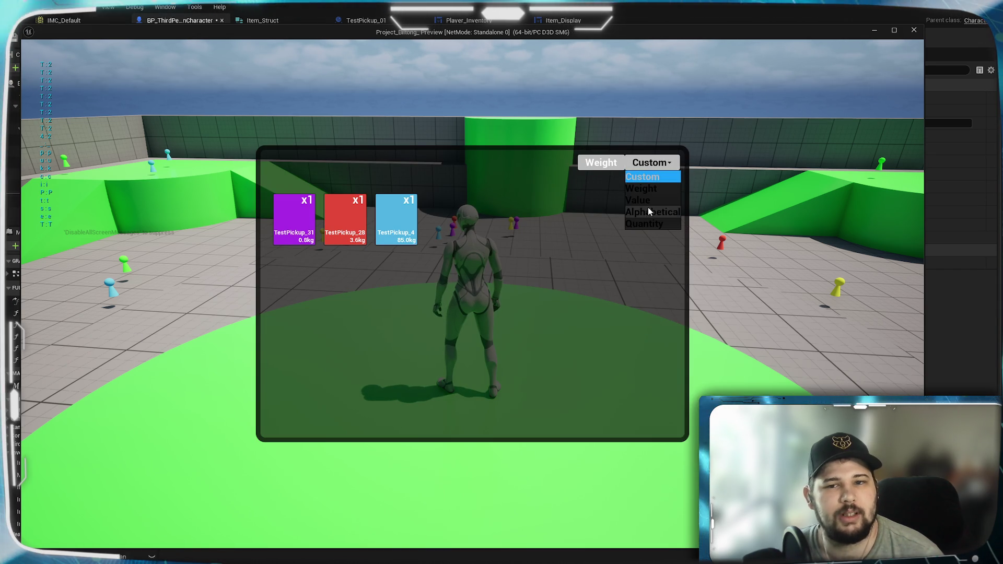
left_click(652, 213)
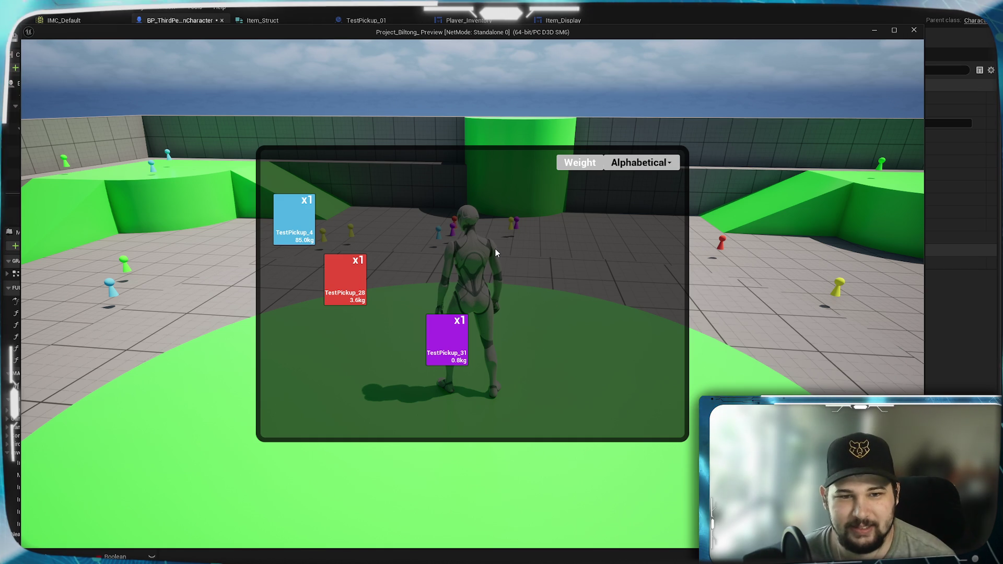
key("Escape")
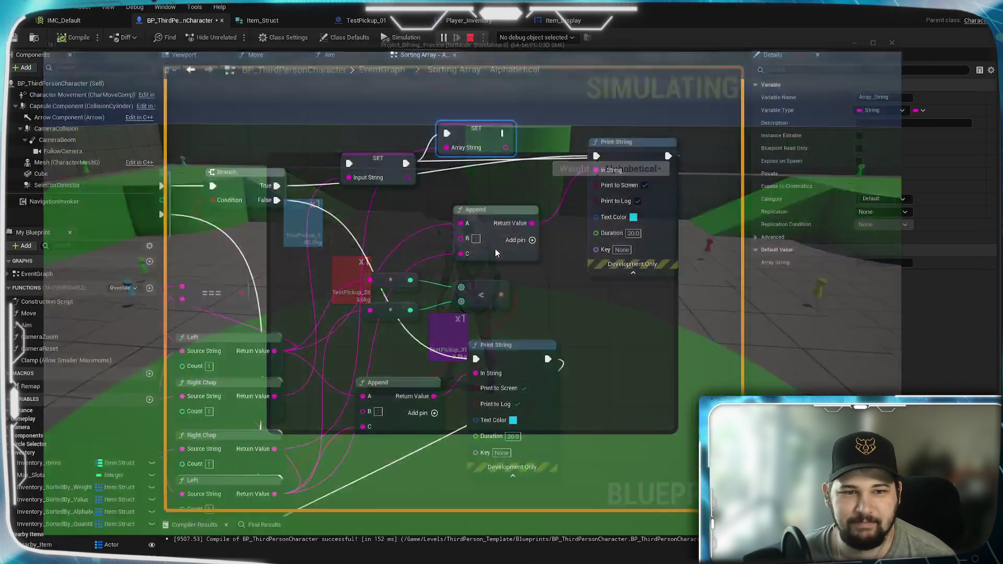
Pan the graph to locate the For Loop with Break, Branch, INSERT and ADD nodes.
left_click_drag(619, 303, 551, 386)
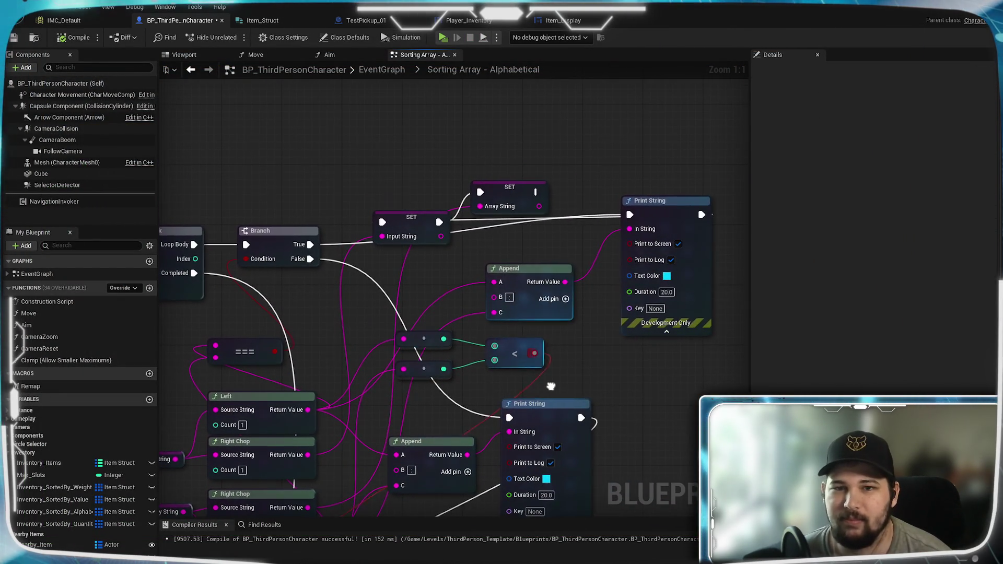
left_click(547, 289)
mouse_move(463, 284)
left_mouse_down()
mouse_move(731, 224)
mouse_move(570, 288)
mouse_move(451, 288)
mouse_move(446, 271)
mouse_move(544, 234)
left_mouse_up()
scroll(571, 289, "down", 1)
scroll(570, 288, "up", 1)
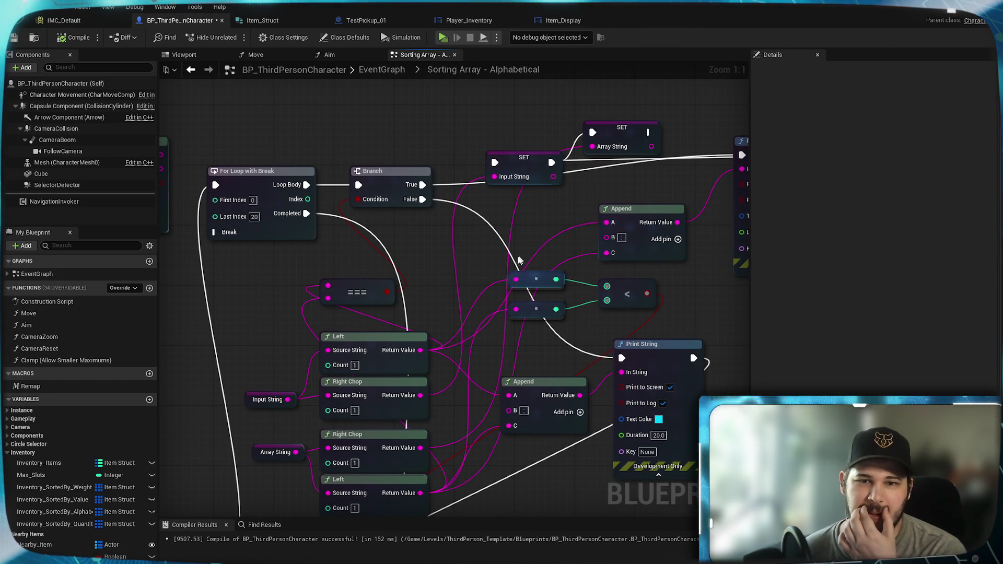
left_click_drag(465, 296, 485, 162)
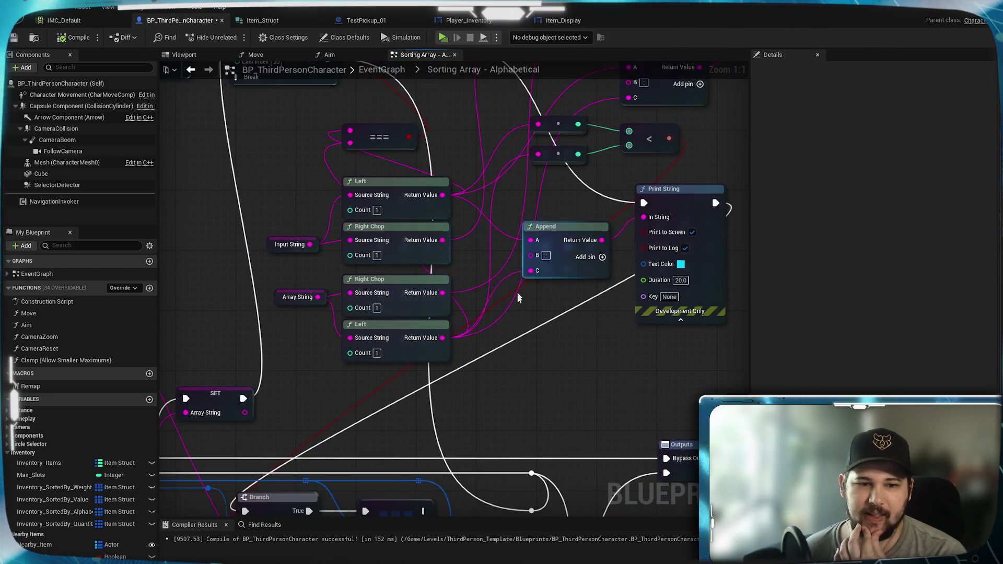
left_click_drag(523, 350, 515, 185)
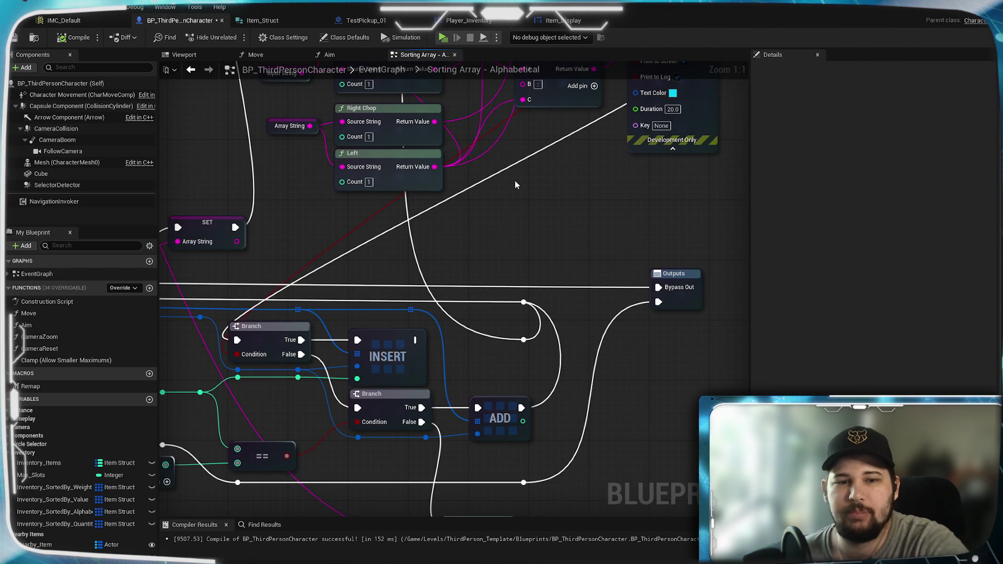
scroll(515, 185, "down", 1)
left_click_drag(515, 184, 479, 358)
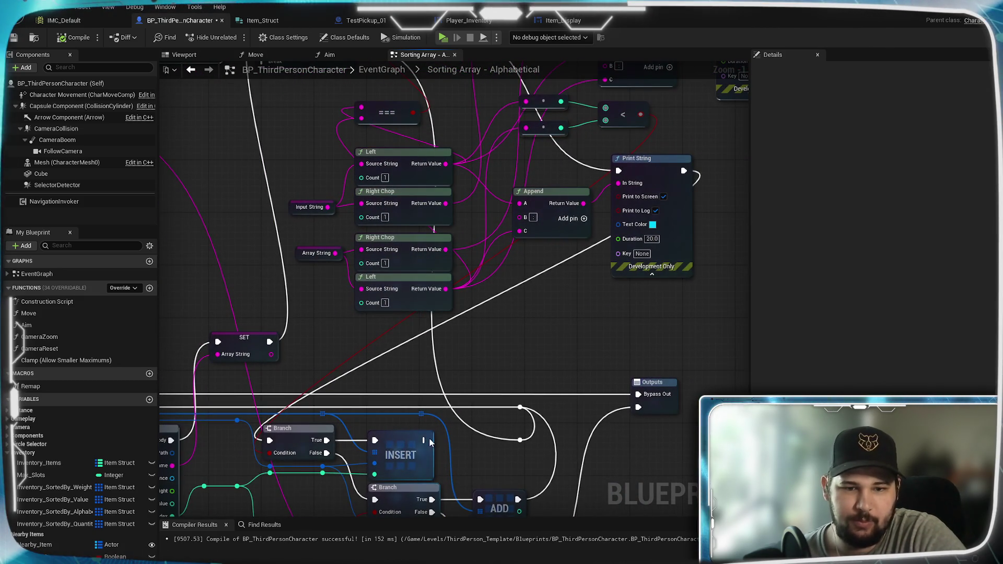
Wire the INSERT exec output to the loop's Break input, compile, save, and relaunch standalone.
right_click(368, 137)
mouse_move(423, 441)
left_mouse_down()
mouse_move(282, 131)
mouse_move(280, 255)
mouse_move(263, 261)
left_mouse_up()
left_click(73, 37)
left_click(14, 38)
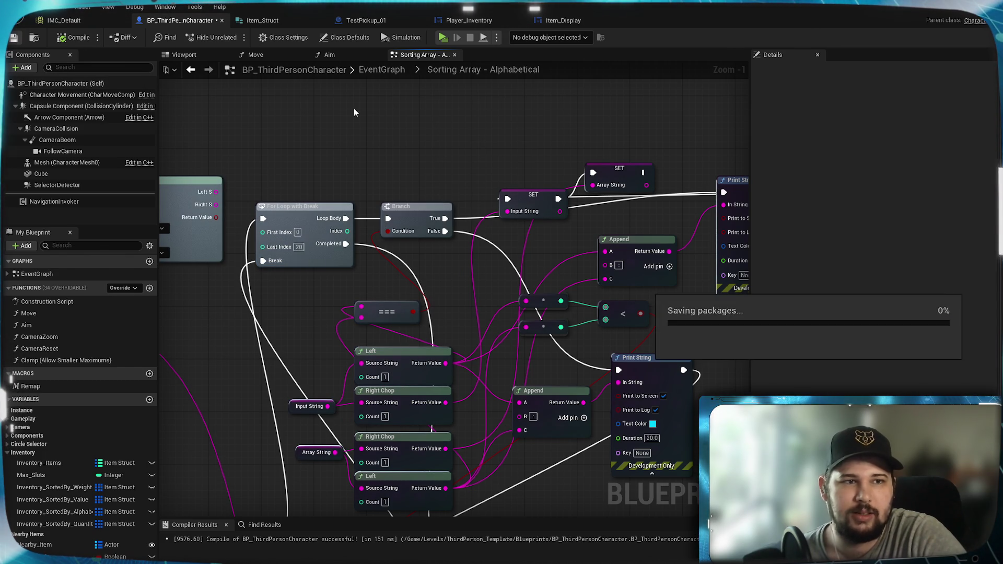
left_click(443, 37)
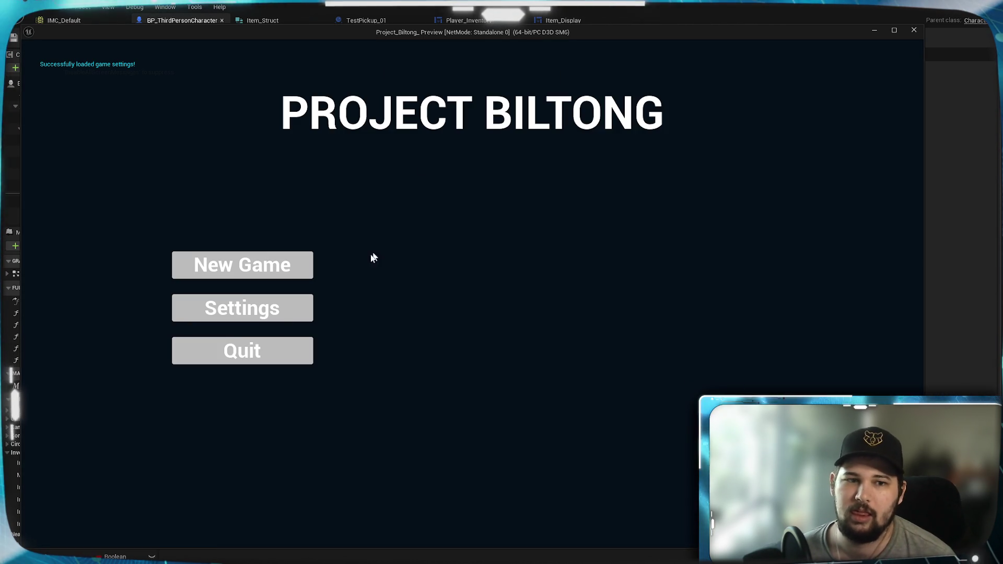
Start a new game, collect TestPickup_28 and the pickup cluster, then end the session.
left_click(240, 267)
key("w")
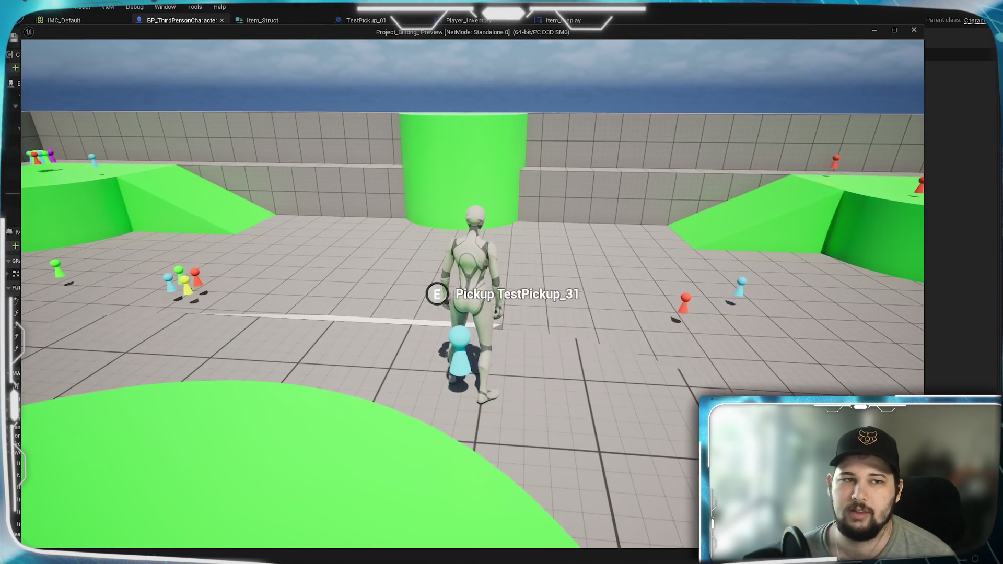
key("e")
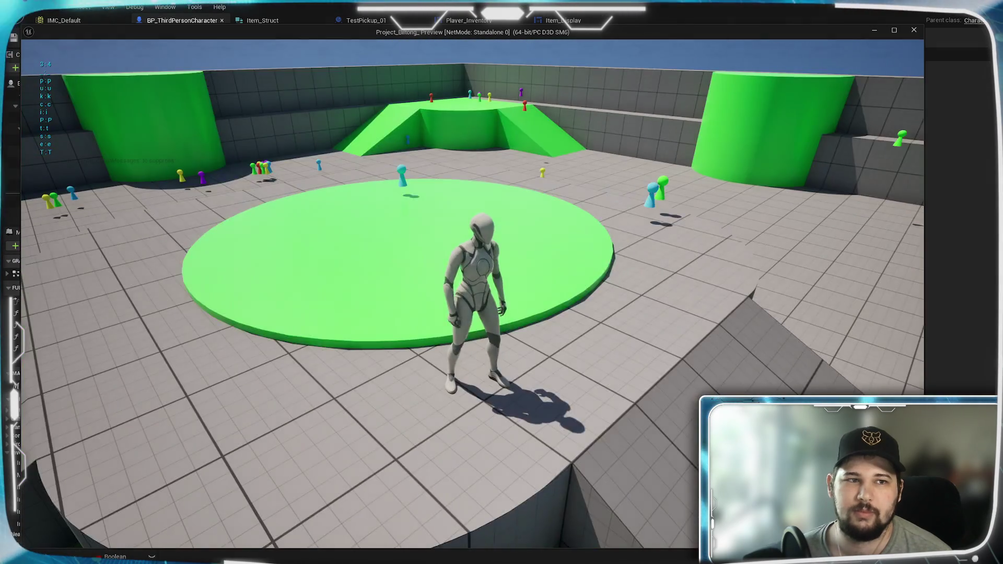
key("w")
key("e")
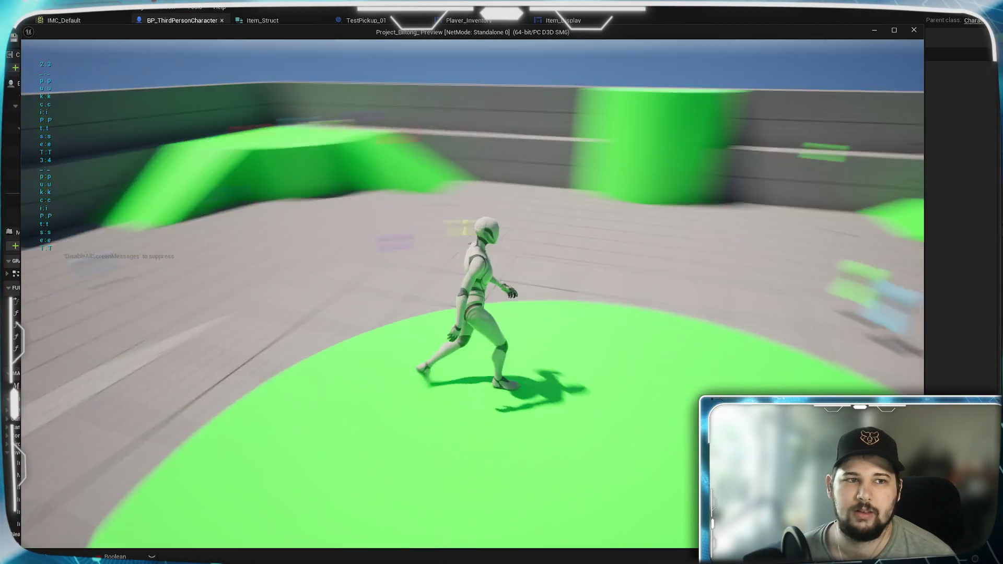
key("w")
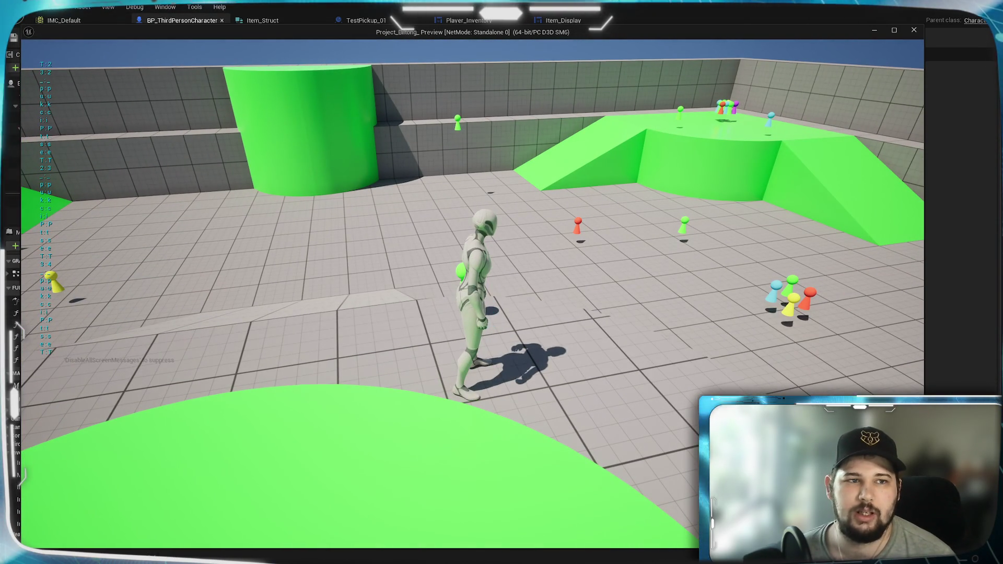
key("w")
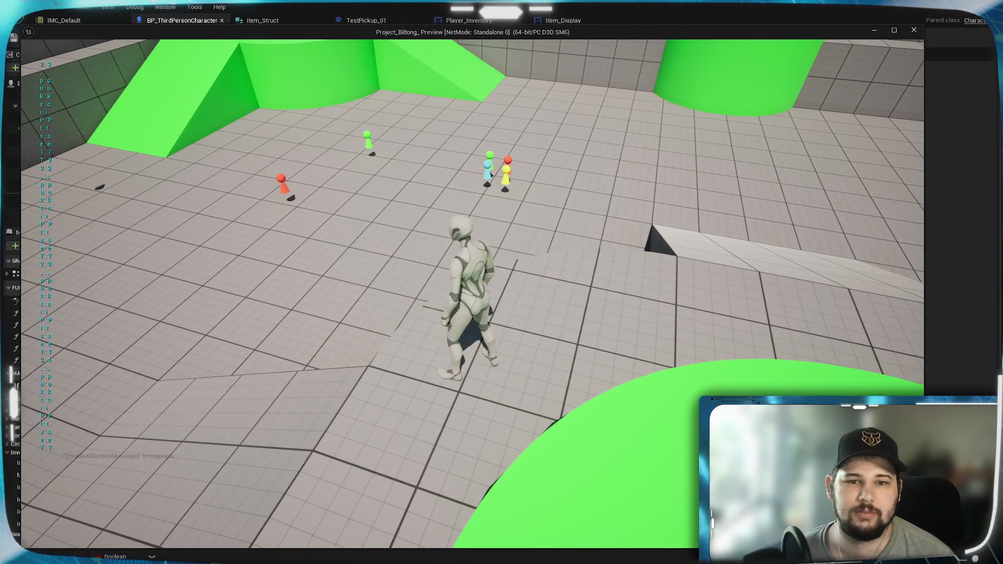
key("w")
key("e")
key("w")
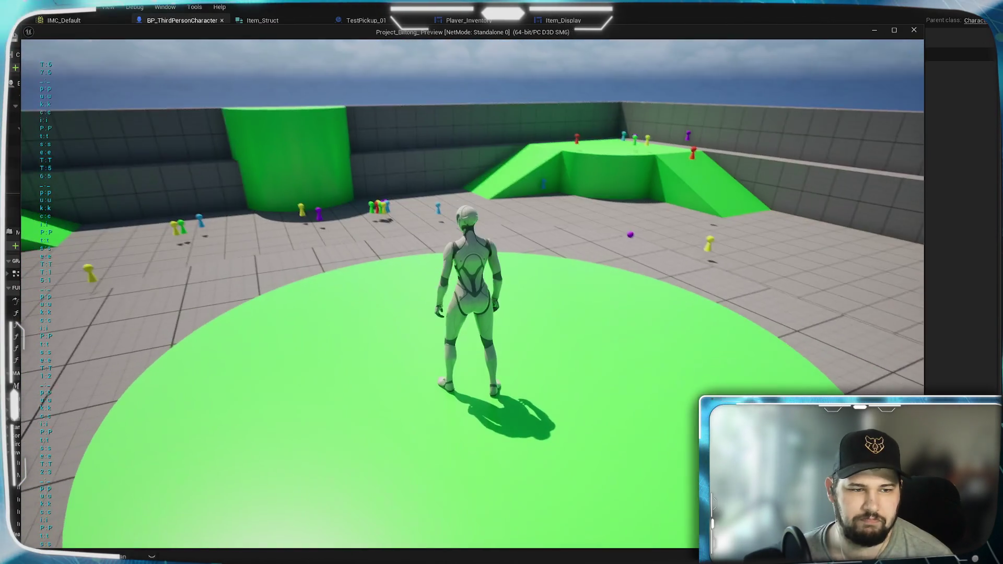
key("w")
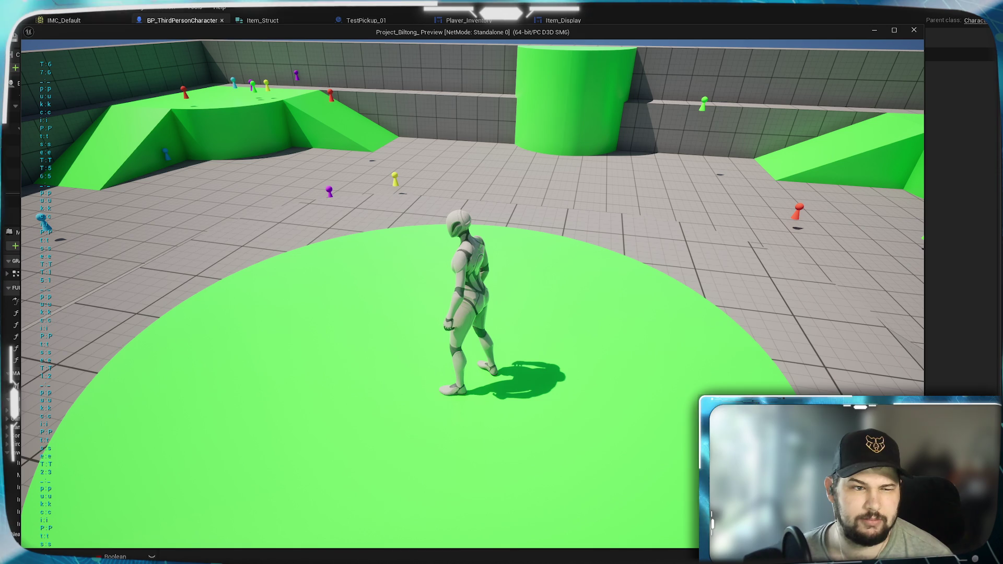
key("Escape")
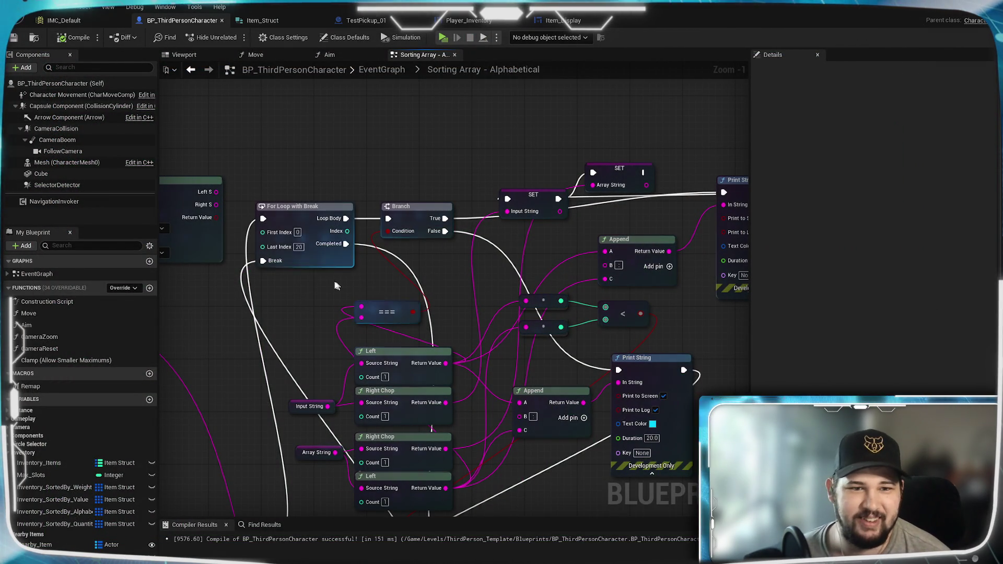
Connect the Branch's True execution output to the SET node.
mouse_move(321, 286)
left_mouse_down()
mouse_move(323, 238)
mouse_move(325, 263)
left_mouse_up()
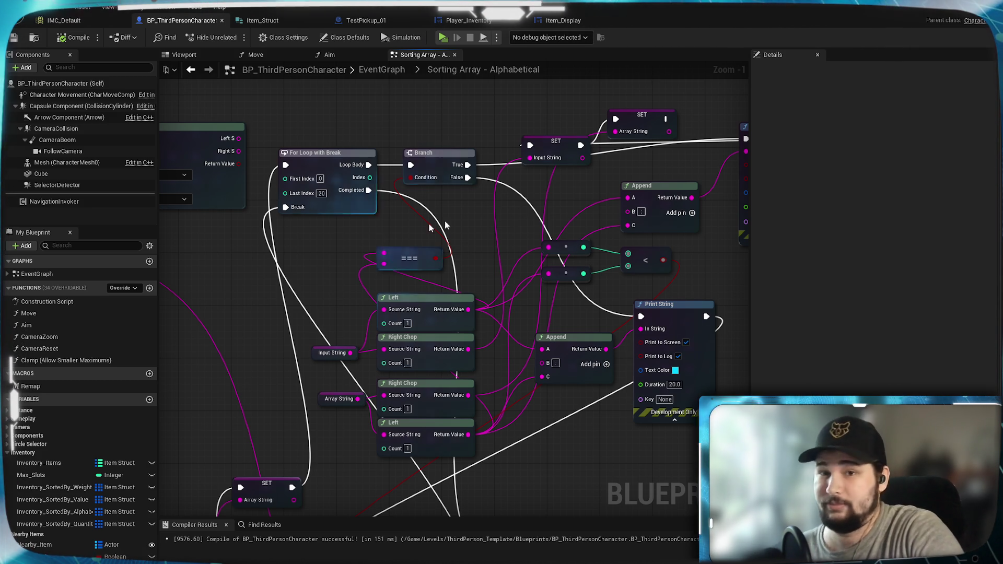
left_click_drag(610, 177, 488, 249)
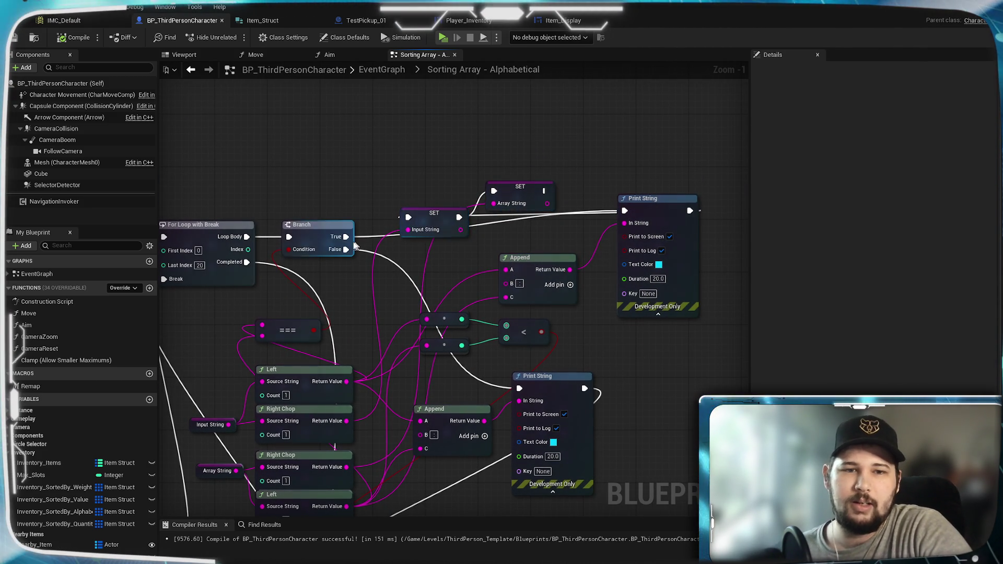
left_click_drag(345, 237, 408, 217)
Delete the extra Print String and upper Append nodes, and move Array String SET beside Input String SET.
left_click(650, 210)
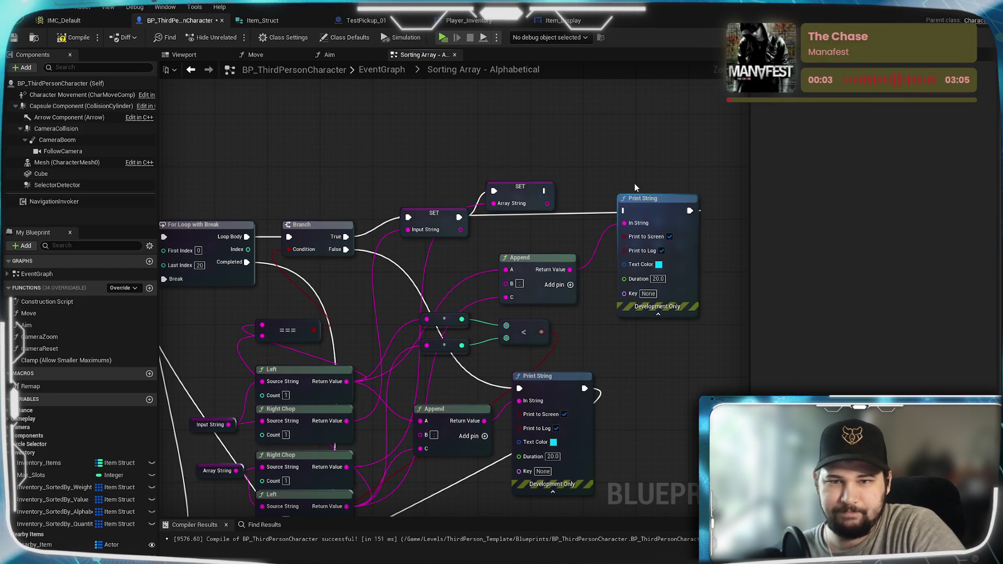
key("Delete")
left_click(522, 258)
key("Delete")
mouse_move(528, 283)
left_mouse_down()
mouse_move(587, 209)
mouse_move(617, 241)
left_mouse_up()
left_click_drag(604, 153, 597, 178)
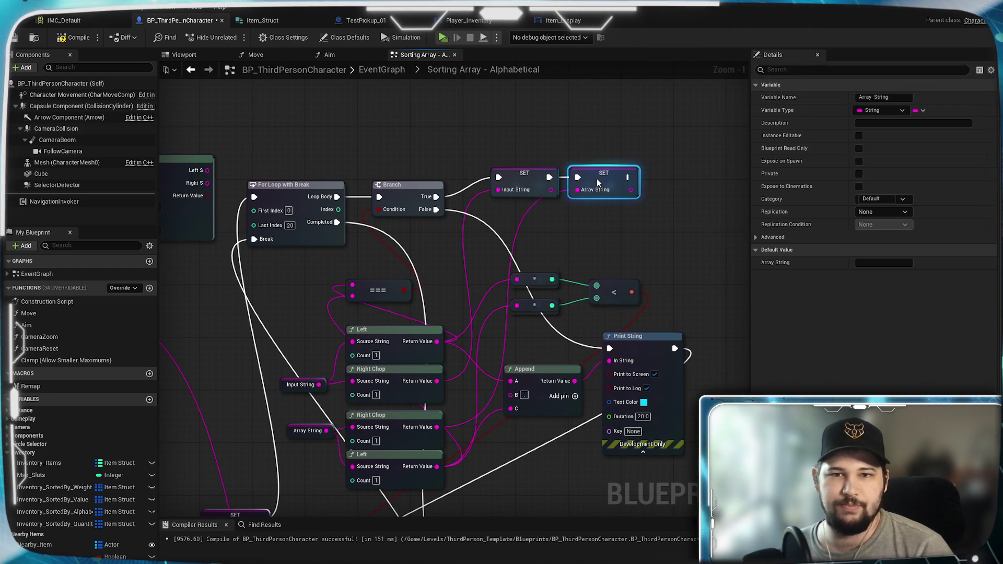
Pan through the graph to review the loop, Append, Print String and chop nodes.
mouse_move(556, 432)
left_mouse_down()
mouse_move(589, 302)
mouse_move(559, 331)
mouse_move(643, 250)
left_mouse_up()
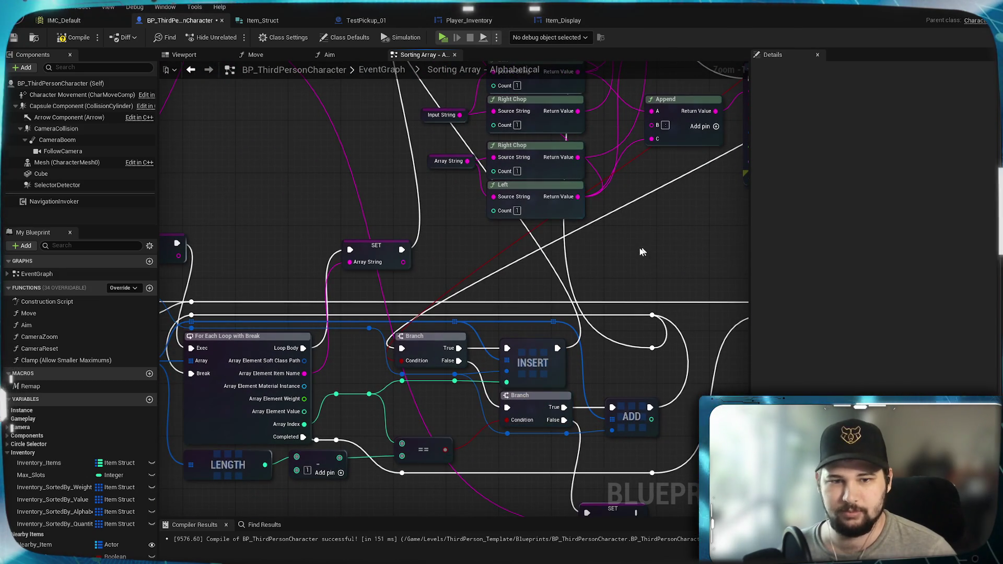
mouse_move(520, 327)
left_mouse_down()
mouse_move(523, 279)
mouse_move(391, 517)
left_mouse_up()
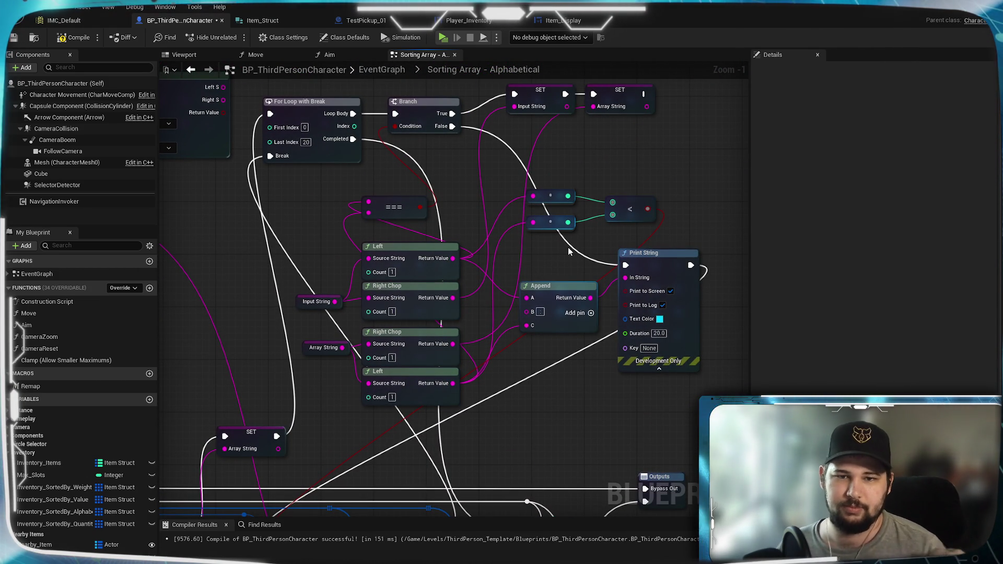
scroll(564, 253, "down", 4)
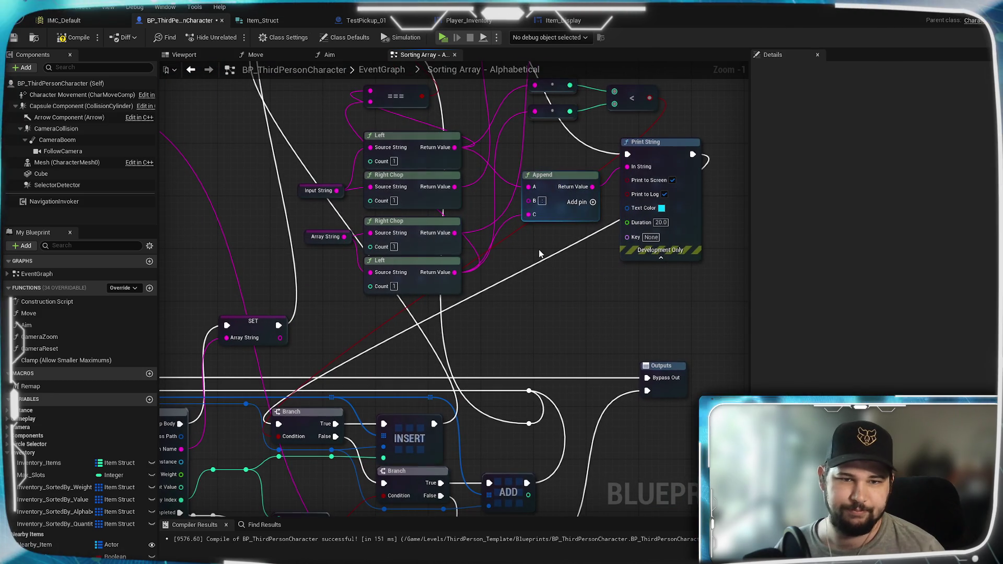
left_click_drag(540, 265, 628, 186)
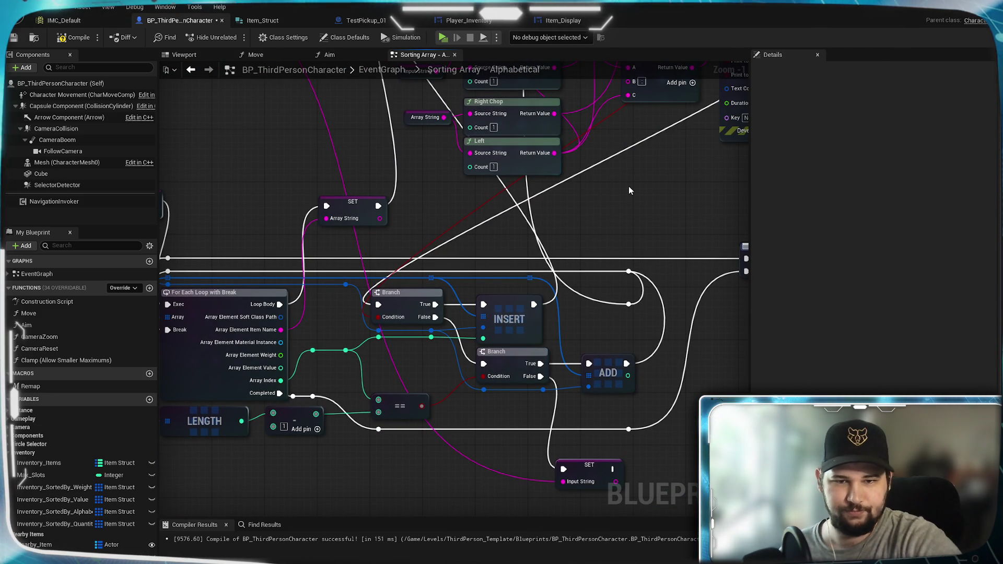
mouse_move(629, 190)
left_mouse_down()
mouse_move(611, 366)
mouse_move(599, 233)
mouse_move(611, 418)
mouse_move(556, 308)
mouse_move(559, 208)
mouse_move(687, 179)
left_mouse_up()
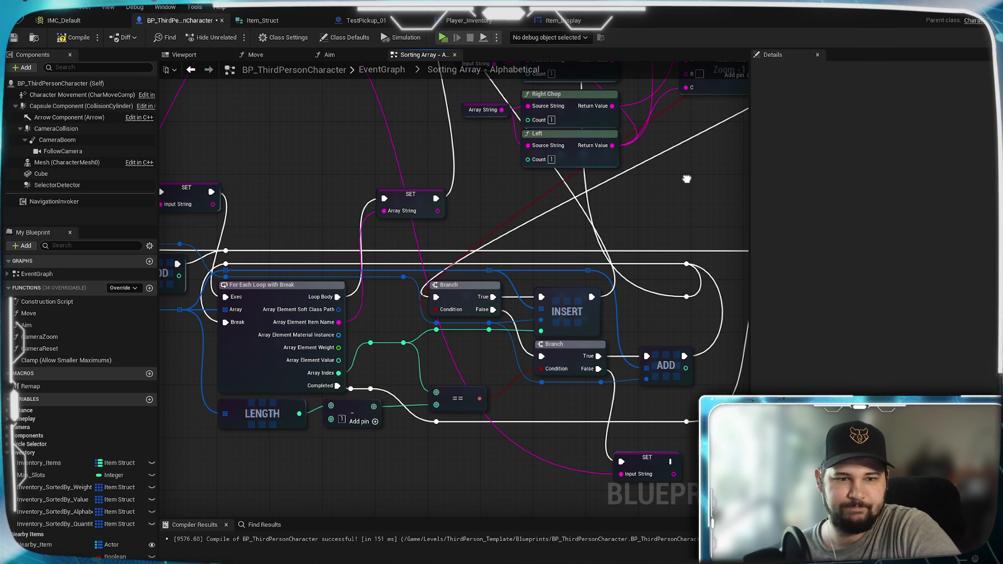
mouse_move(687, 178)
left_mouse_down()
mouse_move(637, 290)
mouse_move(609, 437)
mouse_move(577, 291)
mouse_move(587, 455)
mouse_move(586, 296)
left_mouse_up()
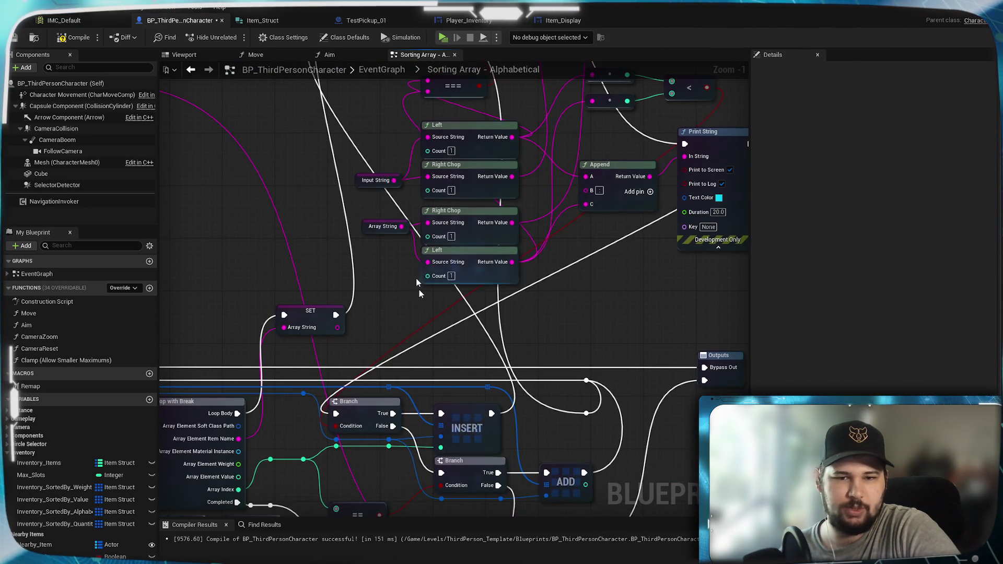
mouse_move(600, 375)
left_mouse_down()
mouse_move(592, 293)
mouse_move(691, 241)
mouse_move(674, 206)
mouse_move(677, 179)
left_mouse_up()
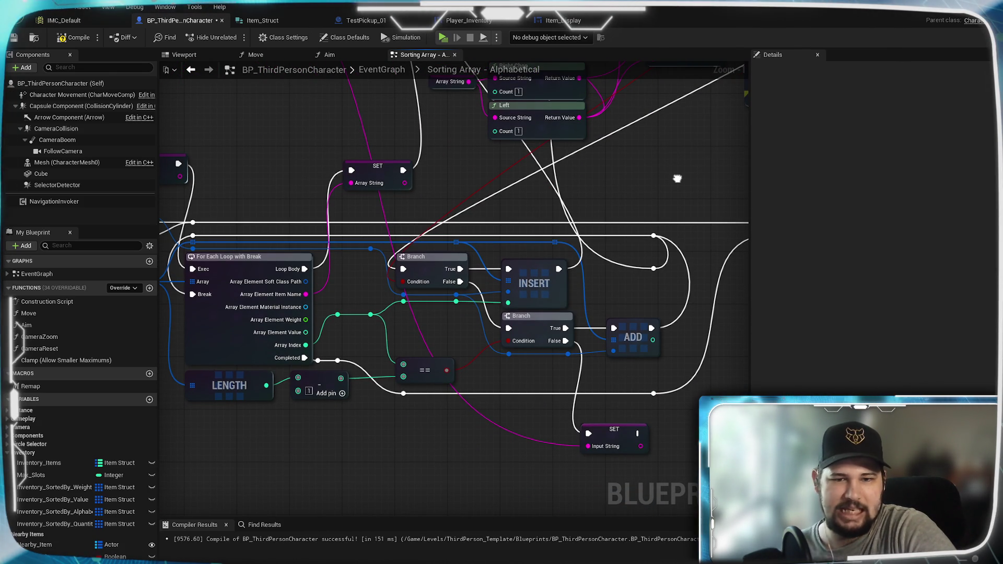
mouse_move(648, 180)
left_mouse_down()
mouse_move(523, 335)
mouse_move(499, 423)
left_mouse_up()
mouse_move(599, 195)
left_mouse_down()
mouse_move(515, 242)
mouse_move(630, 234)
left_mouse_up()
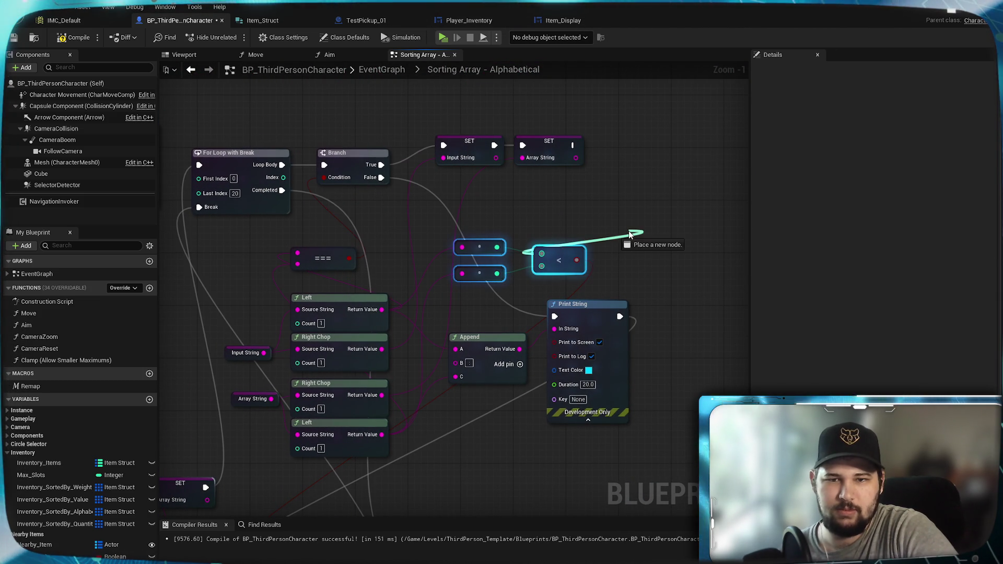
Reposition the dot and less-than comparison nodes, then compile the Blueprint.
mouse_move(553, 248)
left_mouse_down()
mouse_move(615, 211)
mouse_move(622, 218)
left_mouse_up()
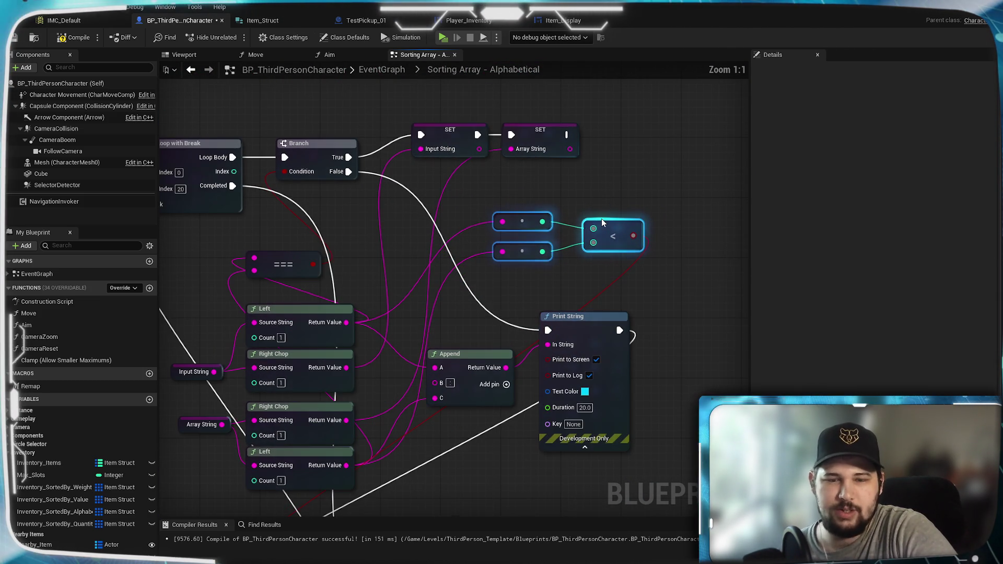
scroll(601, 218, "up", 1)
left_click_drag(599, 196, 577, 211)
left_click(609, 175)
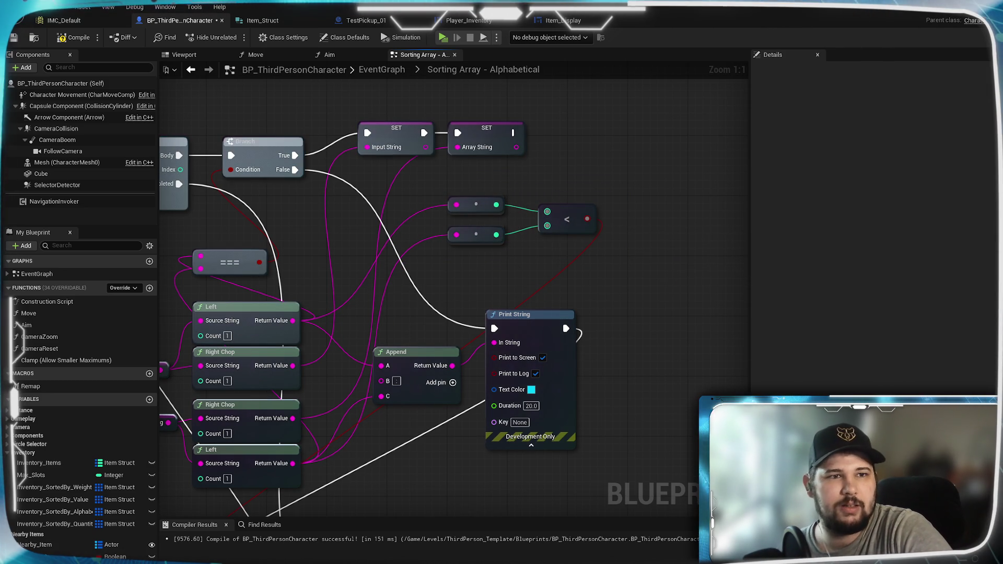
left_click(65, 40)
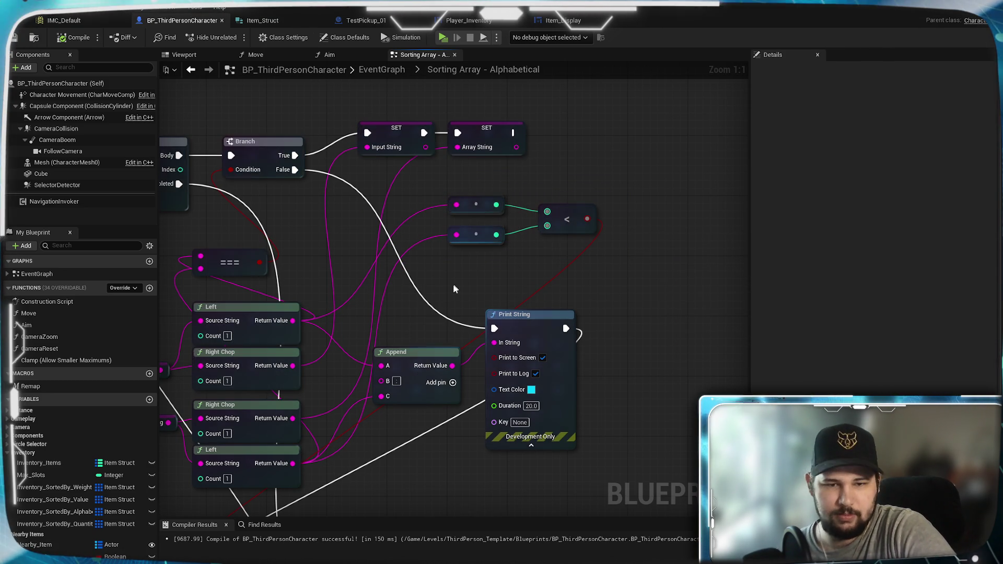
Nudge the Append node up and pull a new link from the Left node's Return Value.
left_click_drag(437, 297, 490, 258)
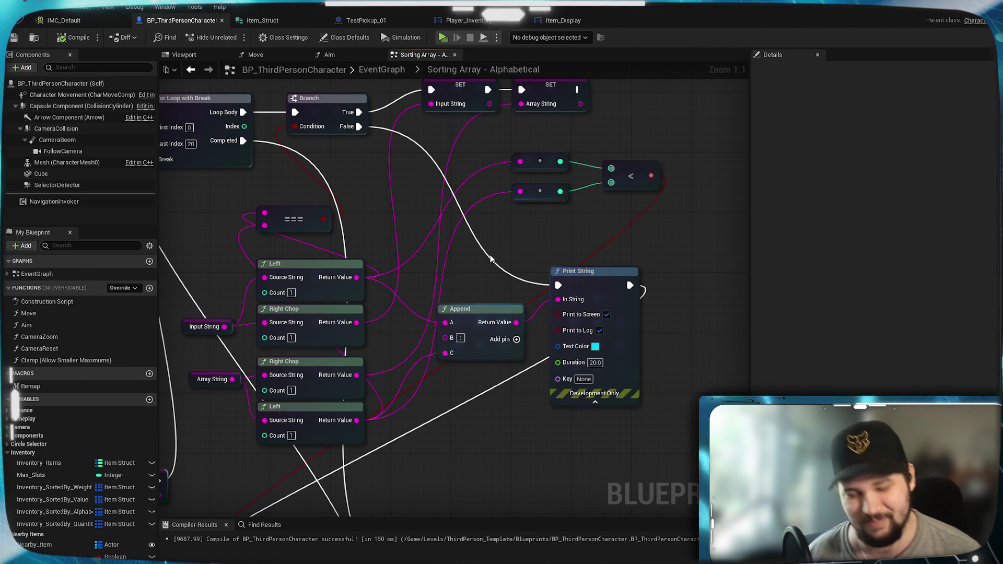
mouse_move(491, 264)
left_mouse_down()
mouse_move(407, 298)
mouse_move(418, 274)
mouse_move(538, 222)
left_mouse_up()
left_click(481, 302)
left_click_drag(480, 302, 493, 276)
mouse_move(460, 417)
left_mouse_down()
mouse_move(626, 188)
mouse_move(653, 197)
mouse_move(549, 275)
mouse_move(427, 462)
left_mouse_up()
mouse_move(479, 271)
left_mouse_down()
mouse_move(475, 236)
mouse_move(294, 268)
mouse_move(481, 204)
mouse_move(444, 211)
left_mouse_up()
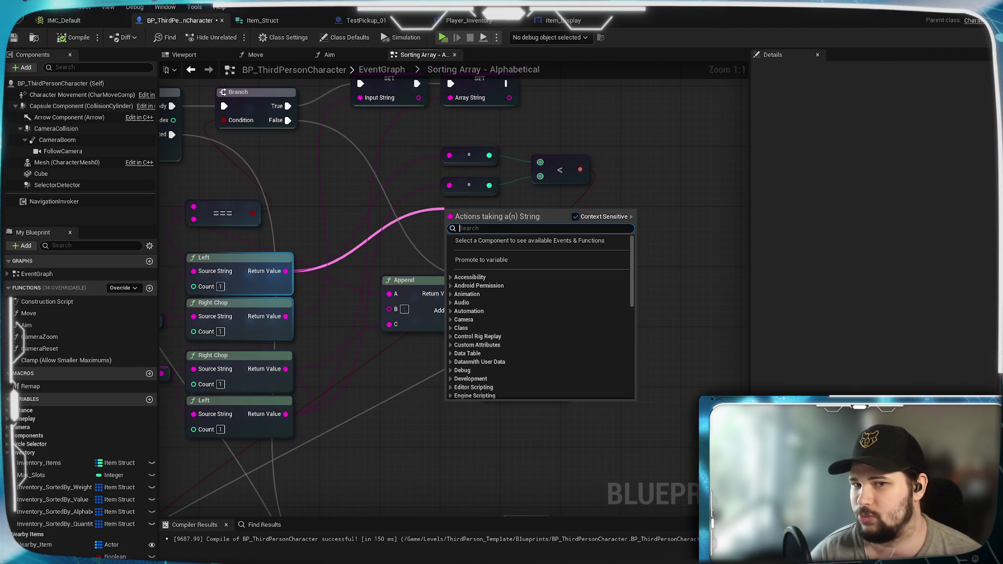
Search the action list for 'to' and add a Greater Equal (>=) node from the results.
type("to")
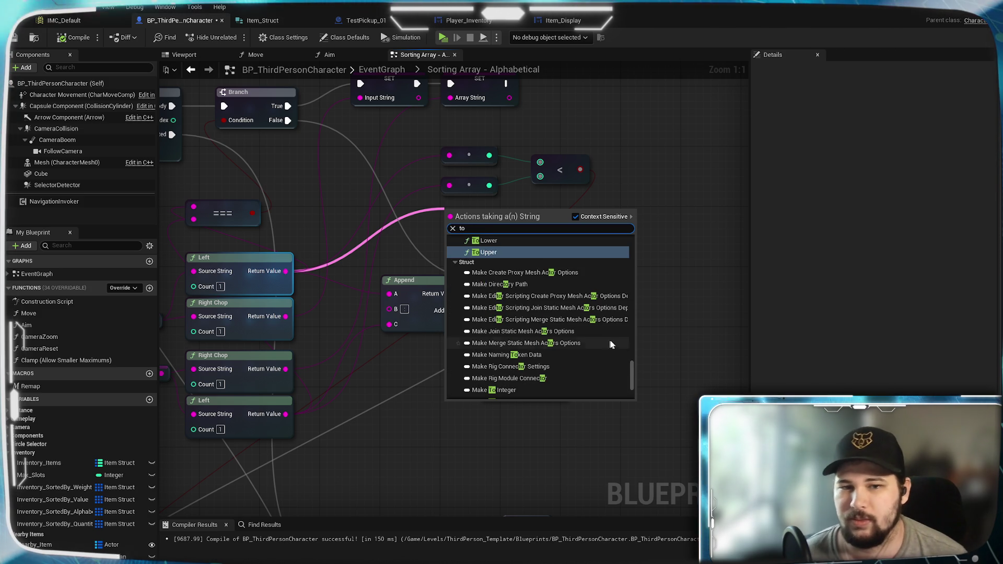
scroll(604, 336, "down", 3)
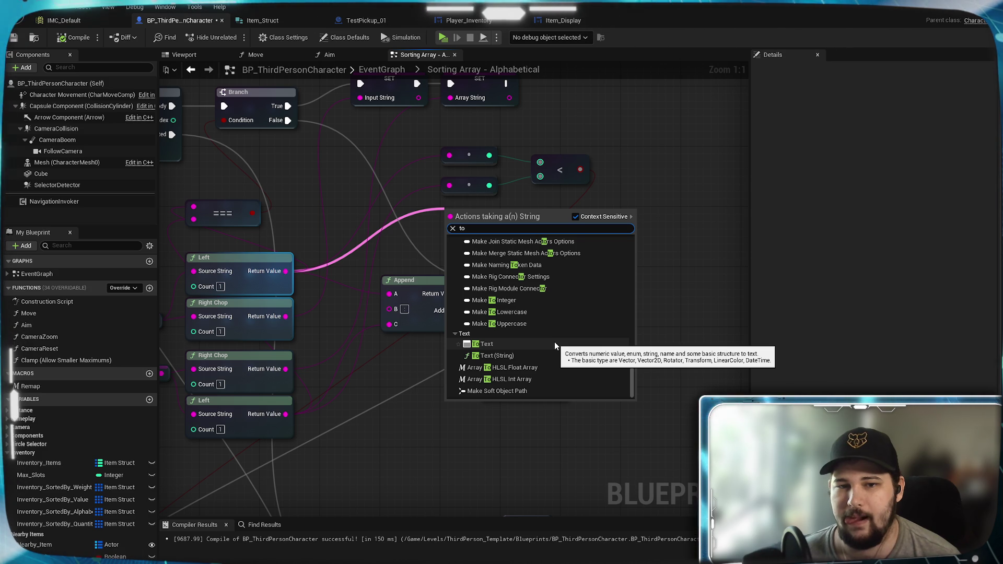
scroll(553, 342, "down", 1)
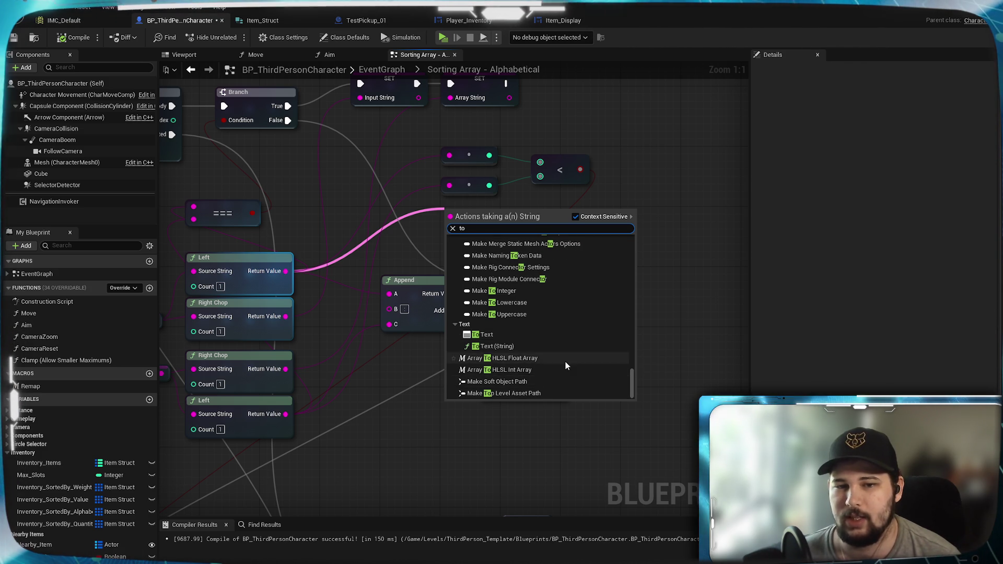
scroll(565, 361, "up", 2)
scroll(565, 361, "up", 8)
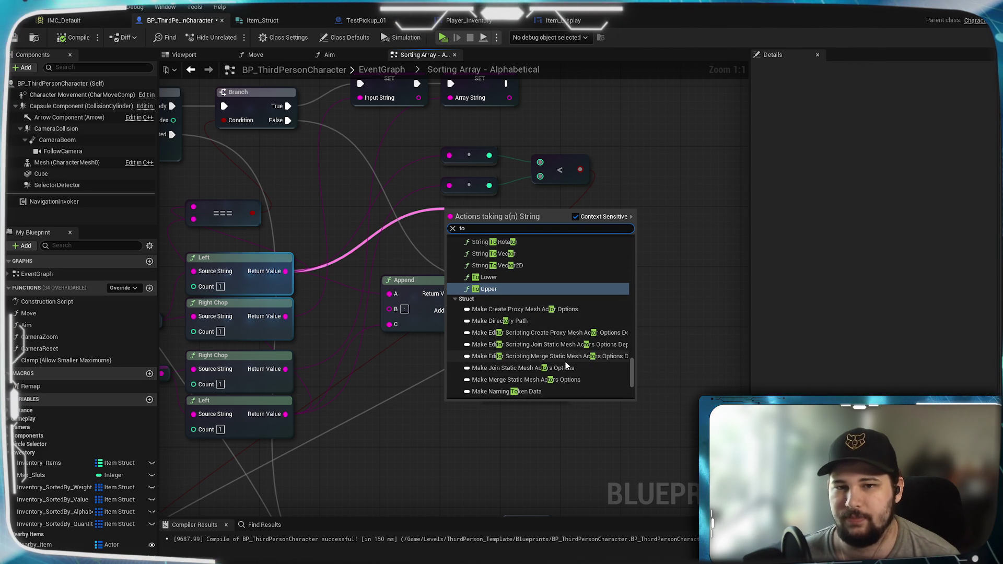
scroll(566, 364, "up", 5)
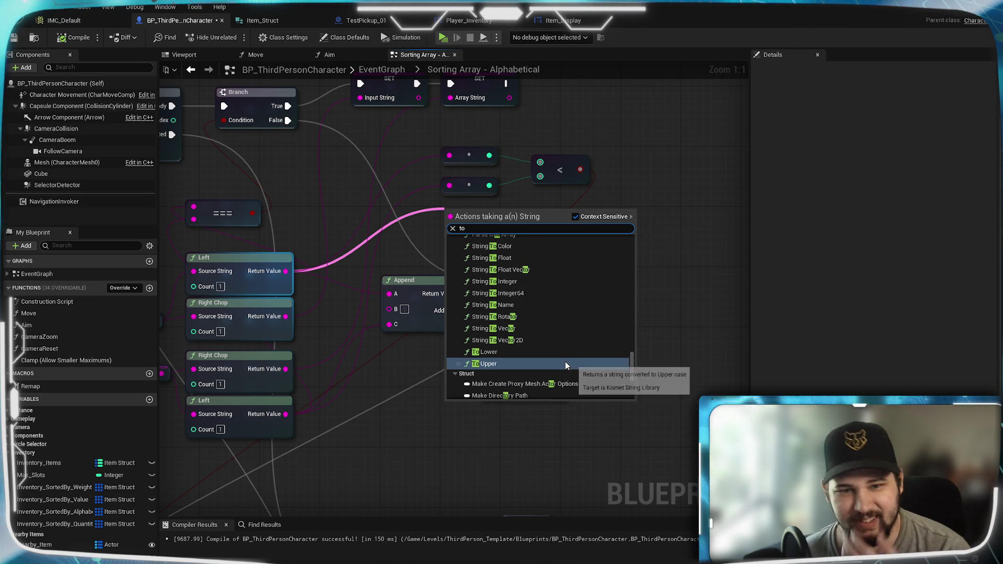
scroll(565, 364, "up", 2)
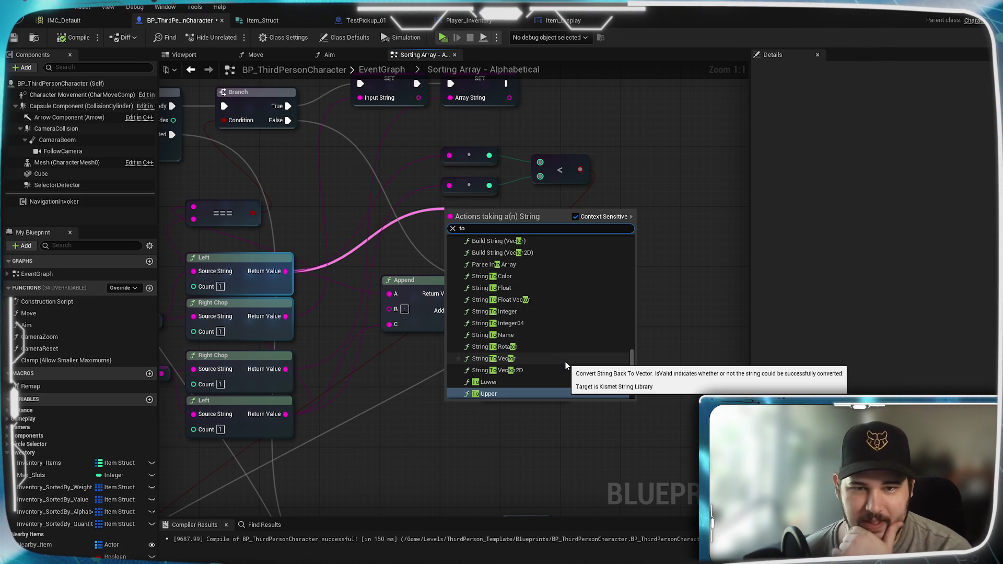
scroll(559, 301, "up", 1)
scroll(559, 301, "up", 3)
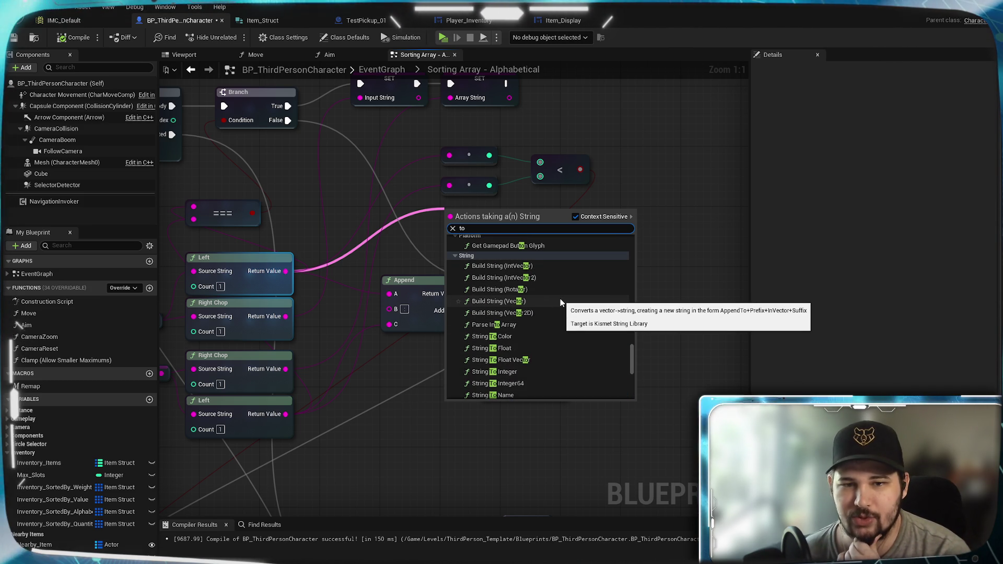
scroll(560, 302, "up", 4)
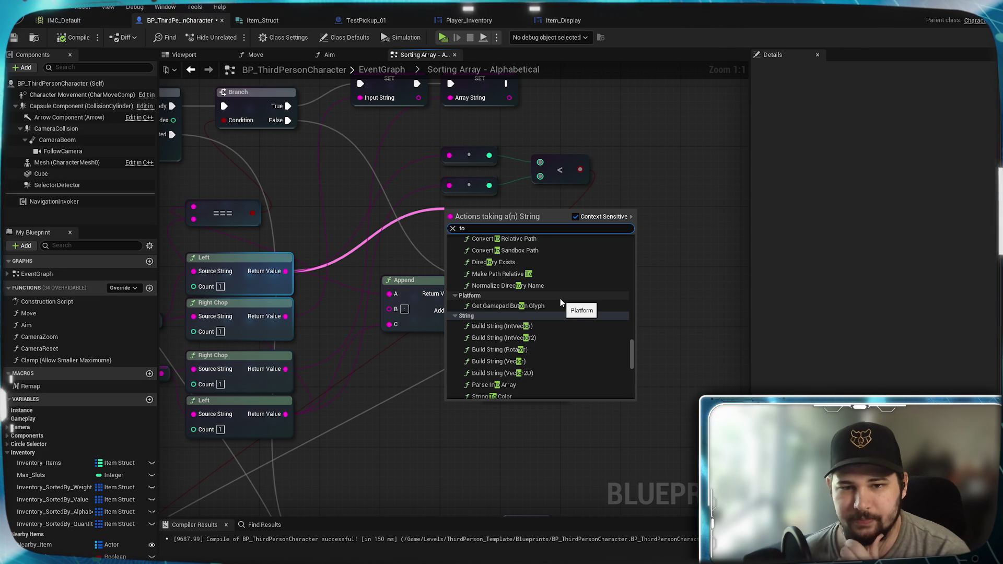
scroll(560, 301, "up", 3)
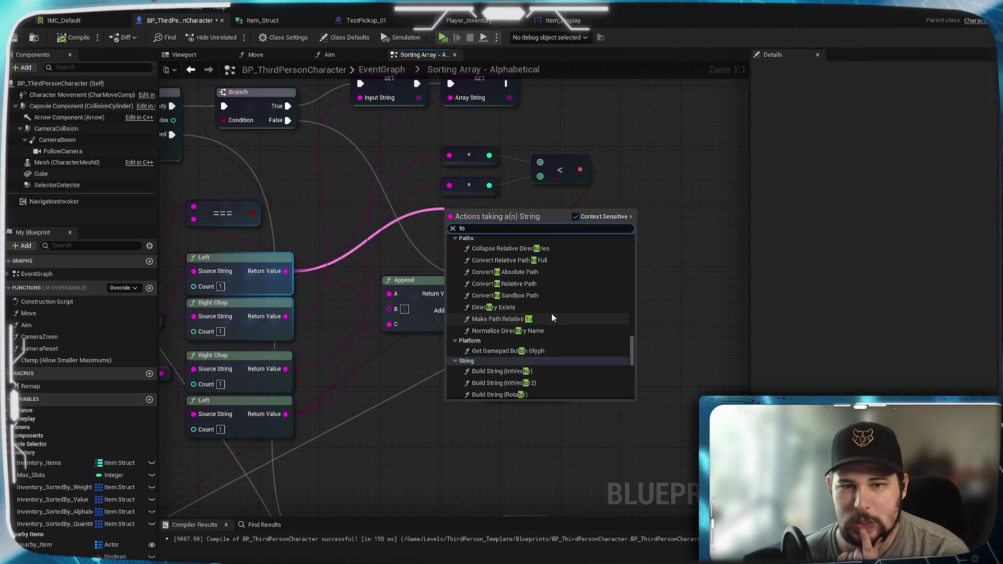
scroll(554, 315, "up", 3)
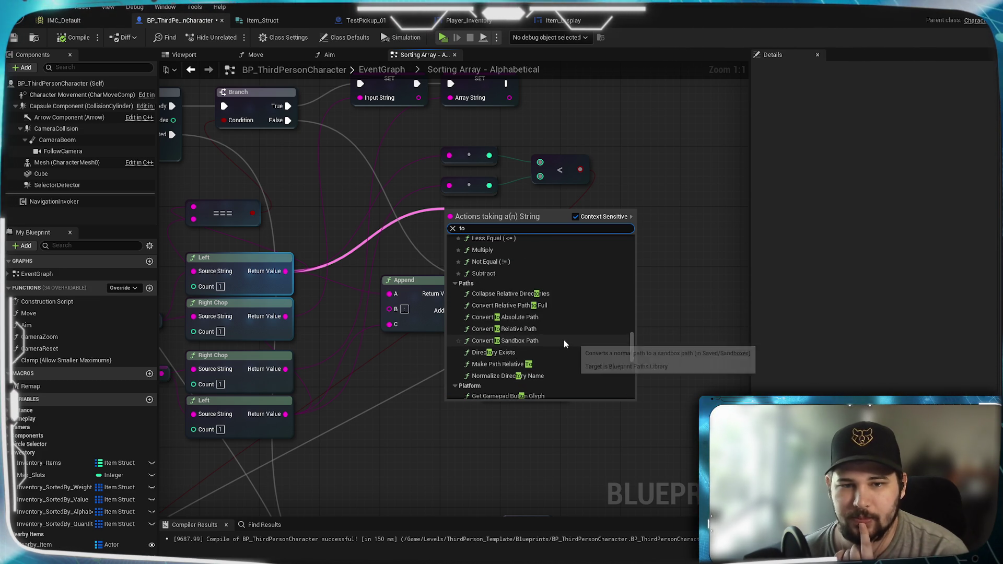
scroll(564, 343, "up", 4)
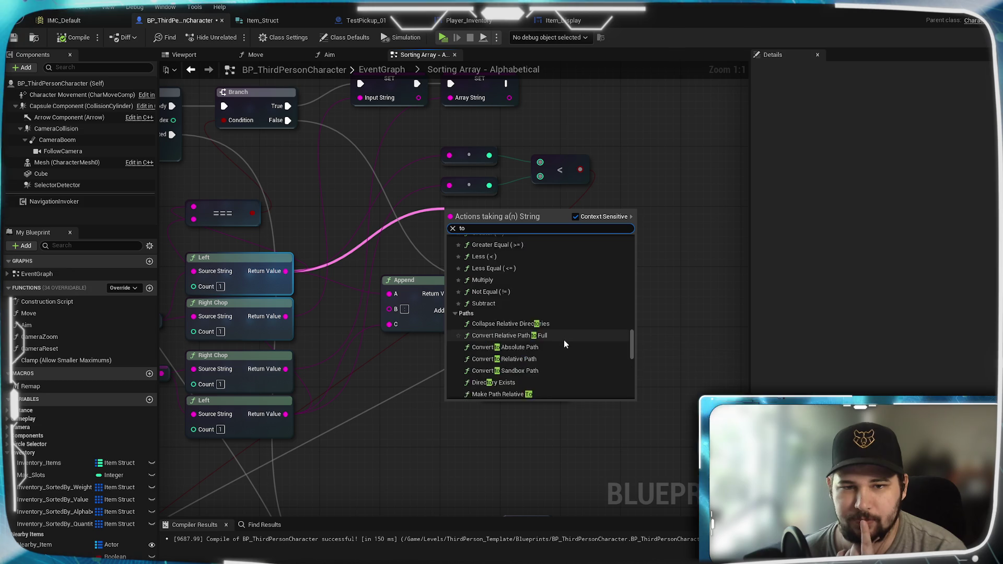
scroll(565, 343, "up", 2)
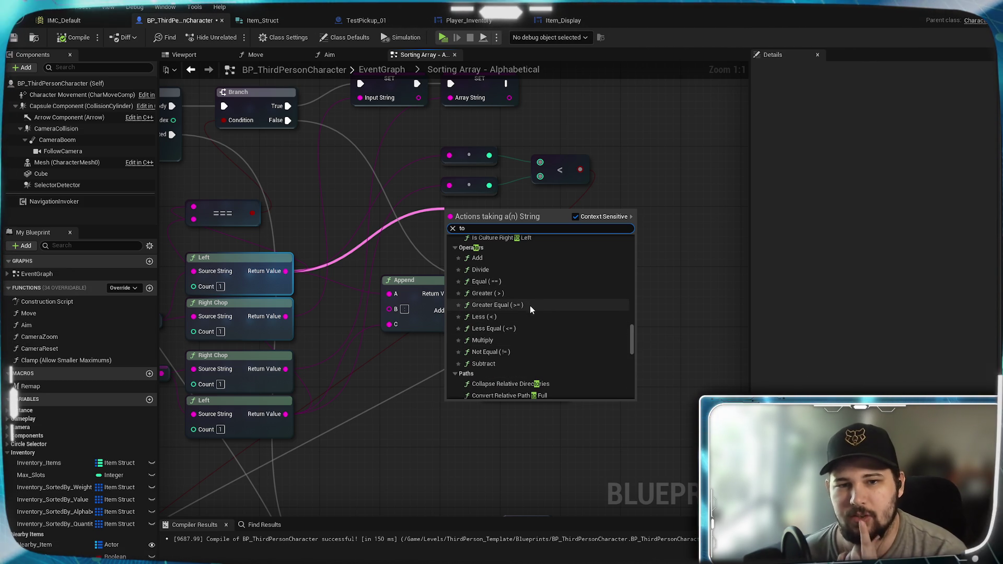
scroll(531, 306, "up", 2)
scroll(530, 305, "up", 1)
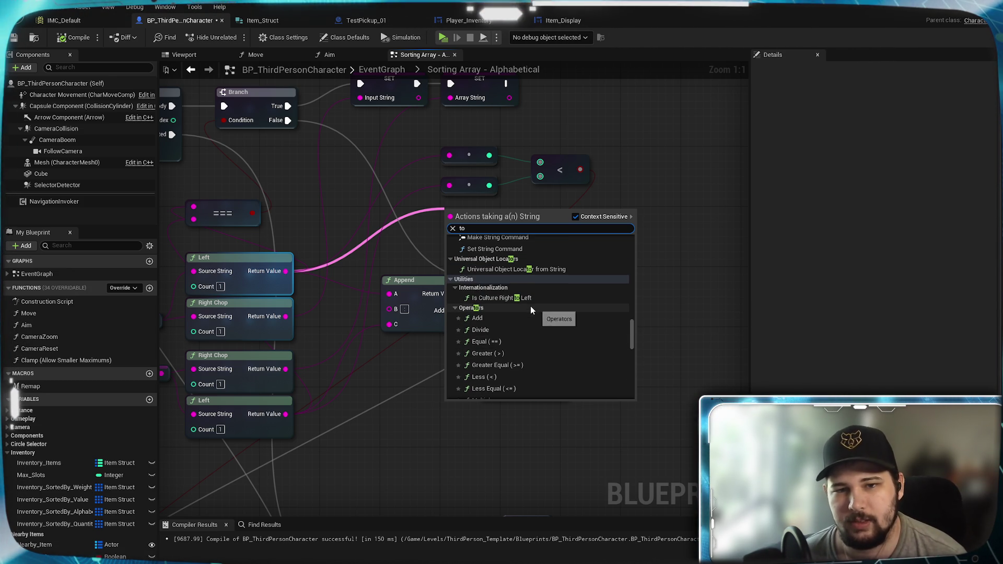
scroll(556, 332, "up", 2)
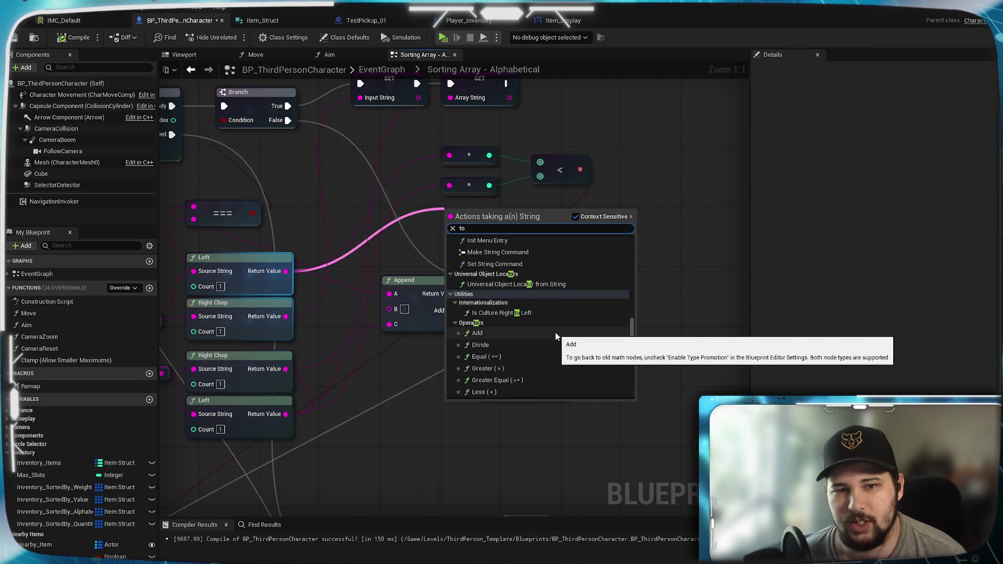
scroll(556, 332, "down", 1)
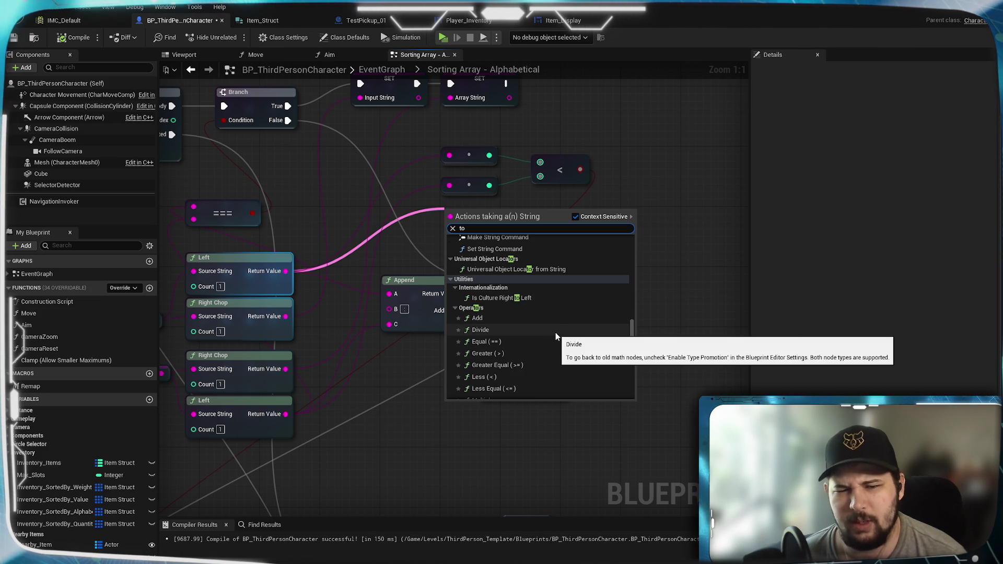
scroll(555, 333, "down", 2)
left_click(505, 338)
Feed the Left node's Return Value into a String To Lower node, found by searching 'to'.
key("ctrl+v")
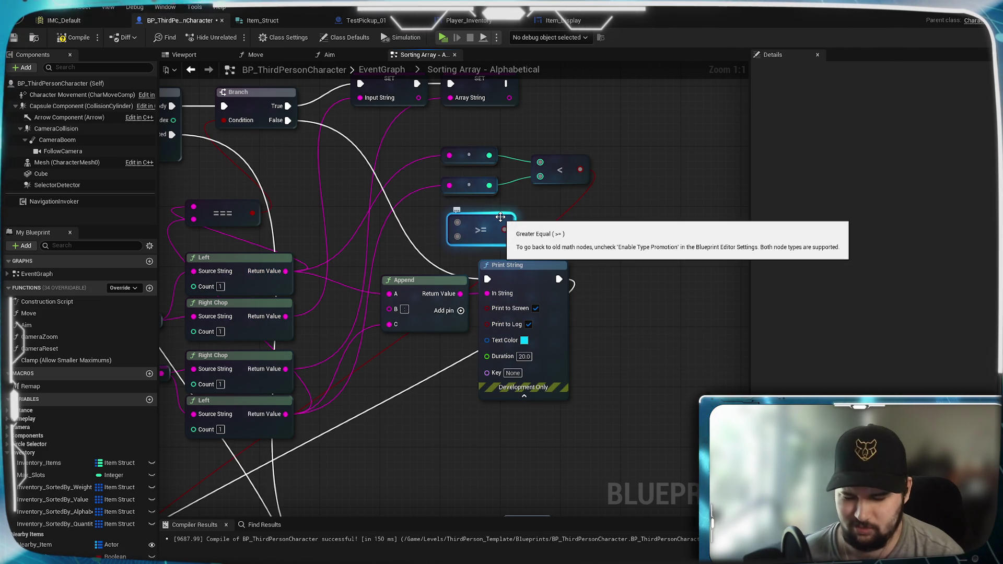
left_click_drag(285, 271, 454, 214)
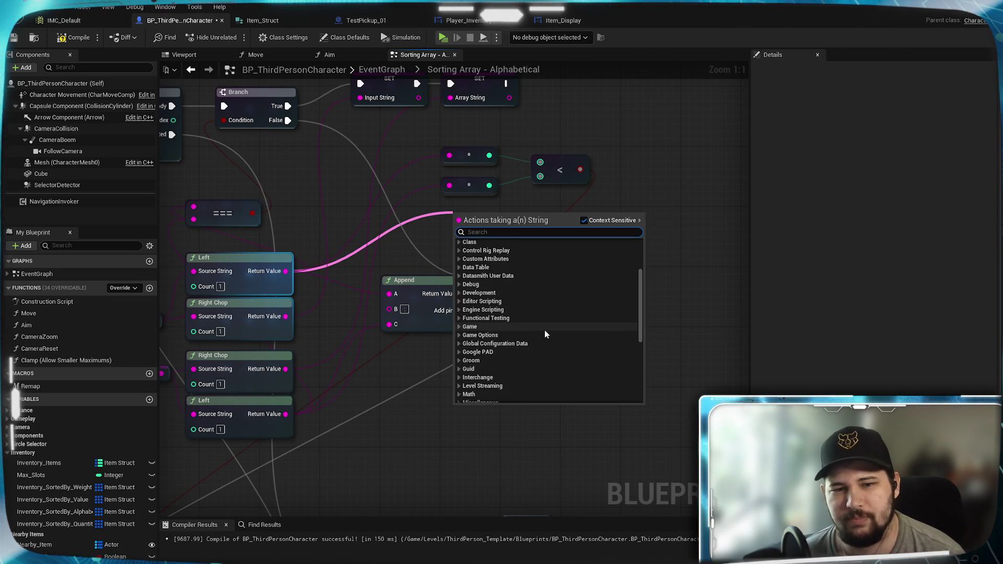
type("t")
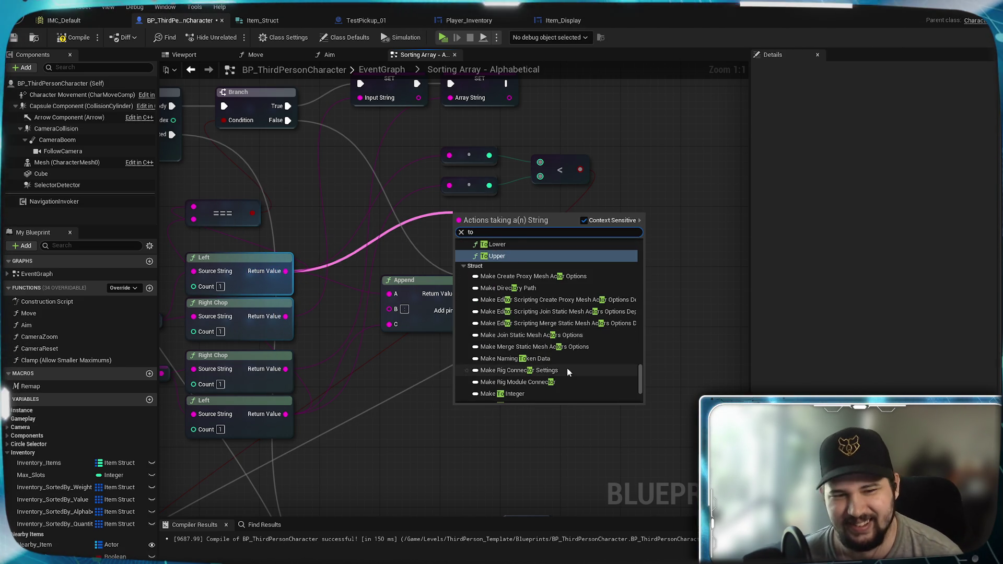
type("o")
scroll(557, 365, "up", 10)
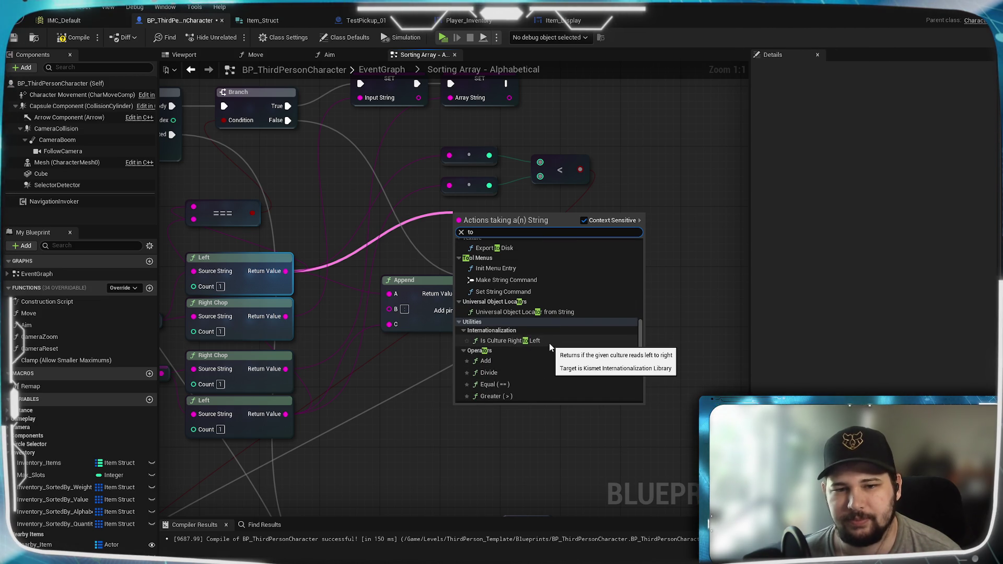
scroll(549, 343, "up", 1)
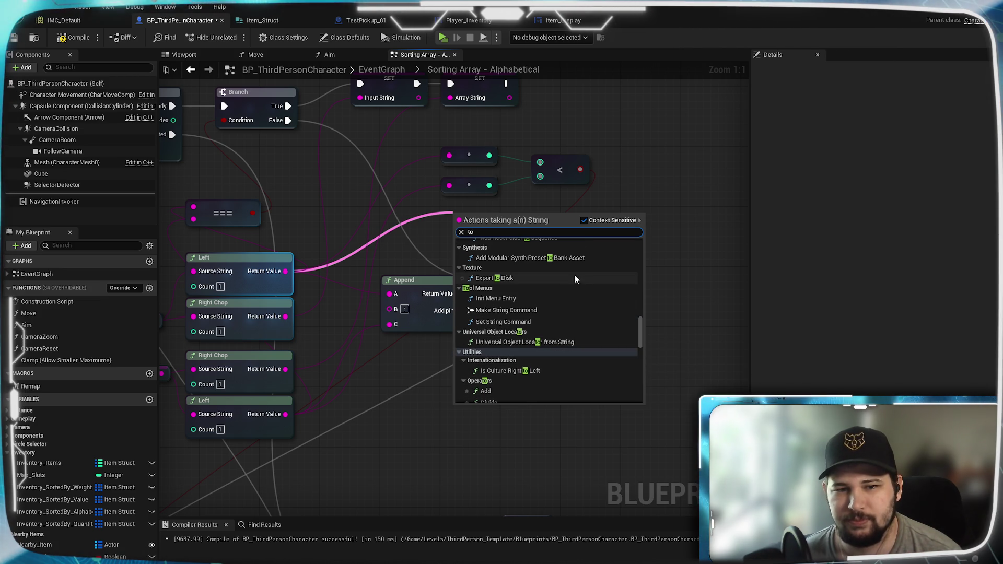
scroll(572, 310, "up", 5)
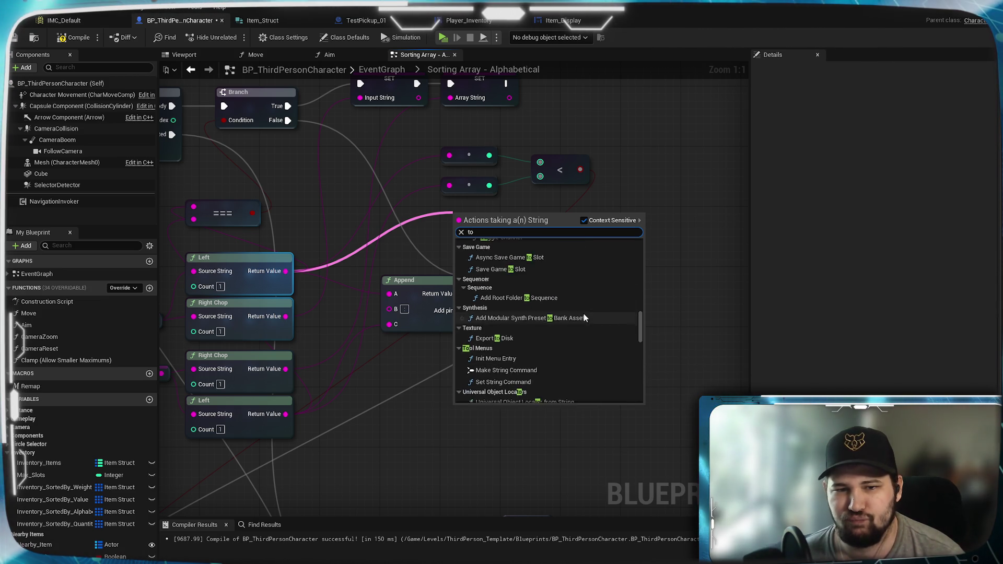
scroll(584, 314, "up", 2)
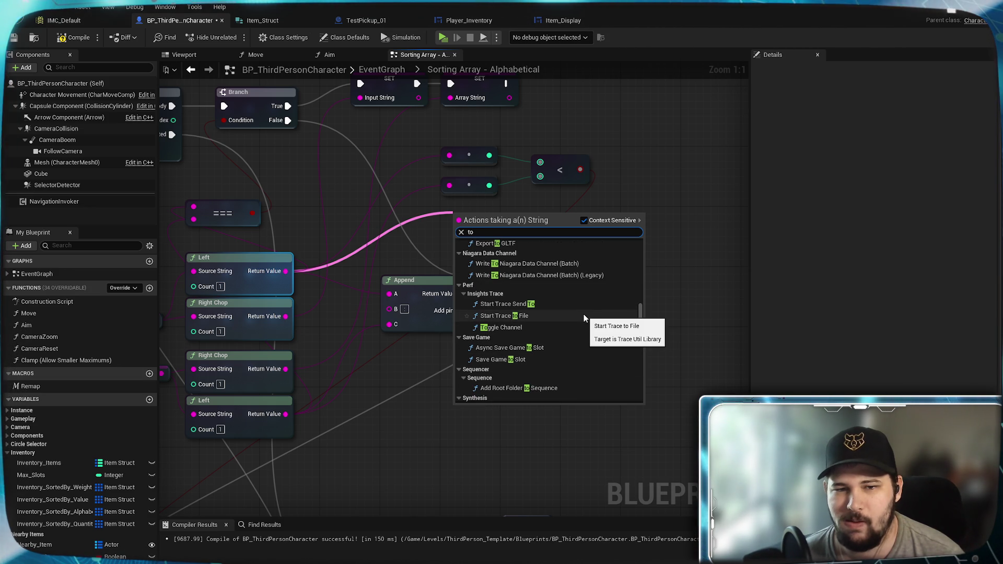
scroll(584, 315, "up", 2)
scroll(593, 340, "up", 3)
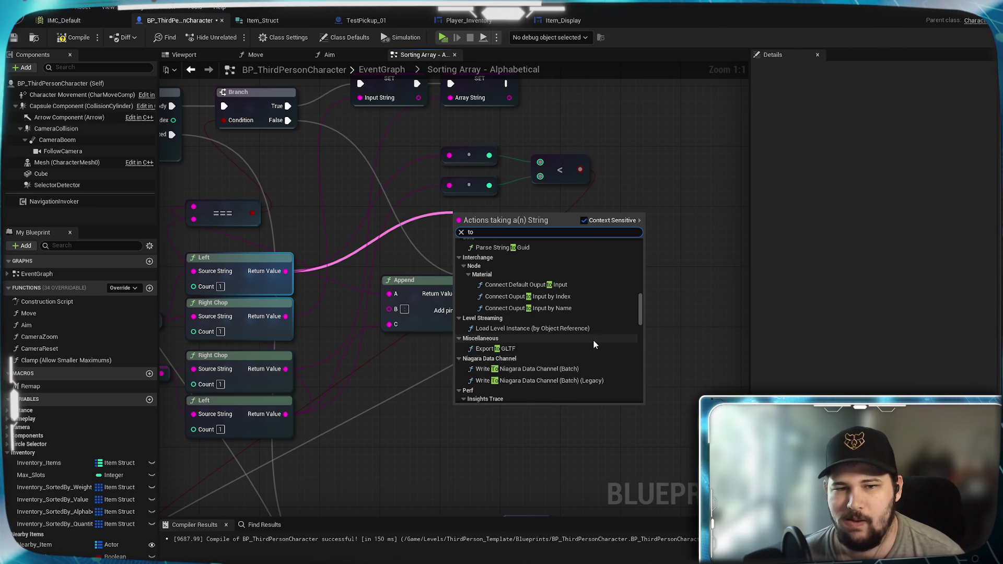
scroll(593, 343, "up", 1)
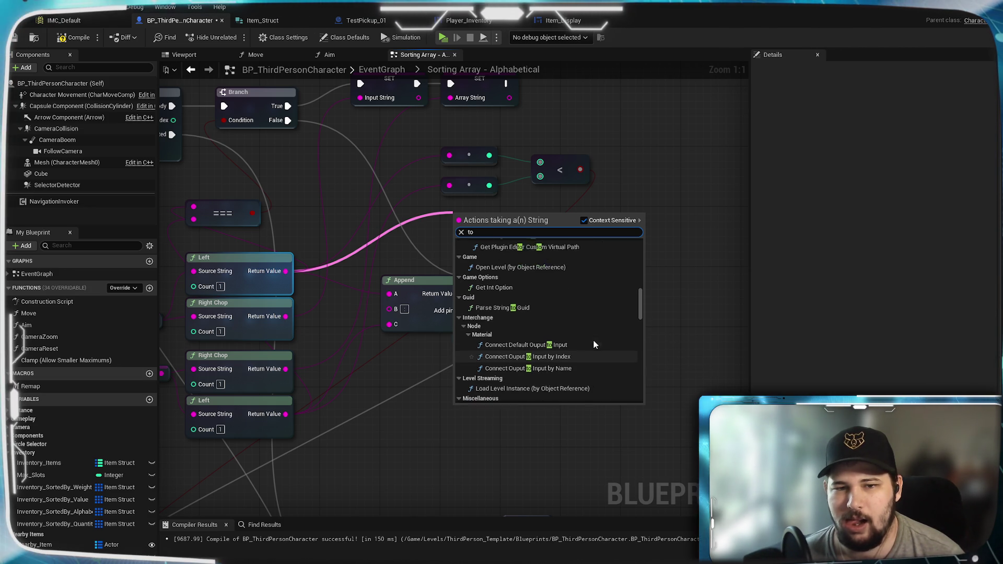
scroll(569, 333, "up", 2)
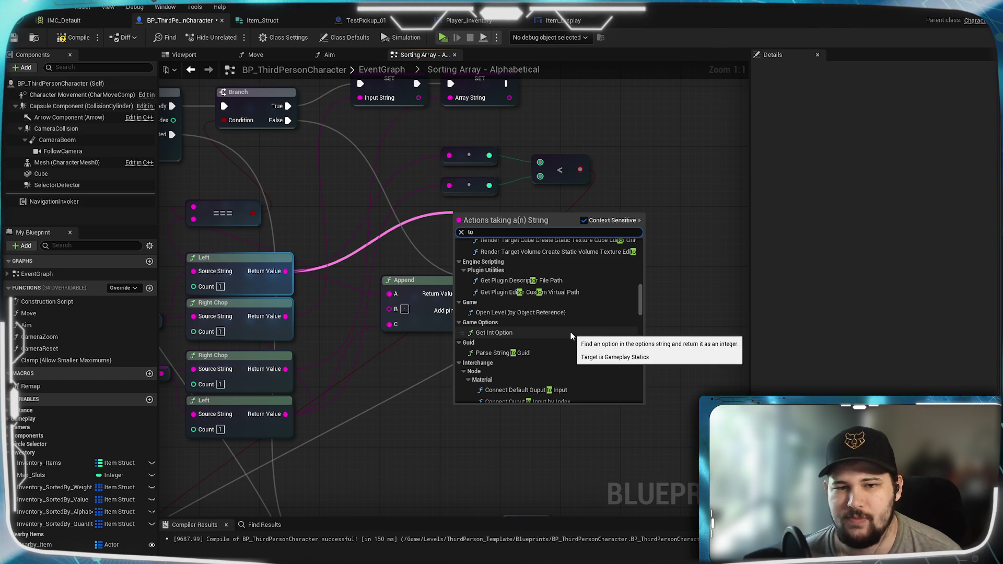
scroll(570, 335, "up", 2)
scroll(569, 332, "up", 3)
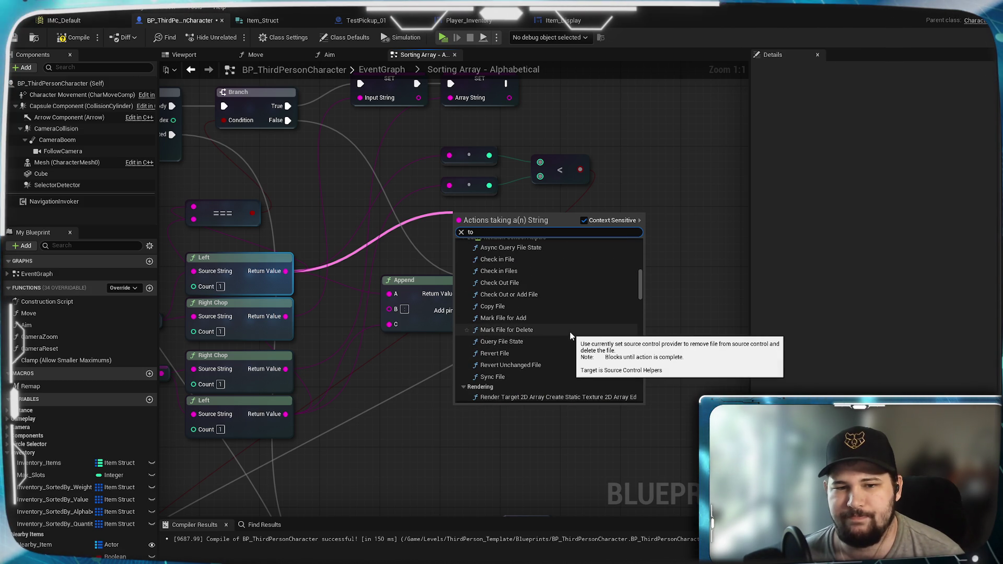
scroll(569, 335, "up", 5)
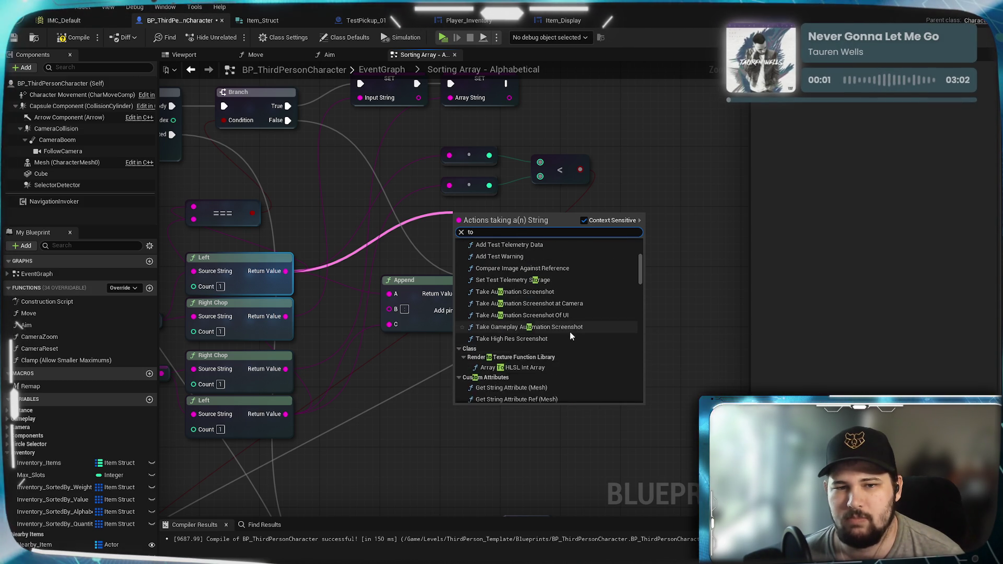
scroll(569, 331, "up", 3)
scroll(570, 331, "up", 3)
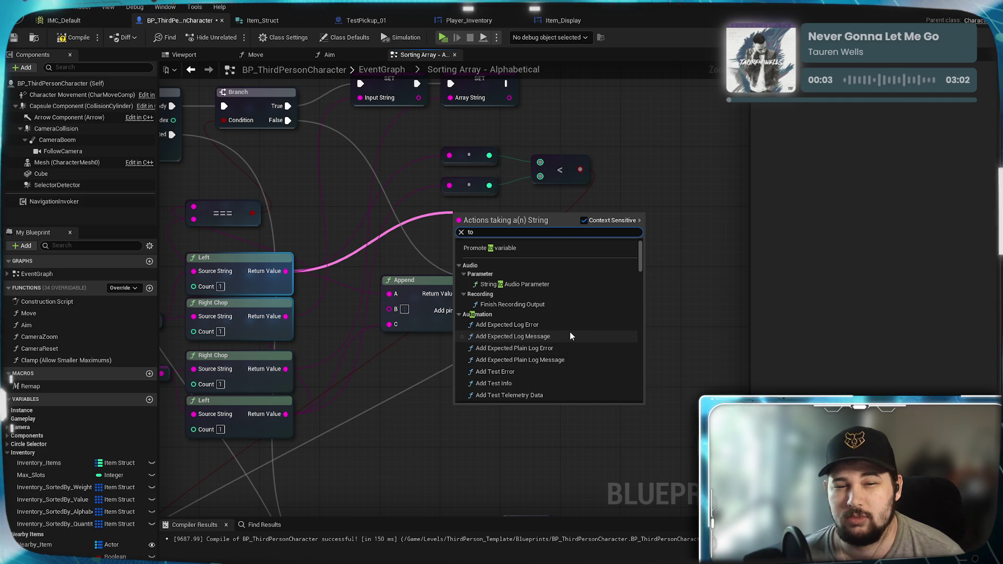
scroll(569, 331, "up", 1)
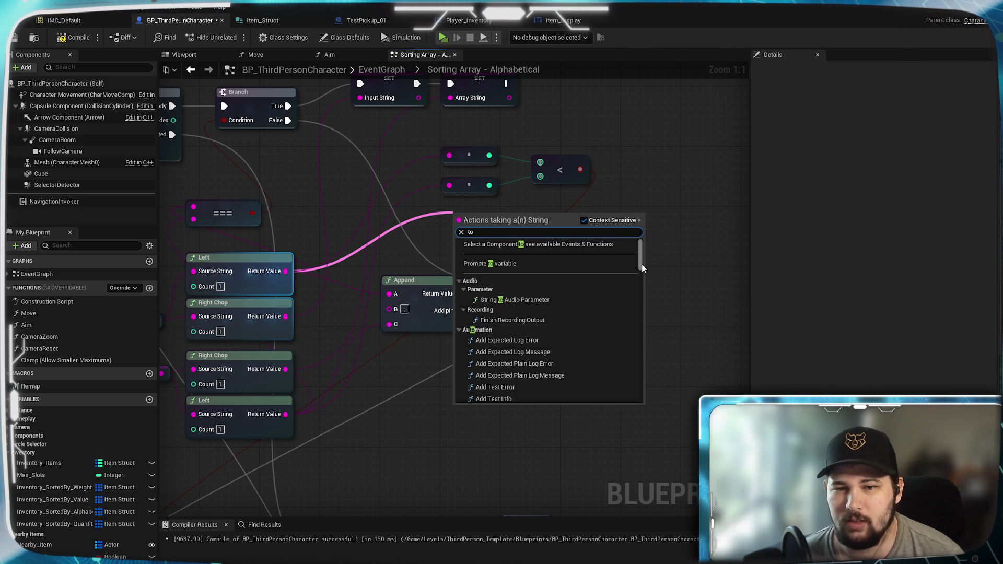
scroll(622, 345, "down", 6)
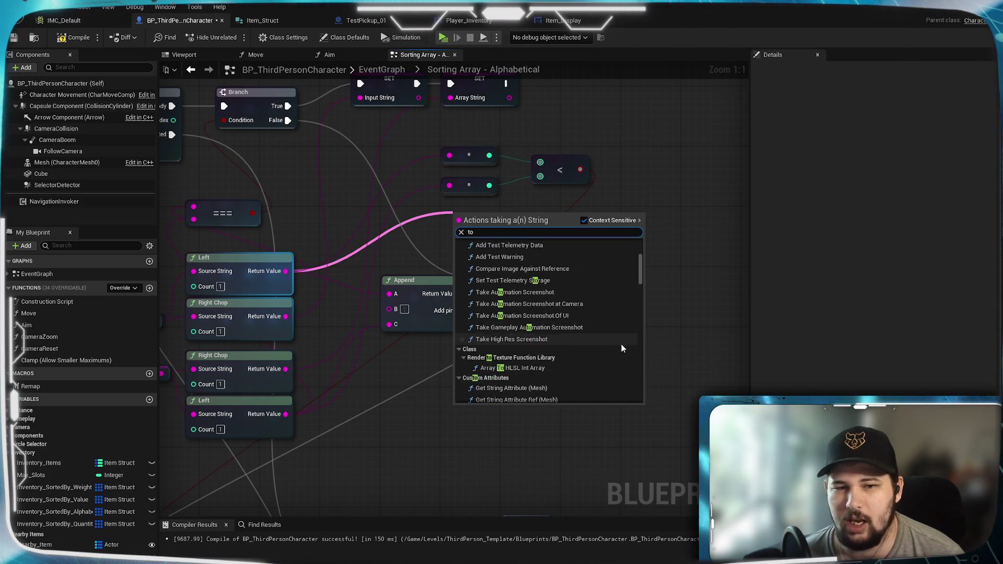
scroll(622, 345, "down", 10)
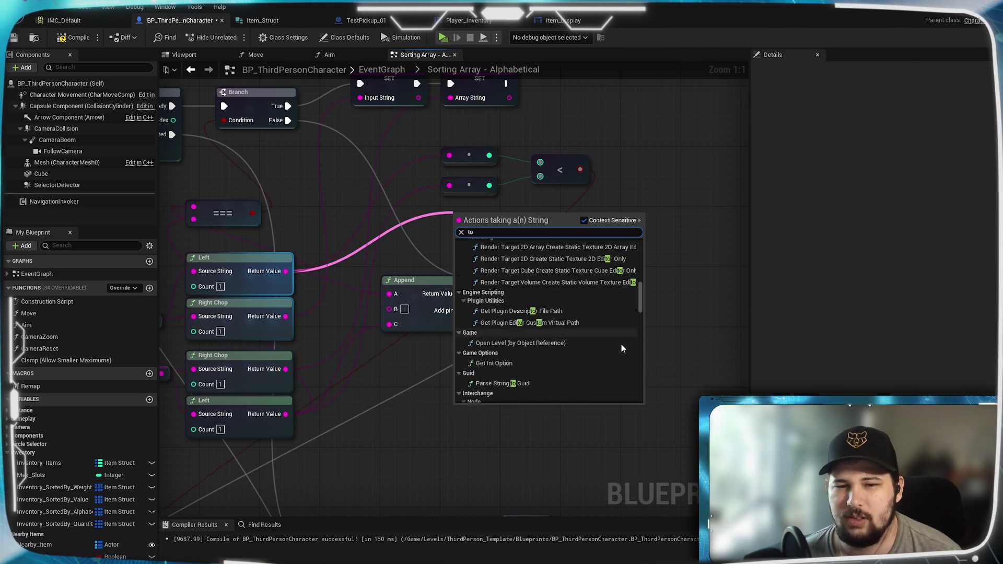
scroll(621, 346, "down", 8)
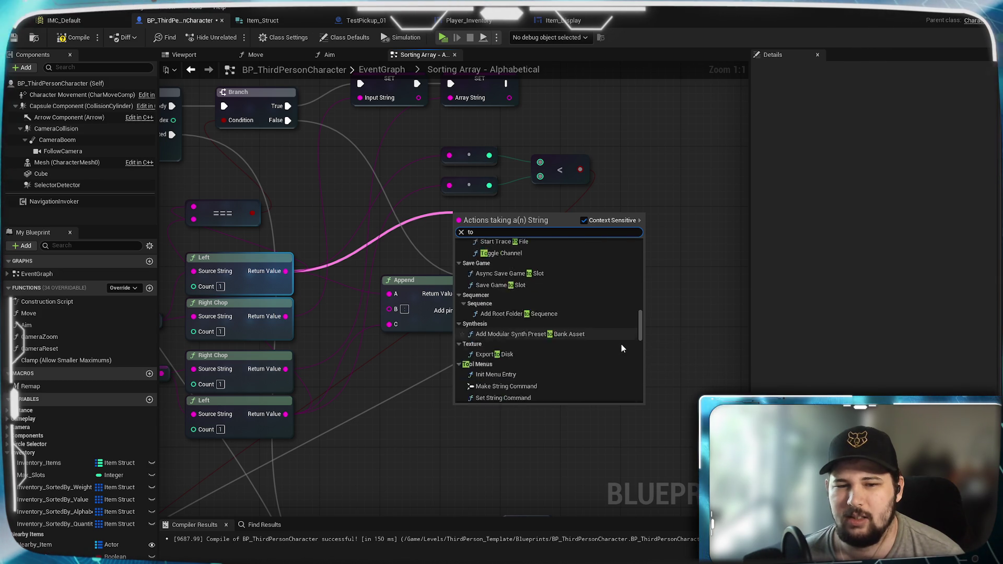
scroll(622, 348, "down", 5)
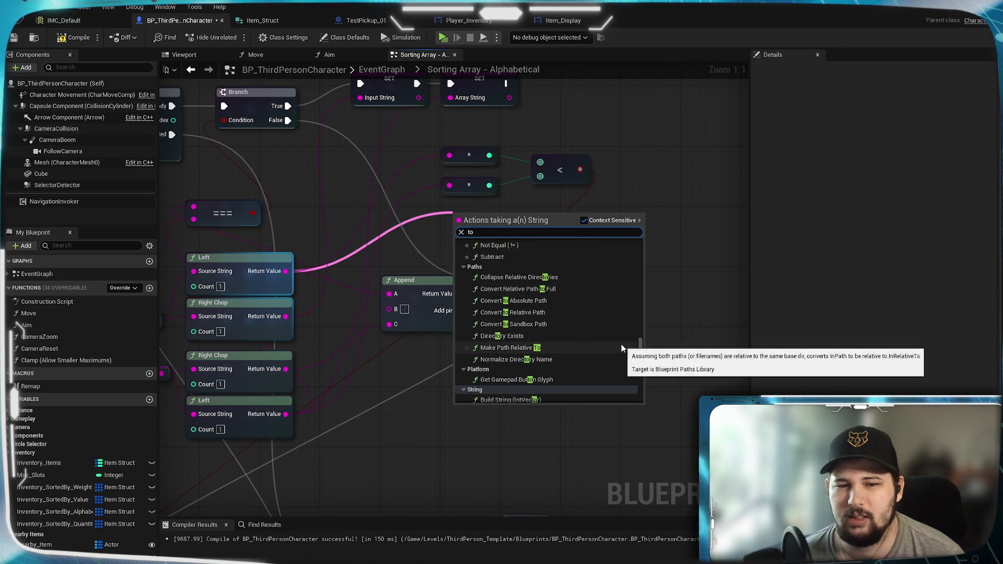
scroll(622, 348, "down", 5)
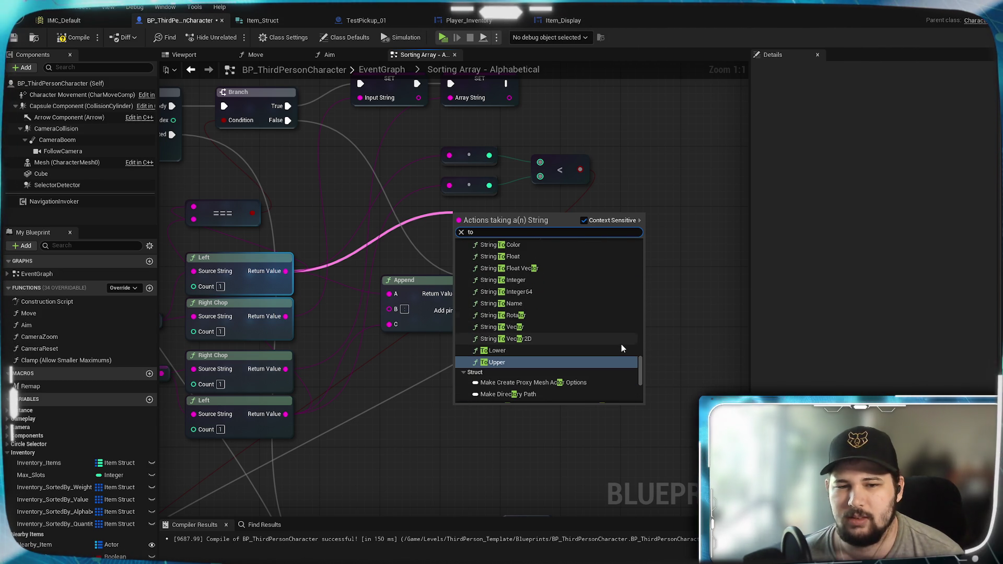
scroll(581, 353, "down", 6)
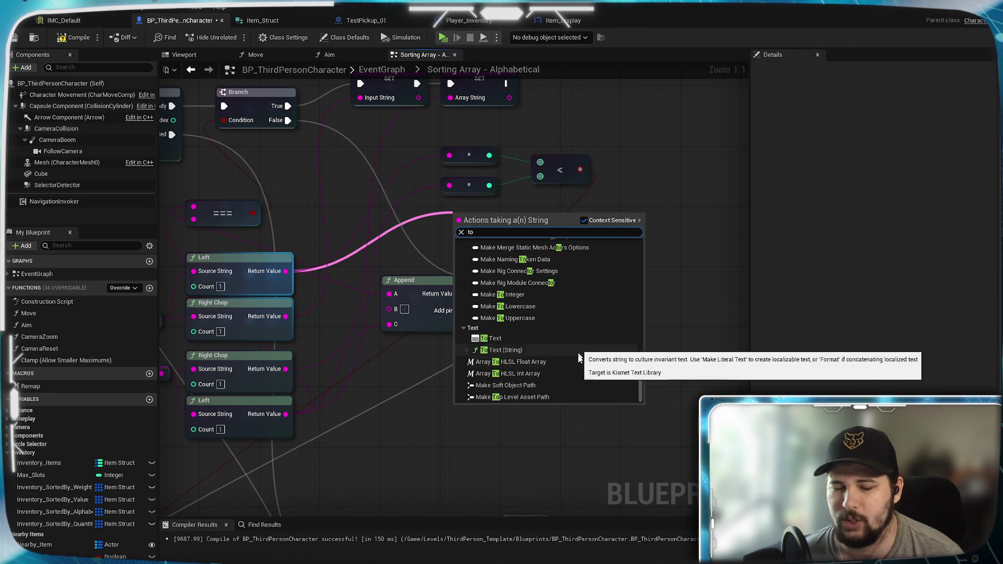
scroll(581, 362, "up", 6)
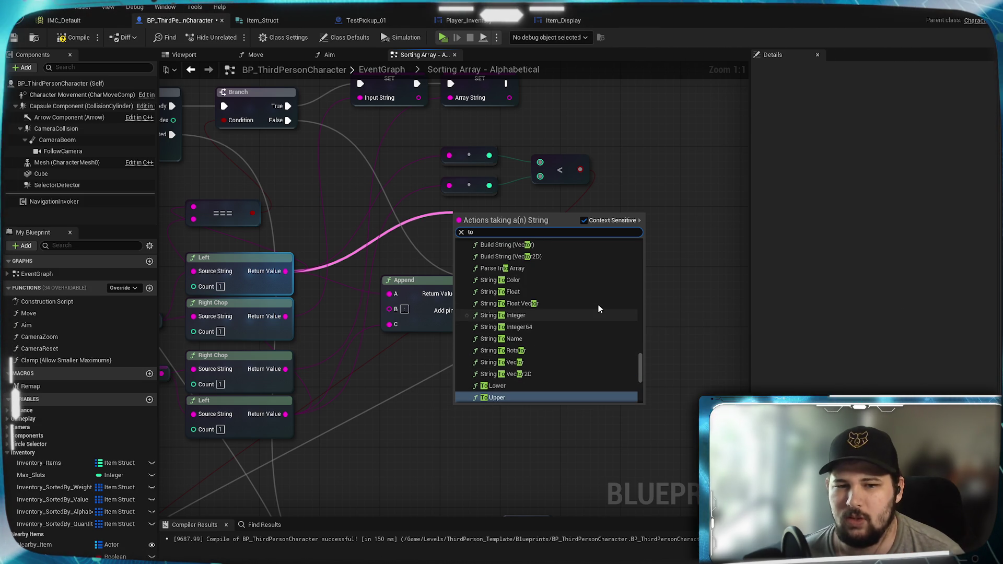
left_click(518, 387)
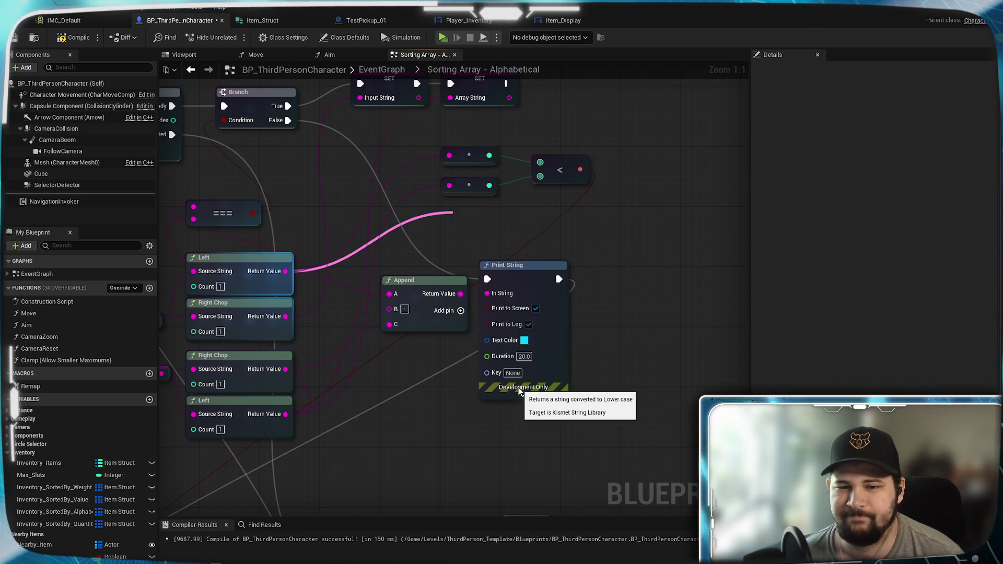
Search the actions available from the To Lower output for 'sort'.
left_click_drag(585, 254, 527, 240)
mouse_move(491, 213)
left_mouse_down()
mouse_move(574, 217)
mouse_move(555, 222)
left_mouse_up()
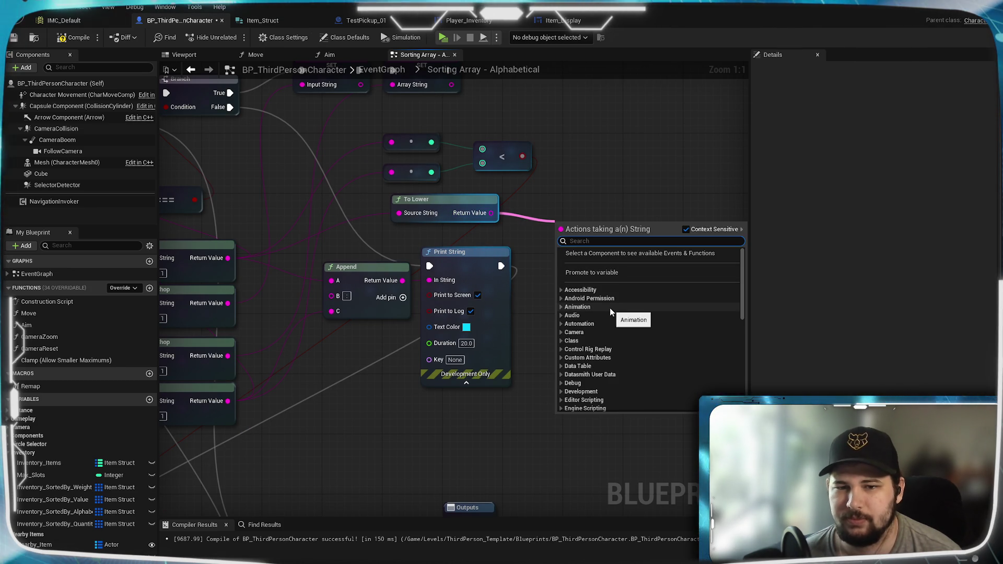
scroll(632, 313, "down", 10)
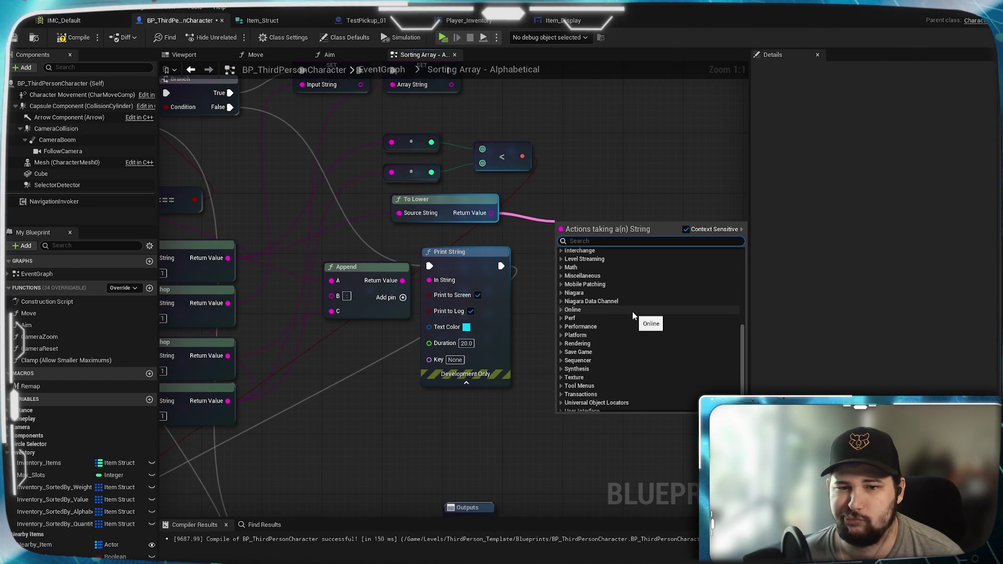
scroll(632, 314, "down", 2)
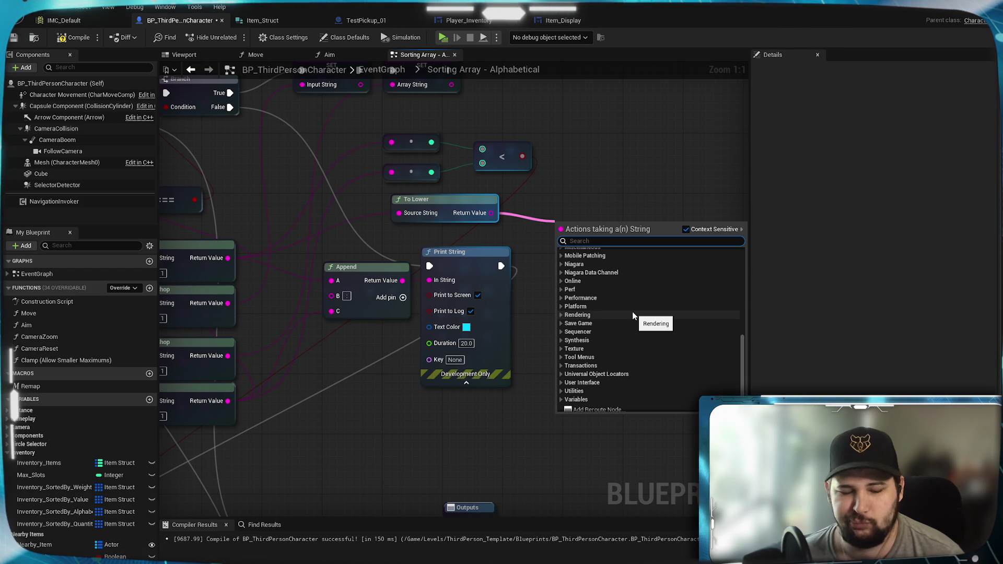
scroll(632, 316, "up", 12)
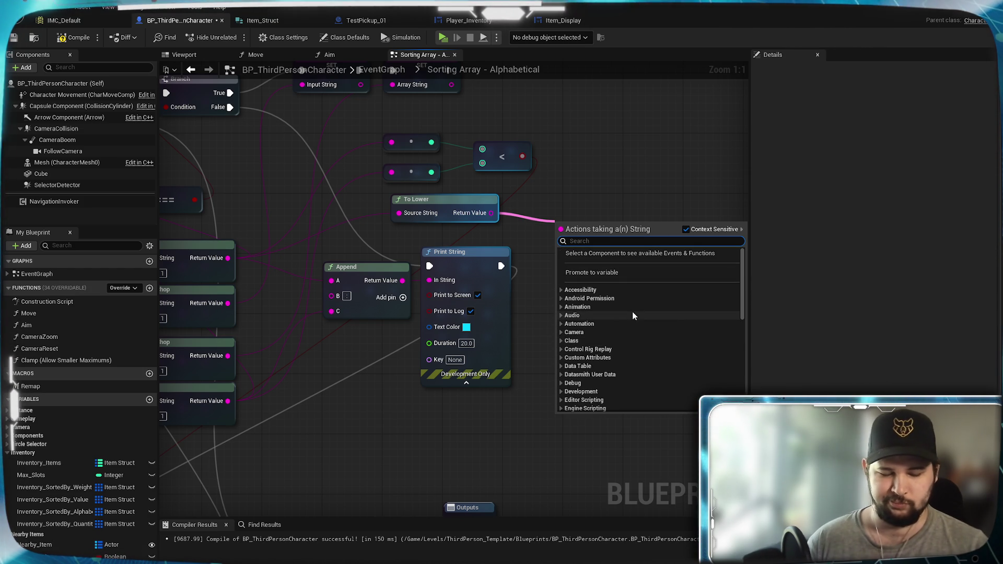
type("sort")
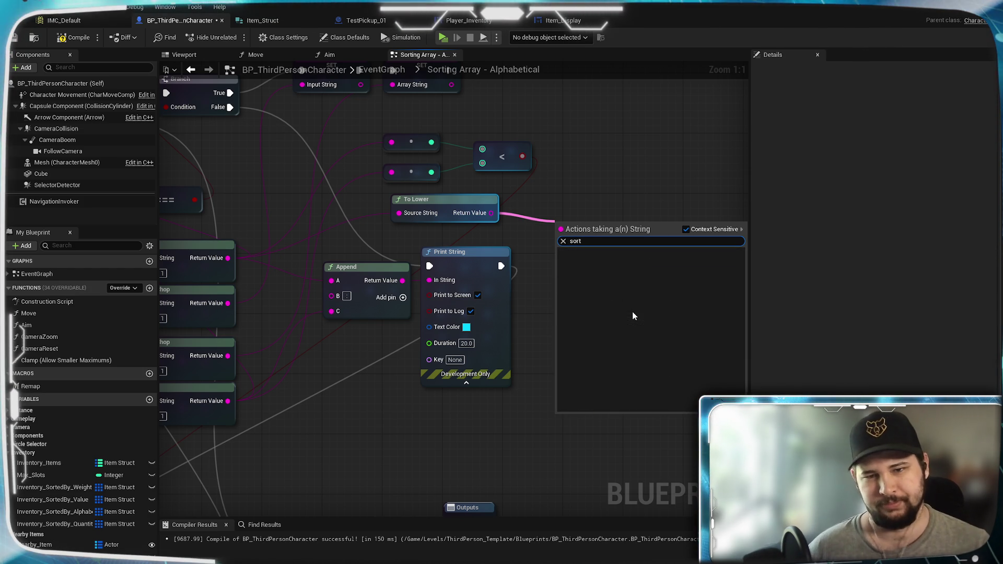
Dismiss the search without adding anything and delete the To Lower node.
left_click(613, 198)
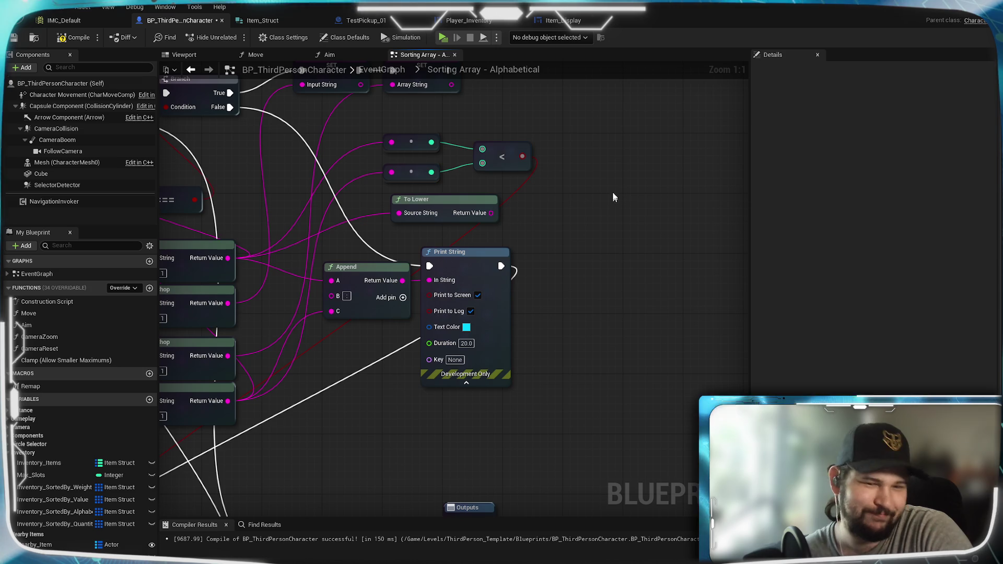
left_click(522, 241)
key("Delete")
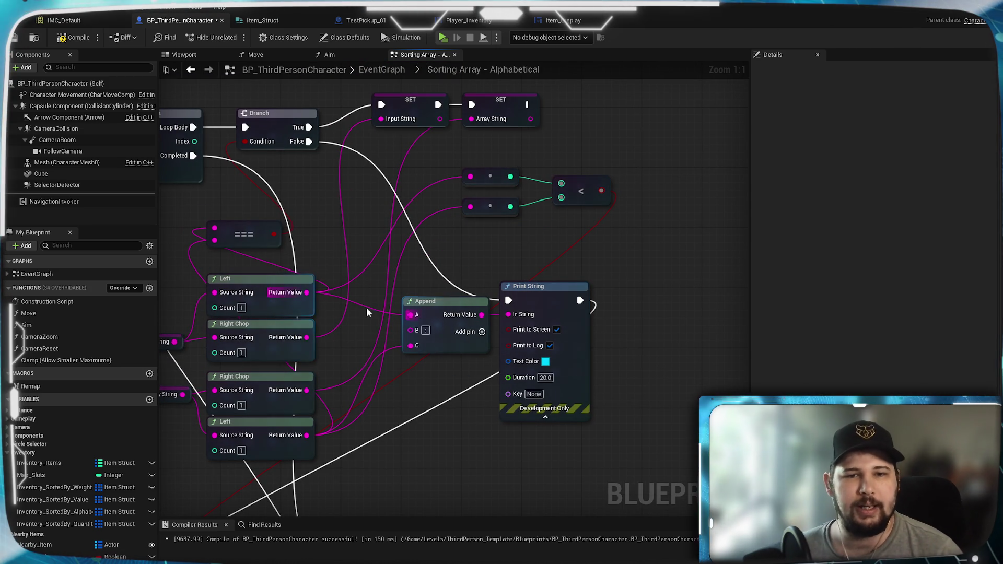
Feed both Left results into a new Make Array node's [0] and [1] inputs.
left_click_drag(305, 293, 465, 231)
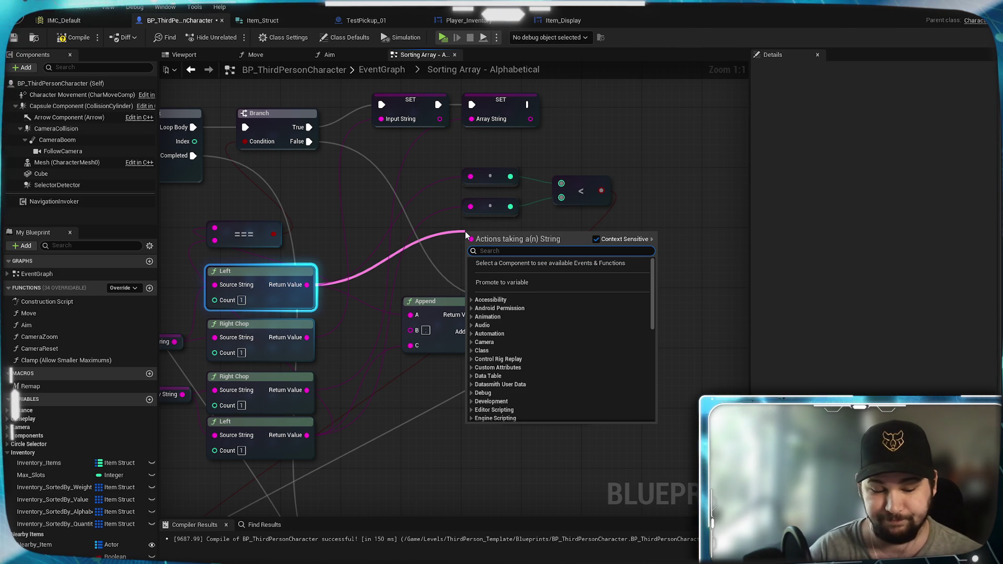
type("make array")
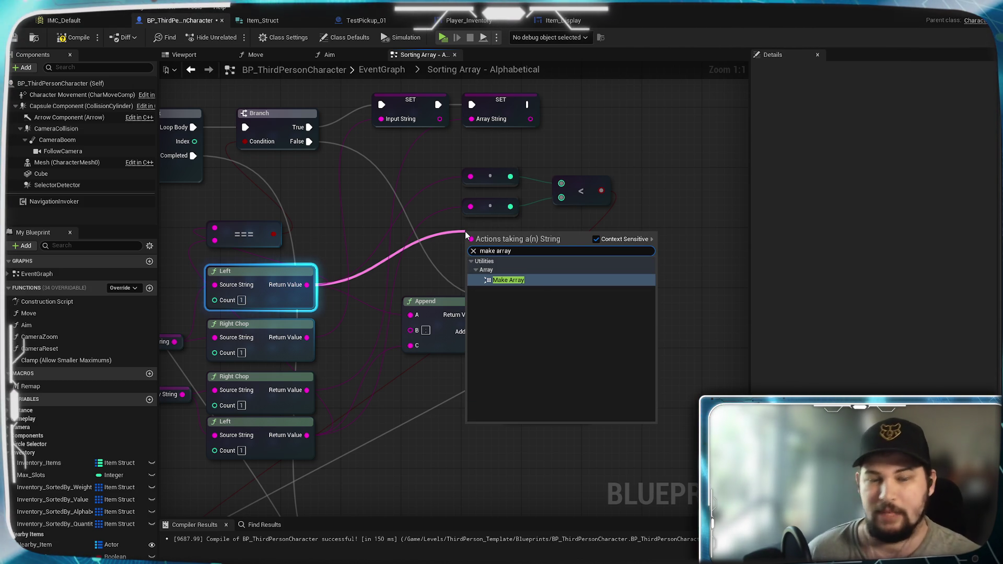
key("Return")
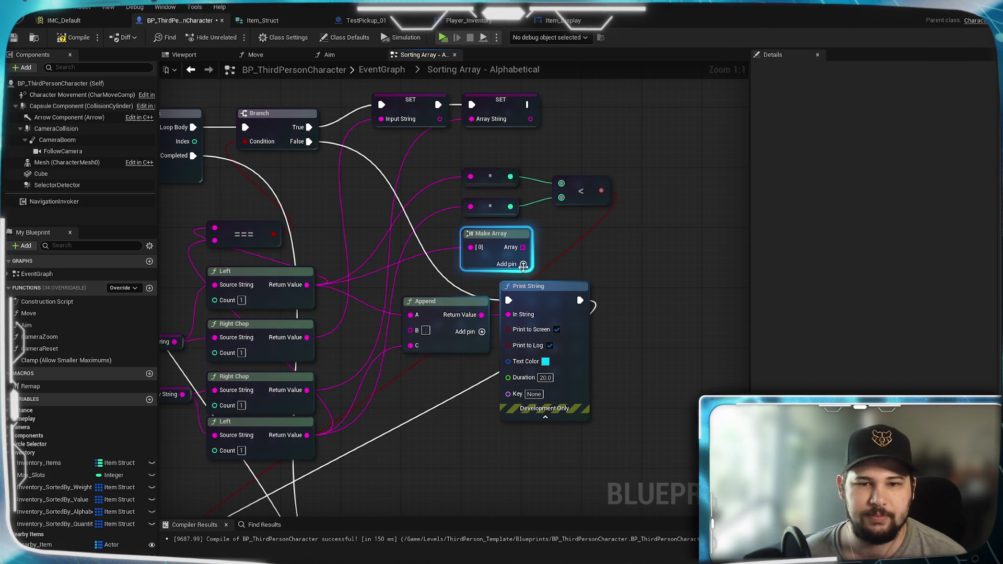
left_click(522, 264)
left_click_drag(337, 390, 470, 262)
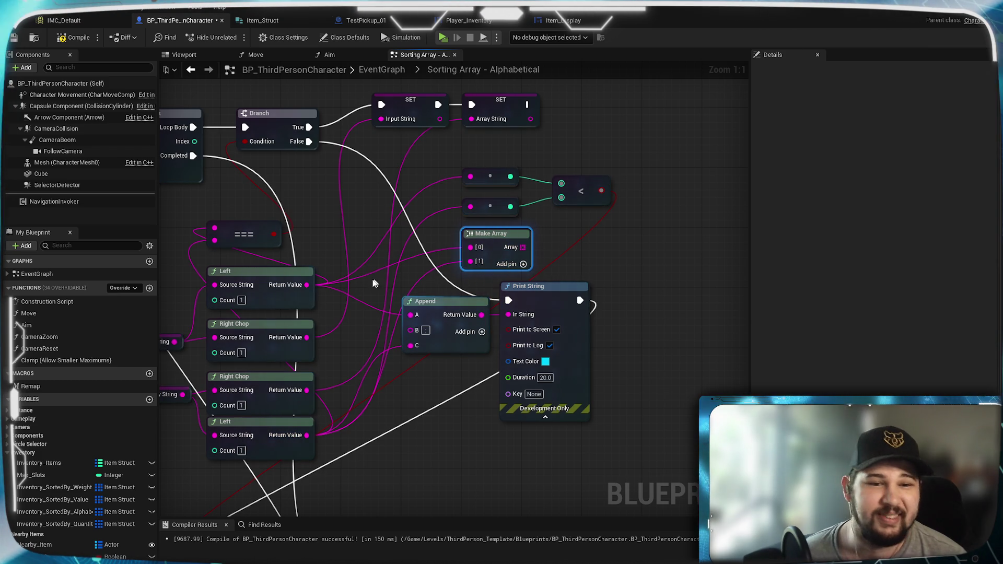
Drag a wire from the Make Array output and search for 'sort'.
left_click_drag(593, 238, 546, 231)
left_click_drag(479, 242, 553, 242)
type("sort")
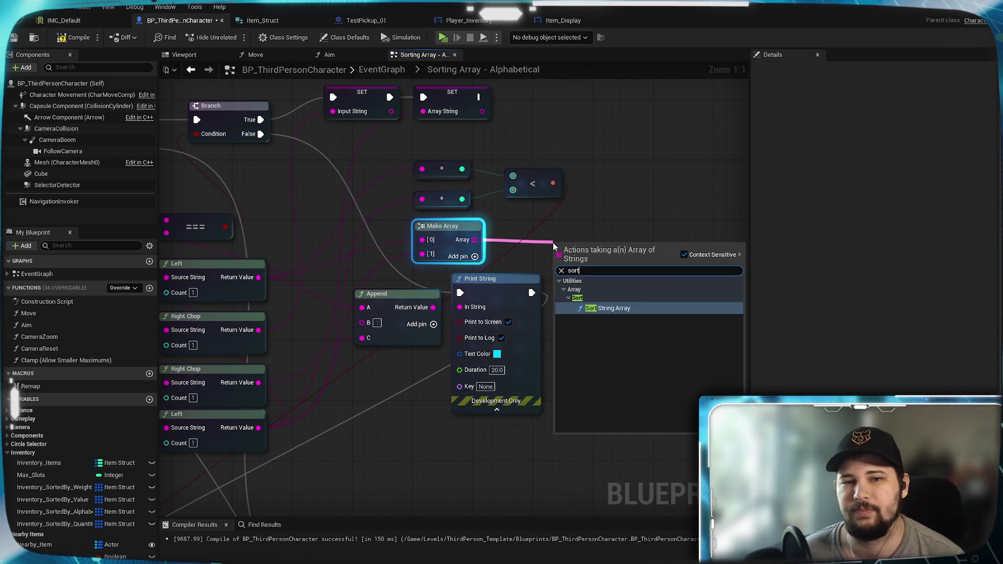
Add a Sort String Array node on the array with its order set to Ascending.
left_click(612, 309)
mouse_move(603, 273)
left_mouse_down()
mouse_move(592, 250)
mouse_move(564, 241)
mouse_move(635, 223)
left_mouse_up()
left_click(548, 251)
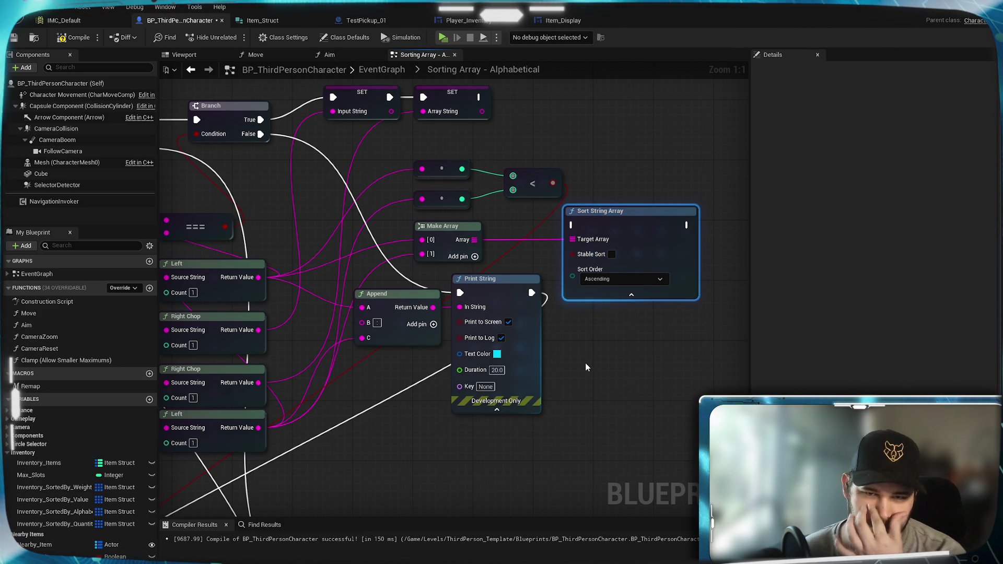
left_click(627, 280)
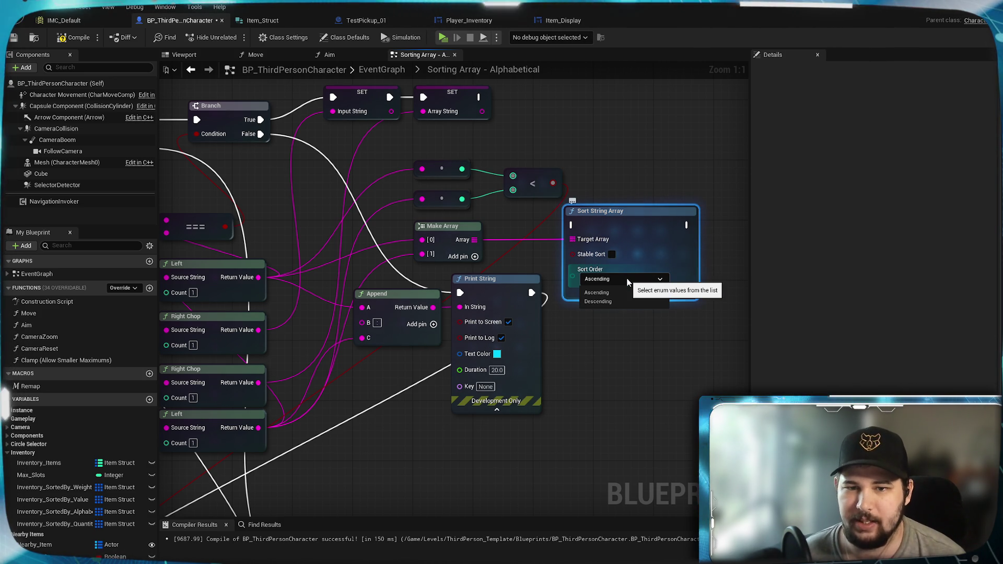
left_click(627, 292)
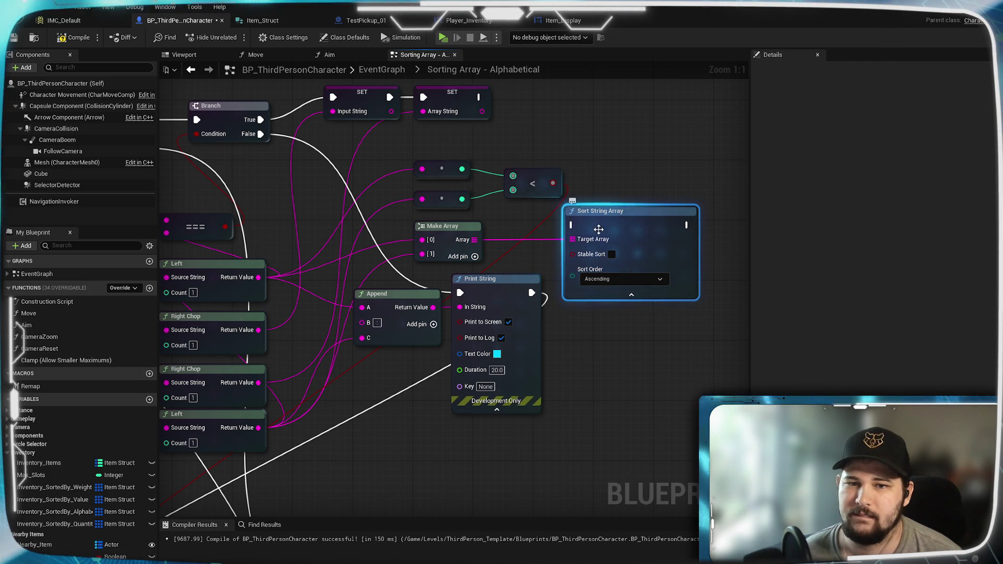
Run Sort String Array from the loop Branch's False output.
mouse_move(598, 227)
left_mouse_down()
mouse_move(613, 228)
mouse_move(586, 228)
mouse_move(618, 347)
mouse_move(631, 169)
mouse_move(580, 268)
mouse_move(578, 195)
mouse_move(565, 168)
left_mouse_up()
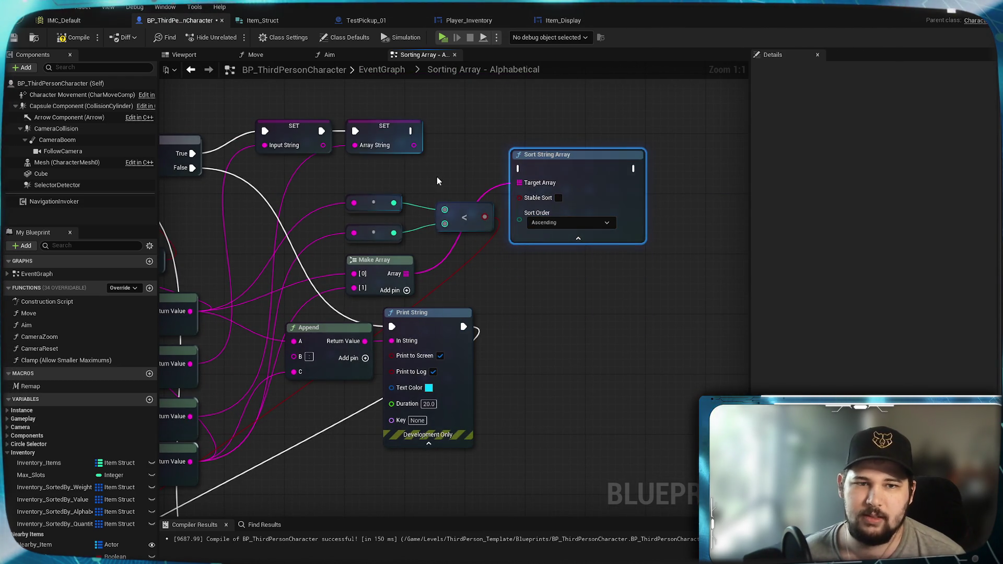
left_click_drag(434, 180, 454, 214)
left_click_drag(212, 202, 538, 202)
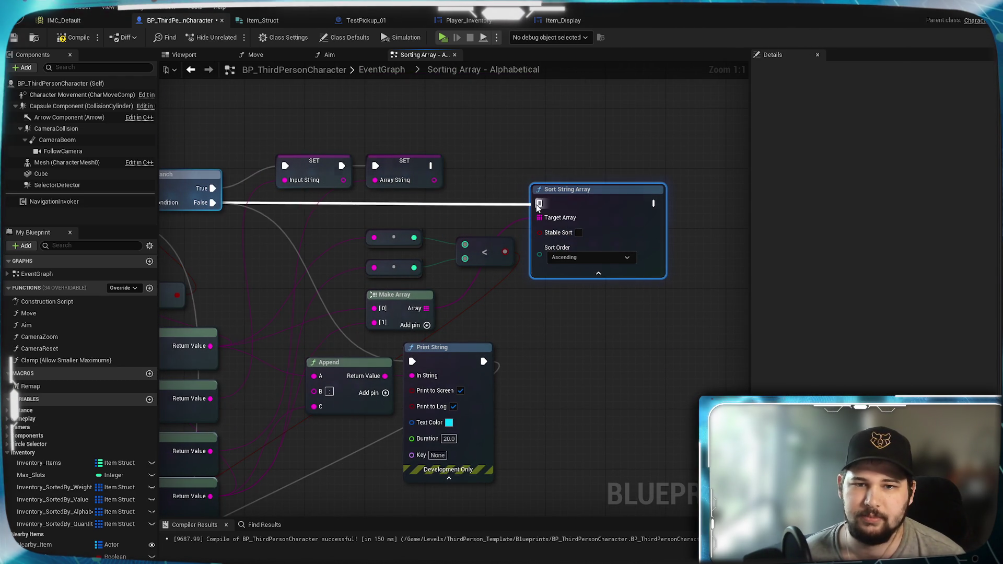
scroll(558, 157, "down", 3)
scroll(520, 165, "up", 3)
scroll(544, 325, "down", 2)
scroll(448, 325, "up", 2)
Add a GET (a copy) node reading element 0 of the array, then drag from the Left result.
mouse_move(447, 325)
left_mouse_down()
mouse_move(395, 307)
mouse_move(437, 313)
mouse_move(571, 286)
mouse_move(518, 274)
left_mouse_up()
mouse_move(395, 260)
left_mouse_down()
mouse_move(539, 261)
mouse_move(513, 264)
left_mouse_up()
type("get")
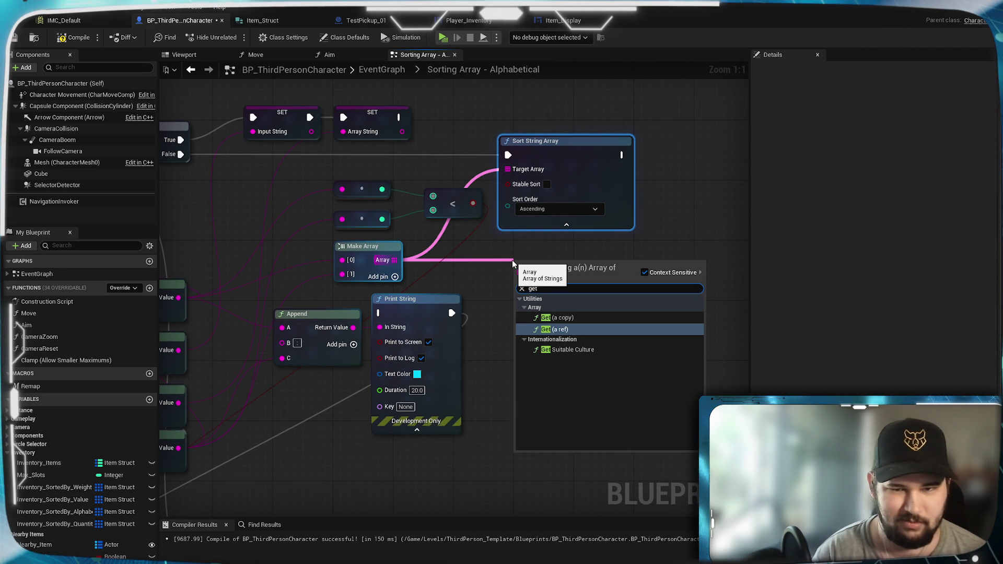
left_click(586, 316)
left_click_drag(532, 257, 527, 241)
left_click(547, 316)
mouse_move(547, 315)
left_mouse_down()
mouse_move(488, 376)
mouse_move(688, 325)
mouse_move(640, 328)
left_mouse_up()
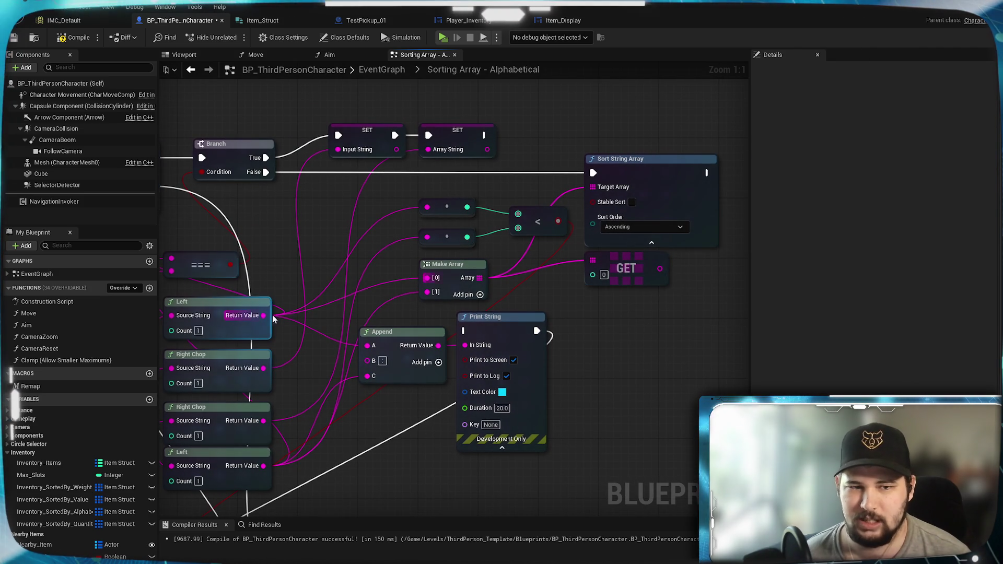
mouse_move(264, 315)
left_mouse_down()
mouse_move(671, 273)
mouse_move(561, 336)
mouse_move(616, 280)
left_mouse_up()
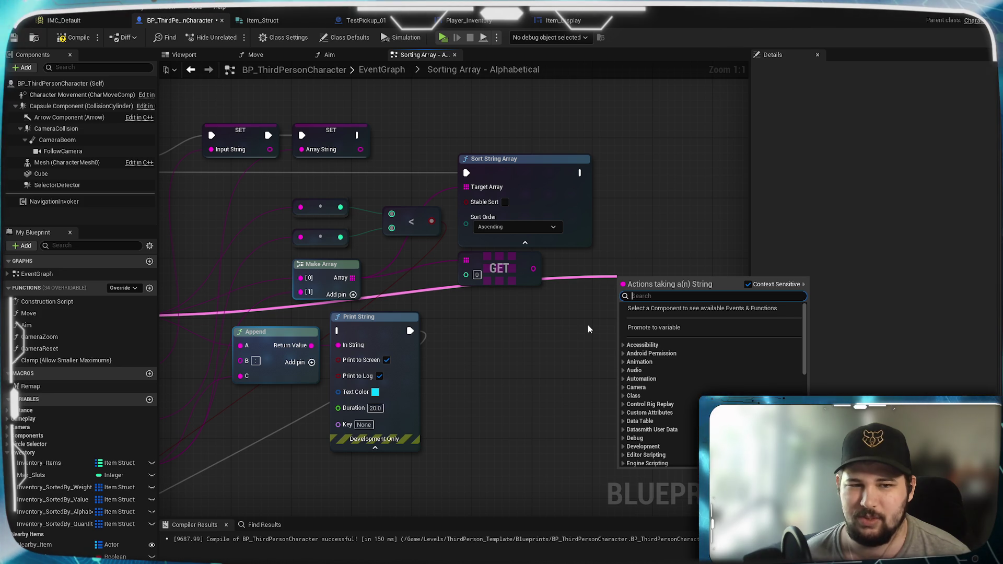
Add an Equal Exactly (String) node from the Left result via the '===' search.
type(".")
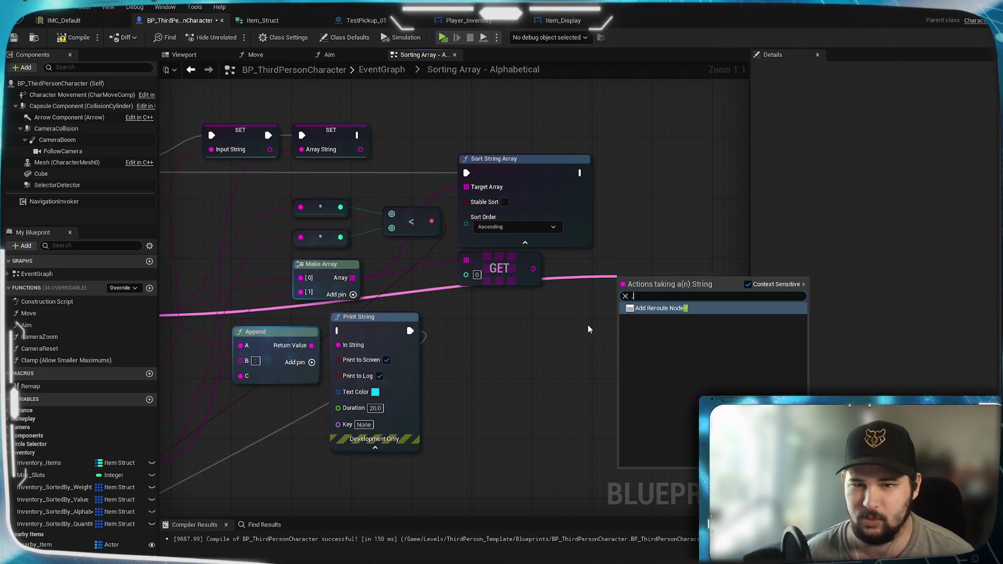
key("BackSpace")
type("===")
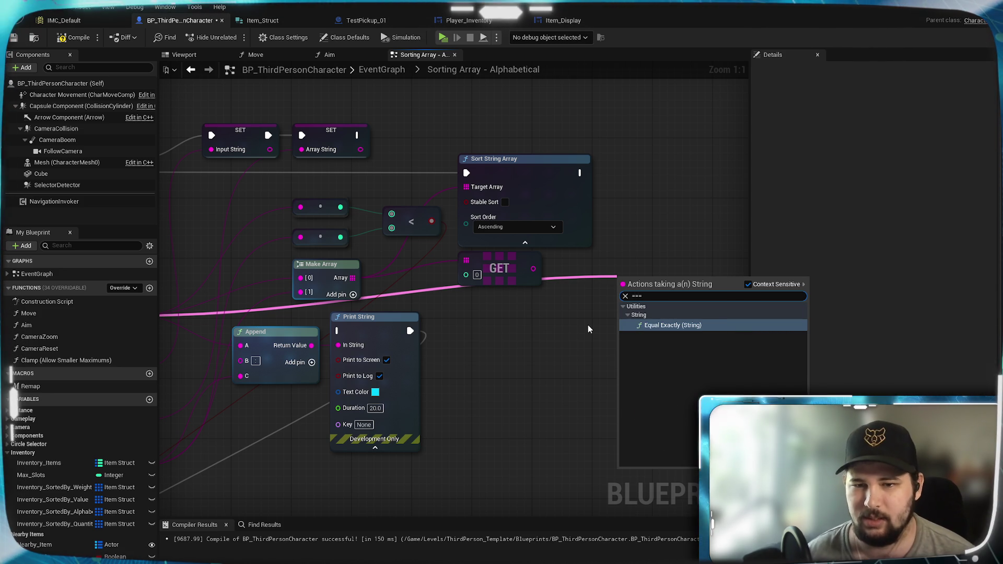
key("Return")
mouse_move(614, 305)
left_mouse_down()
mouse_move(610, 291)
mouse_move(601, 308)
mouse_move(612, 290)
mouse_move(577, 291)
mouse_move(650, 254)
left_mouse_up()
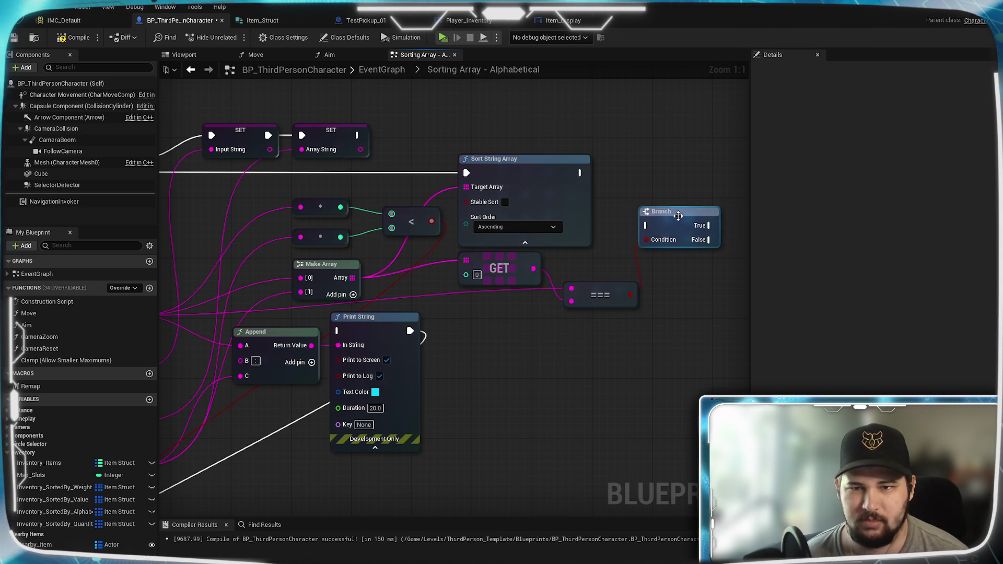
Run the new Branch after Sort String Array finishes.
left_click_drag(679, 211, 695, 188)
left_click_drag(579, 172, 660, 203)
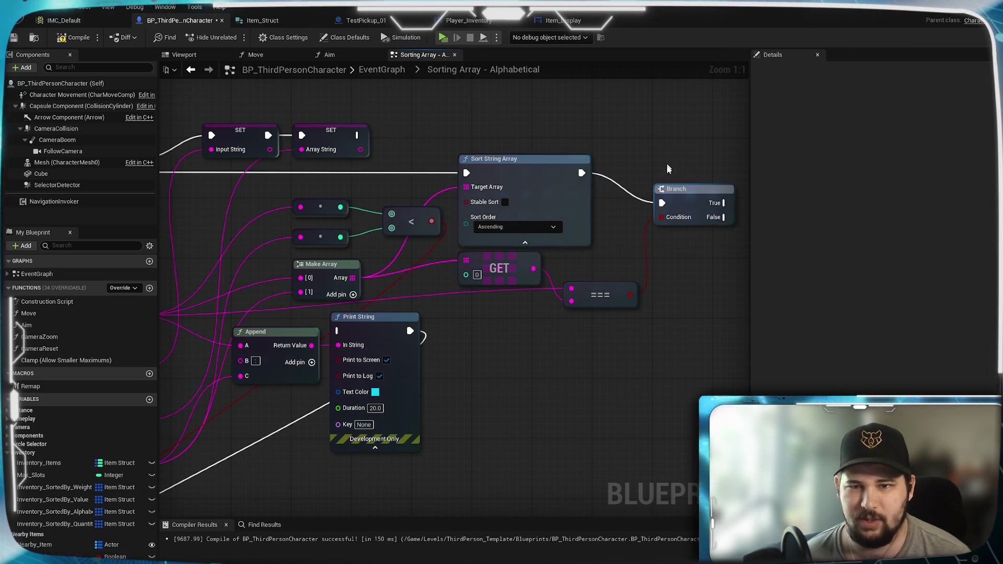
mouse_move(540, 325)
left_mouse_down()
mouse_move(639, 331)
mouse_move(630, 321)
left_mouse_up()
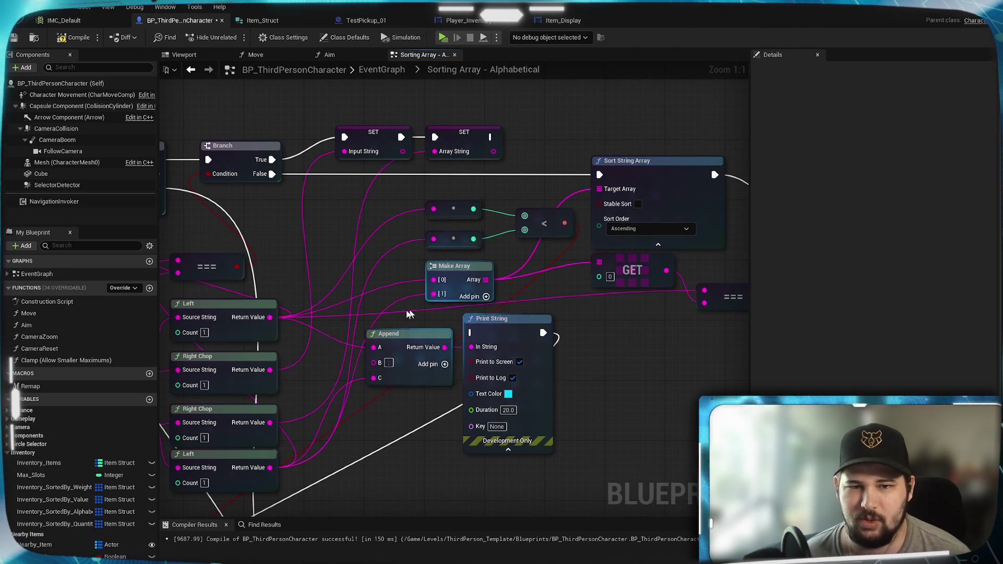
left_click_drag(271, 285, 398, 254)
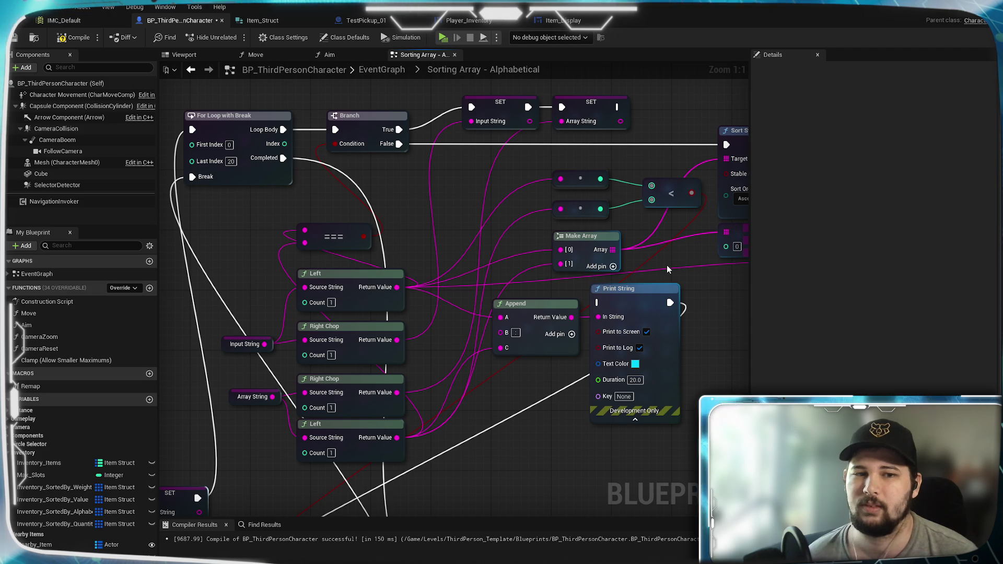
Connect the new Branch's True output to Print String's execution input.
mouse_move(667, 265)
left_mouse_down()
mouse_move(413, 364)
mouse_move(415, 391)
mouse_move(628, 391)
mouse_move(454, 349)
mouse_move(629, 351)
mouse_move(637, 297)
mouse_move(506, 346)
mouse_move(511, 379)
mouse_move(712, 228)
mouse_move(560, 351)
left_mouse_up()
scroll(414, 365, "down", 2)
mouse_move(724, 175)
left_mouse_down()
mouse_move(439, 280)
mouse_move(435, 272)
left_mouse_up()
Route an execution wire toward the loop's Break input.
mouse_move(519, 383)
left_mouse_down()
mouse_move(778, 298)
mouse_move(722, 253)
mouse_move(572, 340)
mouse_move(514, 403)
mouse_move(562, 409)
mouse_move(524, 416)
mouse_move(591, 300)
mouse_move(566, 259)
mouse_move(571, 175)
mouse_move(880, 134)
left_mouse_up()
left_click_drag(824, 293, 747, 308)
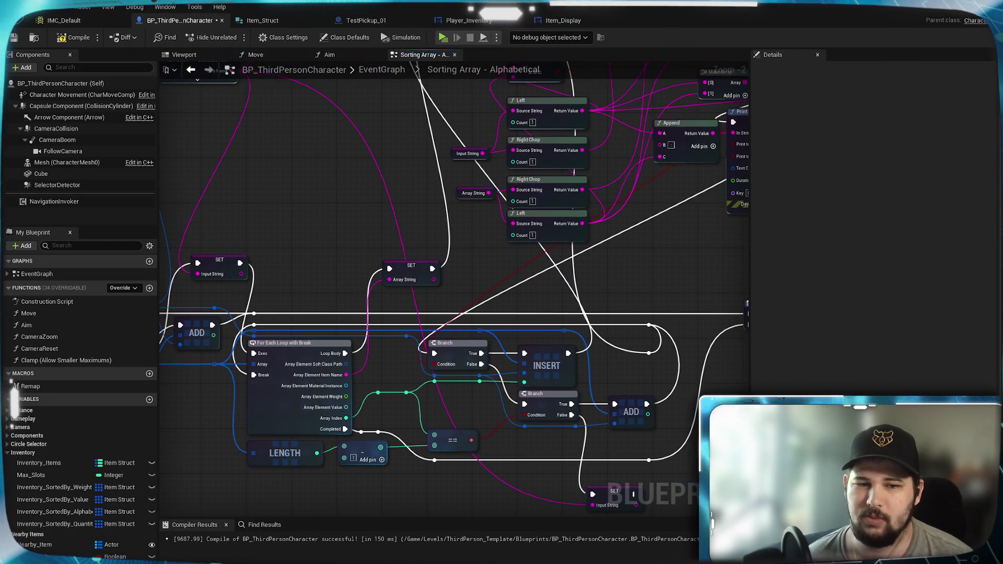
mouse_move(804, 148)
left_mouse_down()
mouse_move(736, 264)
mouse_move(605, 414)
mouse_move(605, 280)
mouse_move(378, 359)
mouse_move(727, 284)
mouse_move(670, 99)
mouse_move(620, 224)
mouse_move(637, 331)
mouse_move(695, 361)
mouse_move(650, 339)
left_mouse_up()
mouse_move(483, 278)
left_mouse_down()
mouse_move(224, 346)
mouse_move(356, 322)
mouse_move(511, 322)
mouse_move(533, 454)
mouse_move(442, 165)
left_mouse_up()
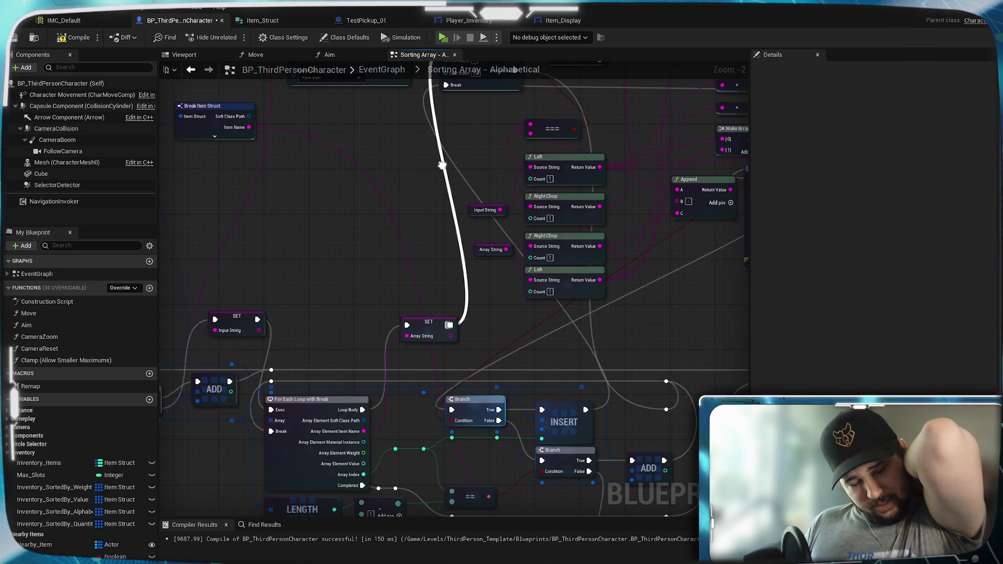
mouse_move(442, 165)
left_mouse_down()
mouse_move(338, 326)
mouse_move(336, 75)
mouse_move(439, 48)
left_mouse_up()
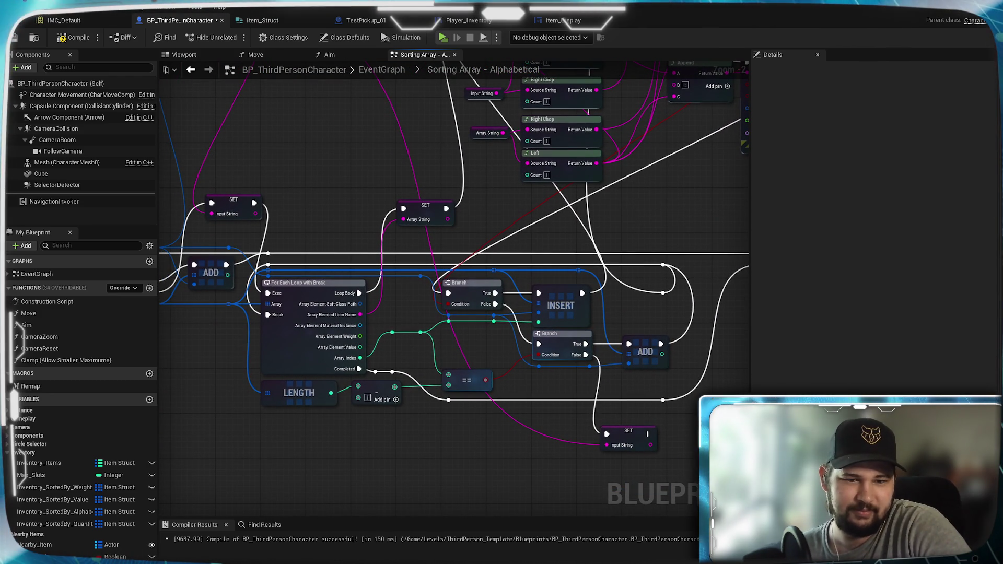
Review the sort, Make Array, Split, For Each Loop and INSERT wiring across the graph.
mouse_move(523, 157)
left_mouse_down()
mouse_move(496, 209)
mouse_move(313, 365)
mouse_move(224, 408)
mouse_move(170, 416)
mouse_move(513, 369)
left_mouse_up()
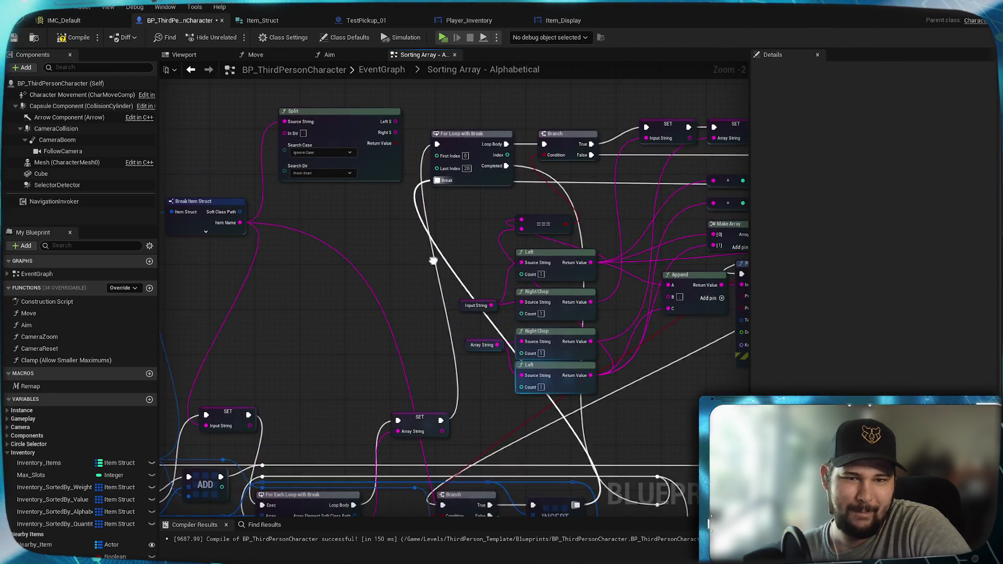
left_click_drag(429, 260, 51, 319)
mouse_move(246, 228)
left_mouse_down()
mouse_move(515, 218)
mouse_move(376, 282)
mouse_move(237, 295)
mouse_move(408, 180)
left_mouse_up()
left_click_drag(199, 411, 372, 296)
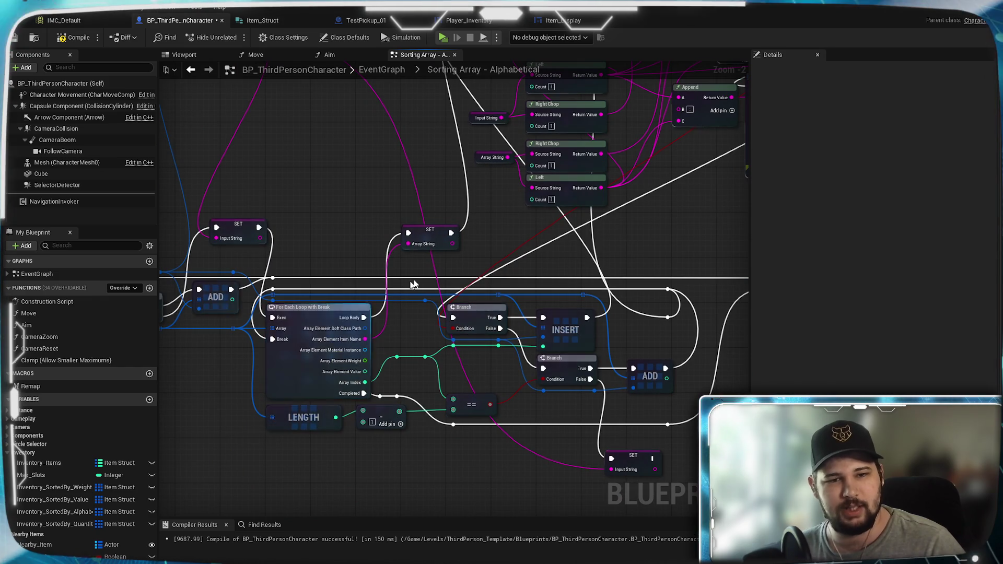
mouse_move(516, 255)
left_mouse_down()
mouse_move(426, 334)
mouse_move(321, 506)
left_mouse_up()
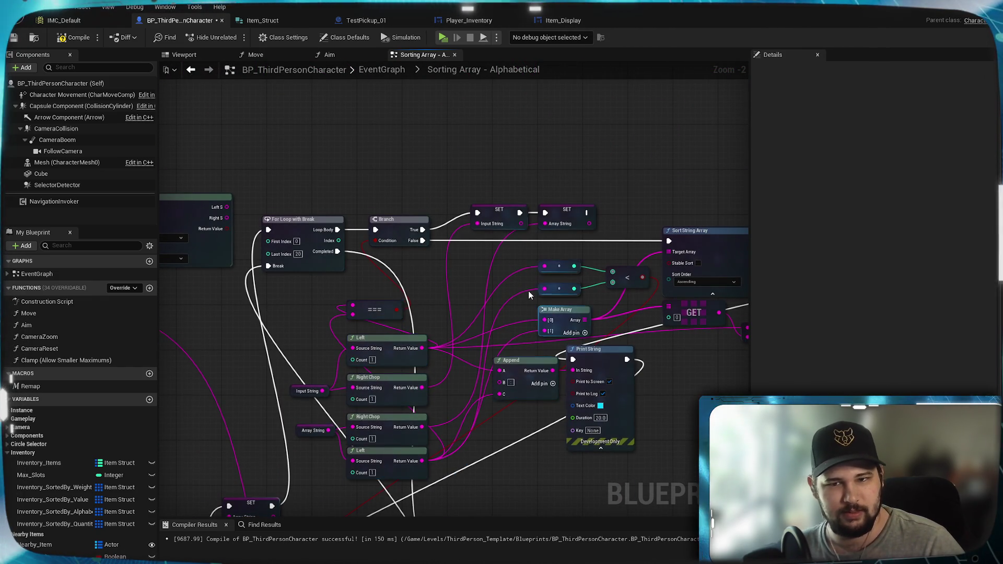
mouse_move(524, 281)
left_mouse_down()
mouse_move(341, 225)
mouse_move(597, 114)
mouse_move(481, 230)
mouse_move(360, 225)
mouse_move(330, 211)
mouse_move(515, 226)
left_mouse_up()
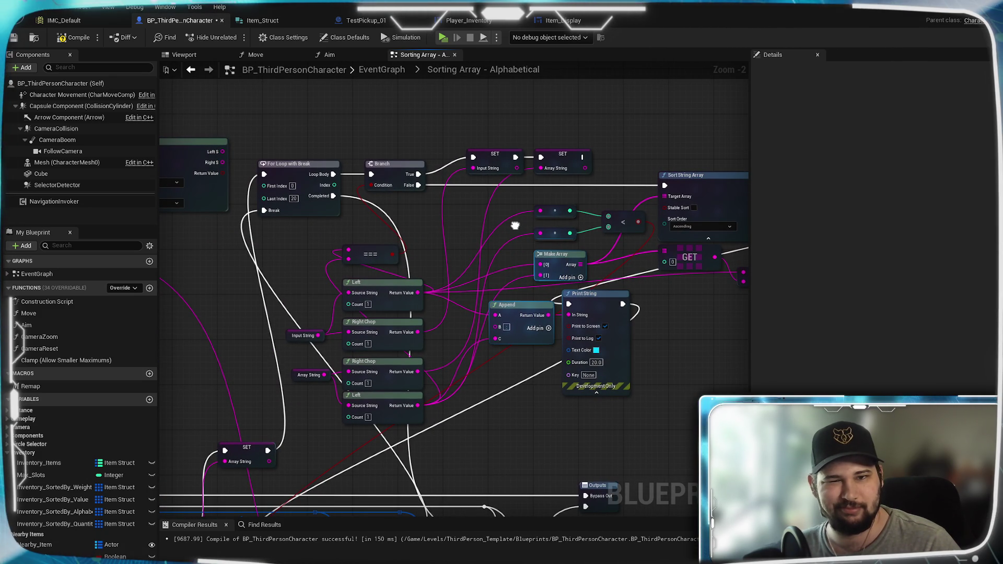
Nudge the === node beside GET lower and frame Print String with the loop nodes.
mouse_move(515, 226)
left_mouse_down()
mouse_move(387, 226)
mouse_move(447, 235)
mouse_move(541, 171)
mouse_move(521, 236)
mouse_move(365, 272)
left_mouse_up()
mouse_move(620, 320)
left_mouse_down()
mouse_move(619, 337)
mouse_move(619, 326)
left_mouse_up()
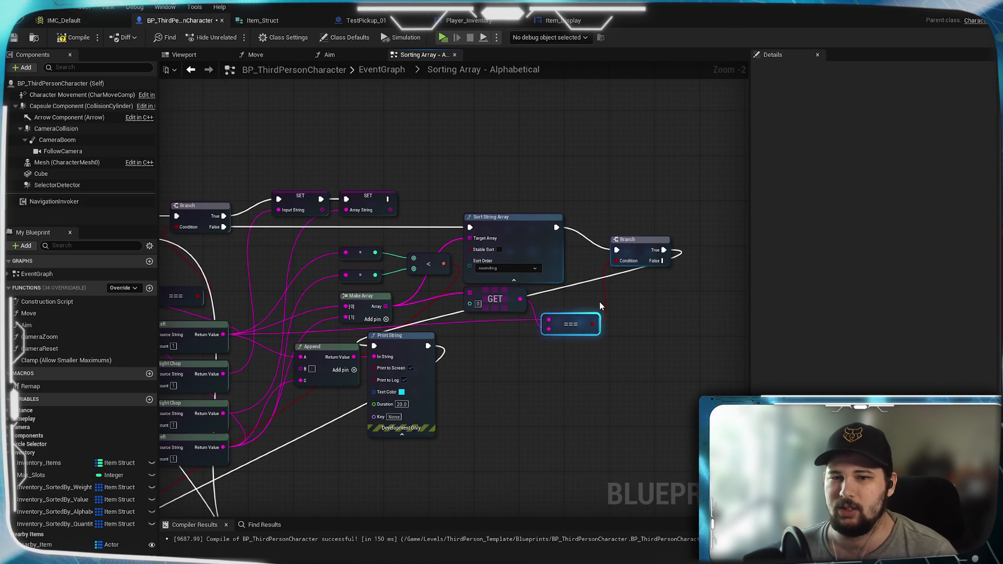
left_click_drag(562, 296, 619, 253)
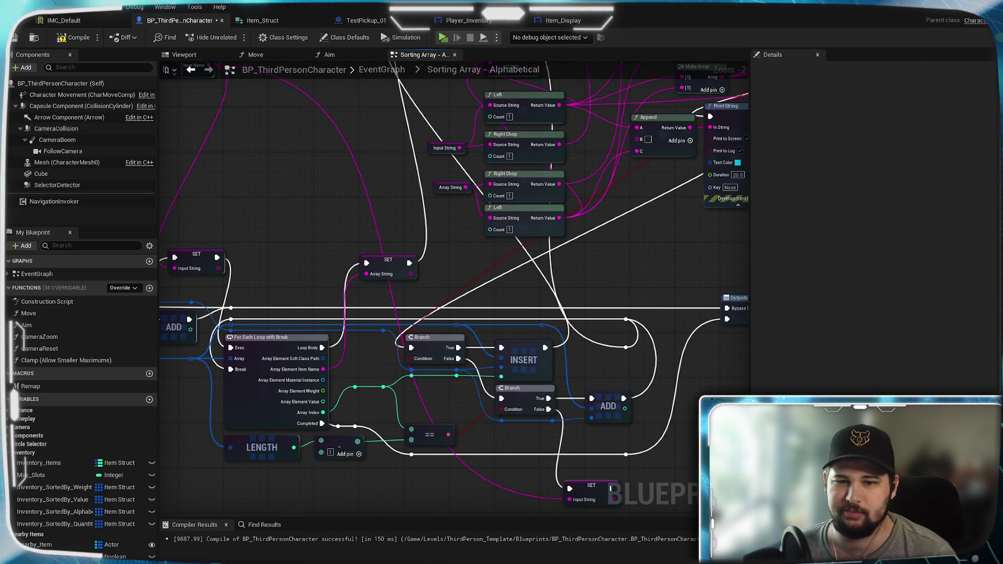
left_click_drag(660, 253, 644, 306)
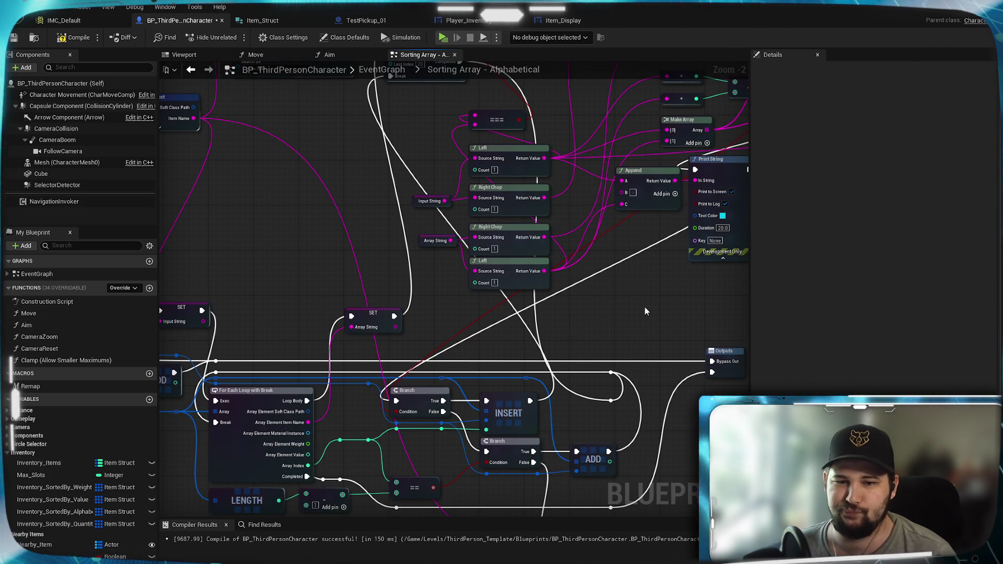
mouse_move(644, 306)
left_mouse_down()
mouse_move(618, 144)
mouse_move(634, 161)
mouse_move(627, 183)
mouse_move(387, 454)
mouse_move(585, 264)
left_mouse_up()
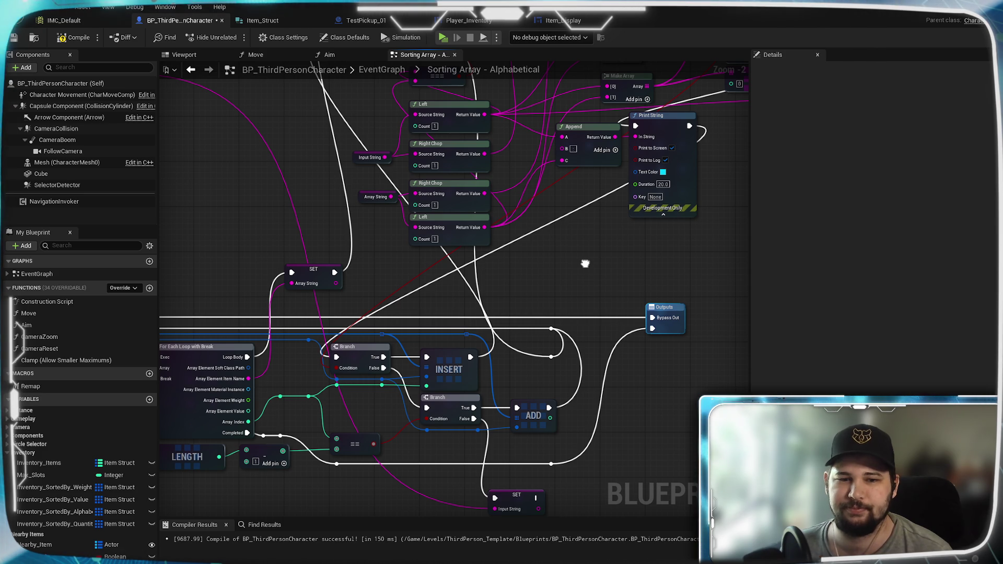
mouse_move(585, 264)
left_mouse_down()
mouse_move(545, 245)
mouse_move(537, 228)
mouse_move(552, 236)
mouse_move(449, 290)
left_mouse_up()
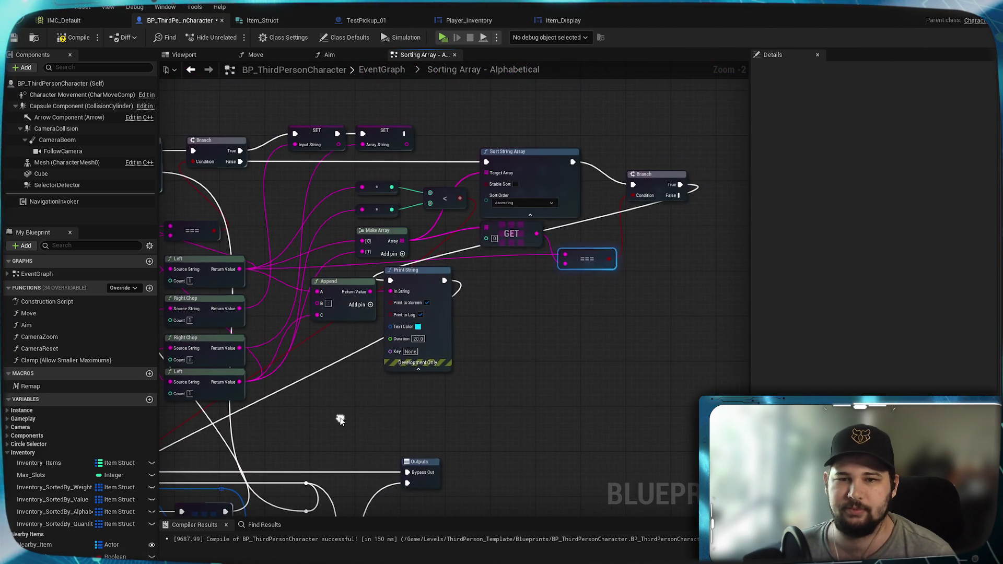
Connect Print String's execution output to the INSERT node.
mouse_move(551, 164)
left_mouse_down()
mouse_move(657, 237)
mouse_move(116, 497)
mouse_move(486, 292)
left_mouse_up()
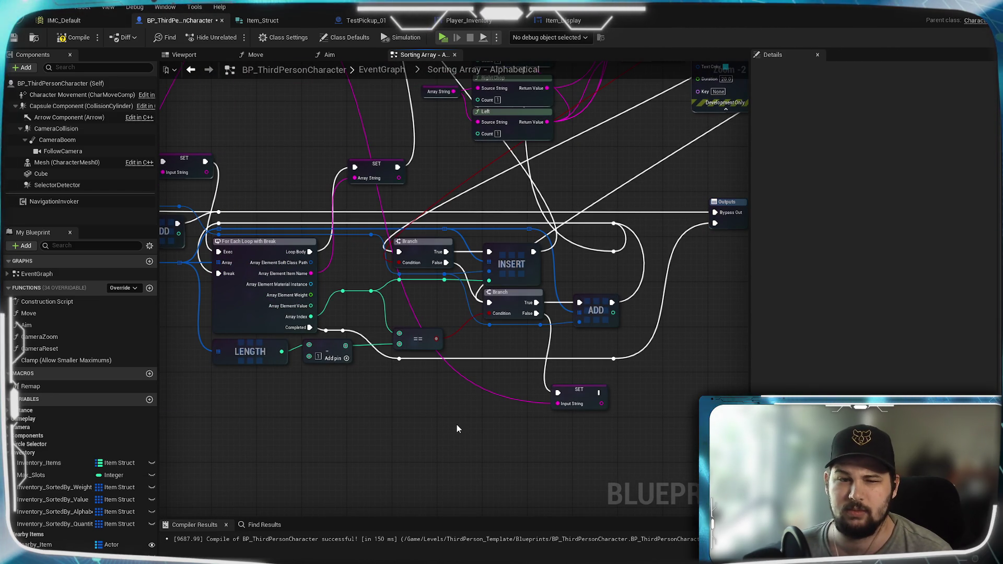
mouse_move(566, 193)
left_mouse_down()
mouse_move(483, 307)
mouse_move(342, 407)
mouse_move(522, 309)
mouse_move(466, 340)
left_mouse_up()
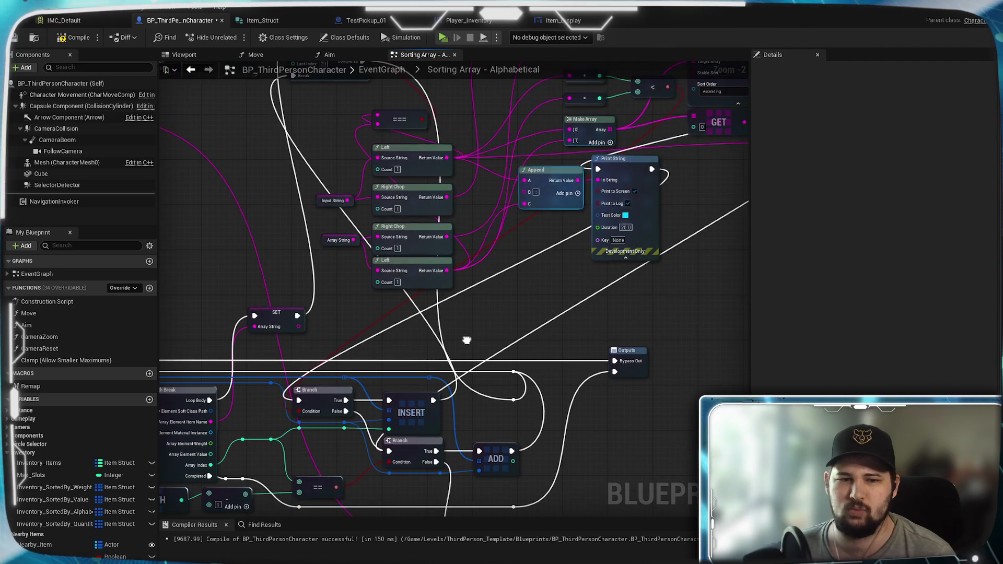
left_click_drag(652, 169, 392, 405)
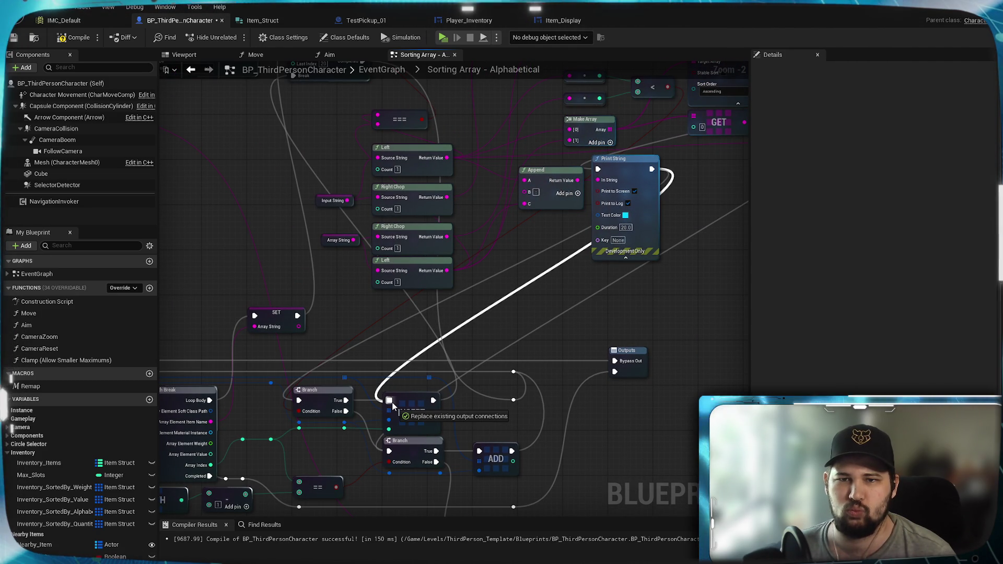
left_click_drag(392, 406, 392, 406)
left_click_drag(547, 290, 545, 297)
scroll(544, 297, "down", 3)
scroll(633, 271, "up", 3)
left_click_drag(634, 271, 629, 254)
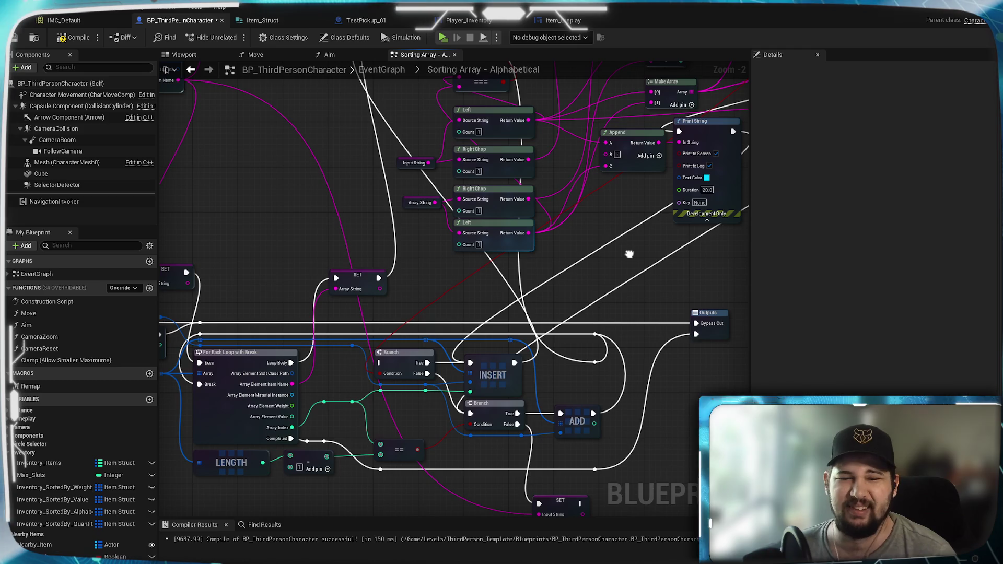
scroll(630, 254, "down", 2)
scroll(342, 399, "up", 2)
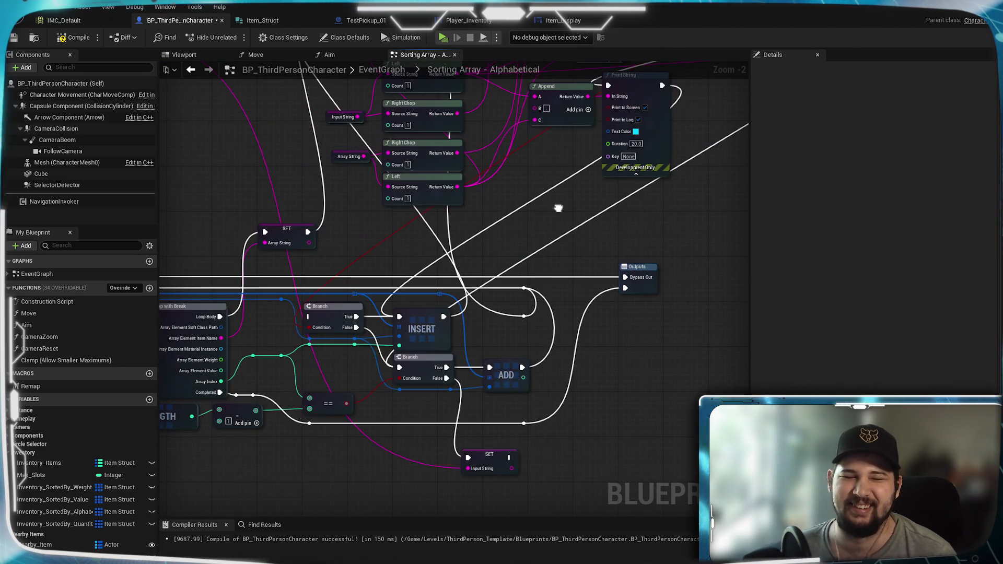
Save BP_ThirdPersonCharacter.
left_click(14, 38)
mouse_move(559, 227)
left_mouse_down()
mouse_move(394, 383)
mouse_move(475, 285)
mouse_move(448, 367)
left_mouse_up()
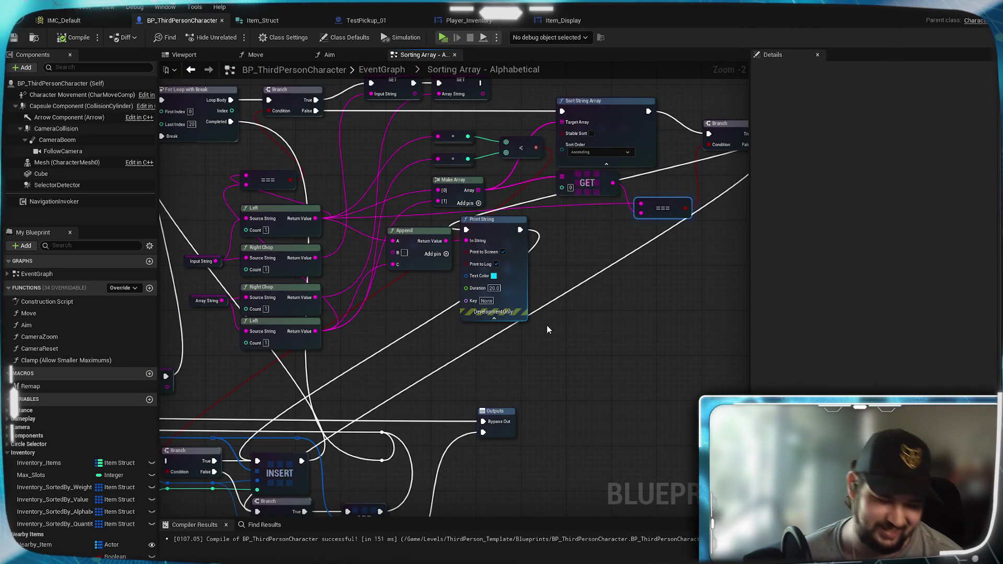
left_click_drag(608, 277, 547, 229)
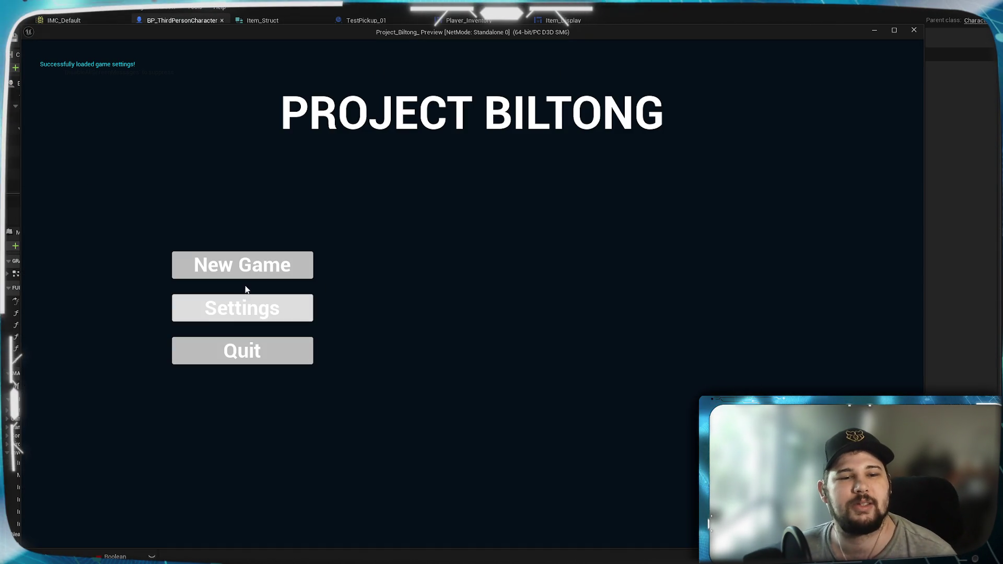
Start a new game and pick up the purple item.
left_click(241, 264)
key("w")
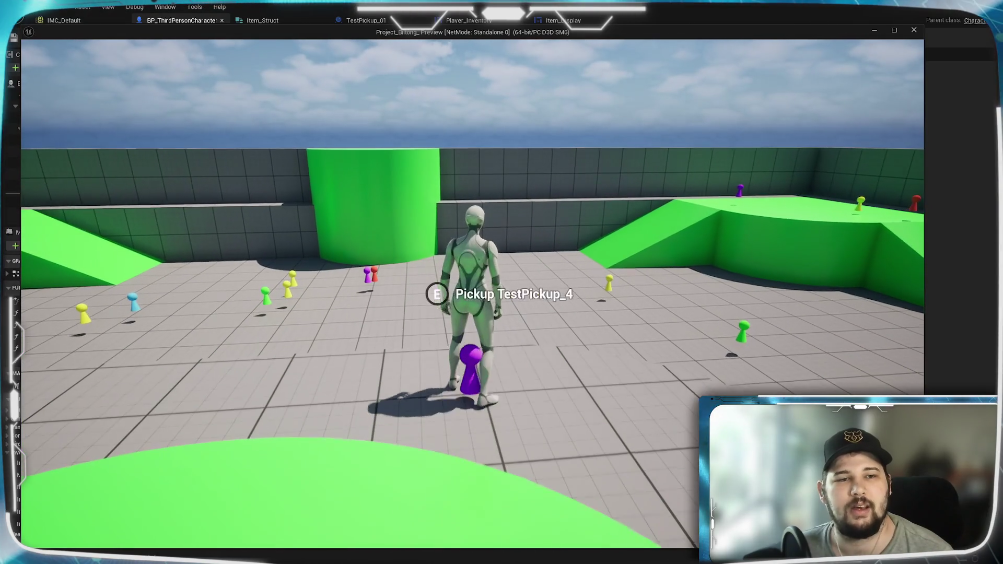
key("e")
Sort the inventory alphabetically, ordering TestPickup_4 before TestPickup_28.
mouse_move(502, 282)
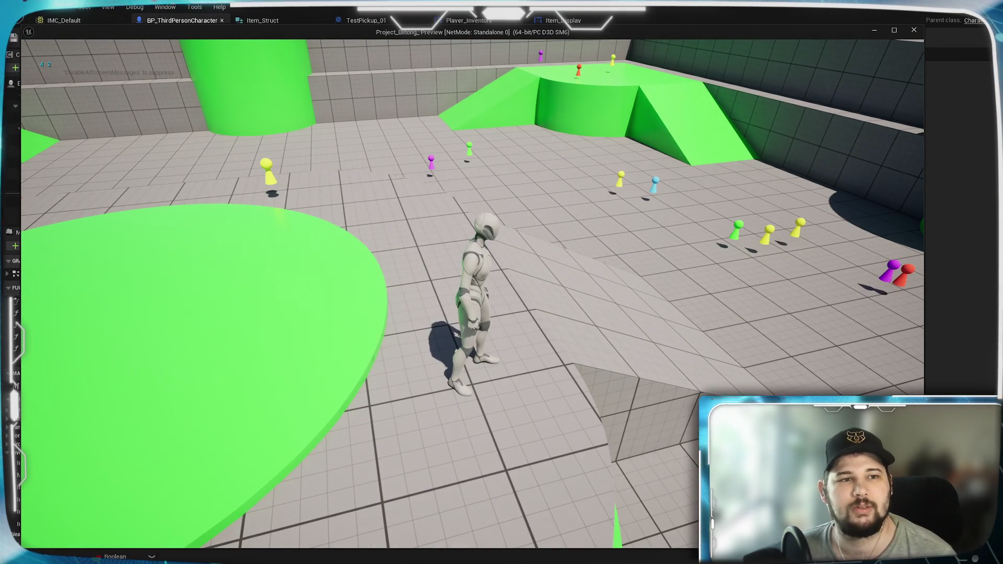
key("i")
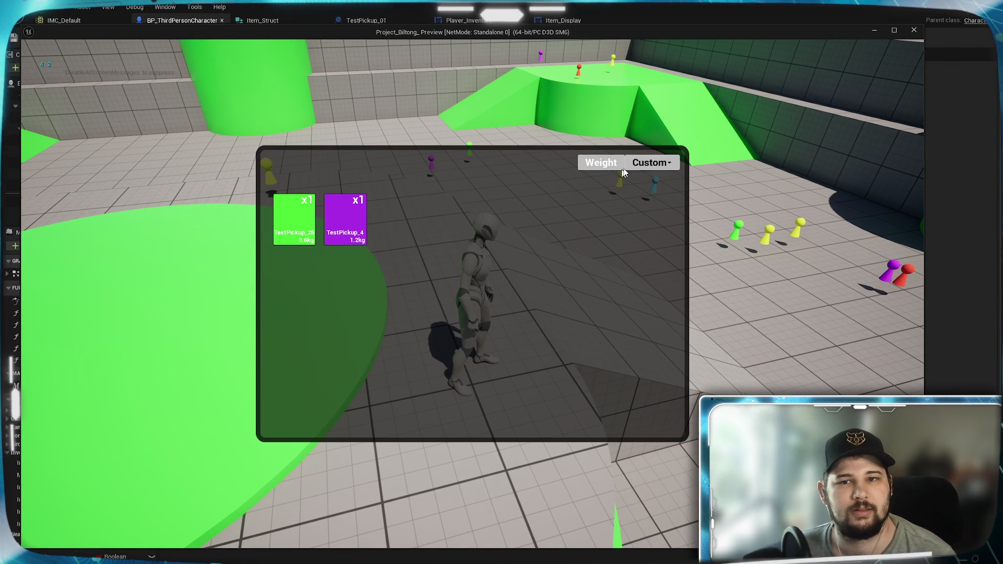
left_click(648, 164)
left_click(653, 212)
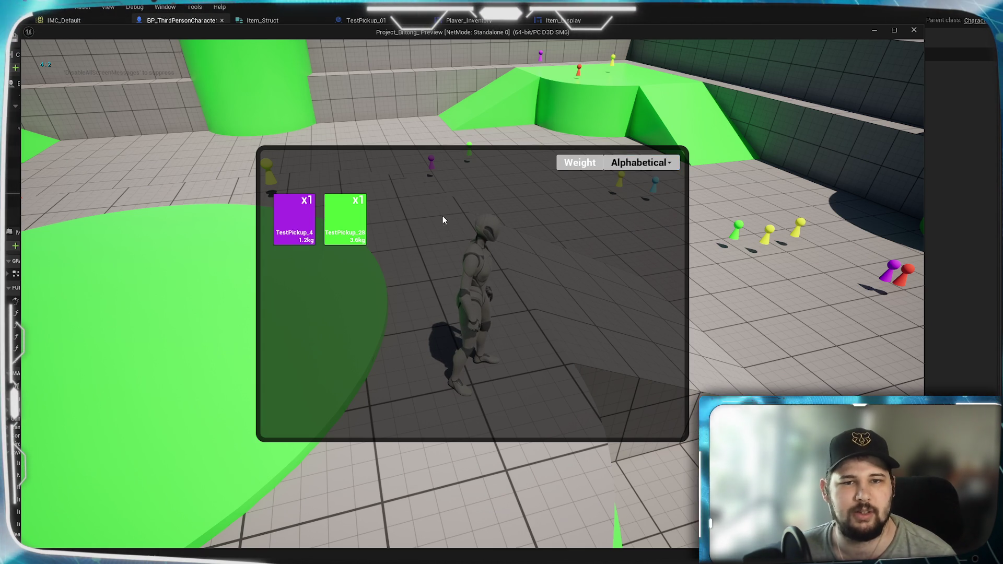
Close the inventory, pick up the yellow item and run toward the red pickups.
key("Tab")
key("w")
key("e")
key("w")
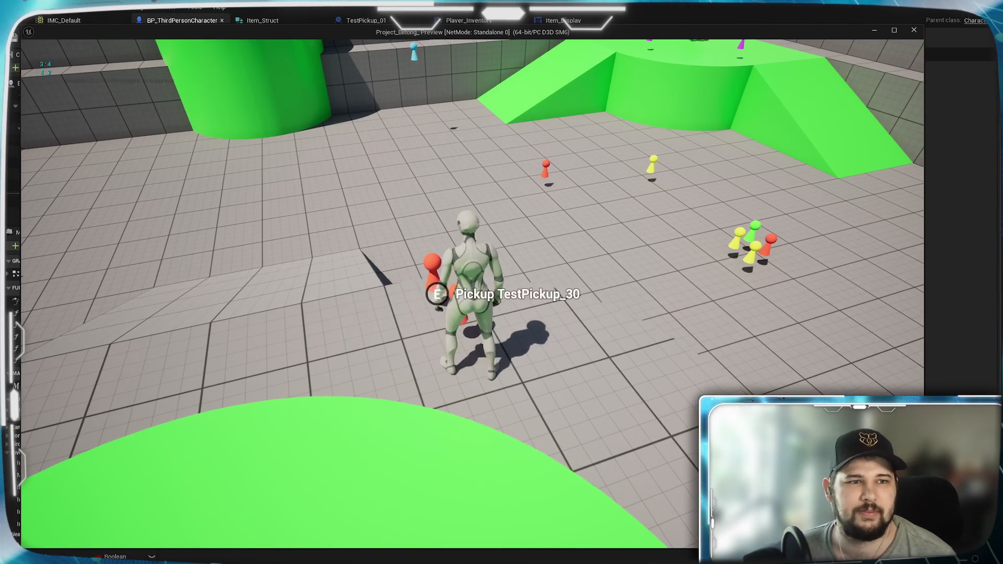
Collect the red pickups and sort the five-item inventory alphabetically.
key("e")
key("w")
key("e")
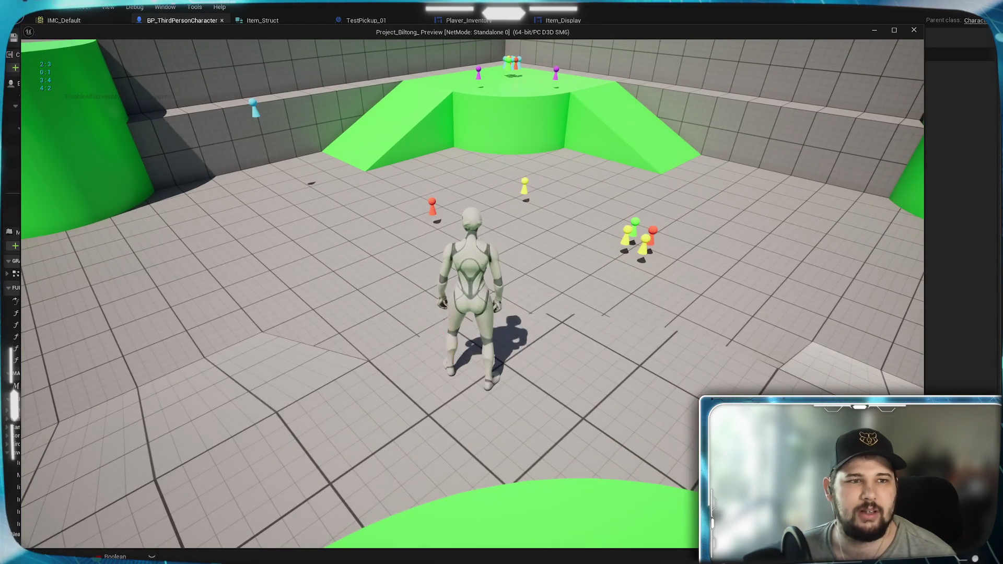
key("w")
key("i")
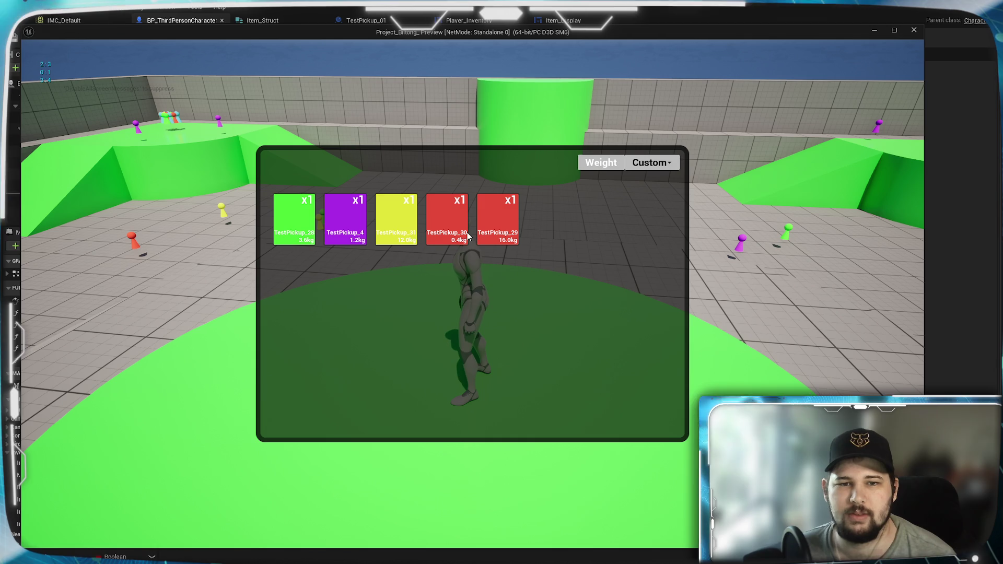
left_click(659, 164)
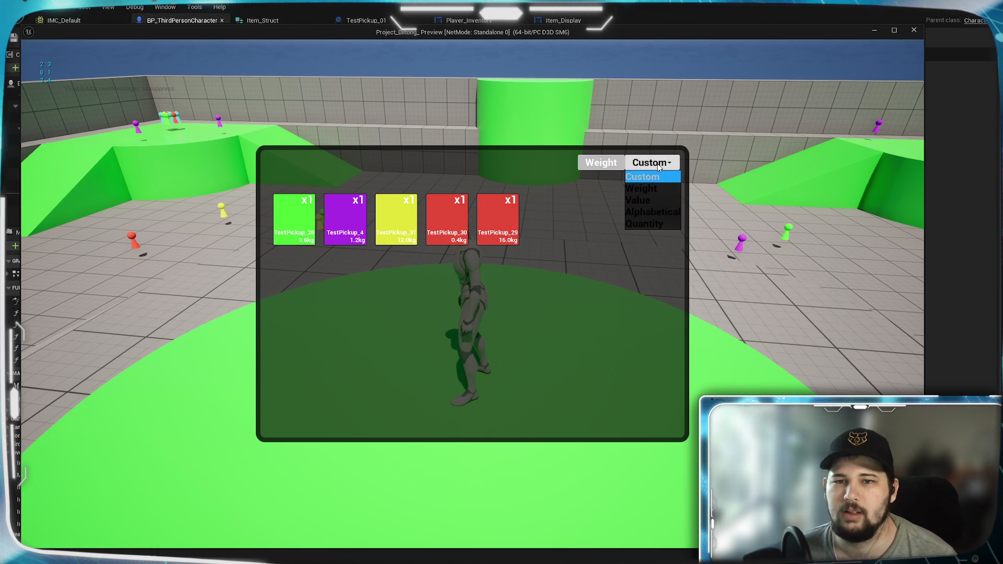
left_click(642, 213)
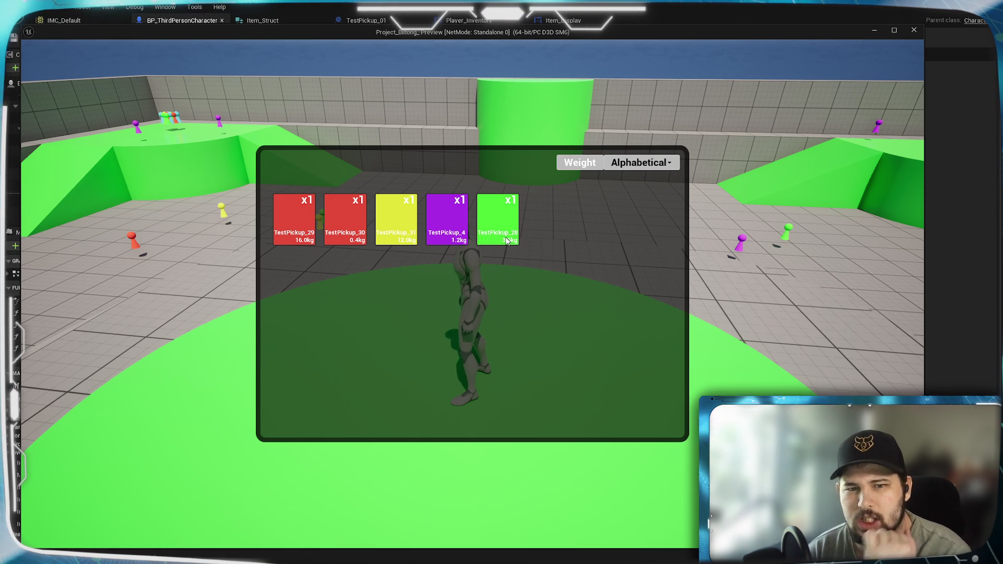
Pick up TestPickup_9 and sort the eleven-item inventory alphabetically again.
key("Tab")
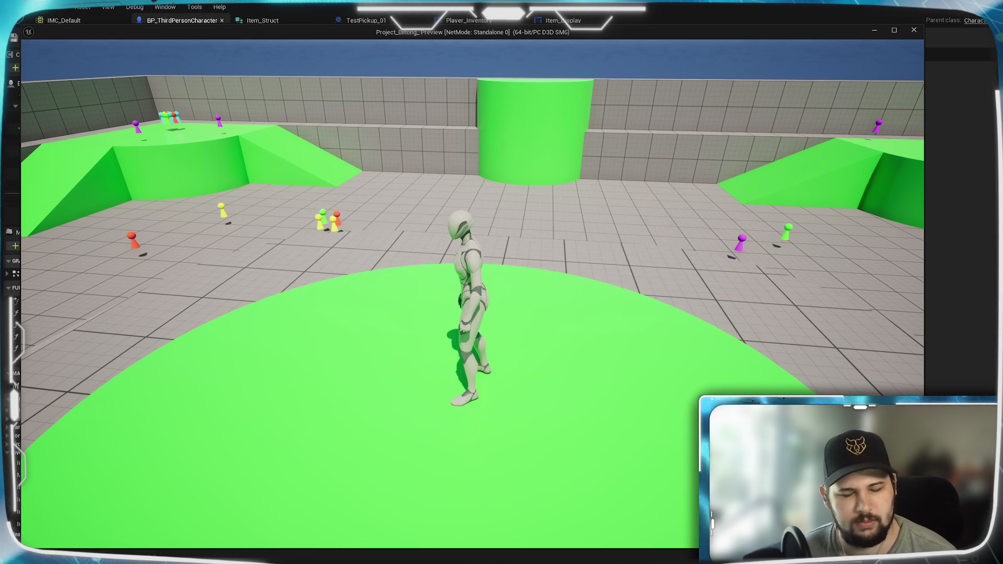
key("w")
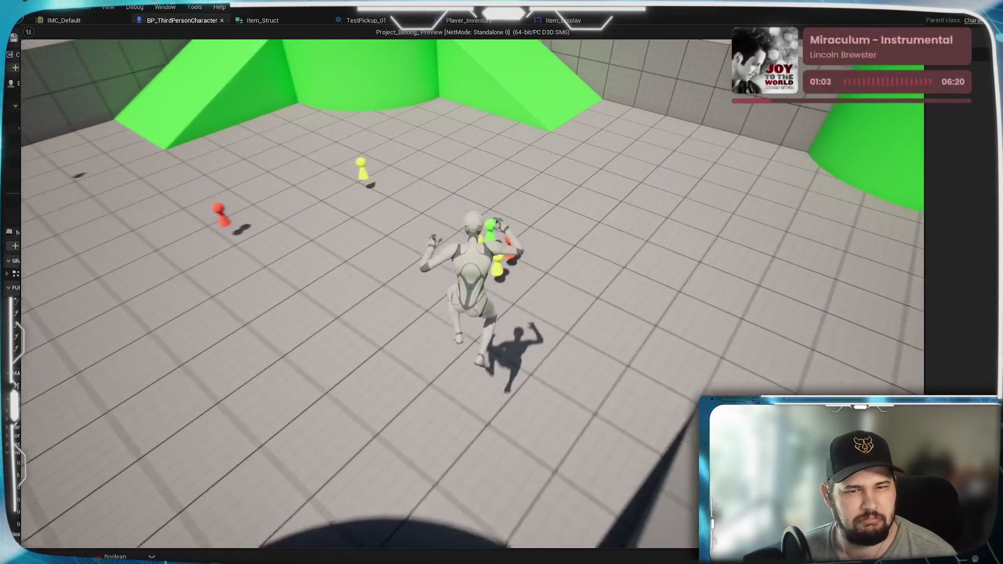
key("w")
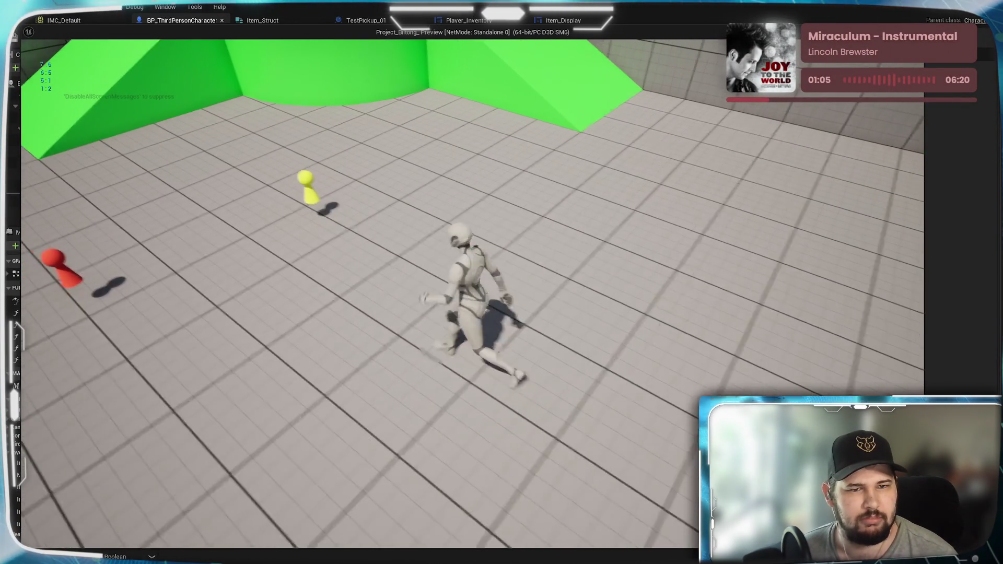
key("e")
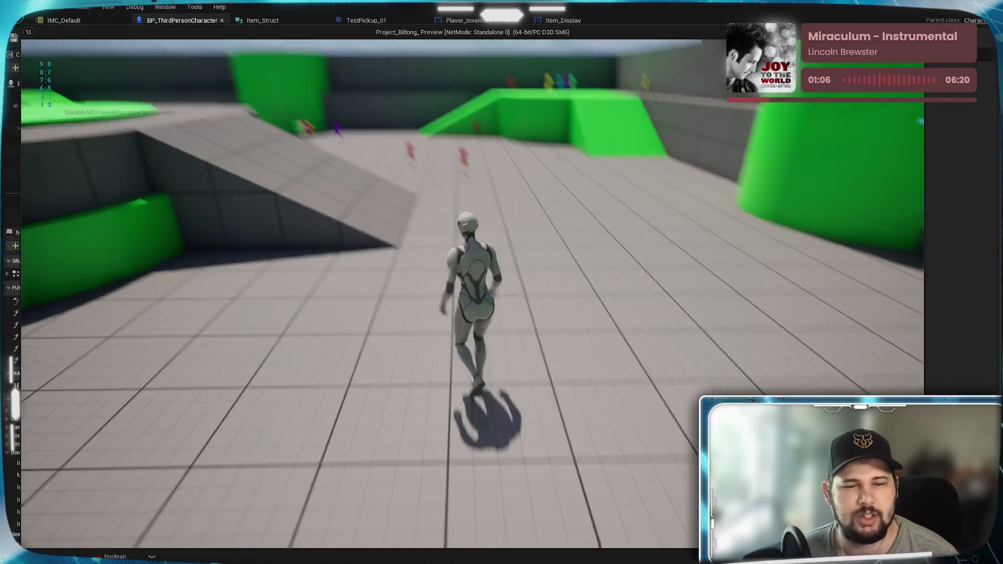
key("Tab")
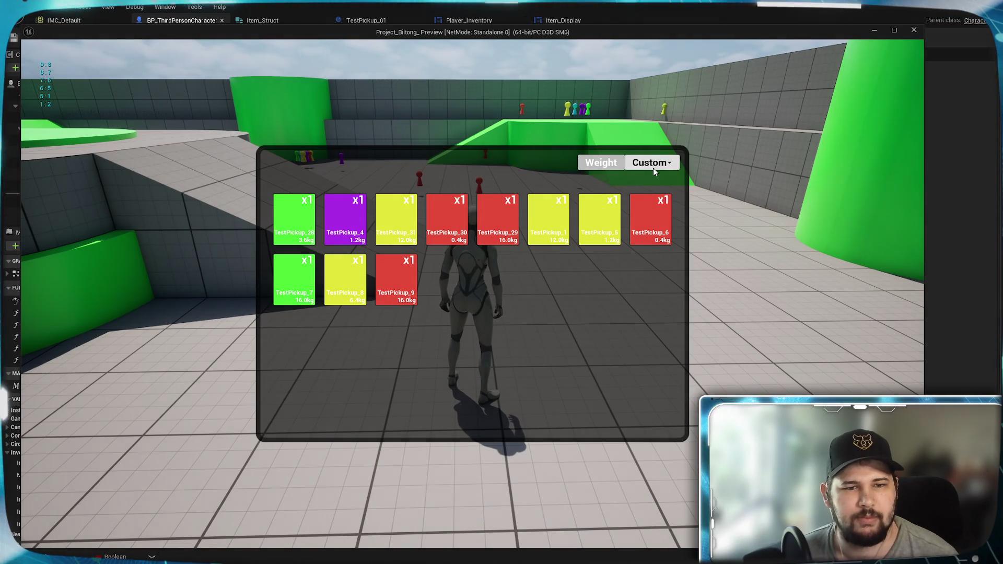
left_click(657, 165)
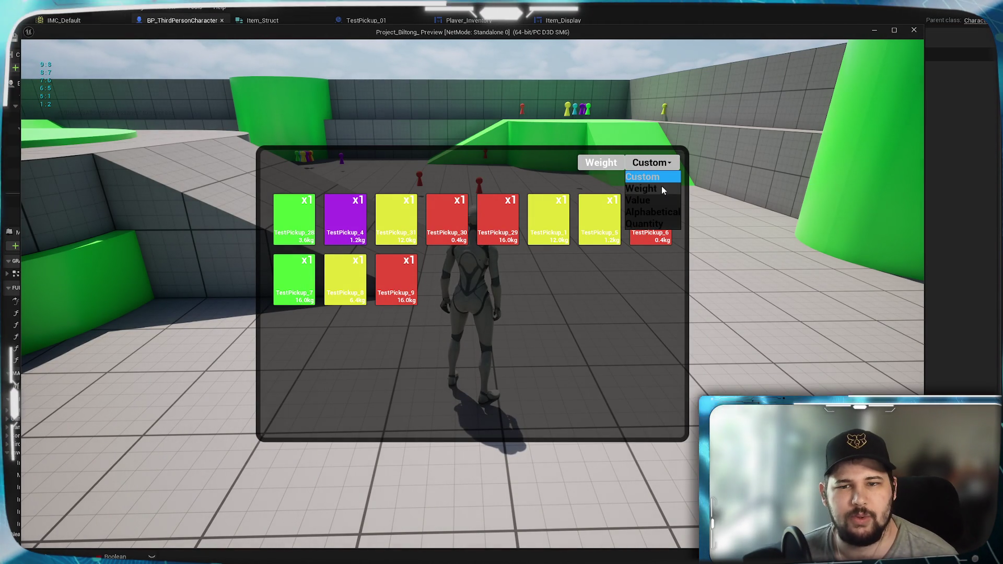
left_click(658, 212)
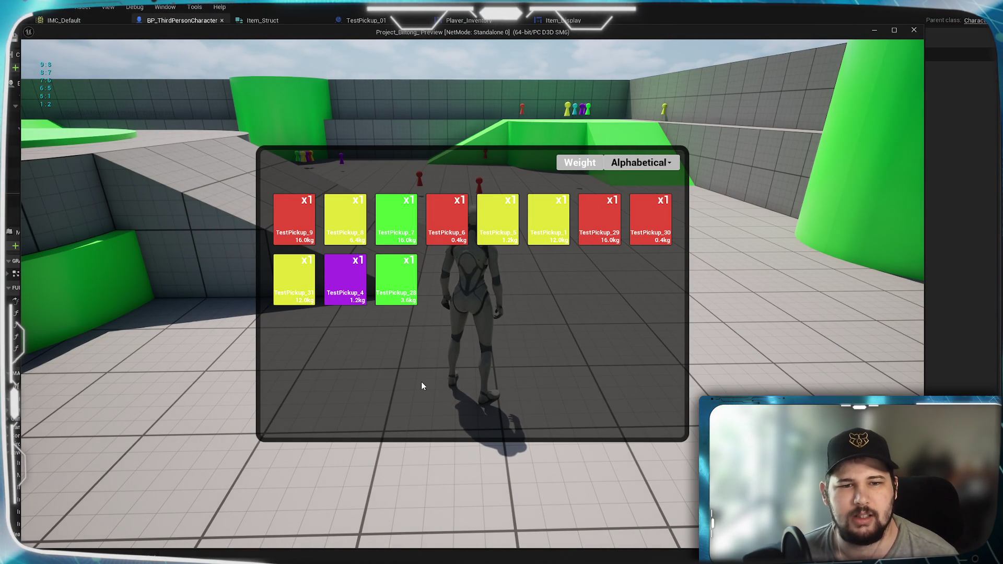
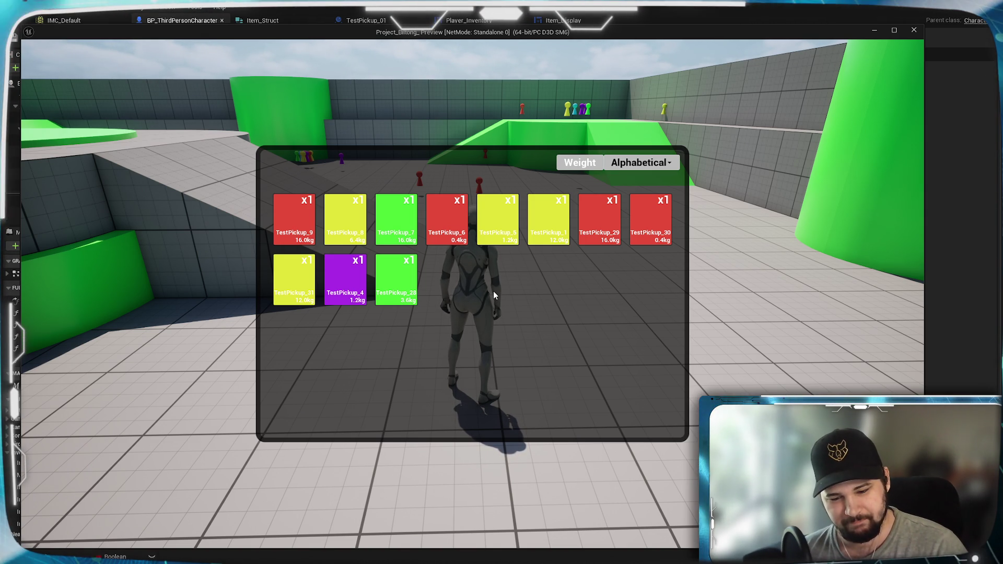
End the play test and bring up Player_Inventory's EventGraph, passing through the Item_Struct tab.
key("Escape")
left_click(267, 21)
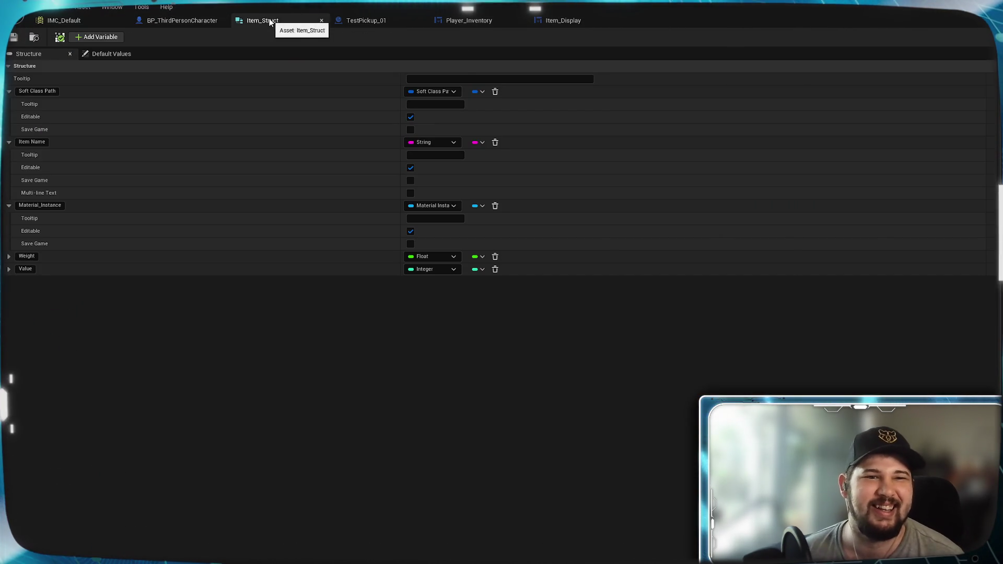
left_click(468, 21)
scroll(555, 264, "down", 3)
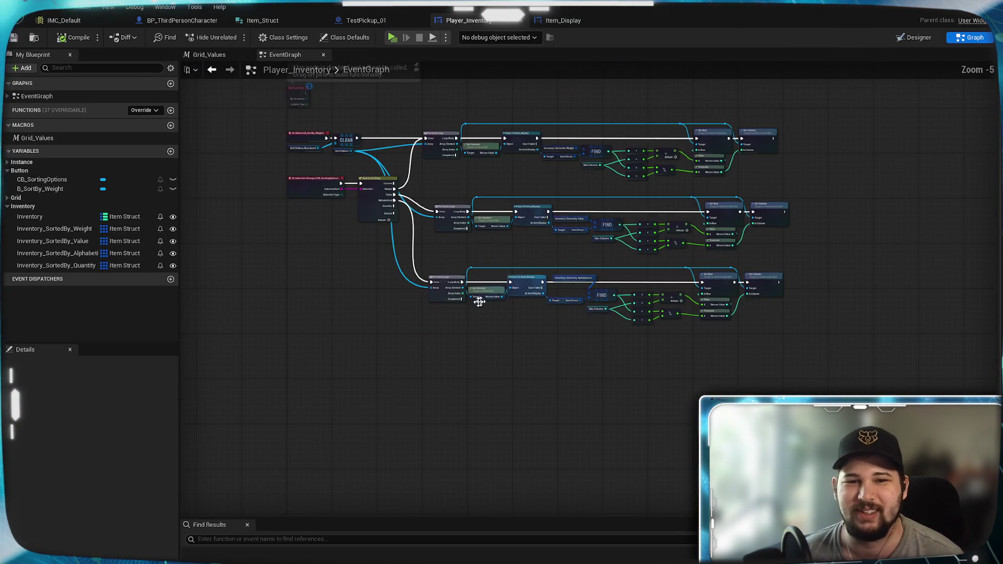
Nudge the Inventory Sorted by Alphabetical getter a little left near the Set Row/Set Column nodes.
scroll(458, 317, "up", 5)
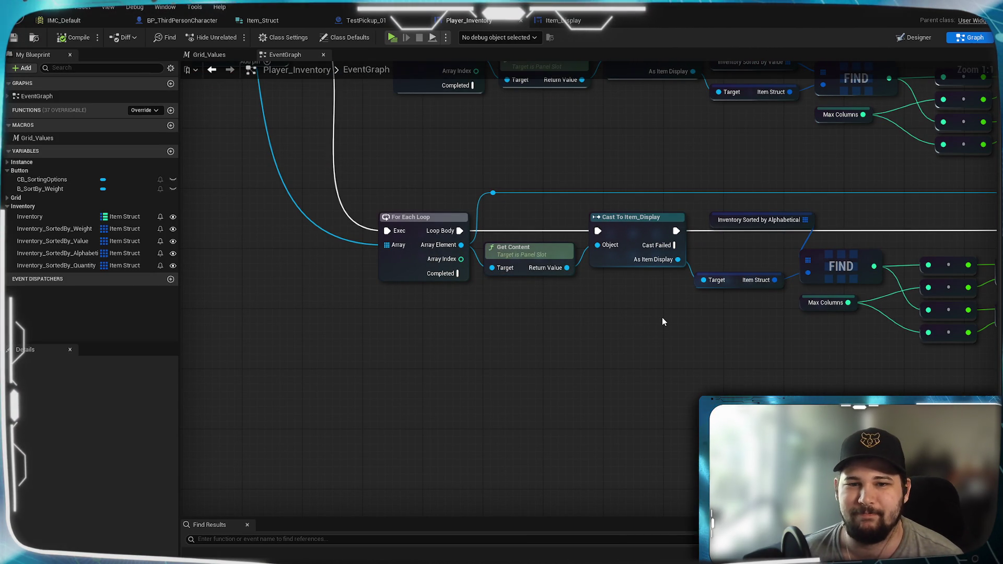
mouse_move(690, 329)
left_mouse_down()
mouse_move(705, 363)
mouse_move(575, 361)
left_mouse_up()
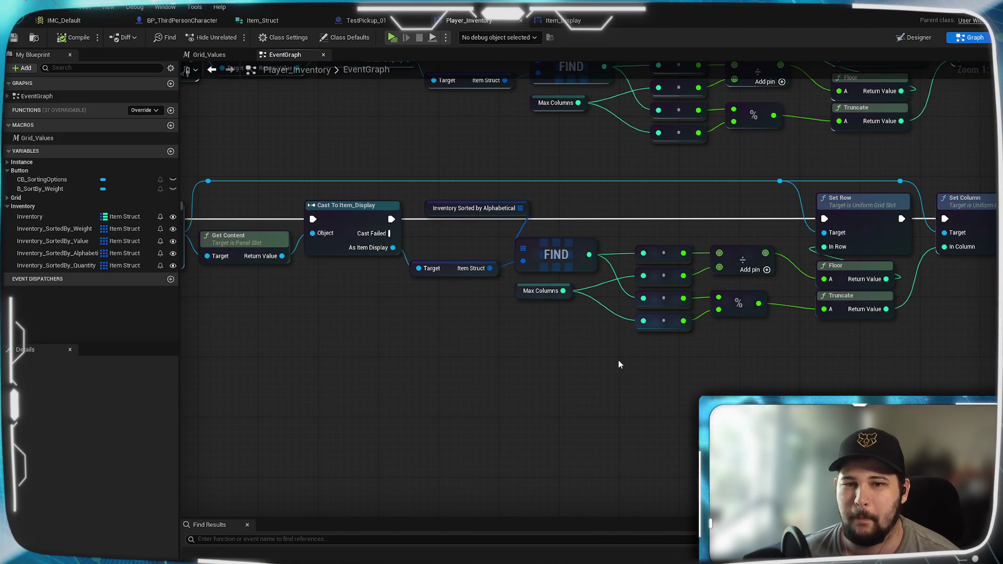
left_click(523, 200)
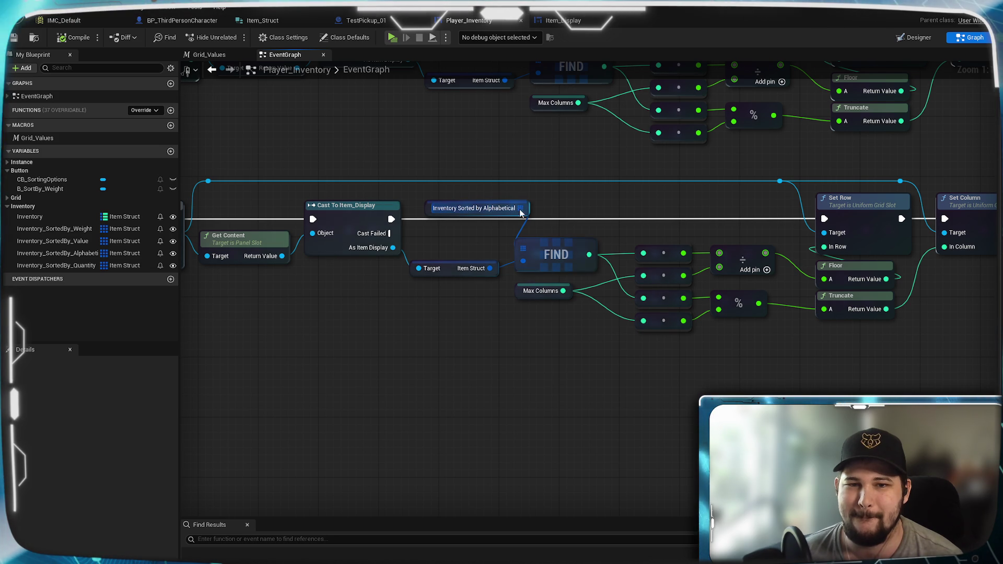
left_click_drag(522, 200, 505, 202)
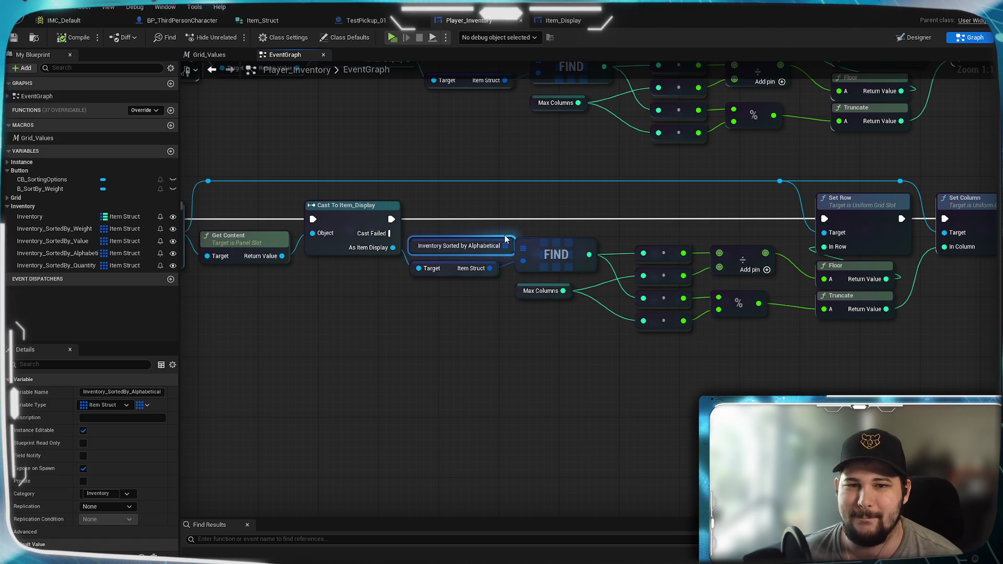
left_click(612, 199)
Survey the sorting loops, On Clicked, Construct events and Switch on String, then switch to TestPickup_01.
mouse_move(612, 199)
left_mouse_down()
mouse_move(566, 221)
mouse_move(629, 240)
left_mouse_up()
left_click_drag(490, 196, 720, 231)
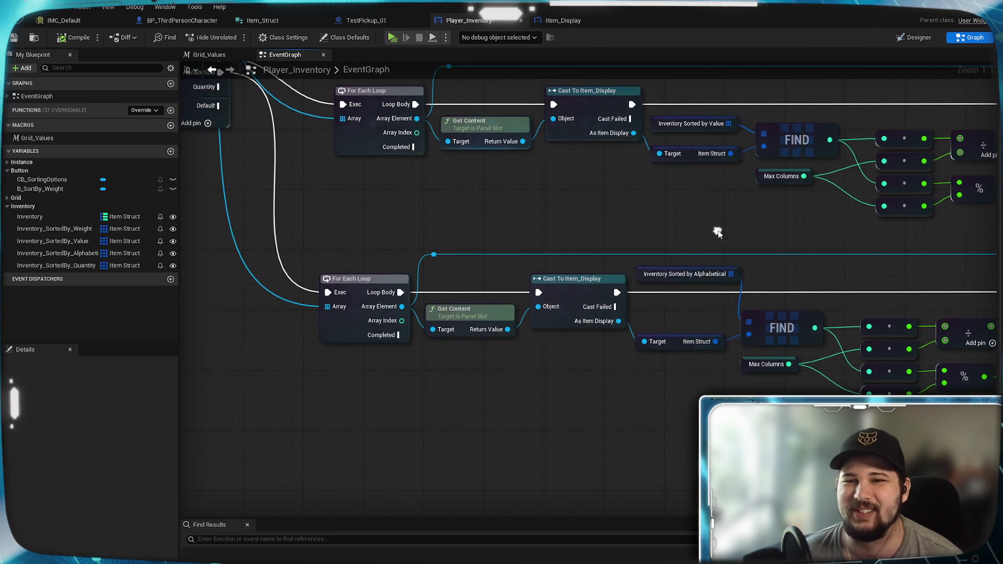
left_click_drag(564, 211, 666, 222)
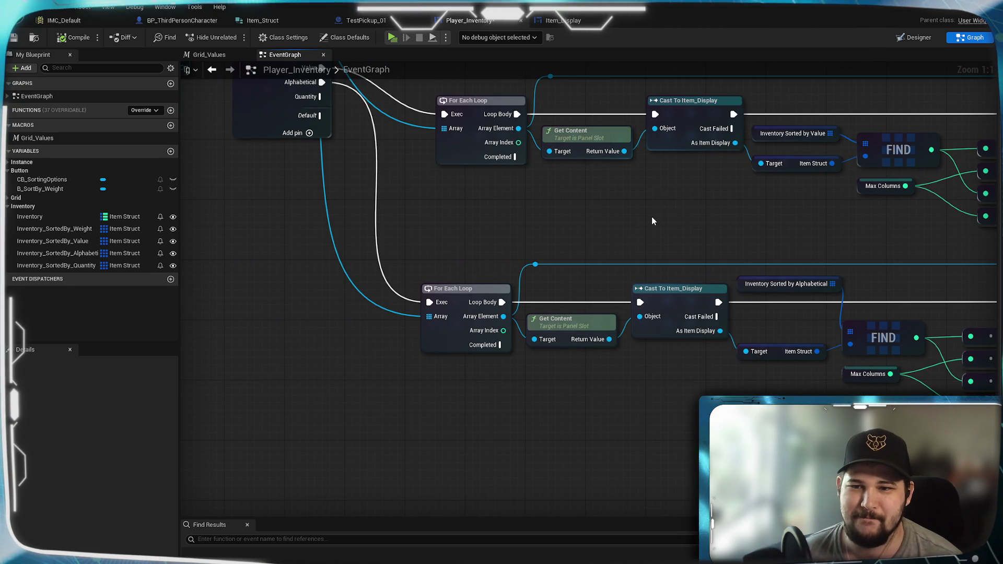
mouse_move(425, 199)
left_mouse_down()
mouse_move(418, 505)
mouse_move(660, 469)
mouse_move(719, 278)
mouse_move(253, 330)
mouse_move(785, 249)
mouse_move(433, 256)
mouse_move(515, 241)
mouse_move(649, 376)
mouse_move(761, 350)
mouse_move(644, 295)
left_mouse_up()
scroll(786, 249, "down", 3)
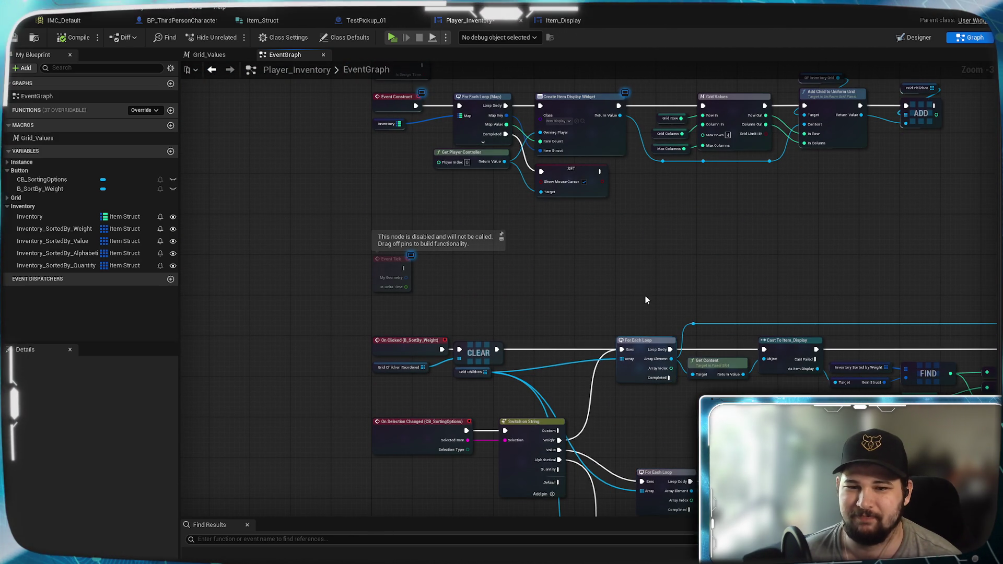
mouse_move(645, 299)
left_mouse_down()
mouse_move(704, 355)
mouse_move(615, 145)
left_mouse_up()
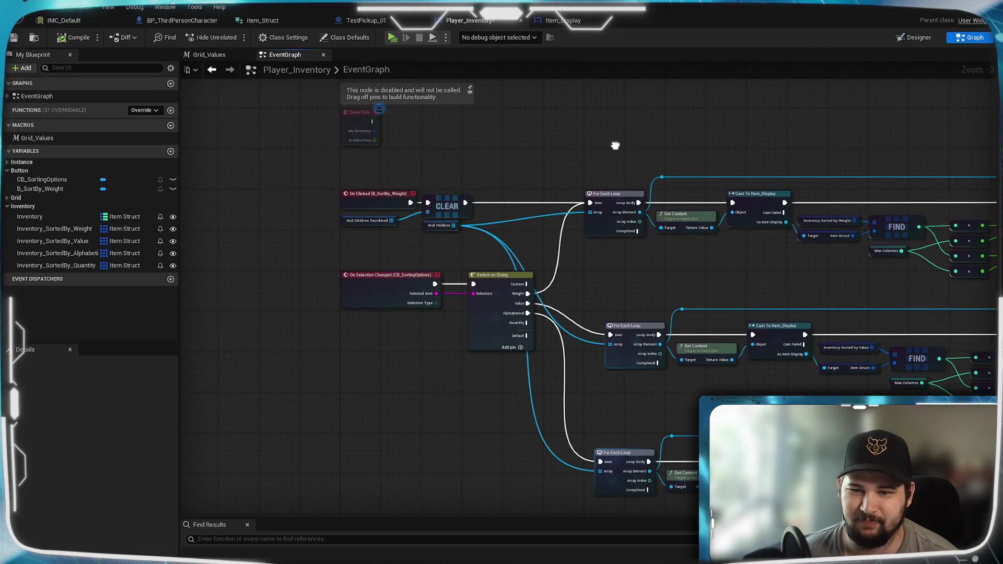
scroll(615, 146, "down", 5)
scroll(739, 164, "up", 5)
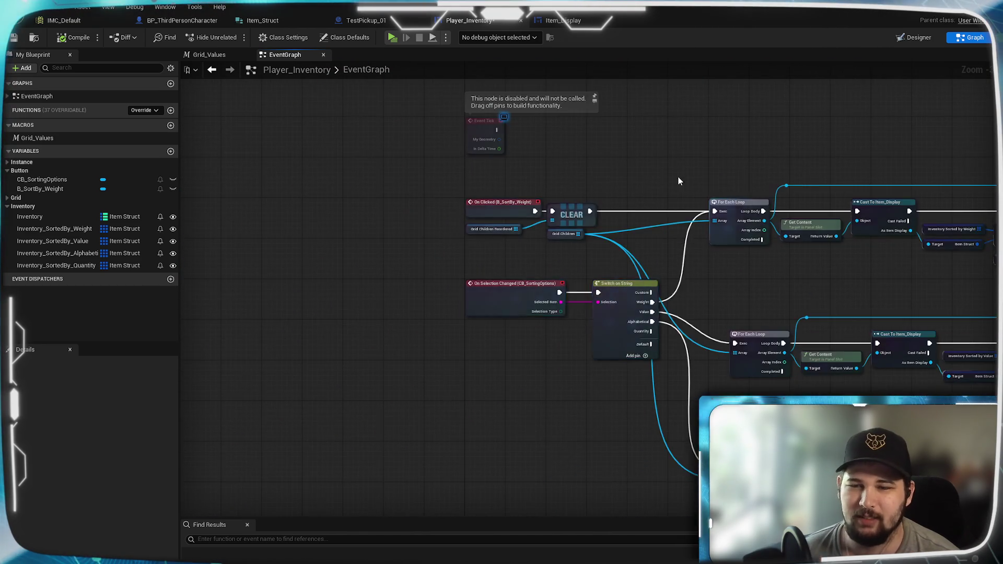
left_click_drag(678, 182, 607, 445)
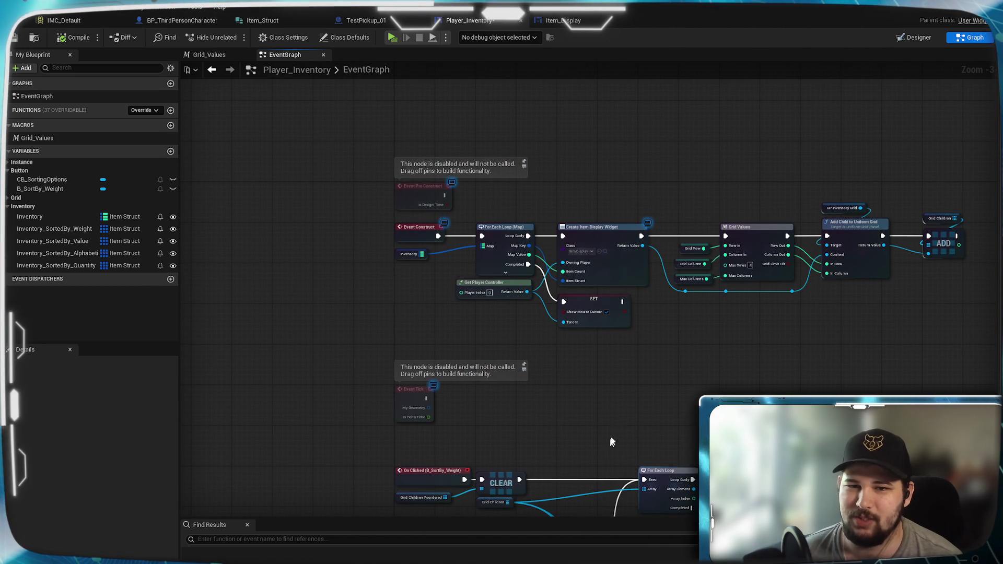
left_click_drag(601, 459, 582, 261)
scroll(587, 266, "up", 3)
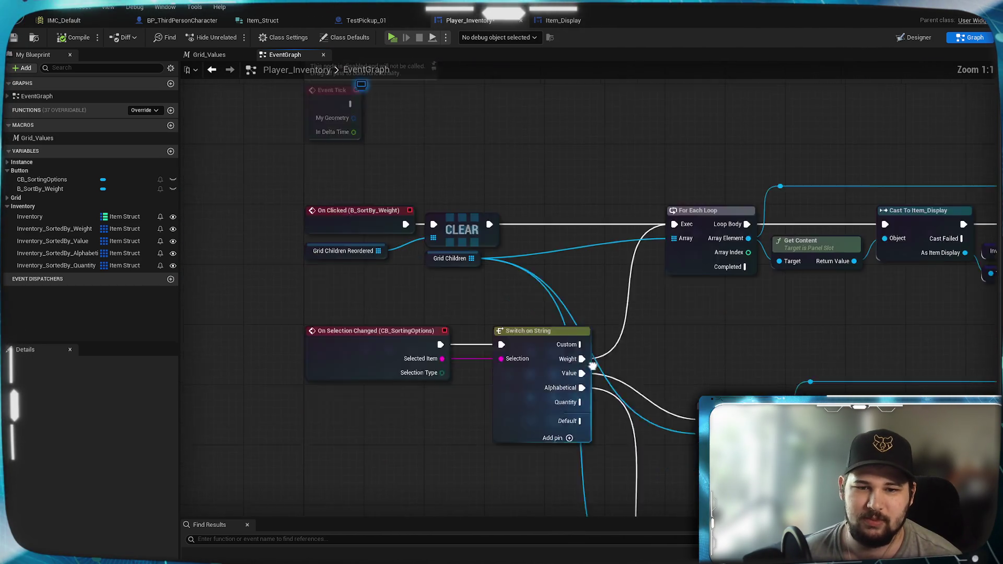
left_click_drag(588, 406, 604, 263)
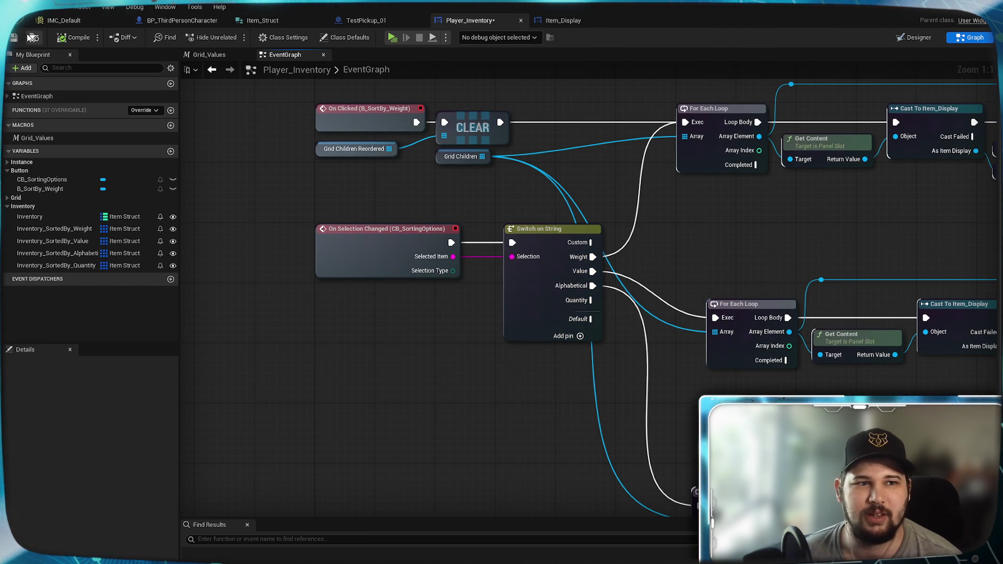
left_click(394, 20)
Glance over the TestPickup_01 graph, then switch to the character's Sorting Array - Alphabetical graph.
scroll(574, 256, "down", 4)
scroll(522, 294, "up", 3)
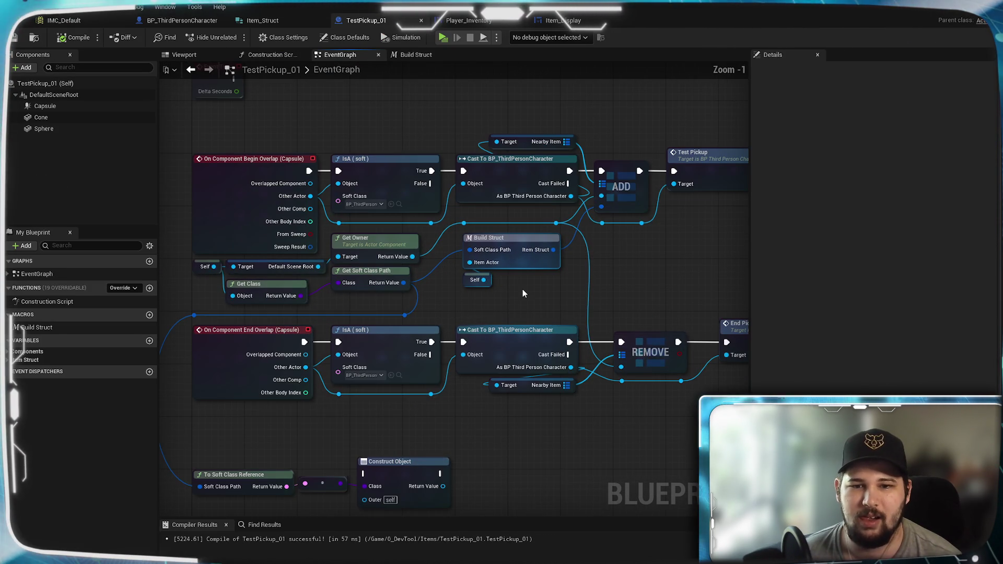
left_click_drag(522, 289, 521, 281)
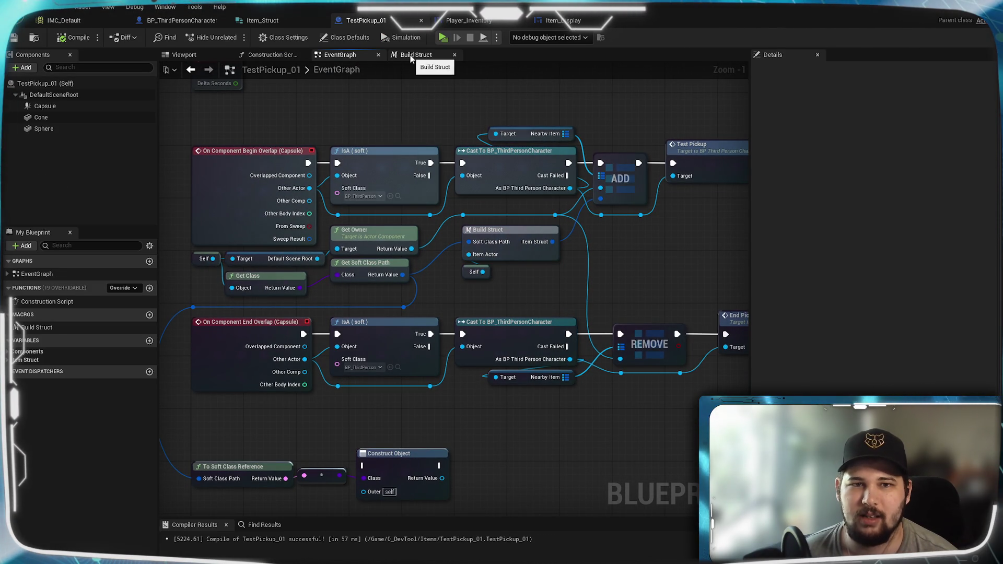
left_click(182, 20)
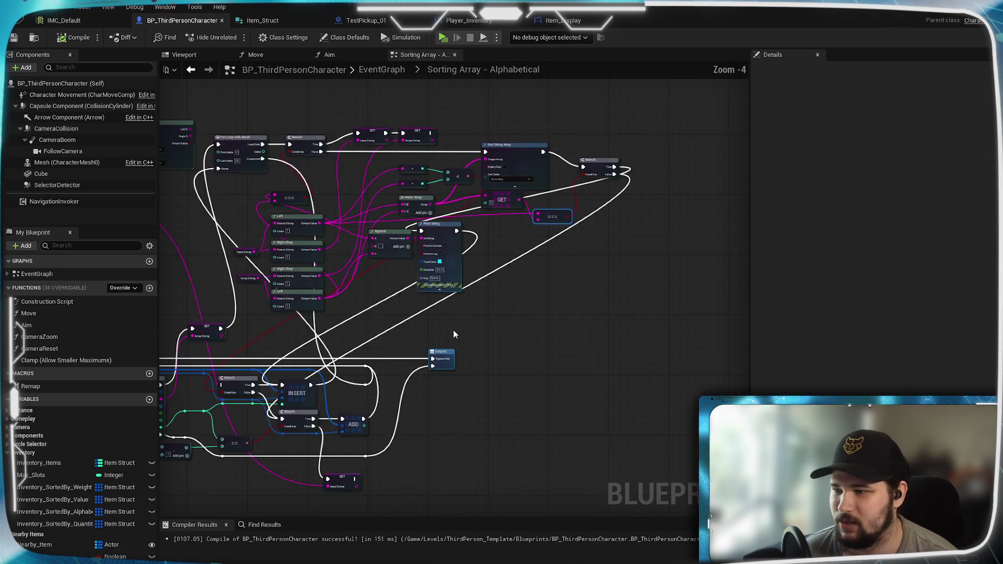
Shift the Print String node slightly to the right.
scroll(593, 271, "up", 3)
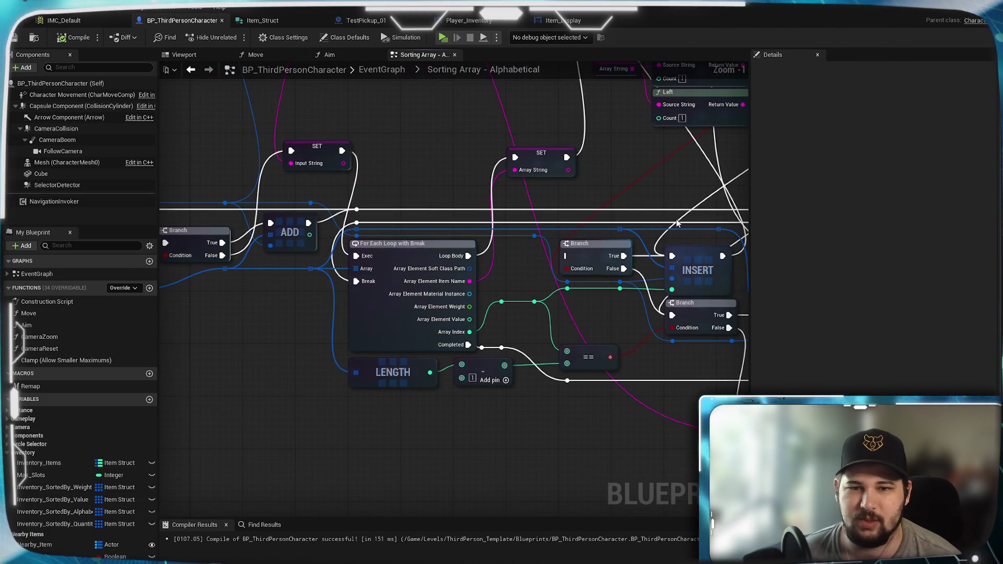
scroll(551, 334, "down", 3)
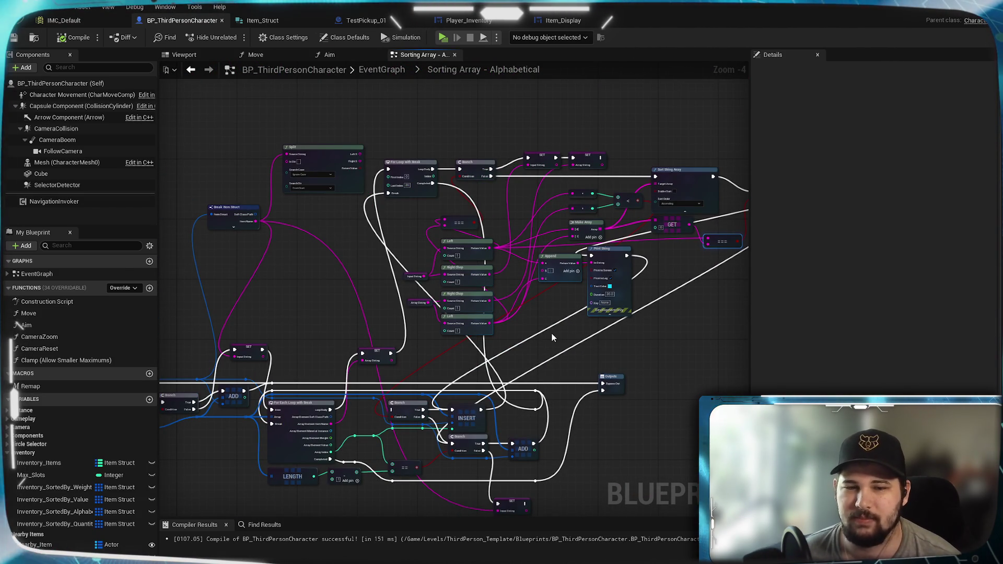
scroll(552, 334, "up", 1)
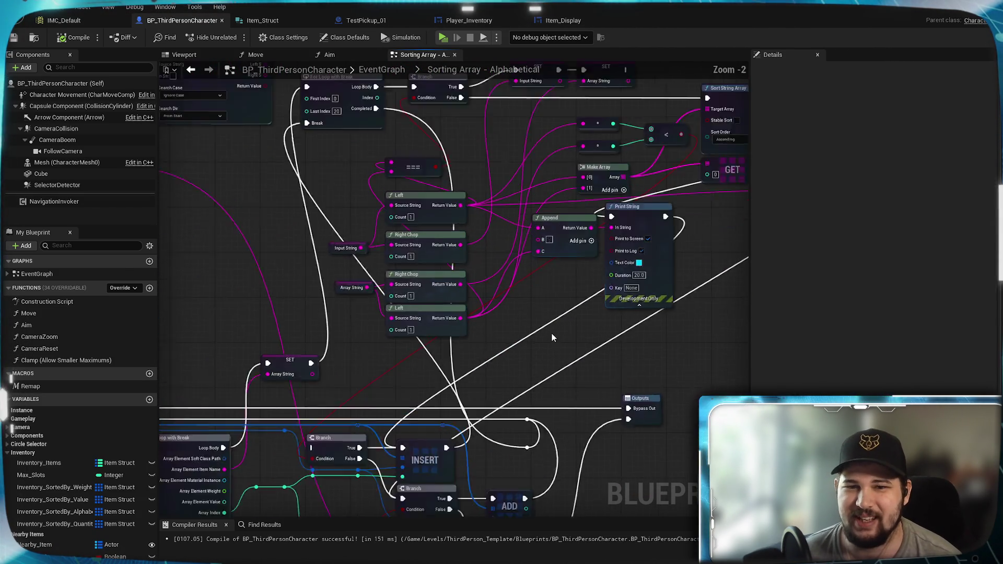
scroll(551, 334, "up", 2)
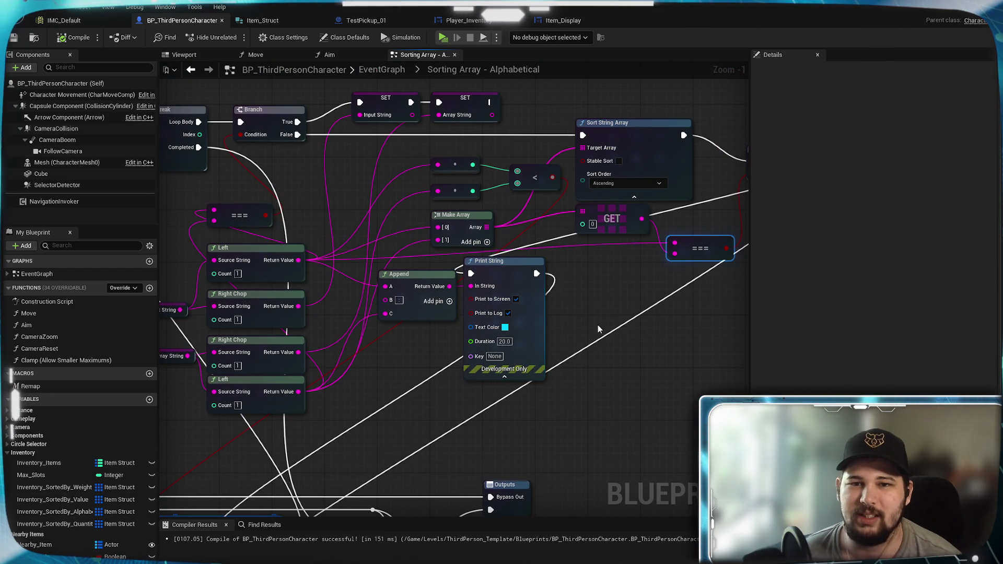
left_click_drag(581, 303, 638, 299)
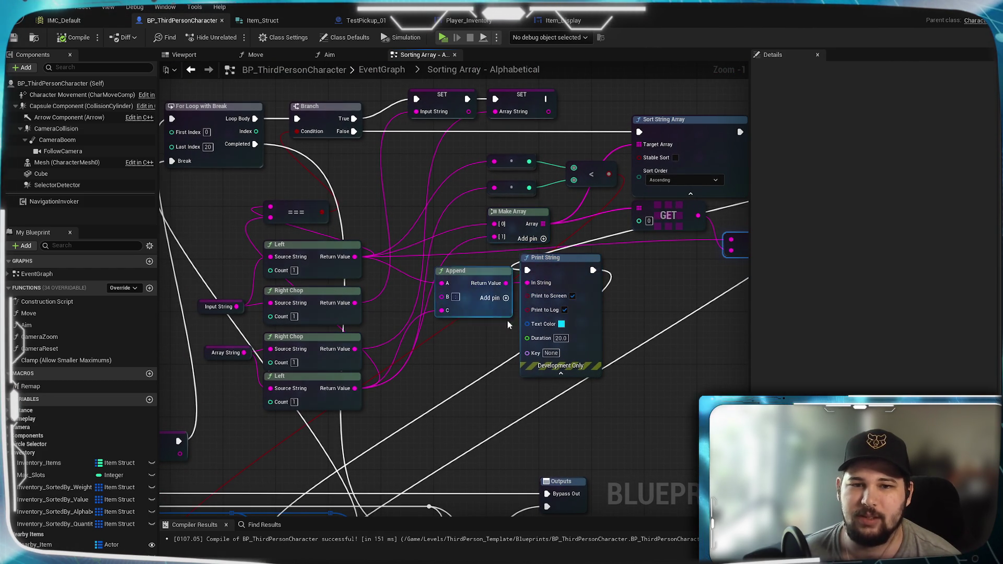
left_click_drag(542, 269, 588, 270)
Review the Branch, ===, chop, INSERT/ADD and Sort String Array sections of the graph.
left_click_drag(705, 275, 454, 312)
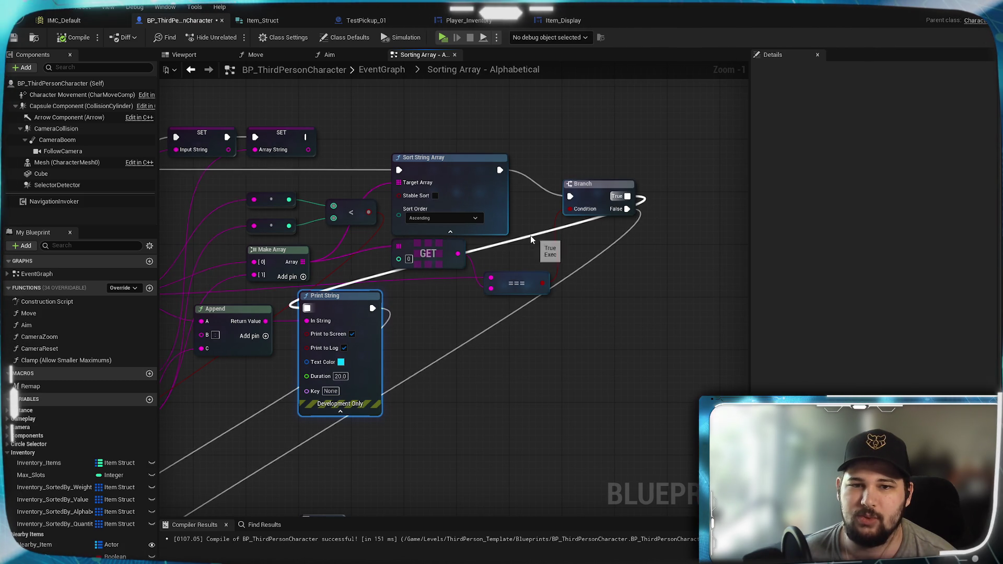
mouse_move(531, 236)
left_mouse_down()
mouse_move(621, 293)
mouse_move(672, 273)
left_mouse_up()
left_click_drag(615, 369, 656, 232)
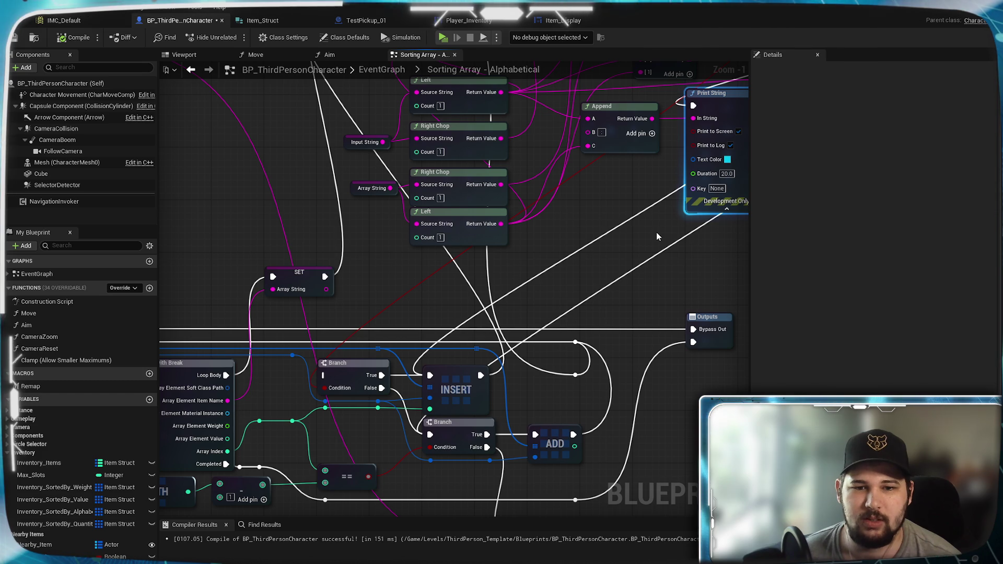
mouse_move(643, 237)
left_mouse_down()
mouse_move(257, 456)
mouse_move(466, 356)
left_mouse_up()
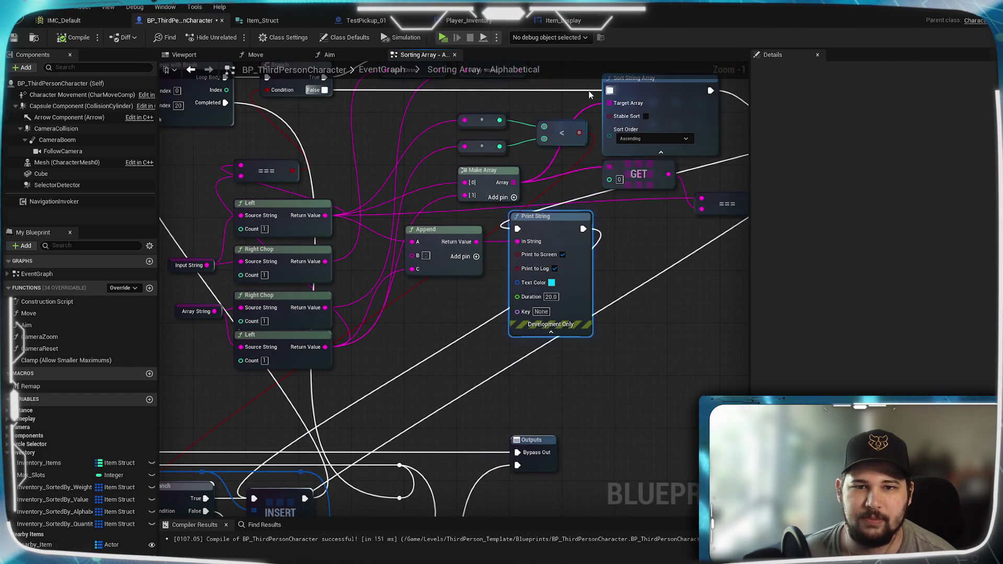
left_click_drag(627, 214, 567, 320)
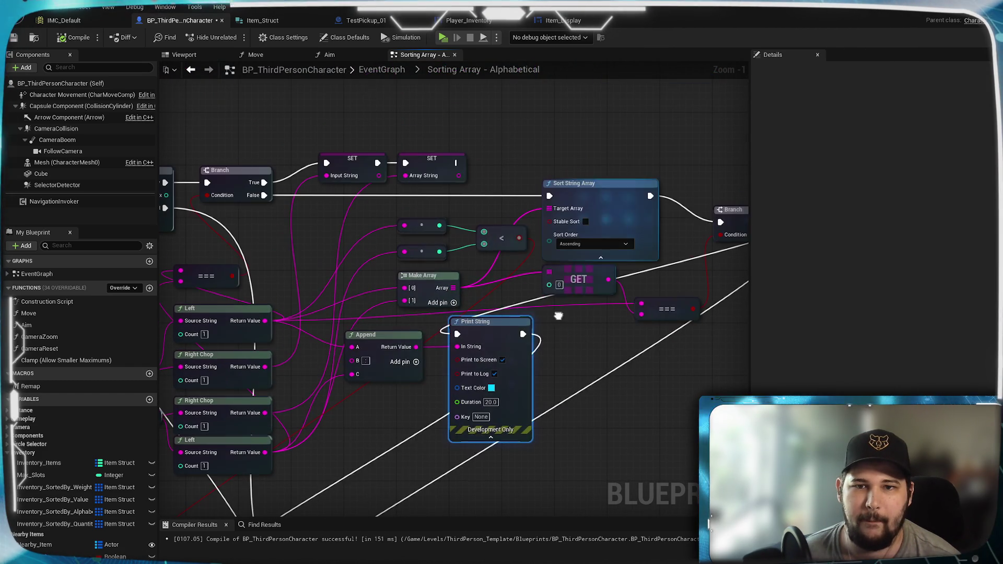
mouse_move(405, 352)
left_mouse_down()
mouse_move(395, 369)
mouse_move(745, 243)
mouse_move(781, 85)
left_mouse_up()
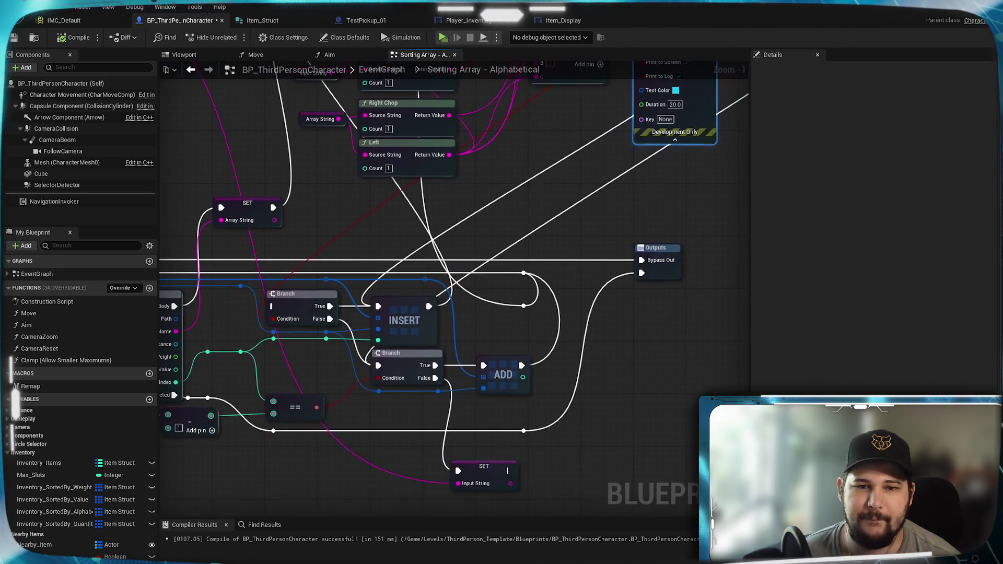
mouse_move(560, 193)
left_mouse_down()
mouse_move(233, 407)
mouse_move(490, 289)
mouse_move(516, 403)
mouse_move(293, 451)
mouse_move(490, 289)
mouse_move(296, 415)
mouse_move(304, 405)
mouse_move(601, 182)
left_mouse_up()
left_click_drag(412, 356, 414, 340)
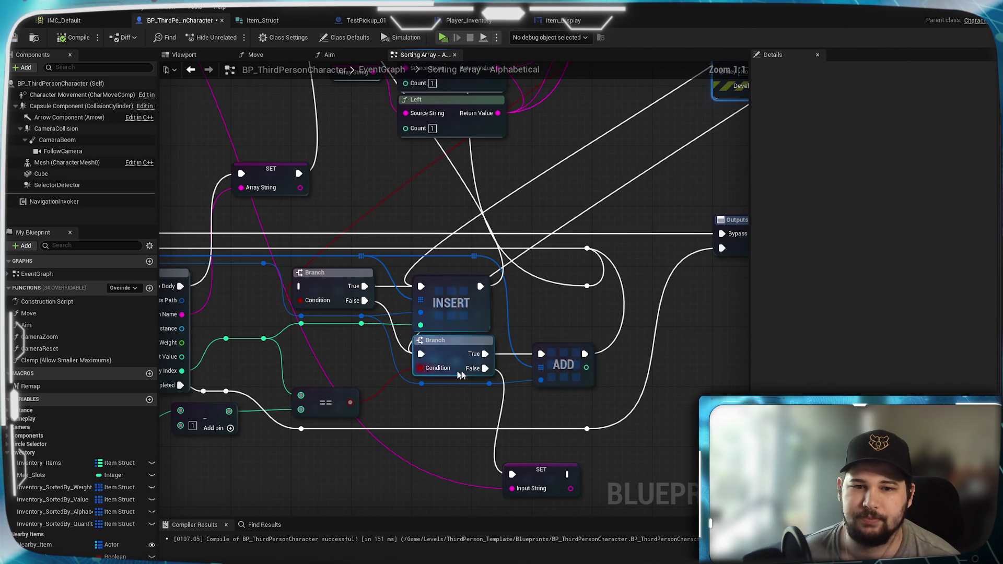
scroll(538, 372, "up", 1)
mouse_move(441, 403)
left_mouse_down()
mouse_move(538, 372)
mouse_move(502, 475)
left_mouse_up()
scroll(538, 371, "down", 2)
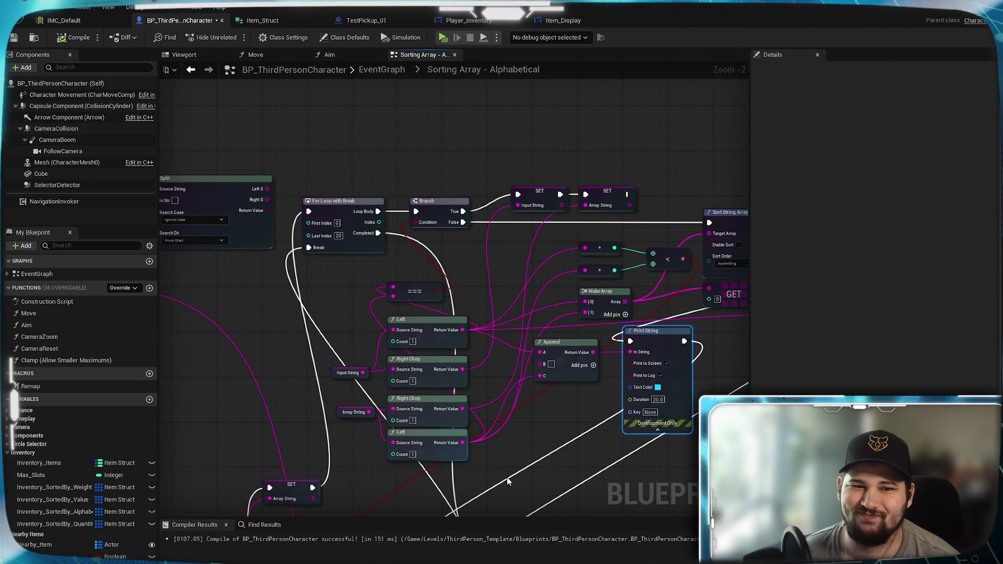
mouse_move(503, 468)
left_mouse_down()
mouse_move(481, 441)
mouse_move(564, 305)
mouse_move(700, 295)
mouse_move(774, 275)
mouse_move(906, 279)
mouse_move(611, 168)
mouse_move(562, 226)
mouse_move(596, 379)
mouse_move(587, 481)
mouse_move(648, 231)
left_mouse_up()
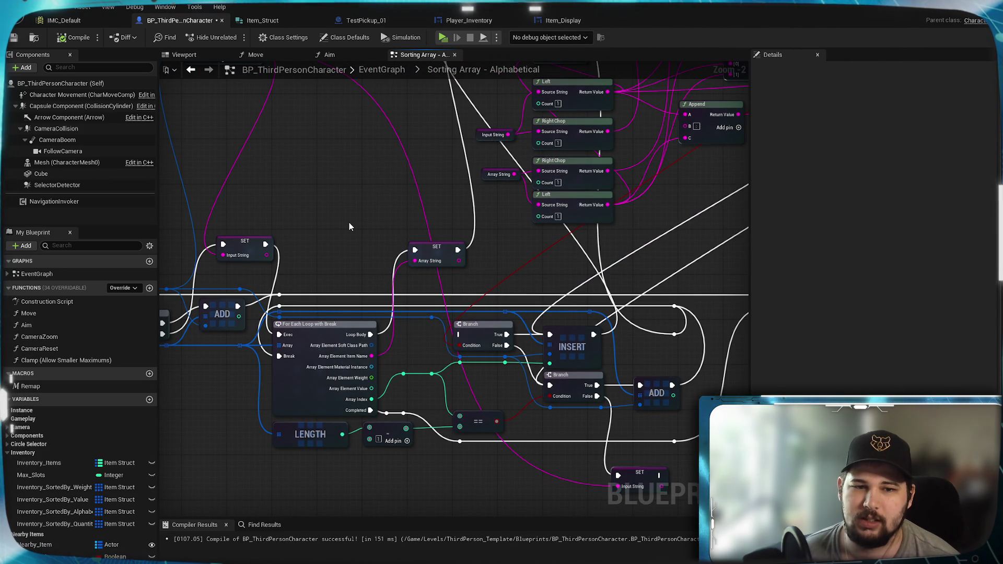
mouse_move(349, 226)
left_mouse_down()
mouse_move(262, 163)
mouse_move(298, 174)
mouse_move(360, 468)
mouse_move(345, 273)
mouse_move(519, 199)
mouse_move(303, 247)
left_mouse_up()
left_click(546, 355)
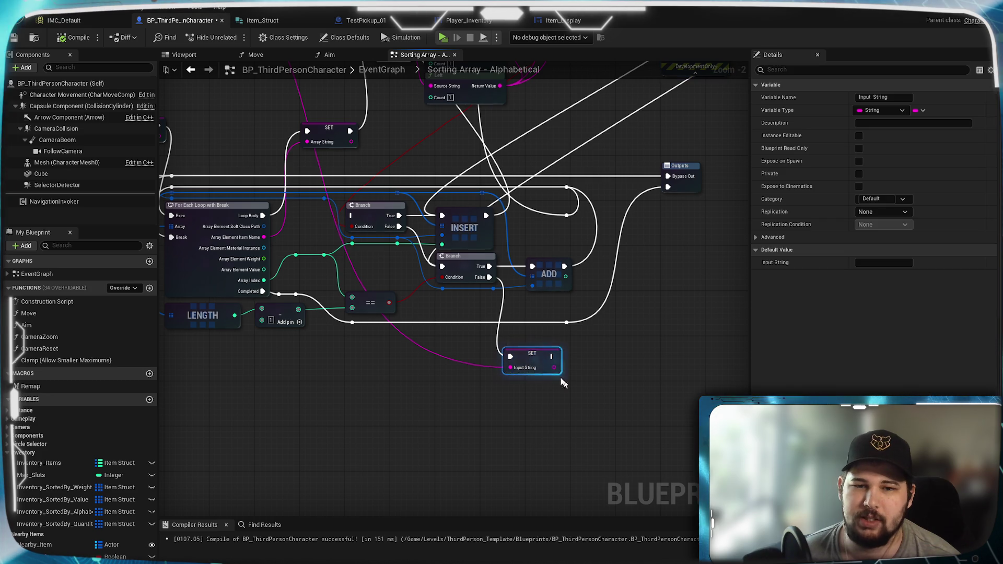
Wire the Loop Body into SET Input String and chain it into SET Array String.
left_click(472, 382)
scroll(455, 369, "up", 2)
mouse_move(455, 370)
left_mouse_down()
mouse_move(469, 252)
mouse_move(356, 310)
mouse_move(491, 495)
mouse_move(432, 262)
left_mouse_up()
mouse_move(353, 239)
left_mouse_down()
mouse_move(229, 307)
mouse_move(388, 289)
left_mouse_up()
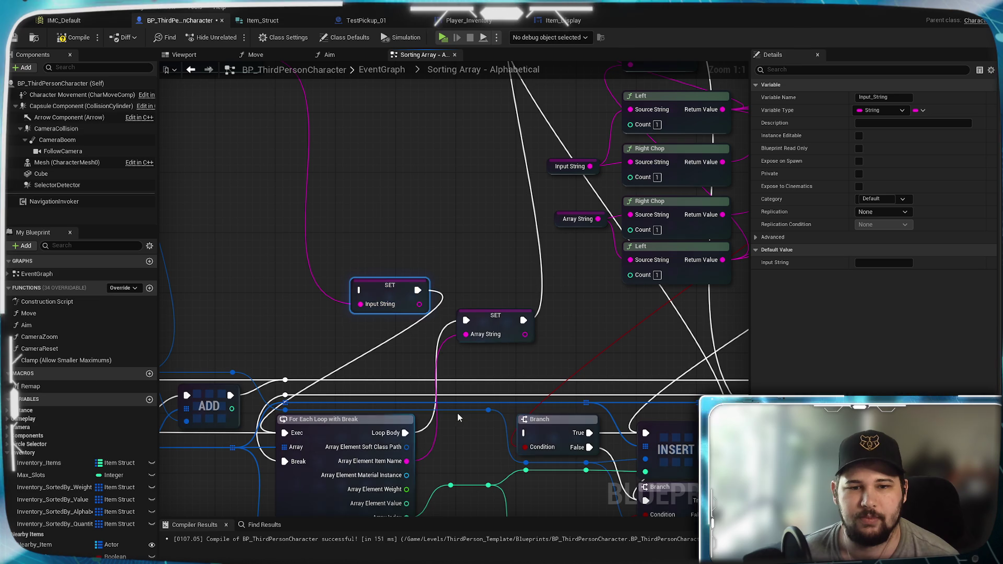
mouse_move(406, 432)
left_mouse_down()
mouse_move(360, 290)
mouse_move(464, 319)
left_mouse_up()
left_click(499, 221)
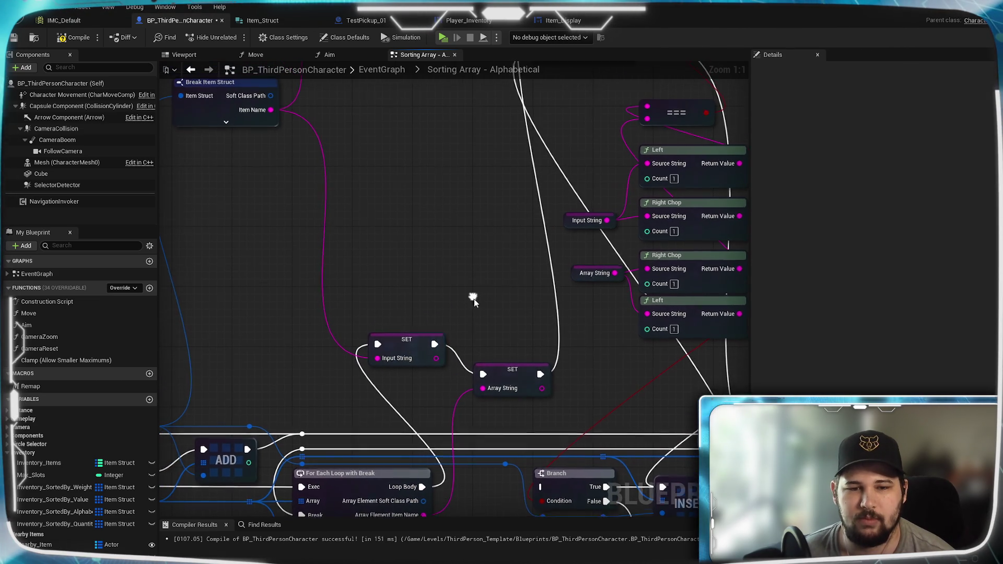
Line up the SET Input String node within the loop body.
scroll(437, 364, "down", 1)
left_click(405, 225)
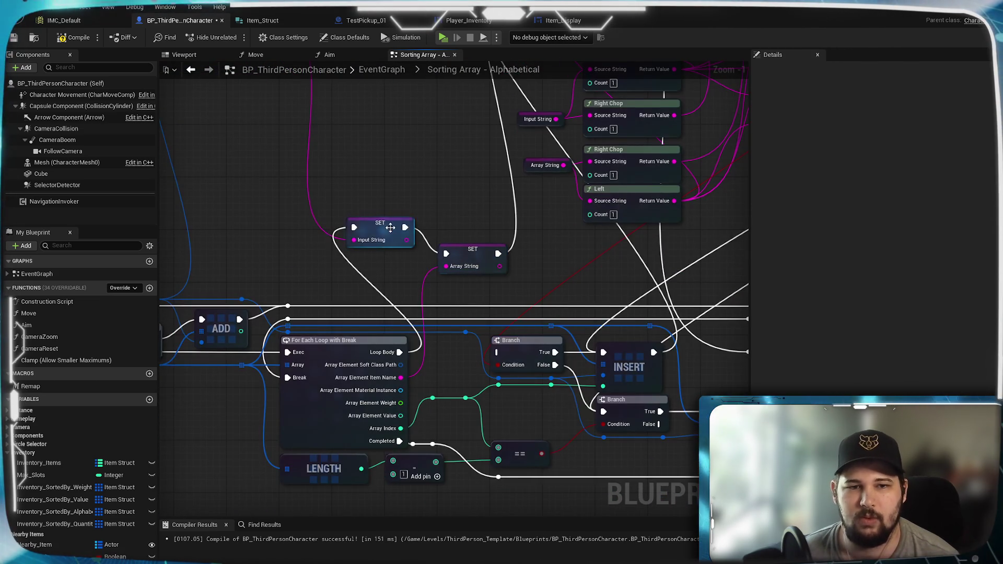
left_click(405, 222)
left_click(387, 261)
left_click(546, 312)
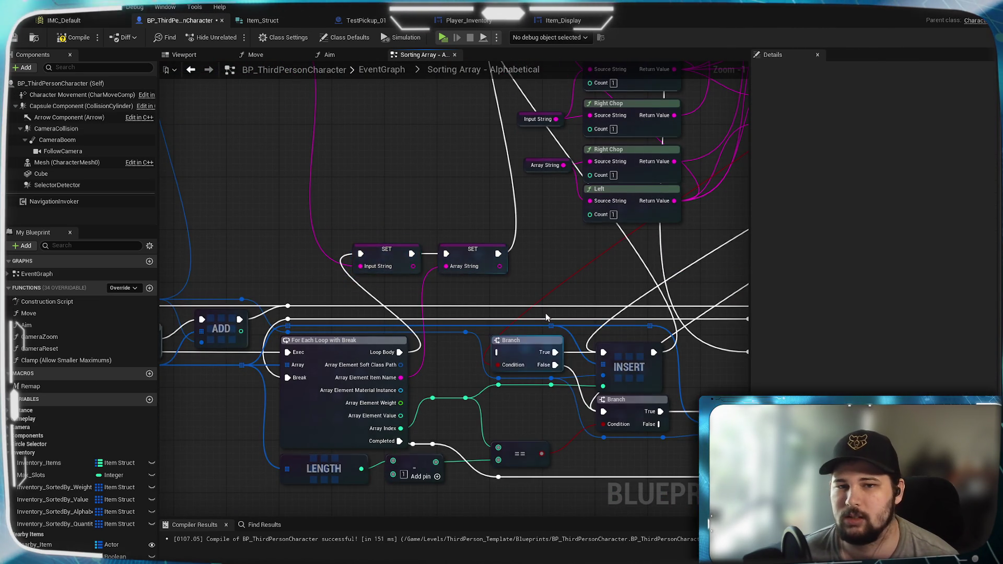
scroll(462, 300, "down", 3)
scroll(462, 301, "up", 2)
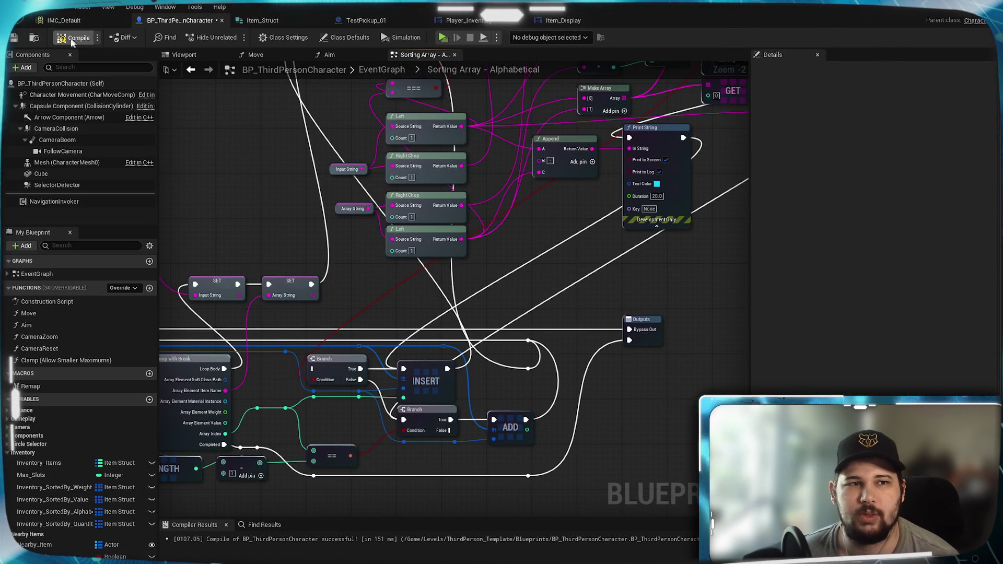
Compile and save the blueprint, then review the Branch, INSERT, ADD and For Each Loop nodes.
left_click(19, 40)
left_click(389, 282)
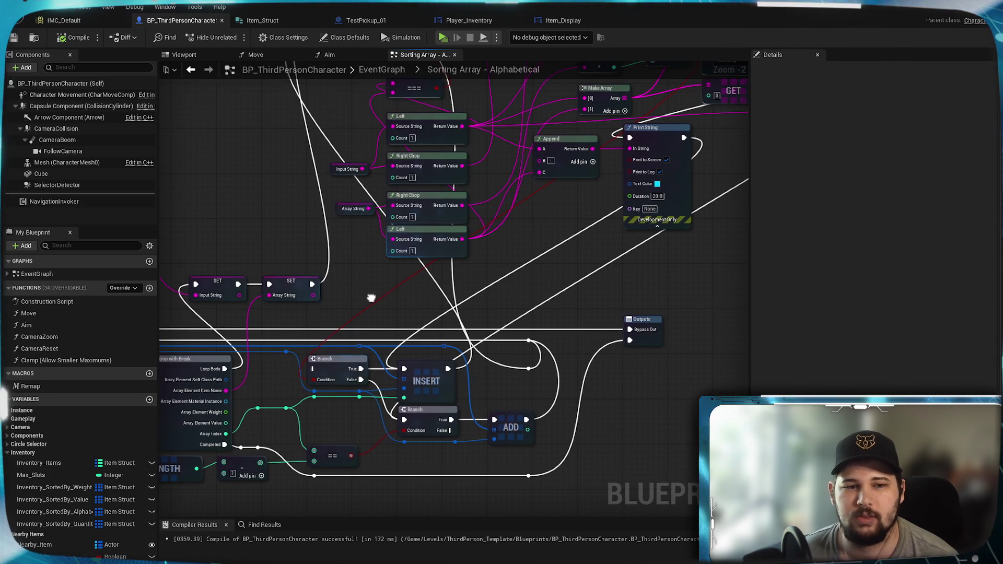
left_click_drag(389, 282, 649, 252)
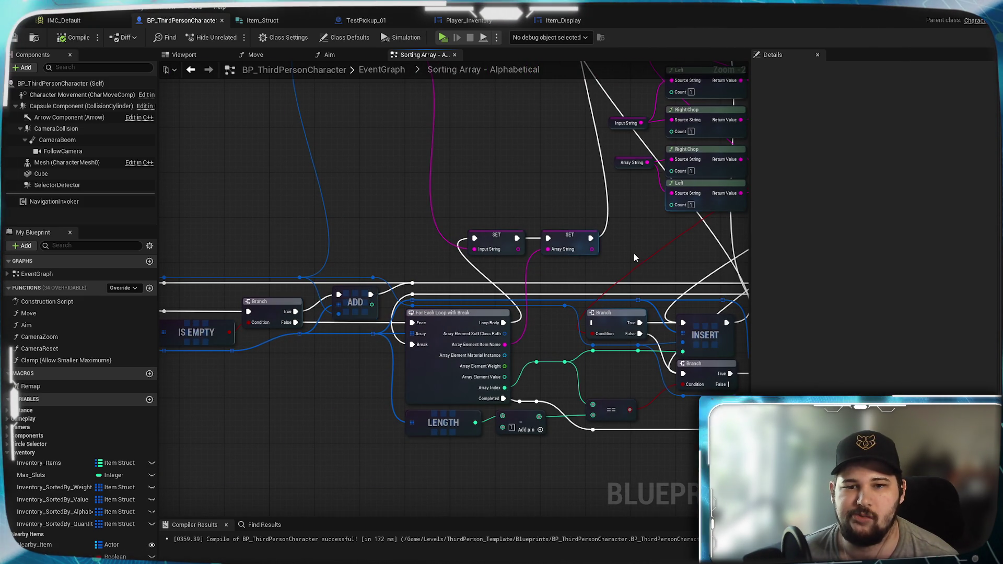
left_click_drag(309, 409, 431, 368)
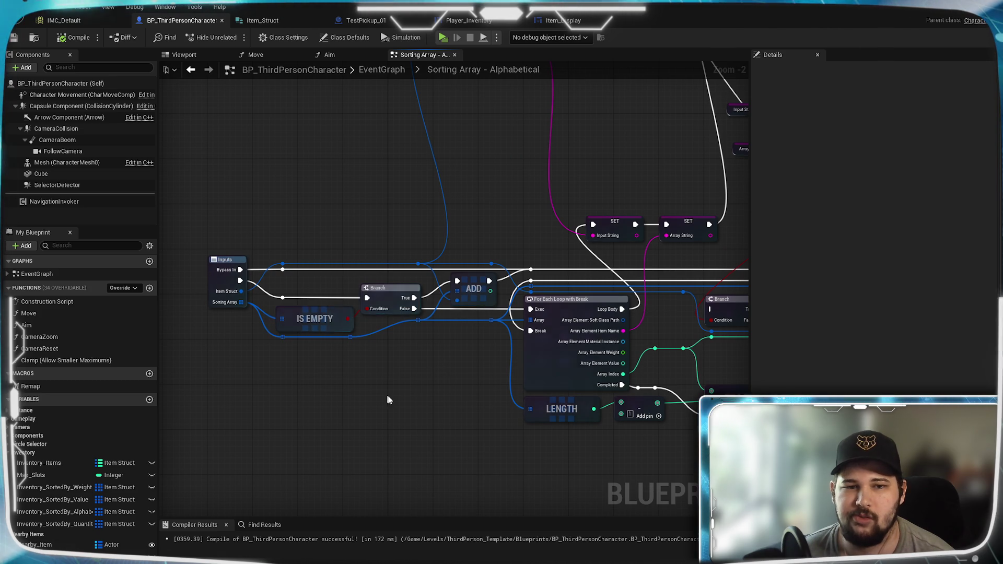
left_click_drag(381, 392, 156, 376)
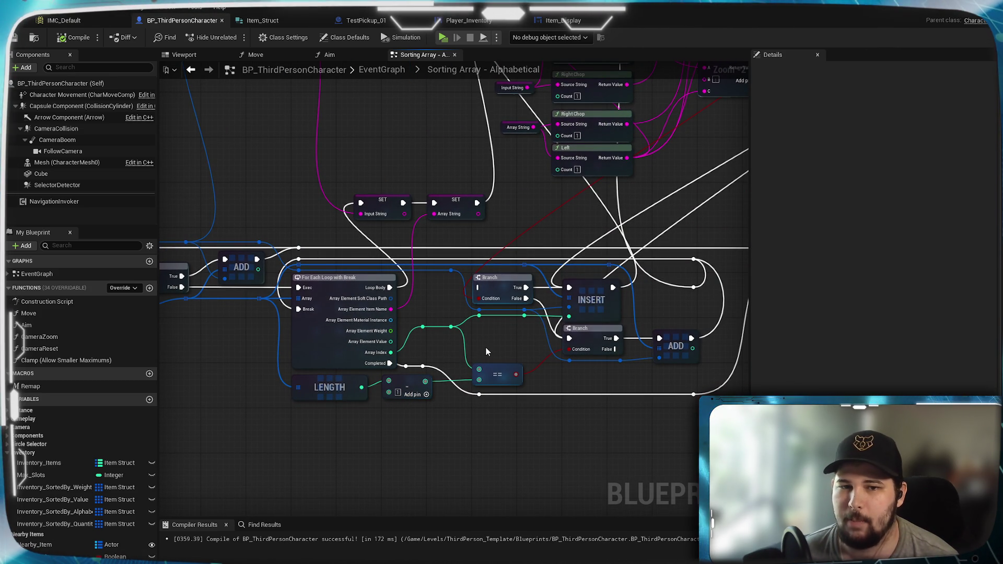
scroll(495, 336, "up", 1)
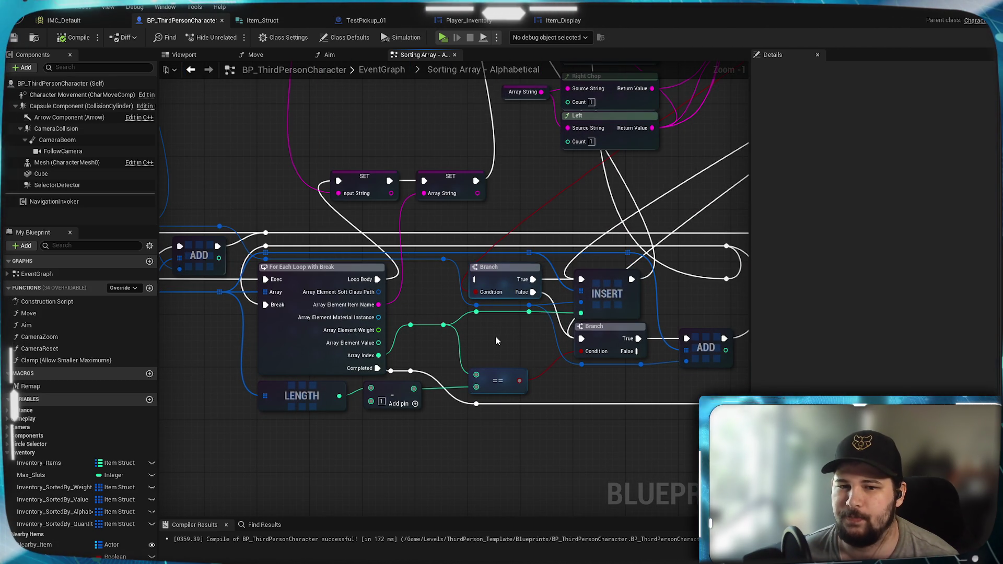
mouse_move(489, 334)
left_mouse_down()
mouse_move(691, 375)
mouse_move(781, 435)
mouse_move(309, 283)
mouse_move(338, 294)
mouse_move(352, 528)
mouse_move(221, 559)
left_mouse_up()
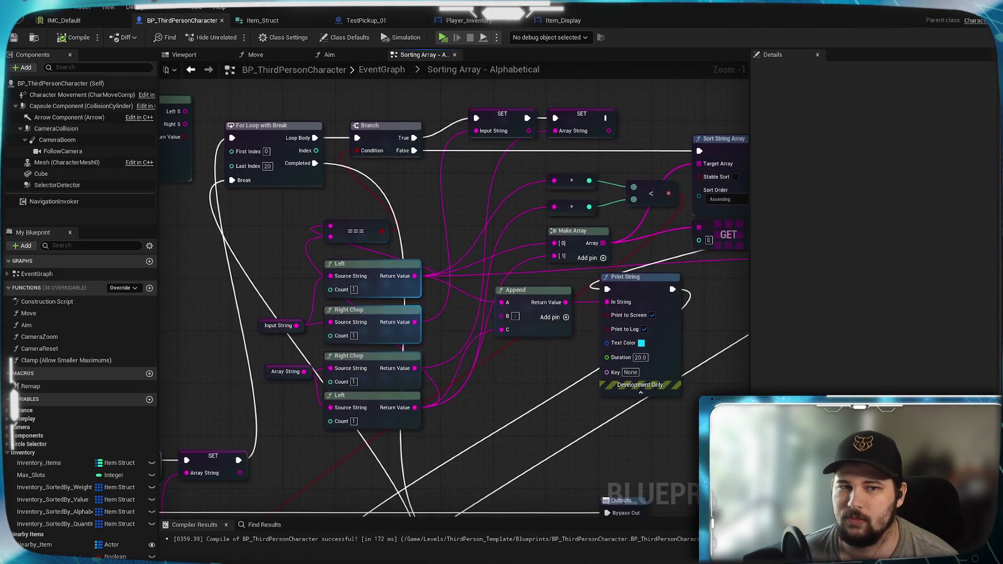
mouse_move(255, 423)
left_mouse_down()
mouse_move(524, 244)
mouse_move(524, 208)
left_mouse_up()
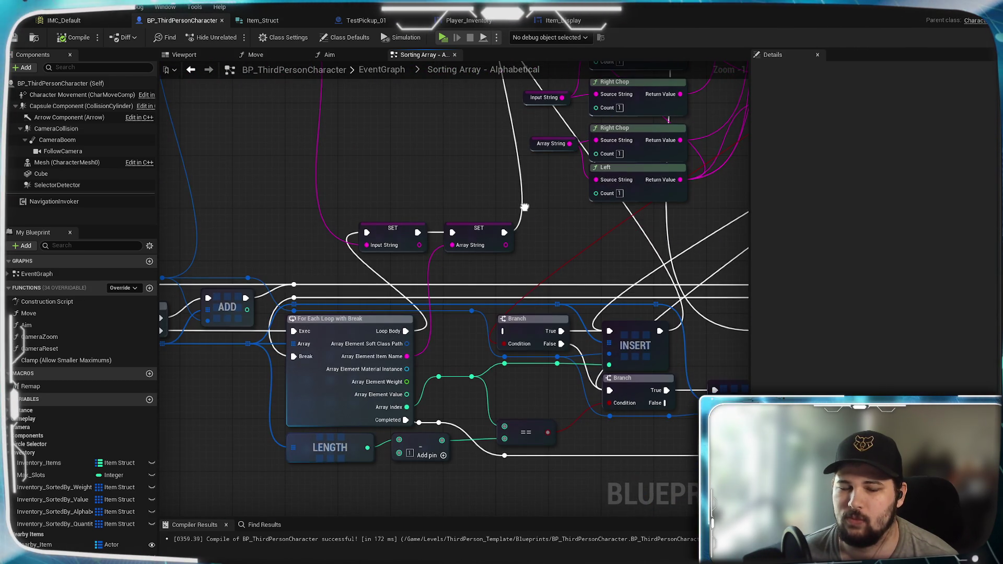
left_click_drag(231, 356, 488, 334)
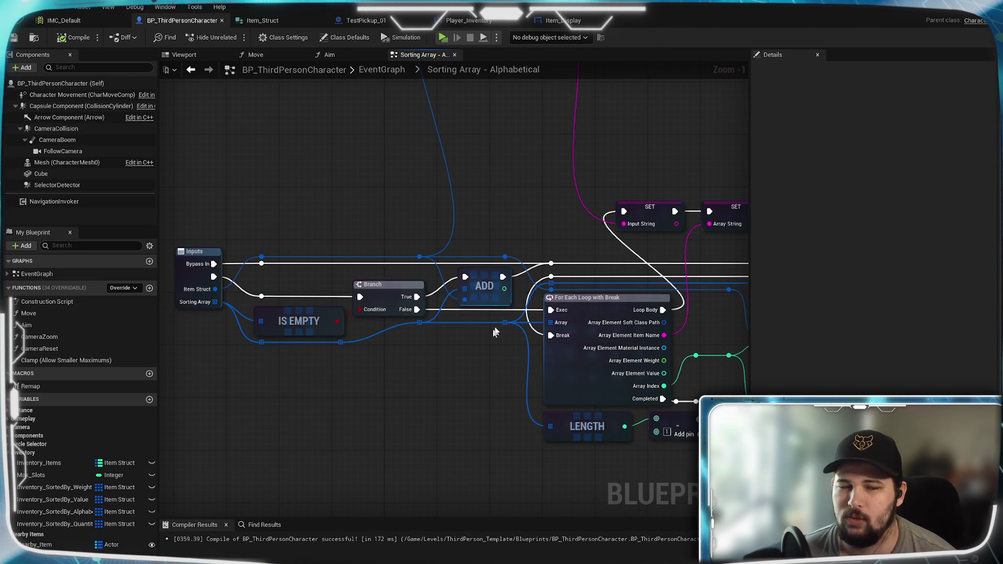
mouse_move(227, 191)
left_mouse_down()
mouse_move(520, 418)
mouse_move(545, 374)
mouse_move(524, 366)
left_mouse_up()
left_click(290, 190)
left_click_drag(481, 164, 426, 343)
left_click_drag(507, 423, 464, 222)
mouse_move(516, 244)
left_mouse_down()
mouse_move(291, 246)
mouse_move(466, 252)
mouse_move(511, 267)
left_mouse_up()
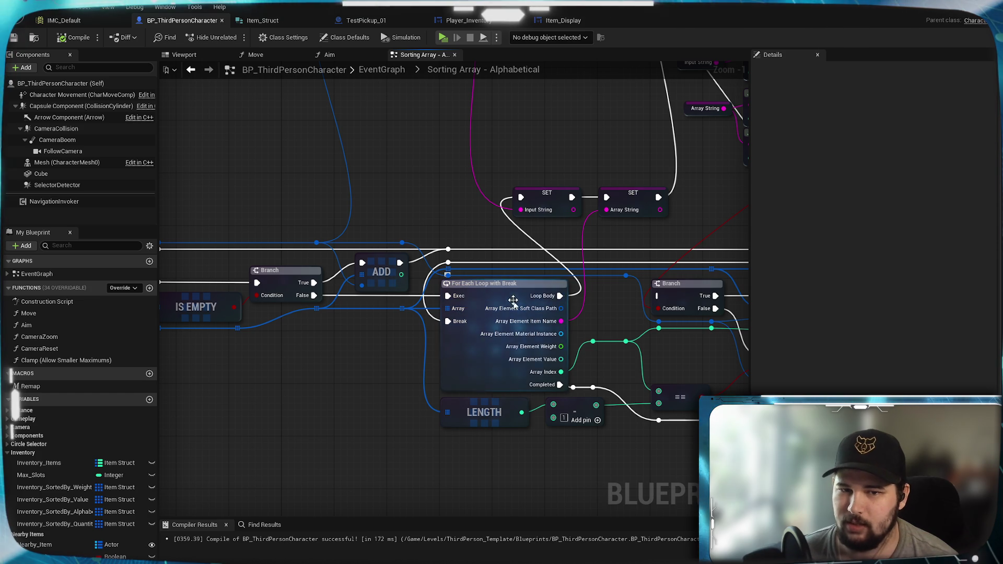
mouse_move(633, 240)
left_mouse_down()
mouse_move(186, 235)
mouse_move(442, 222)
mouse_move(470, 284)
mouse_move(422, 275)
mouse_move(338, 232)
mouse_move(360, 230)
mouse_move(310, 179)
left_mouse_up()
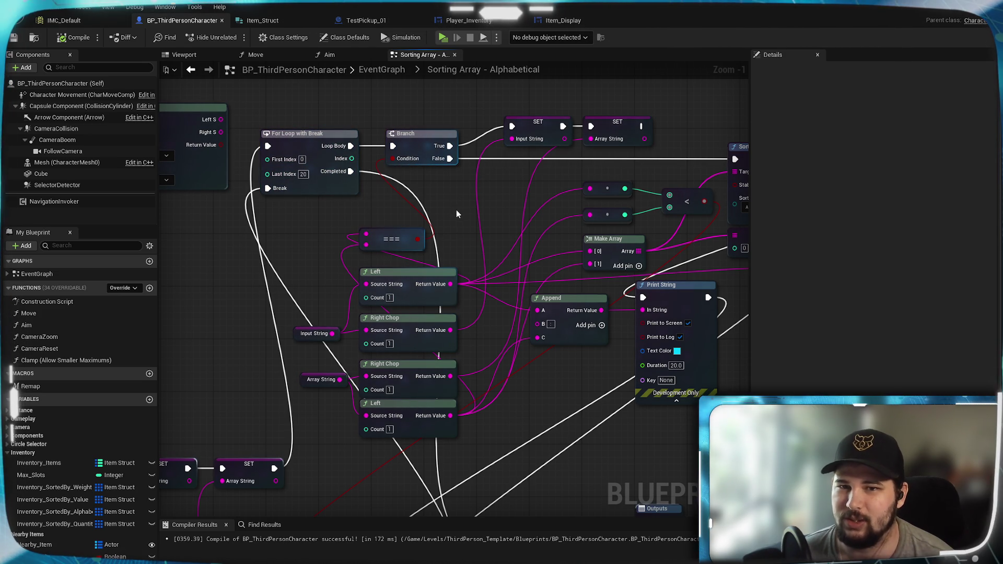
left_click(302, 174)
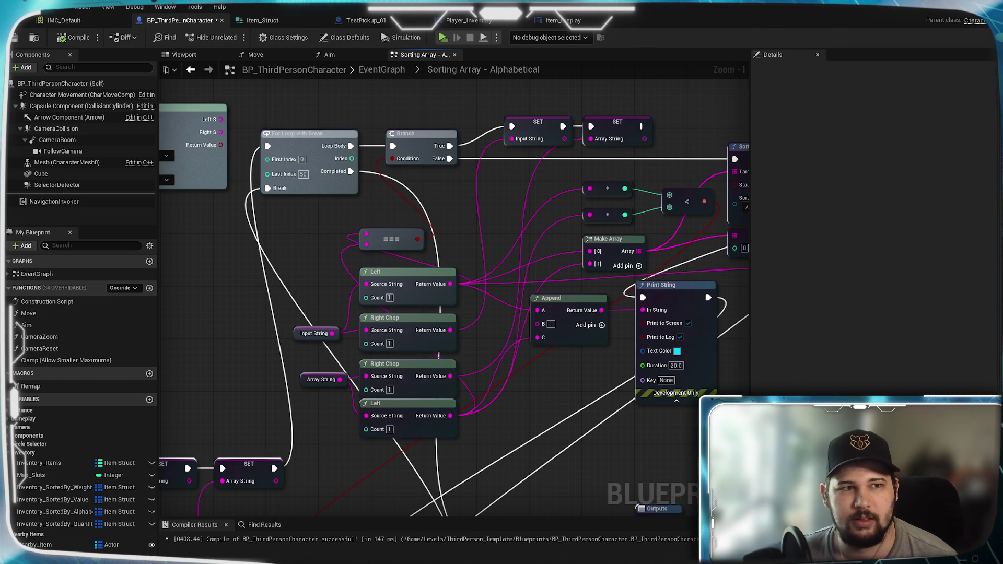
Save the For Loop's Last Index of 50 and reposition the === comparison node.
key("ctrl+s")
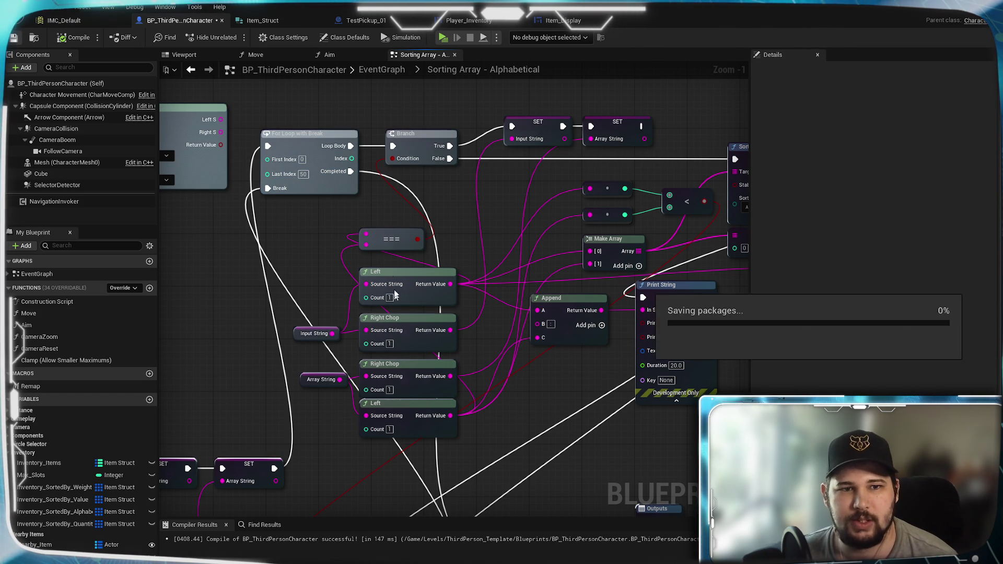
left_click_drag(406, 149, 357, 155)
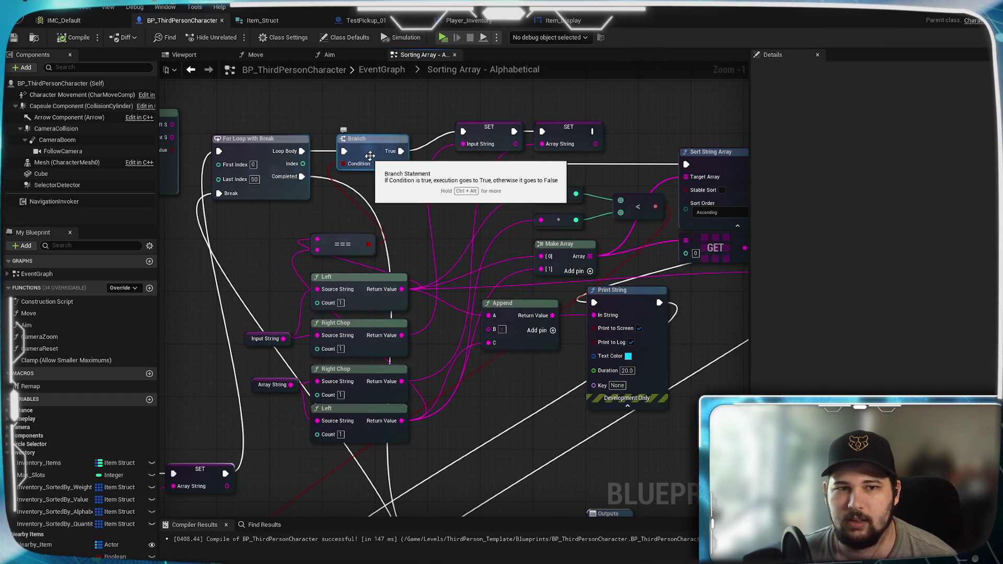
mouse_move(393, 192)
left_mouse_down()
mouse_move(322, 189)
mouse_move(453, 140)
left_mouse_up()
mouse_move(414, 193)
left_mouse_down()
mouse_move(550, 259)
mouse_move(536, 318)
mouse_move(530, 284)
mouse_move(528, 303)
mouse_move(532, 288)
mouse_move(448, 168)
mouse_move(356, 177)
mouse_move(555, 119)
mouse_move(539, 114)
mouse_move(355, 354)
mouse_move(362, 253)
left_mouse_up()
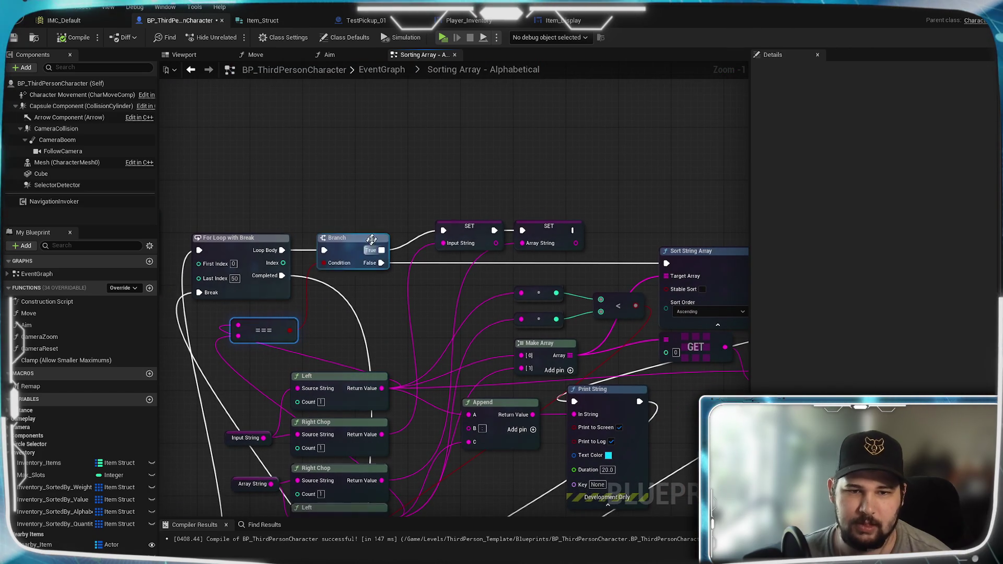
left_click_drag(401, 315, 395, 210)
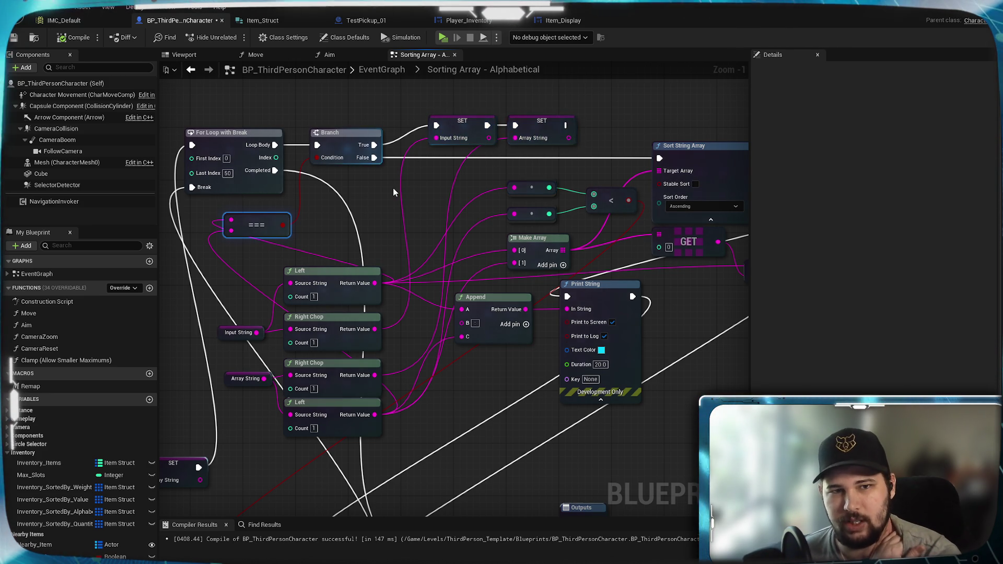
left_click_drag(387, 226, 445, 226)
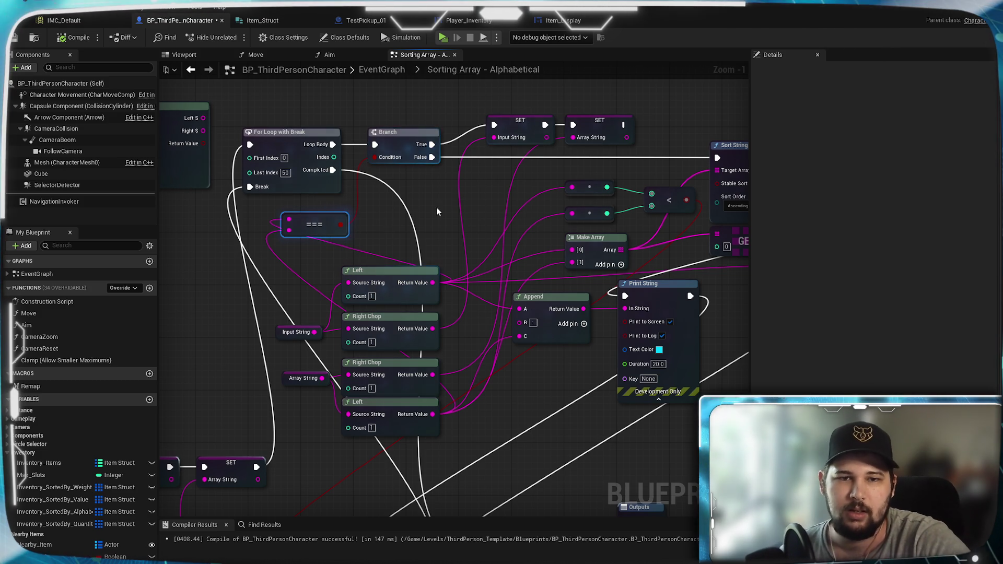
left_click_drag(437, 208, 415, 195)
mouse_move(338, 217)
left_mouse_down()
mouse_move(324, 237)
mouse_move(289, 244)
left_mouse_up()
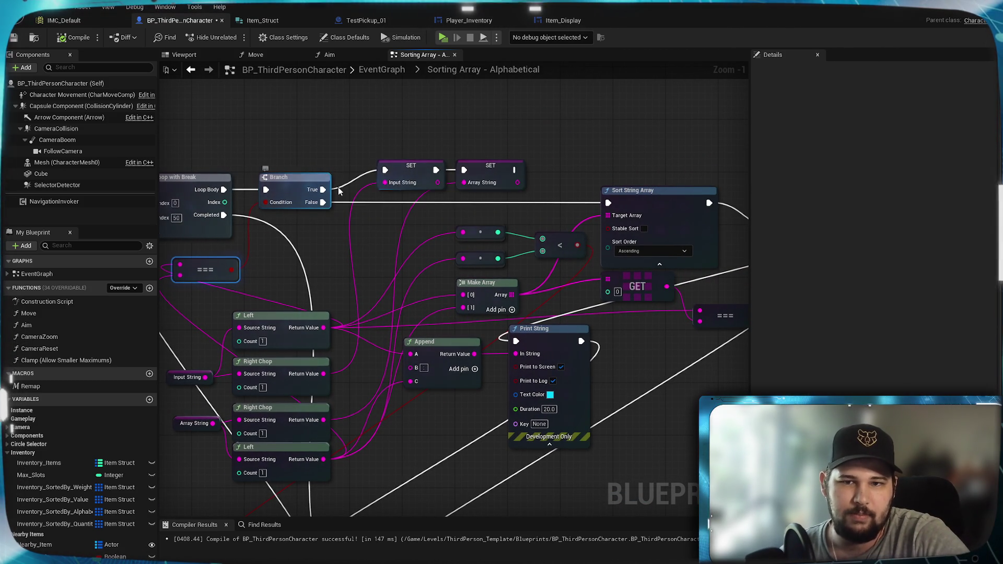
left_click_drag(546, 212, 449, 187)
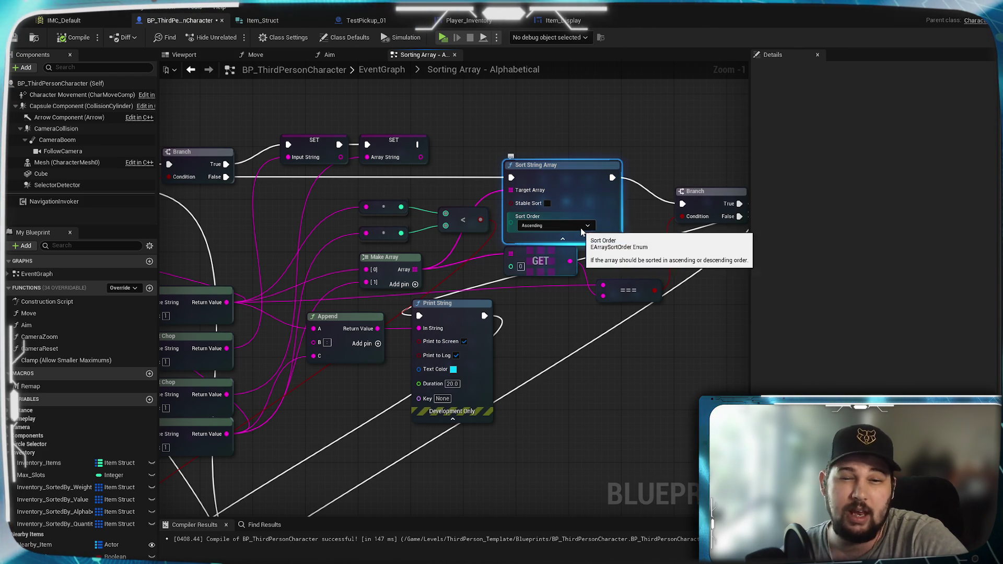
mouse_move(391, 260)
left_mouse_down()
mouse_move(332, 262)
mouse_move(380, 319)
mouse_move(370, 267)
mouse_move(493, 184)
mouse_move(381, 223)
left_mouse_up()
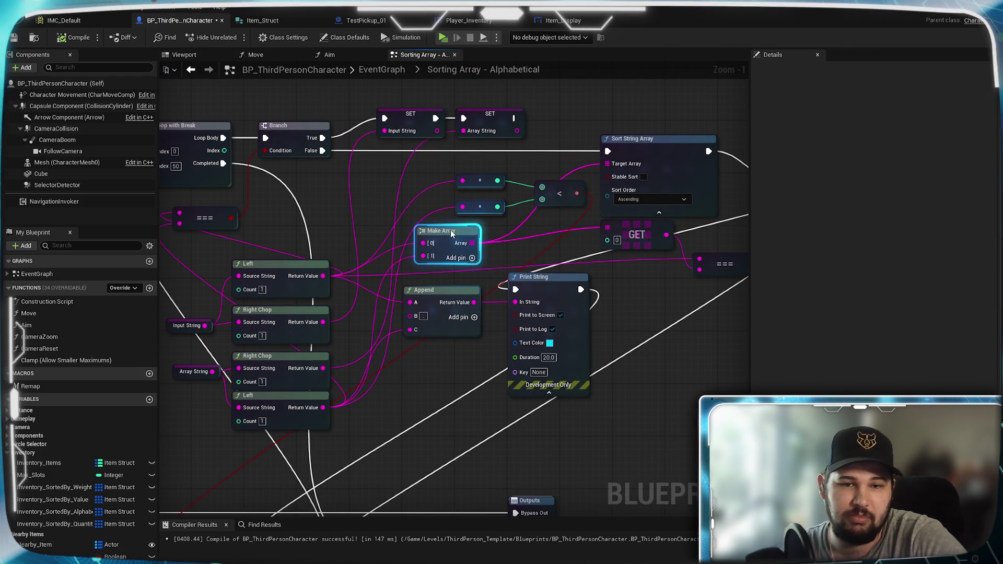
left_click_drag(451, 236, 452, 239)
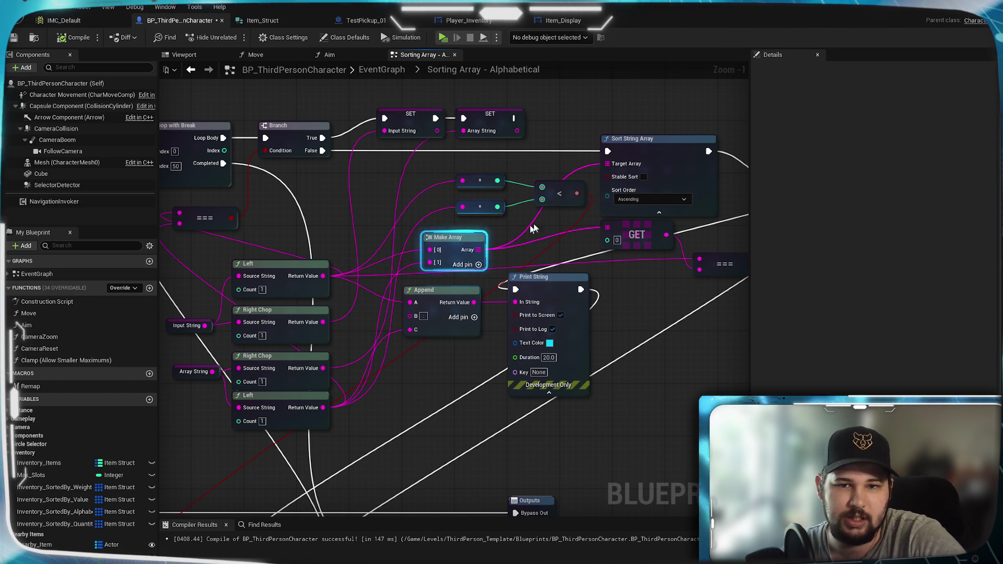
left_click_drag(656, 238, 615, 227)
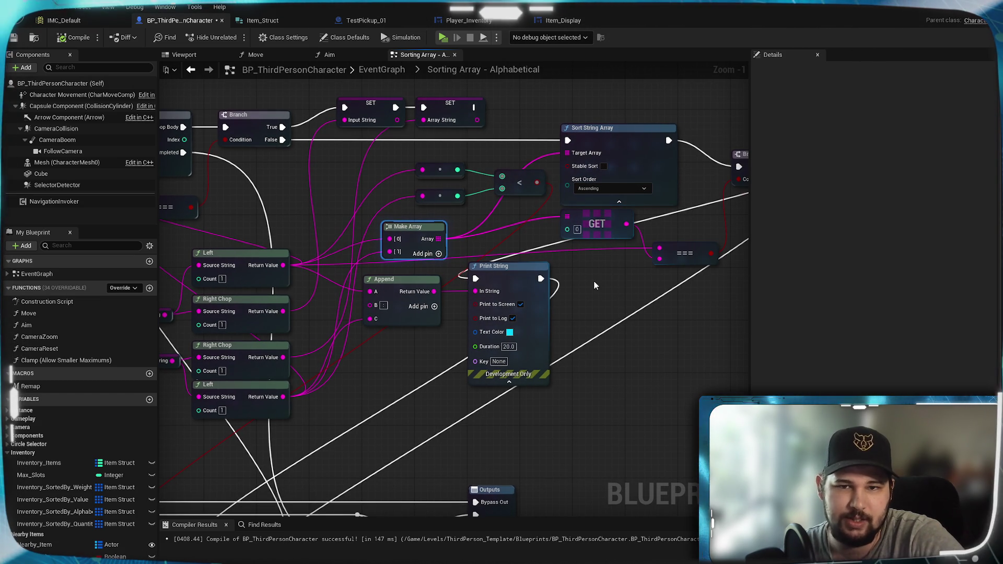
left_click_drag(350, 362, 424, 430)
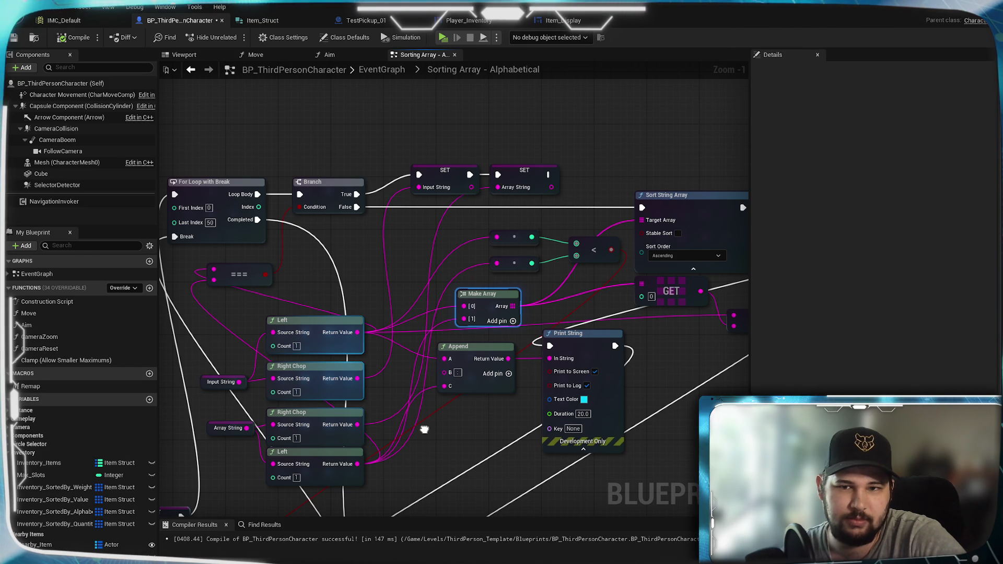
mouse_move(424, 430)
left_mouse_down()
mouse_move(561, 158)
mouse_move(588, 152)
mouse_move(474, 290)
mouse_move(322, 424)
mouse_move(585, 230)
mouse_move(696, 218)
mouse_move(600, 213)
mouse_move(465, 246)
left_mouse_up()
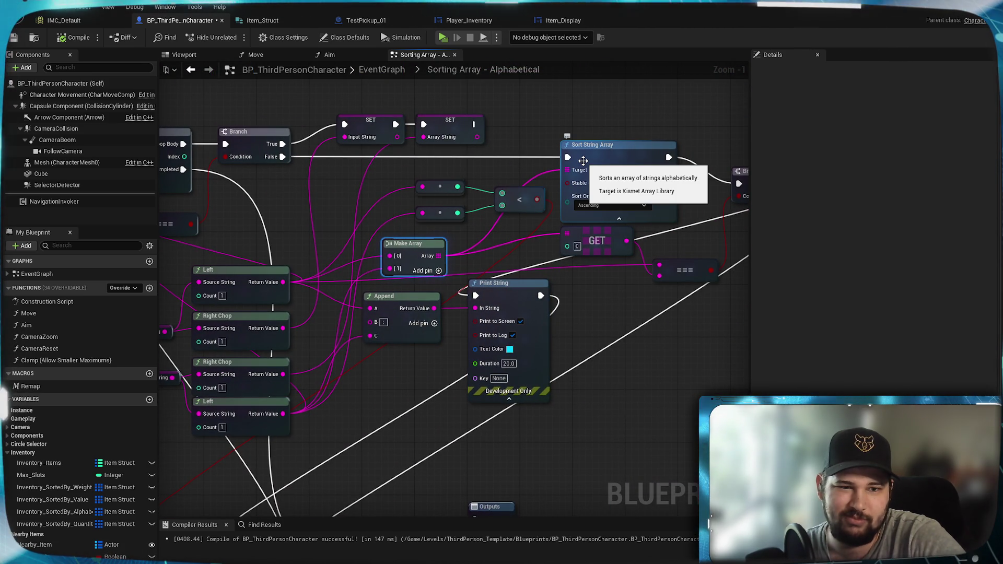
mouse_move(616, 135)
left_mouse_down()
mouse_move(720, 179)
mouse_move(647, 134)
mouse_move(657, 137)
left_mouse_up()
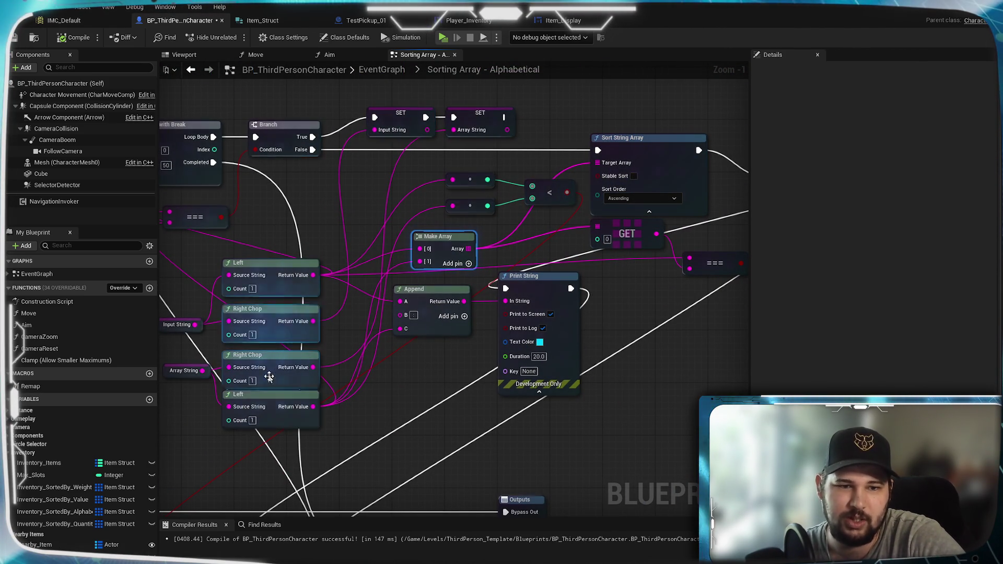
left_click_drag(338, 214, 266, 206)
right_click(590, 144)
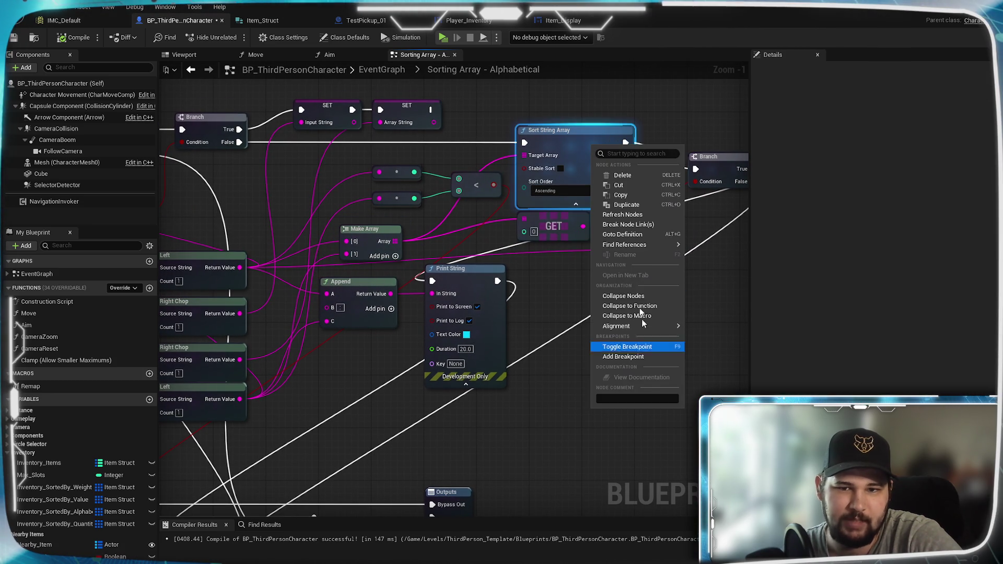
left_click(626, 236)
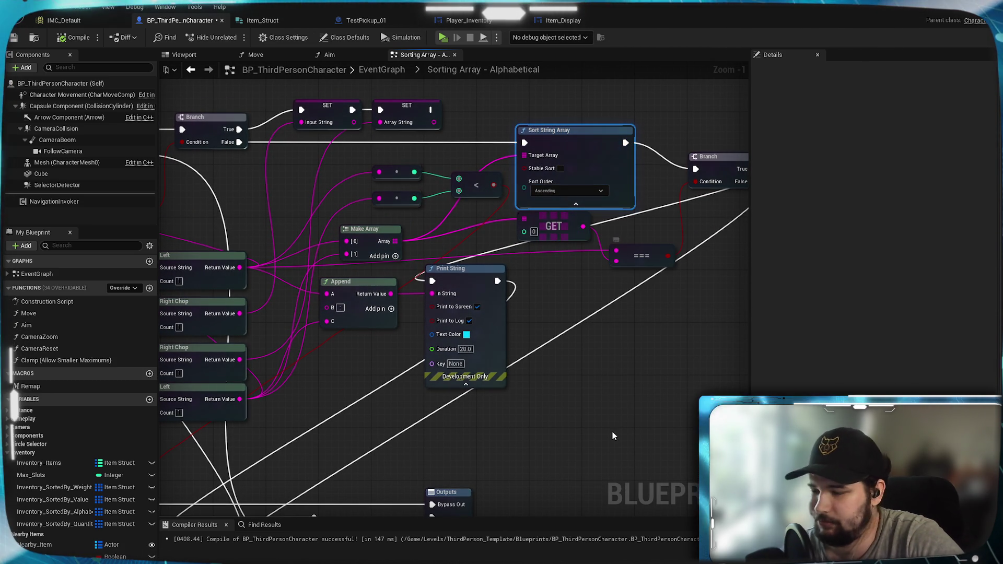
right_click(589, 141)
key("Escape")
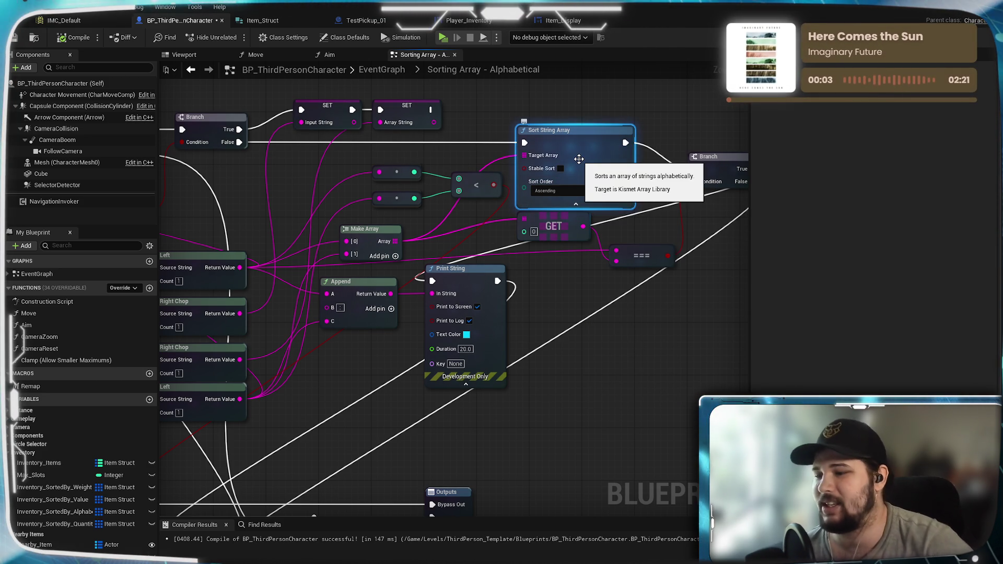
right_click(586, 152)
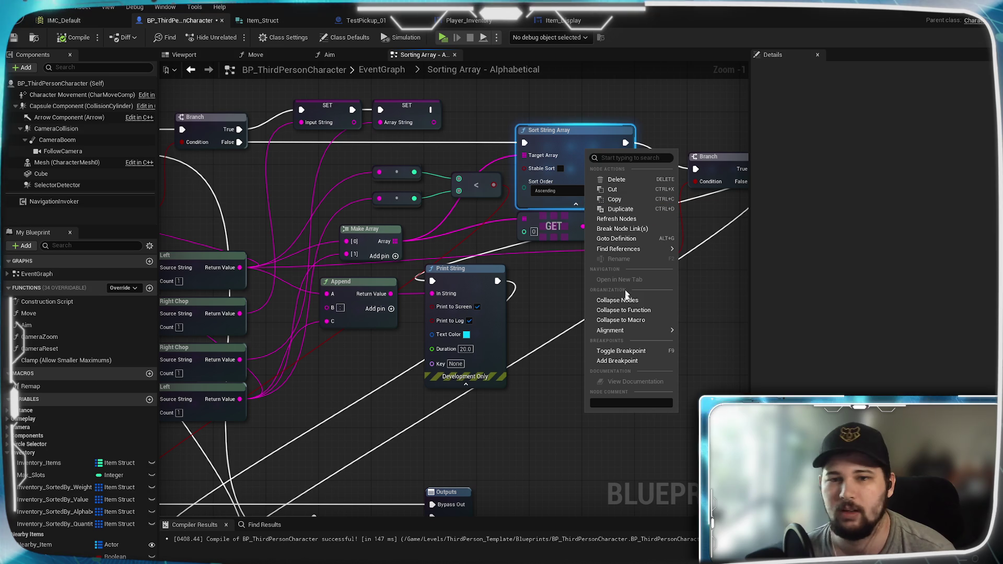
left_click(563, 349)
left_click_drag(563, 349, 795, 329)
left_click_drag(663, 150, 530, 170)
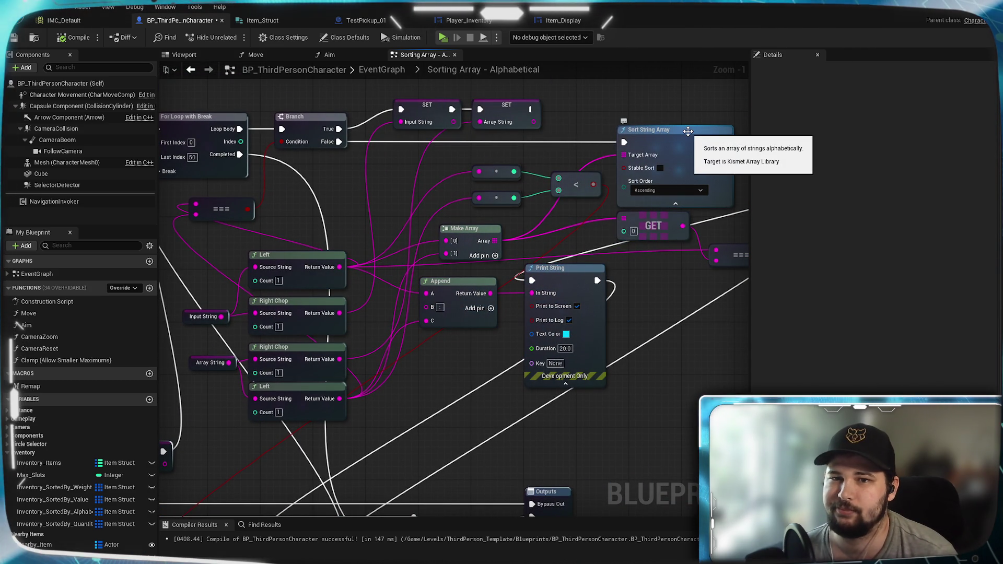
mouse_move(544, 152)
left_mouse_down()
mouse_move(647, 334)
mouse_move(576, 162)
mouse_move(581, 168)
mouse_move(493, 142)
left_mouse_up()
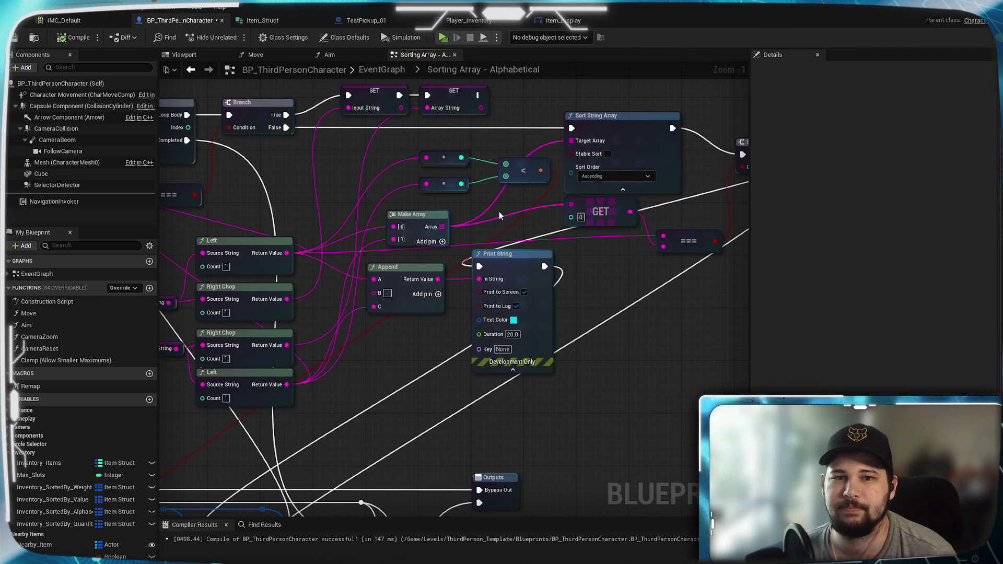
mouse_move(500, 209)
left_mouse_down()
mouse_move(457, 214)
mouse_move(612, 258)
mouse_move(582, 233)
left_mouse_up()
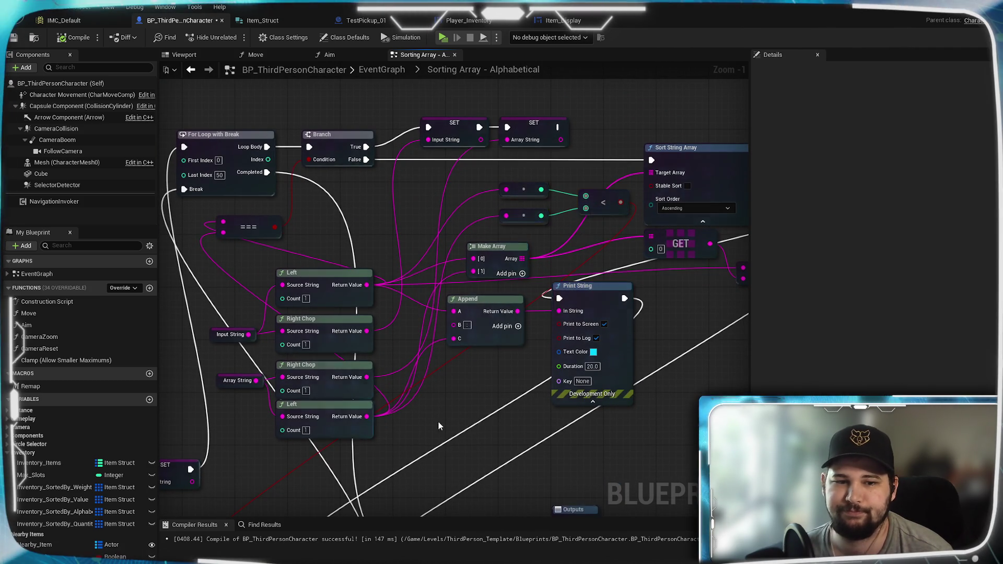
left_click_drag(438, 421, 581, 237)
mouse_move(408, 276)
left_mouse_down()
mouse_move(628, 236)
mouse_move(592, 210)
mouse_move(191, 478)
mouse_move(374, 410)
mouse_move(596, 251)
mouse_move(518, 112)
left_mouse_up()
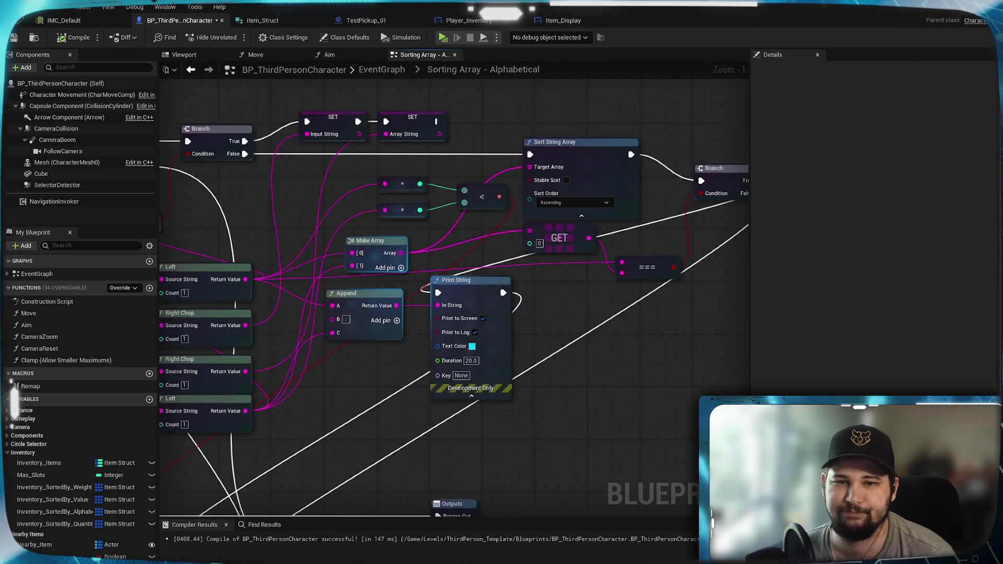
mouse_move(606, 264)
left_mouse_down()
mouse_move(495, 292)
mouse_move(470, 349)
mouse_move(584, 293)
left_mouse_up()
scroll(470, 349, "up", 1)
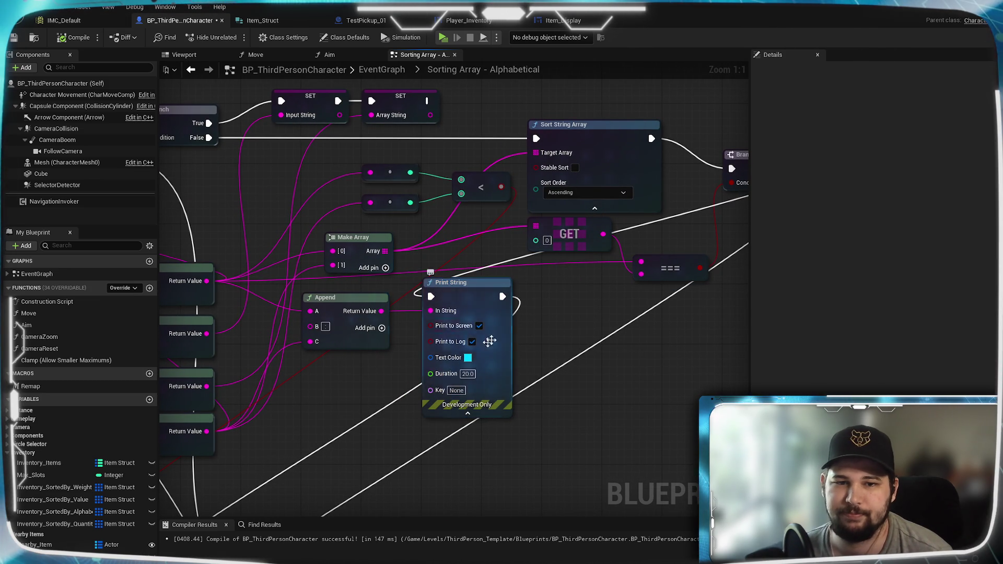
mouse_move(560, 299)
left_mouse_down()
mouse_move(546, 314)
mouse_move(752, 293)
left_mouse_up()
mouse_move(527, 303)
left_mouse_down()
mouse_move(466, 314)
mouse_move(548, 312)
mouse_move(525, 327)
left_mouse_up()
left_click(499, 408)
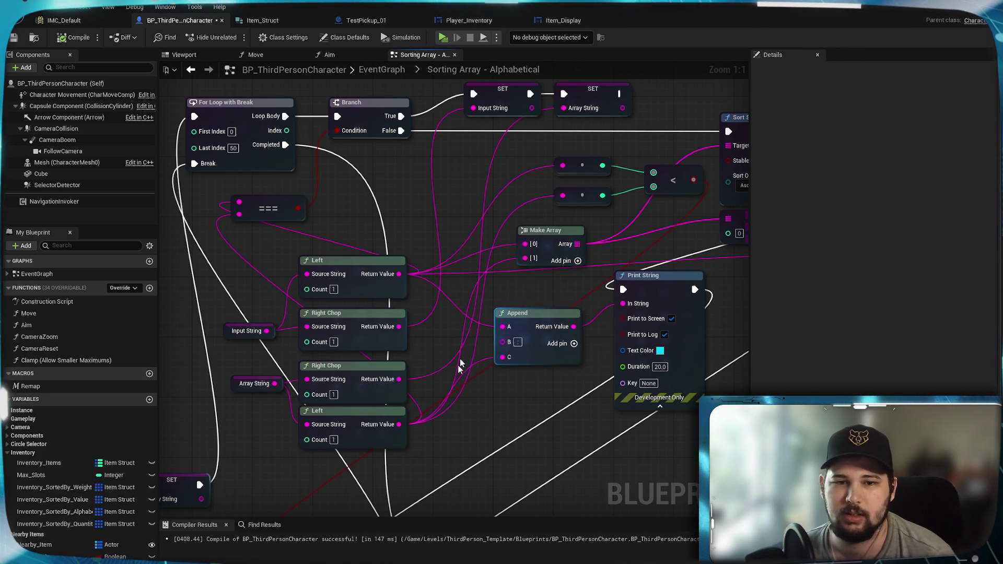
left_click_drag(639, 289, 391, 323)
mouse_move(549, 341)
left_mouse_down()
mouse_move(497, 348)
mouse_move(517, 386)
mouse_move(497, 349)
mouse_move(577, 313)
left_mouse_up()
mouse_move(295, 371)
left_mouse_down()
mouse_move(396, 383)
mouse_move(538, 346)
left_mouse_up()
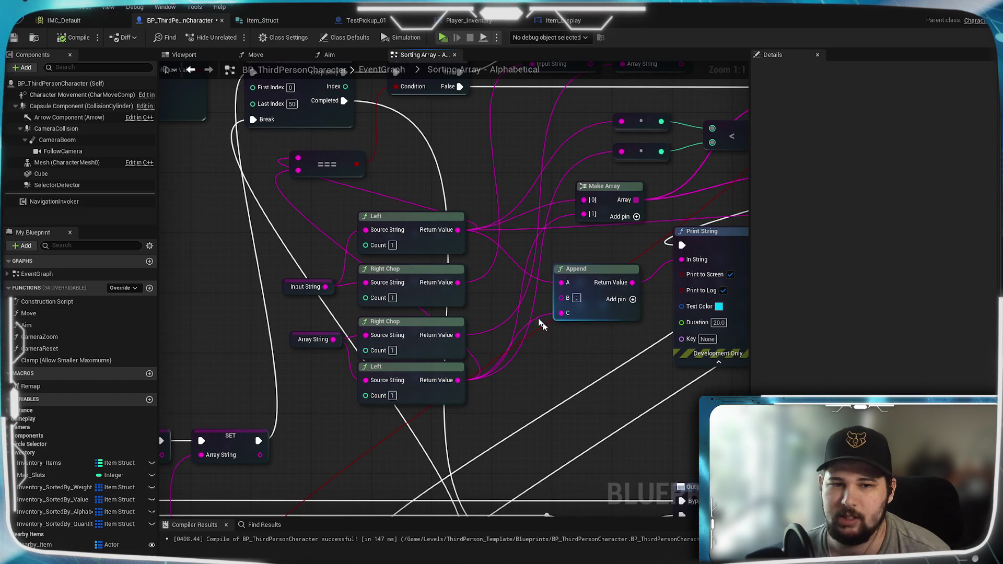
mouse_move(488, 286)
left_mouse_down()
mouse_move(406, 383)
mouse_move(418, 303)
left_mouse_up()
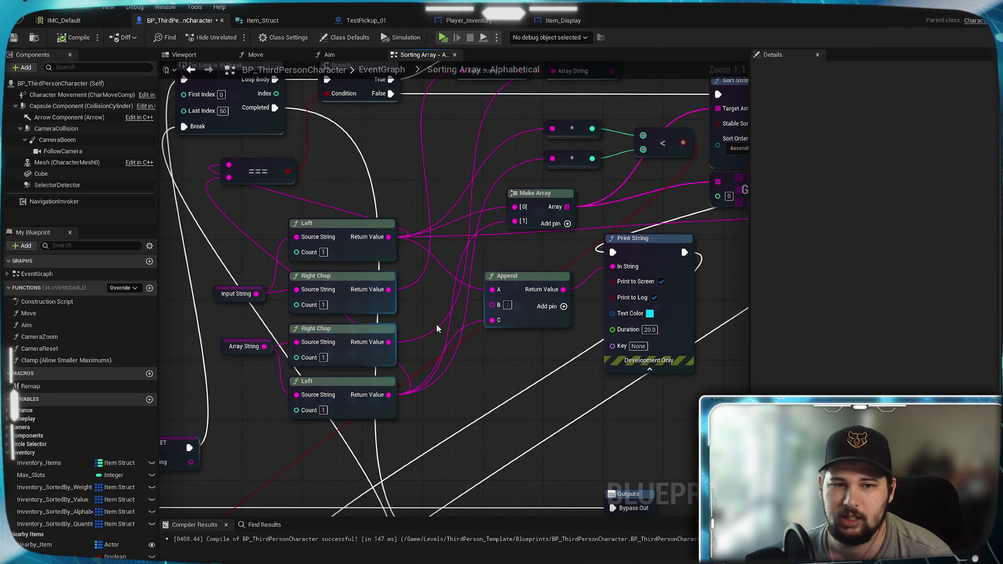
left_click_drag(437, 325, 352, 365)
scroll(375, 330, "down", 1)
mouse_move(375, 330)
left_mouse_down()
mouse_move(574, 152)
mouse_move(462, 323)
mouse_move(335, 378)
left_mouse_up()
mouse_move(583, 228)
left_mouse_down()
mouse_move(375, 389)
mouse_move(599, 313)
left_mouse_up()
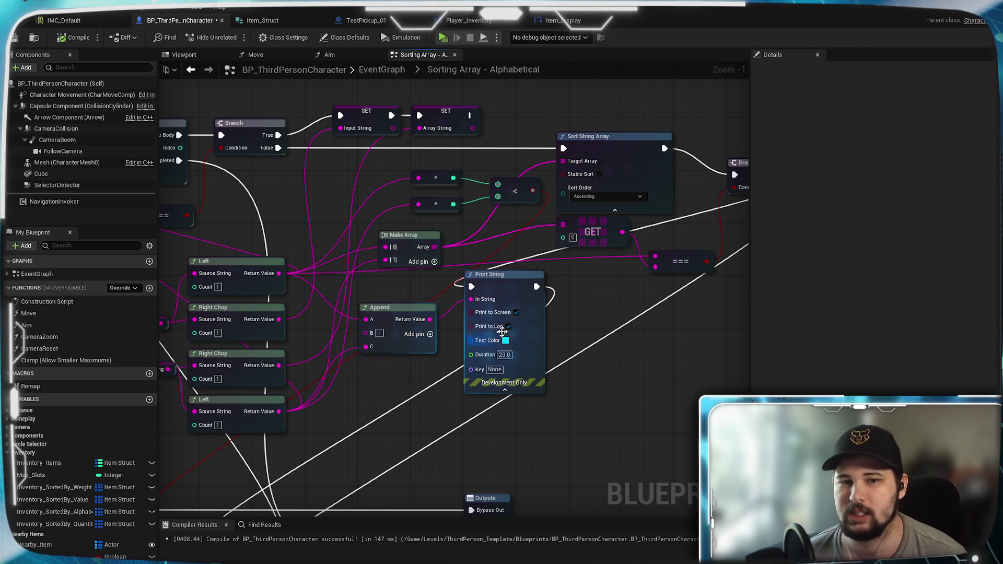
left_click(495, 290)
mouse_move(585, 272)
left_mouse_down()
mouse_move(505, 315)
mouse_move(479, 317)
mouse_move(605, 259)
left_mouse_up()
mouse_move(413, 362)
left_mouse_down()
mouse_move(522, 328)
mouse_move(510, 385)
left_mouse_up()
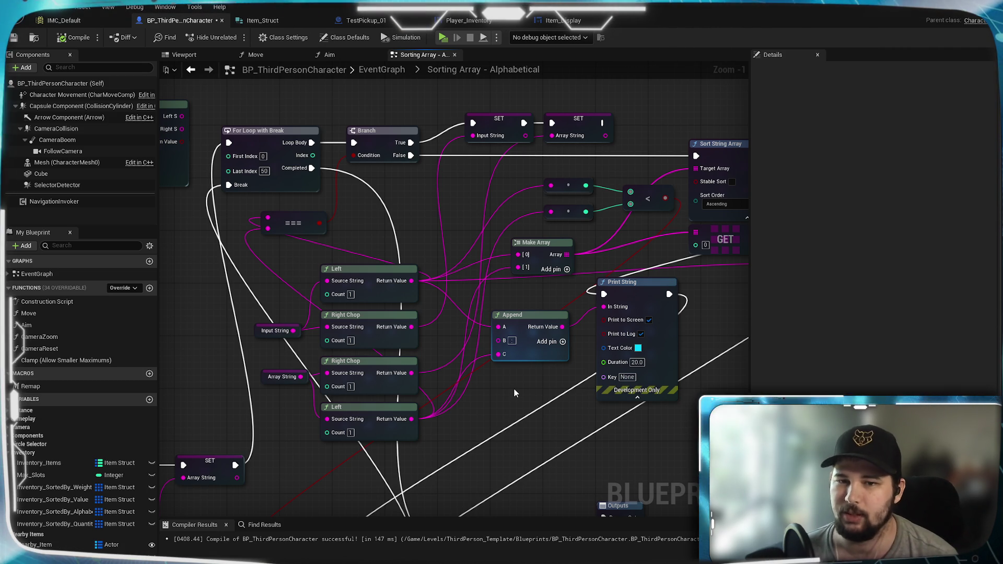
mouse_move(512, 399)
left_mouse_down()
mouse_move(459, 386)
mouse_move(448, 366)
mouse_move(611, 298)
mouse_move(464, 357)
left_mouse_up()
mouse_move(648, 293)
left_mouse_down()
mouse_move(541, 342)
mouse_move(447, 324)
mouse_move(576, 334)
mouse_move(486, 364)
mouse_move(530, 387)
left_mouse_up()
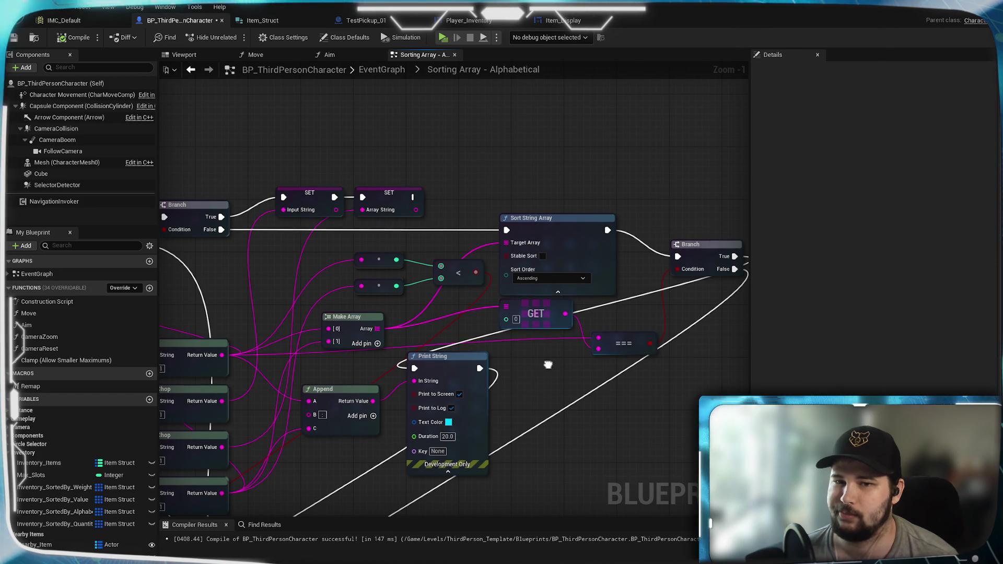
left_click_drag(547, 365, 526, 327)
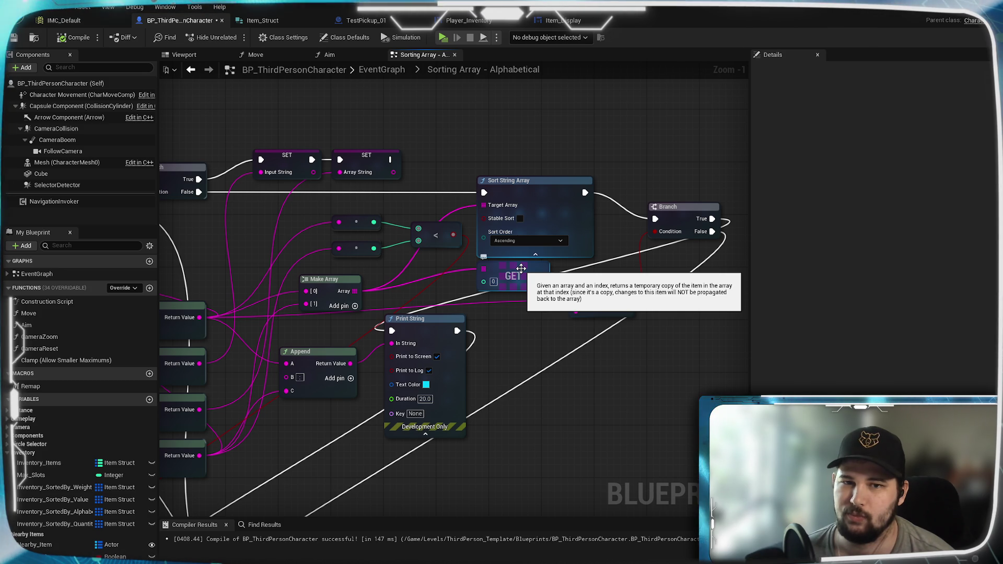
Nudge the === node up slightly beside Sort String Array and Print String.
right_click(562, 222)
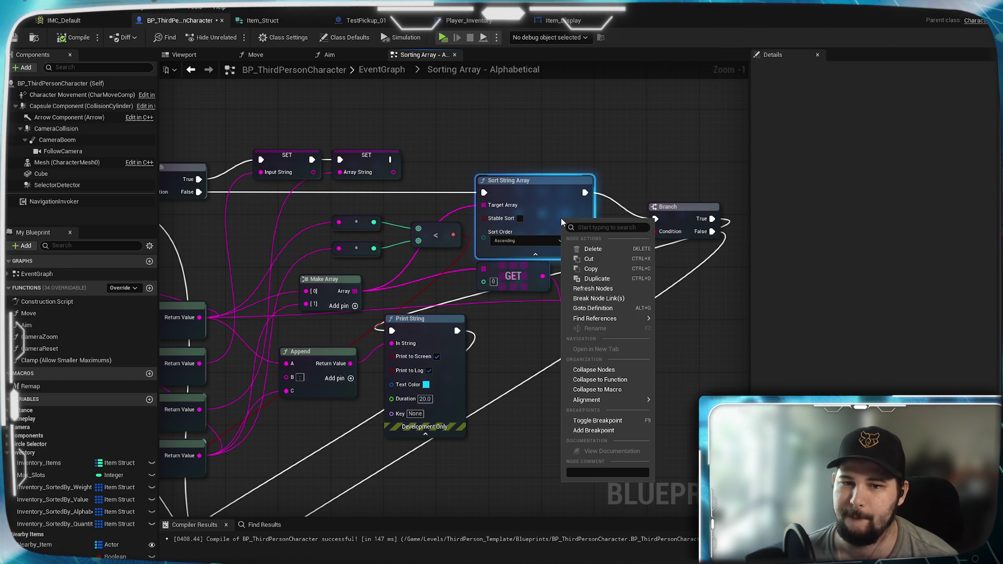
left_click(518, 327)
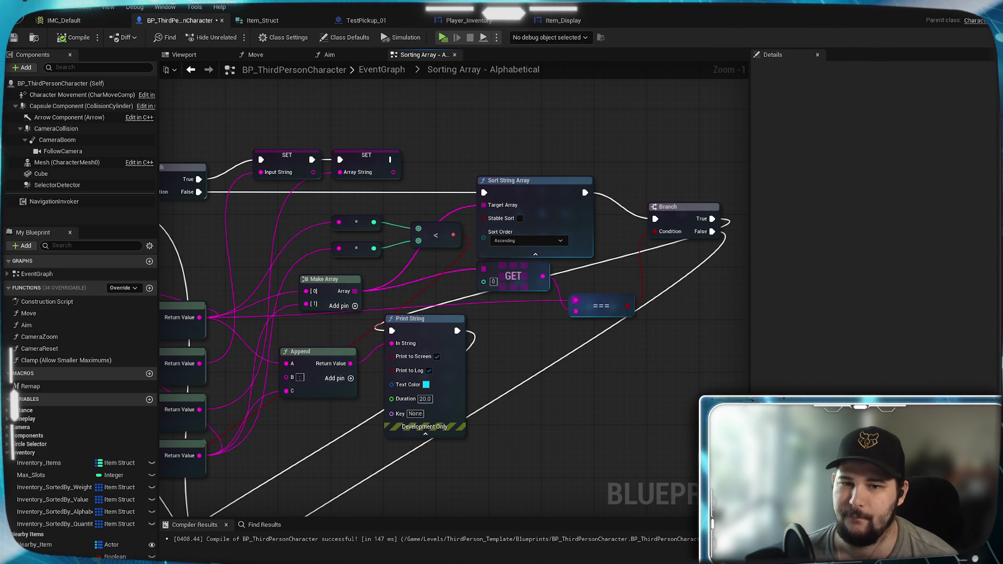
mouse_move(595, 296)
left_mouse_down()
mouse_move(552, 304)
mouse_move(537, 291)
mouse_move(544, 285)
left_mouse_up()
left_click(544, 293)
left_click(485, 315)
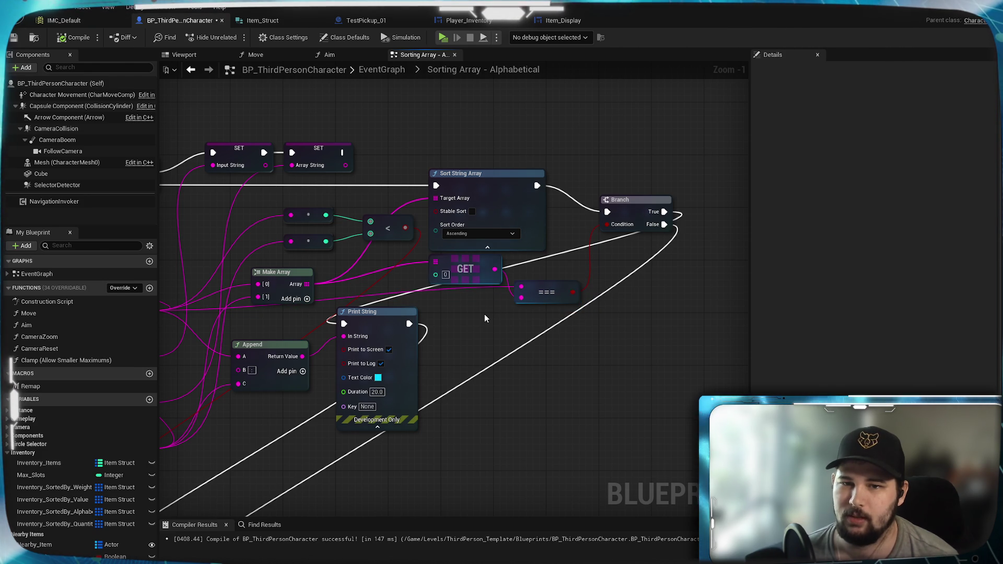
left_click(417, 334)
Look over the Branch, chop, INSERT/ADD and loop nodes, then add a new String variable, NewVar.
left_click_drag(458, 320, 588, 290)
mouse_move(433, 418)
left_mouse_down()
mouse_move(578, 204)
mouse_move(316, 489)
left_mouse_up()
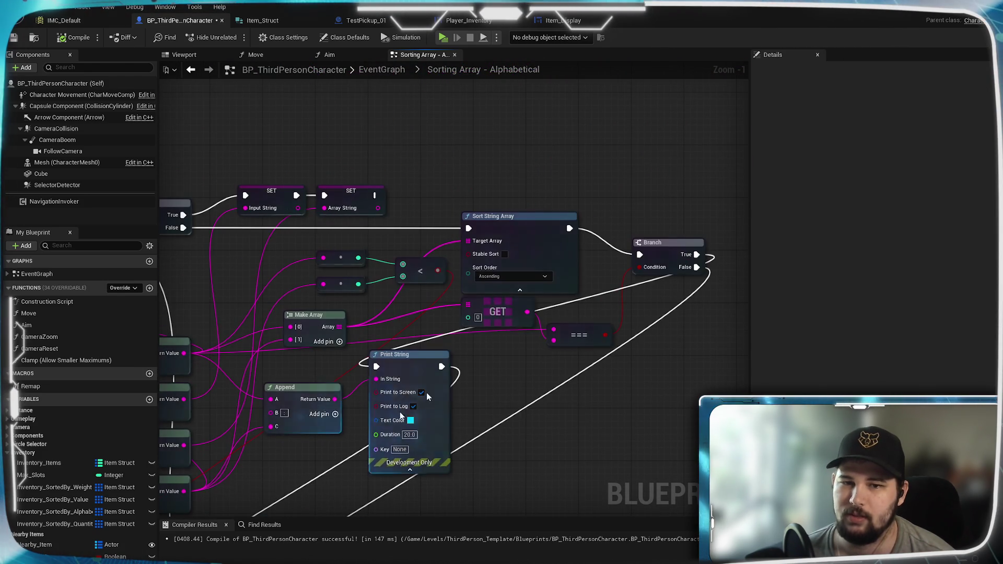
left_click(533, 242)
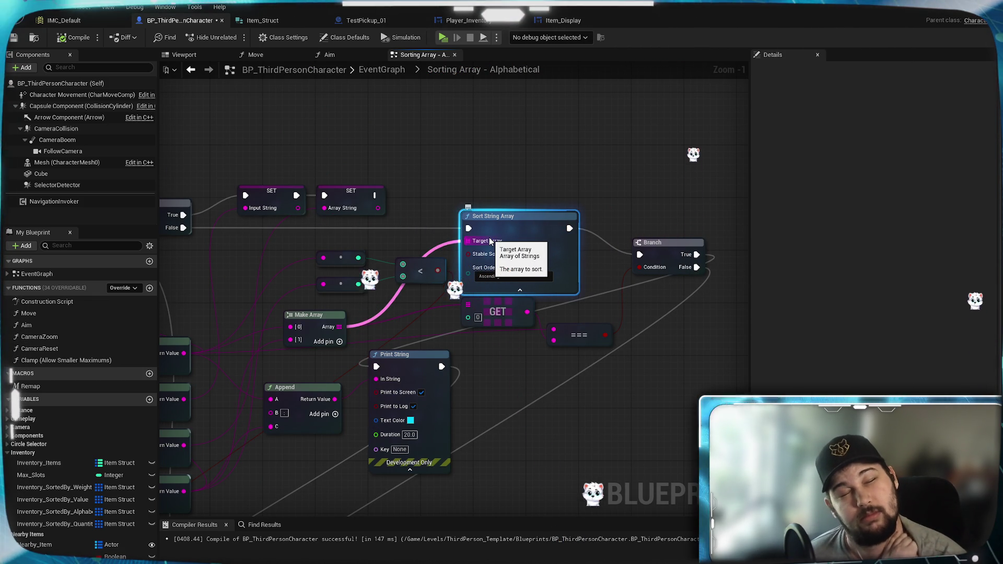
mouse_move(403, 322)
left_mouse_down()
mouse_move(496, 309)
mouse_move(555, 280)
mouse_move(390, 239)
mouse_move(328, 241)
mouse_move(431, 243)
mouse_move(384, 244)
left_mouse_up()
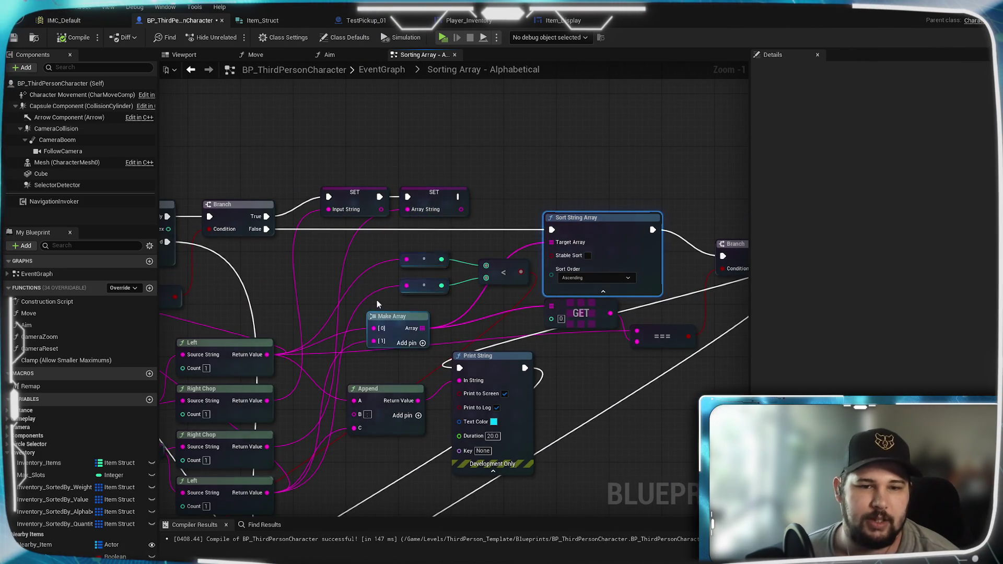
left_click_drag(377, 300, 428, 276)
left_click(150, 399)
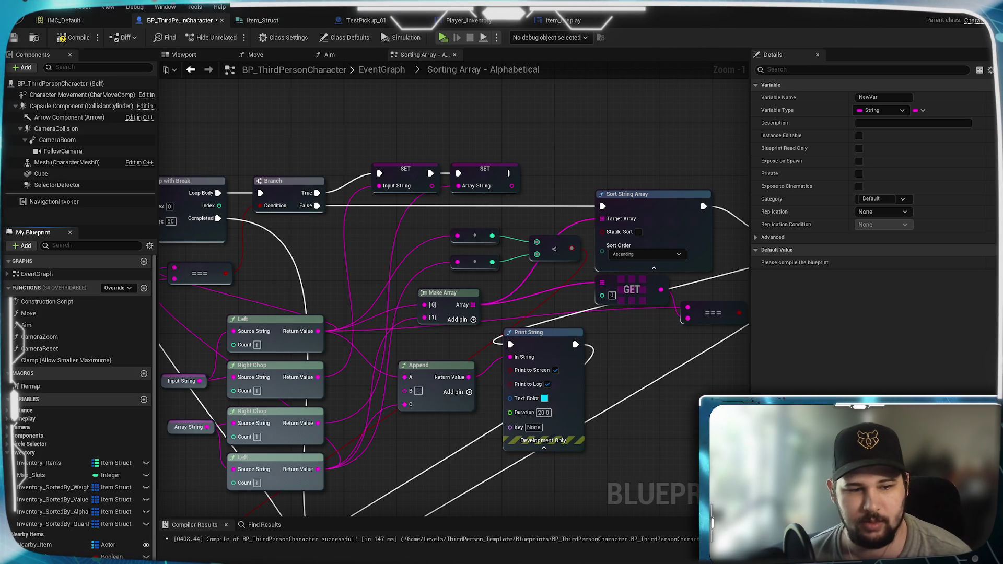
Make Char_Array a String array and wire Branch False and Make Array into a SET Char Array node.
left_click(923, 110)
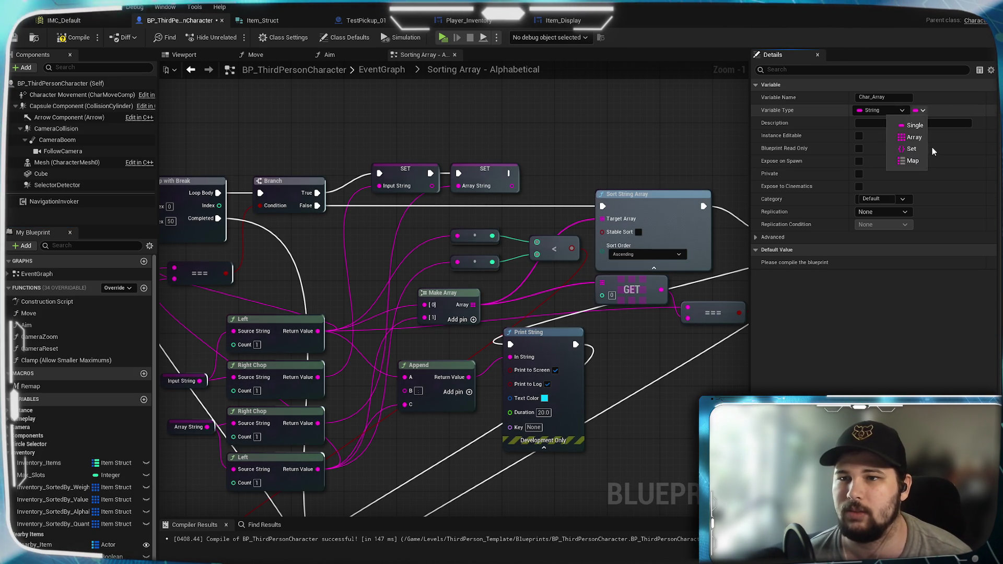
left_click(912, 138)
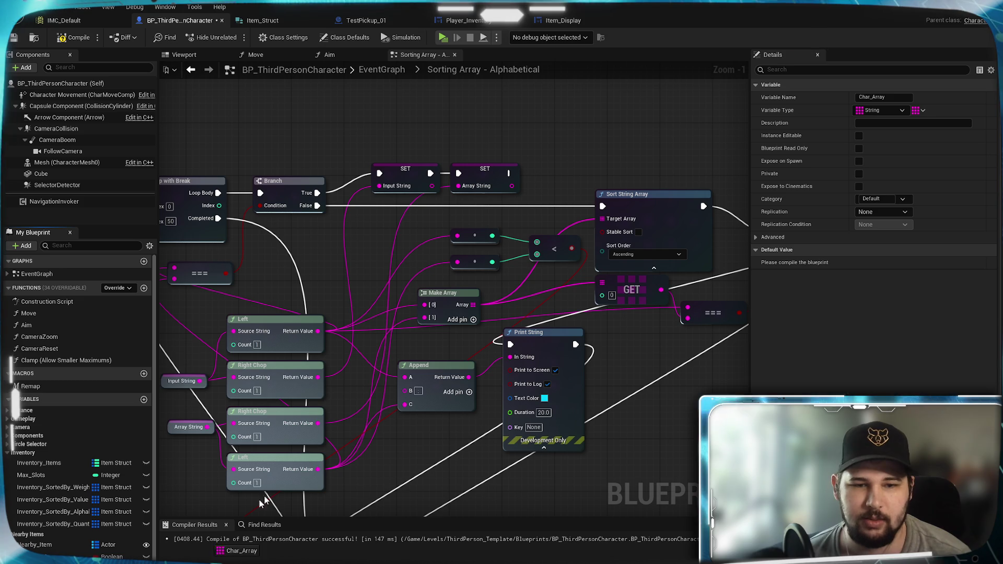
mouse_move(497, 212)
left_mouse_down()
mouse_move(371, 235)
mouse_move(385, 218)
left_mouse_up()
mouse_move(317, 205)
left_mouse_down()
mouse_move(366, 214)
mouse_move(556, 208)
left_mouse_up()
mouse_move(473, 305)
left_mouse_down()
mouse_move(520, 216)
mouse_move(526, 229)
mouse_move(542, 207)
mouse_move(600, 220)
left_mouse_up()
Feed a Char Array getter into Sort String Array's Target Array and GET.
left_click(509, 278)
left_click_drag(645, 354, 528, 359)
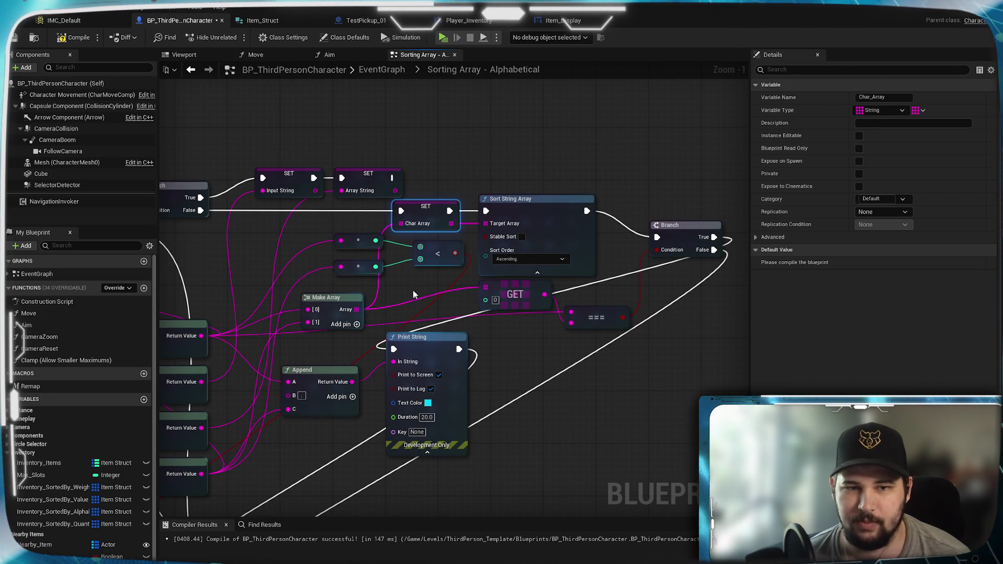
key("ctrl+v")
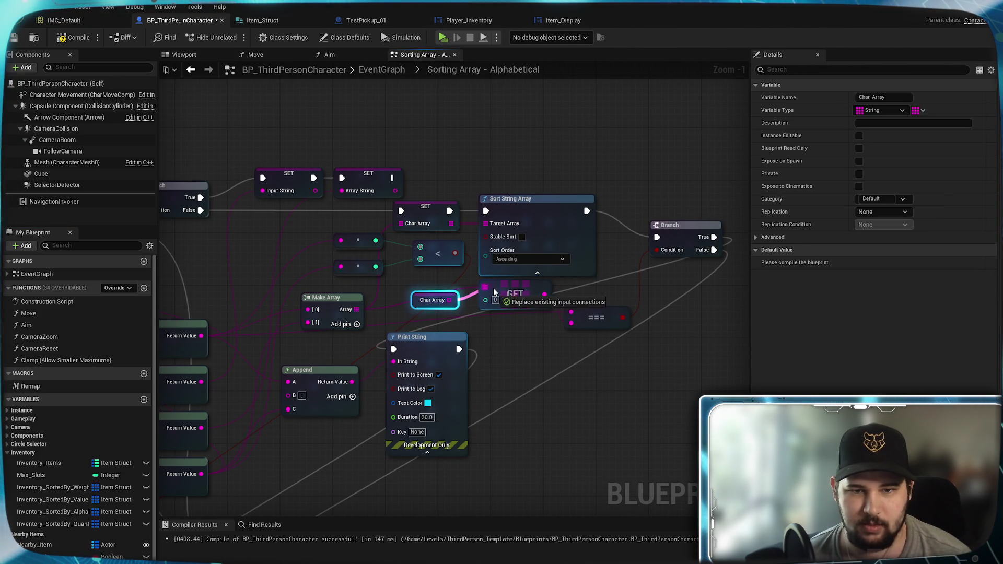
left_click_drag(445, 295, 445, 282)
left_click(515, 336)
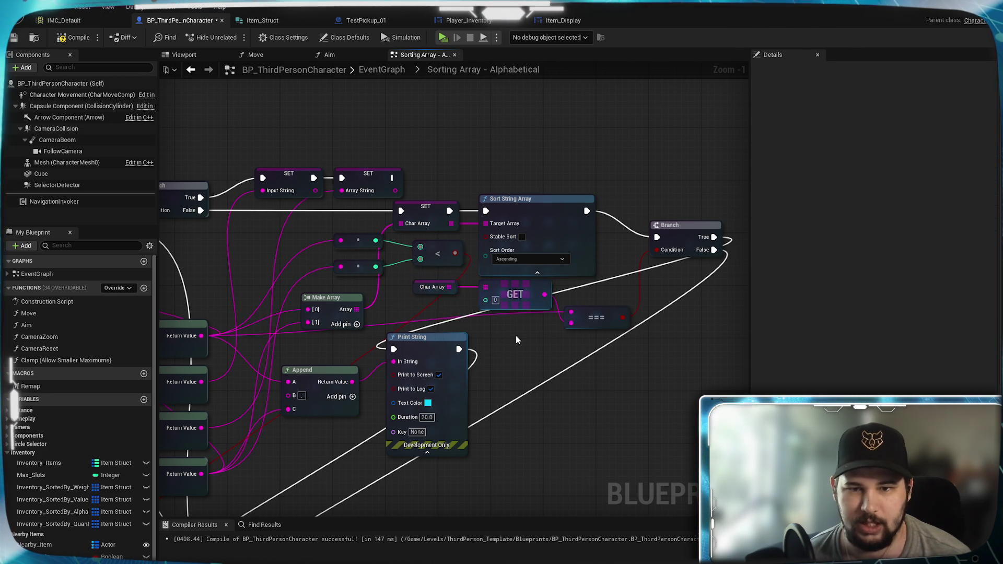
Compile the blueprint and start a game preview to test sorting.
mouse_move(515, 339)
left_mouse_down()
mouse_move(525, 364)
mouse_move(531, 352)
mouse_move(463, 389)
left_mouse_up()
left_click_drag(350, 416, 585, 256)
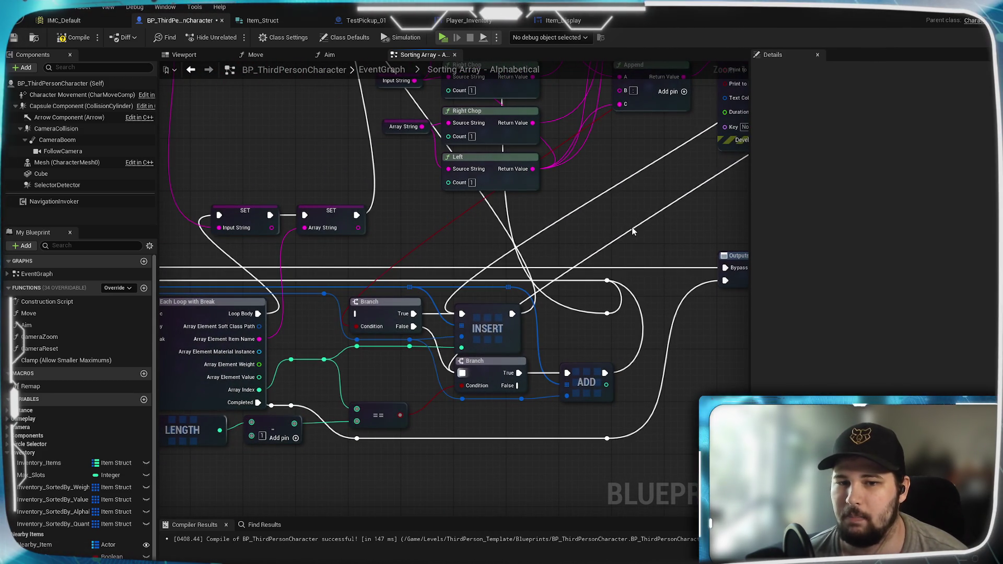
left_click(70, 40)
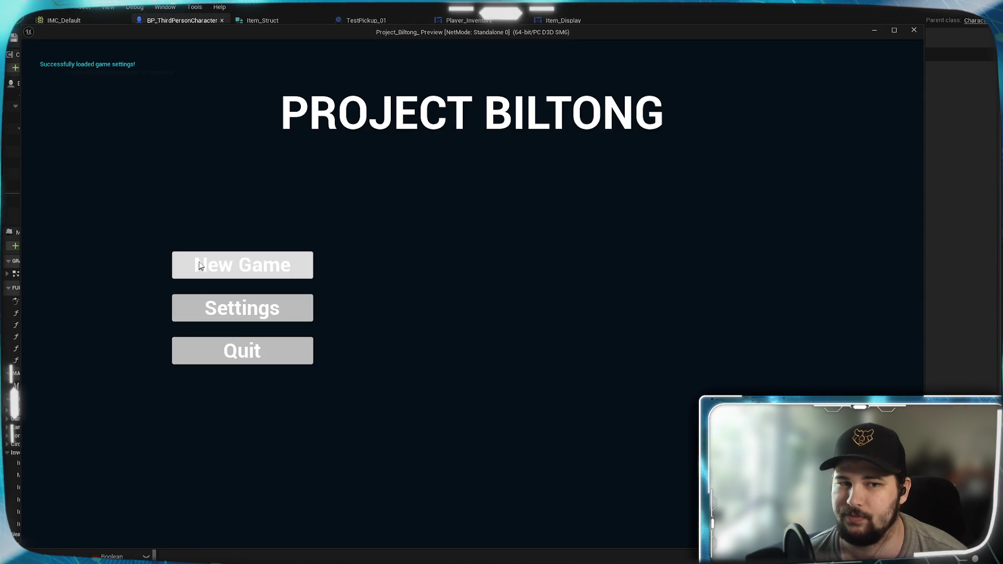
left_click(202, 265)
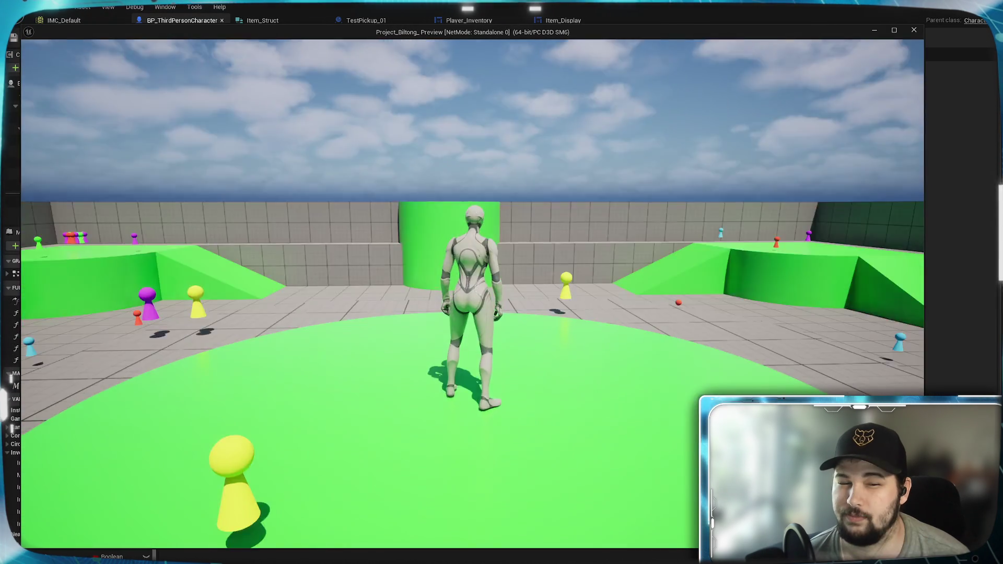
Pick up TestPickup_29 and sort the inventory alphabetically.
key("w")
key("e")
key("Tab")
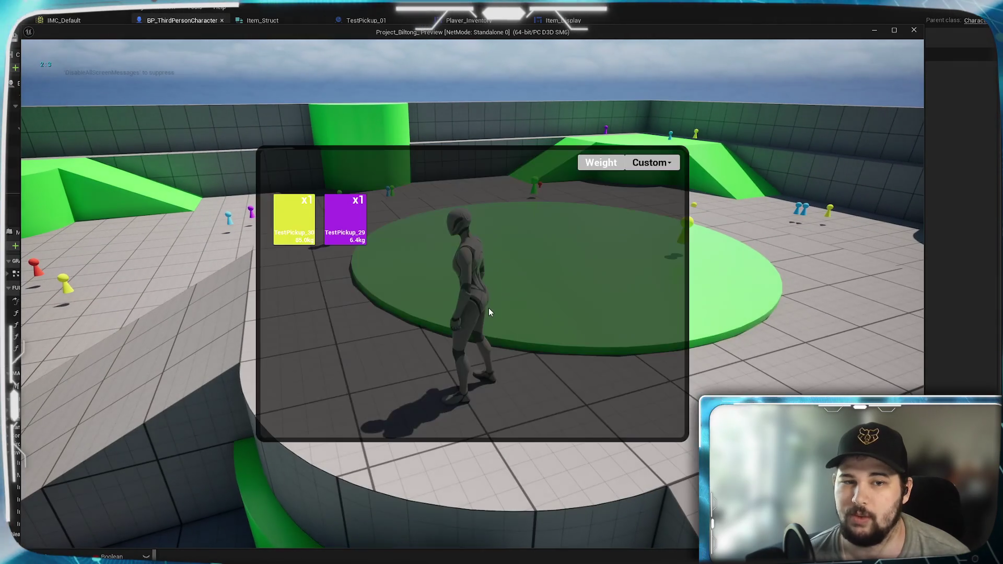
left_click(647, 163)
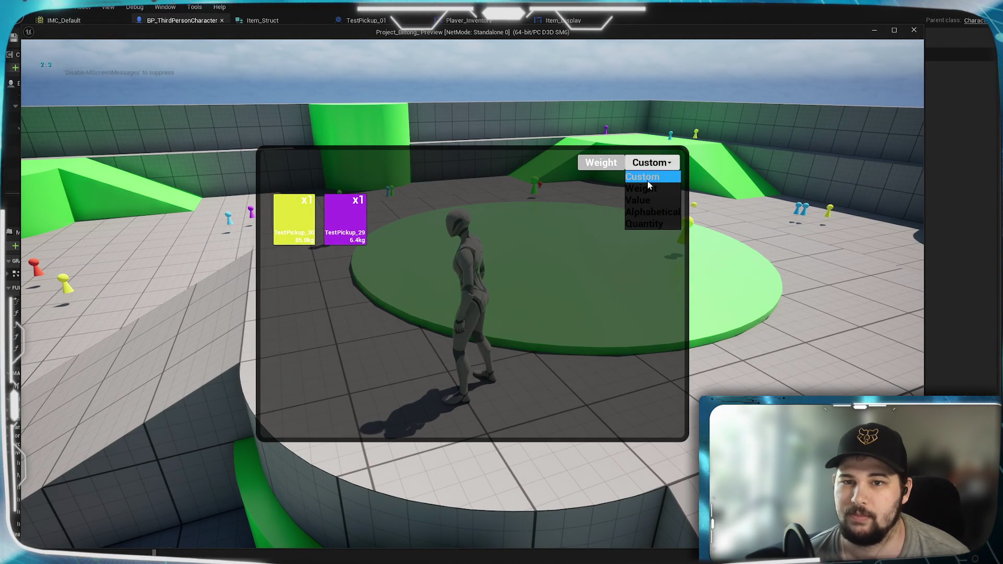
left_click(664, 211)
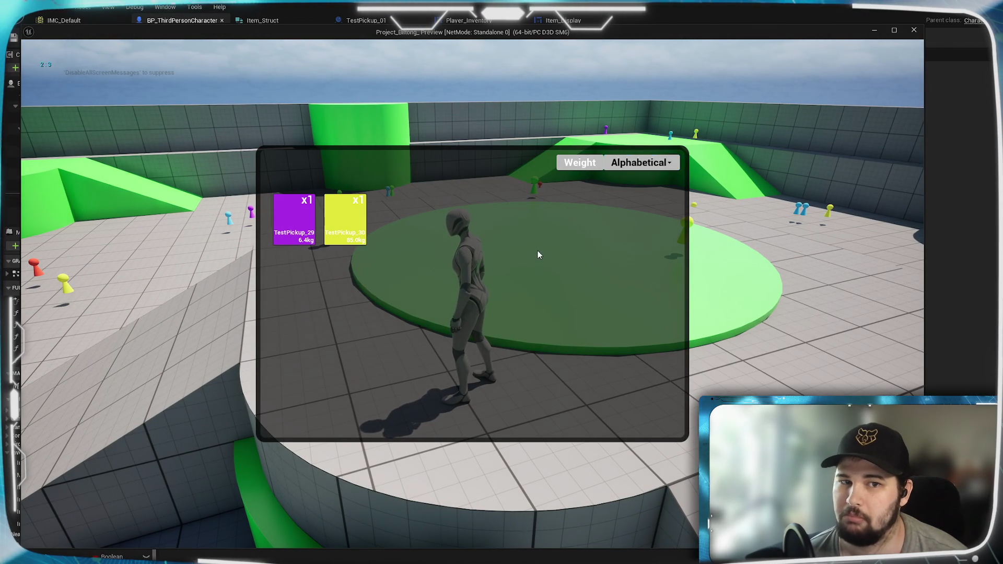
key("Tab")
Collect more pickups and sort the five inventory items alphabetically.
key("w")
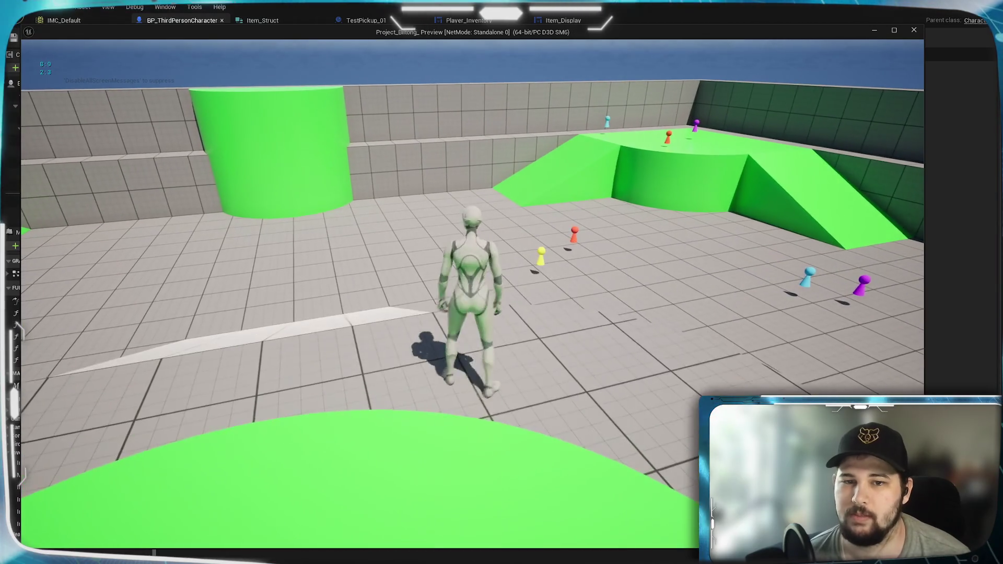
key("s")
key("Tab")
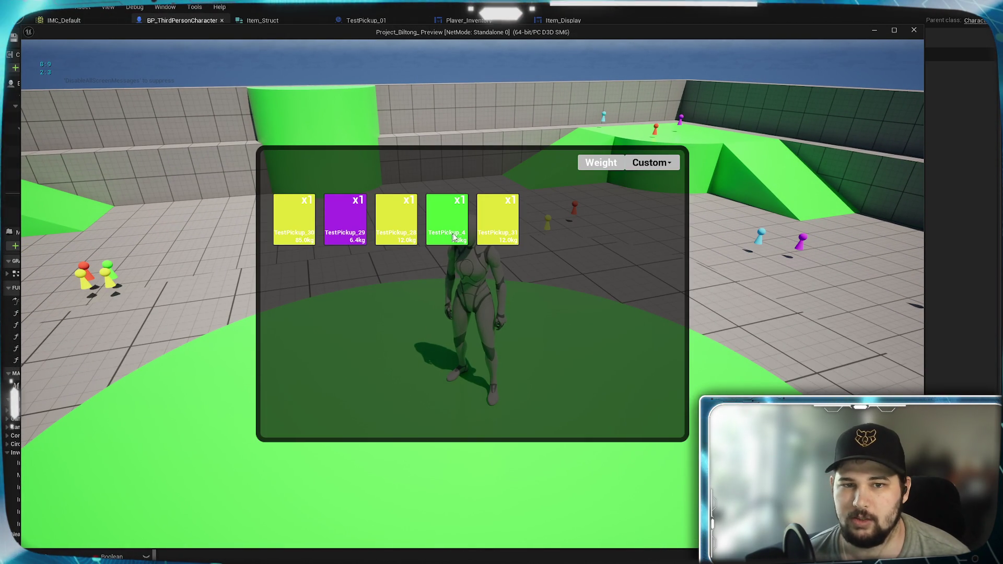
left_click(653, 211)
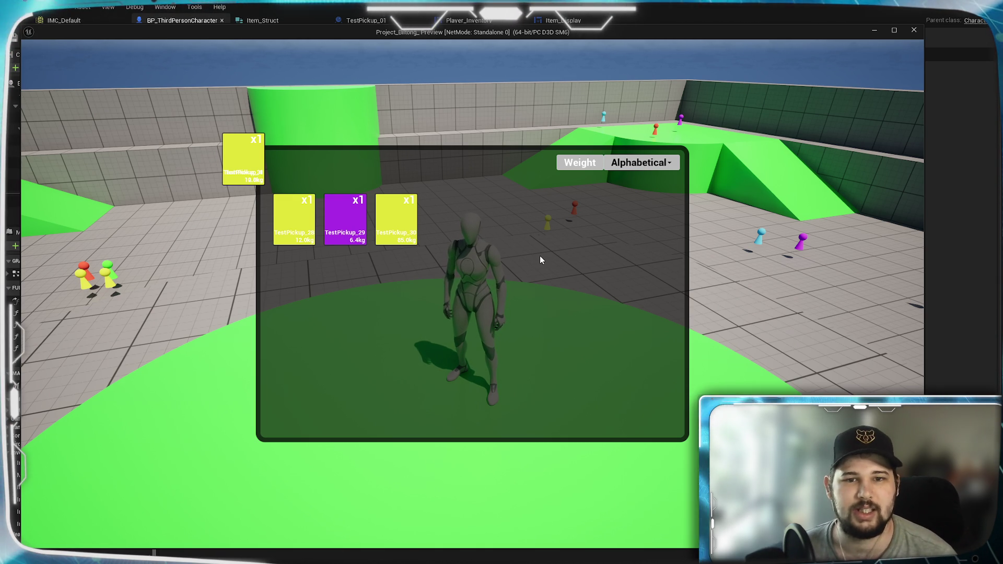
Reopen the inventory, re-sort it alphabetically, and stop the game.
key("i")
key("i")
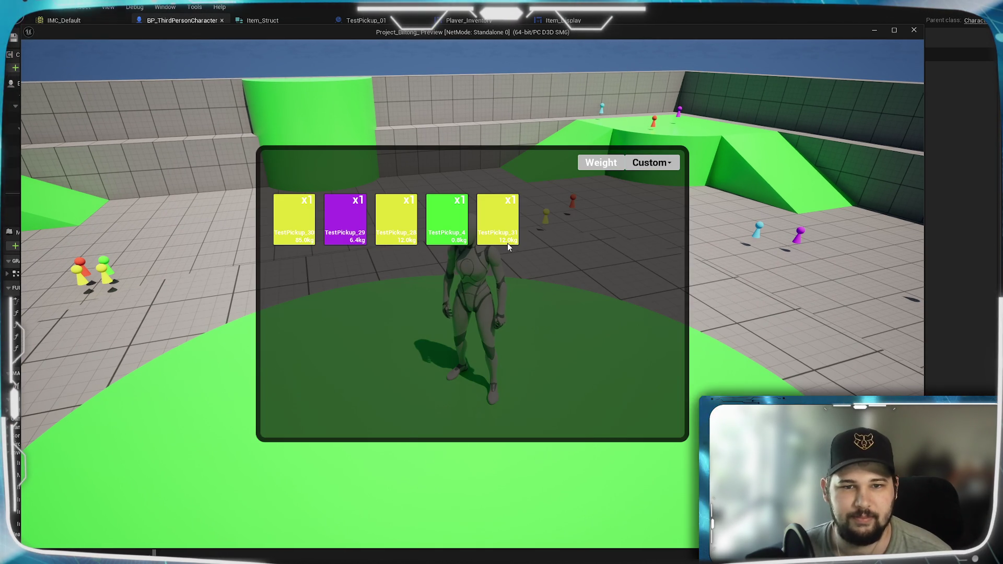
left_click(669, 165)
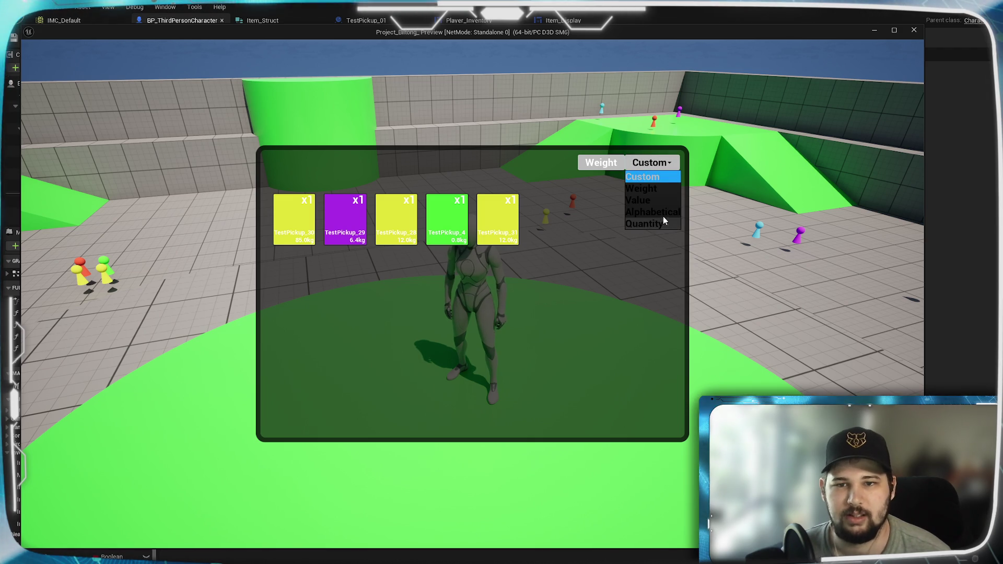
left_click(664, 219)
key("i")
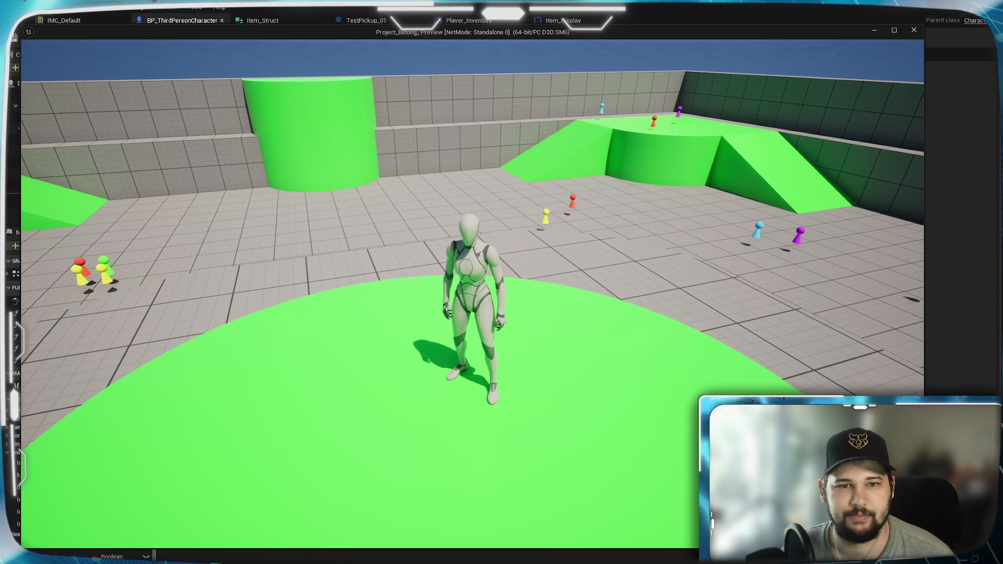
key("Escape")
mouse_move(531, 322)
left_mouse_down()
mouse_move(551, 314)
mouse_move(477, 333)
mouse_move(674, 255)
mouse_move(741, 283)
left_mouse_up()
Move Break Item Struct lower and delete the leftover split node.
mouse_move(657, 272)
left_mouse_down()
mouse_move(584, 260)
mouse_move(295, 472)
left_mouse_up()
scroll(295, 472, "down", 2)
left_click_drag(493, 360, 544, 365)
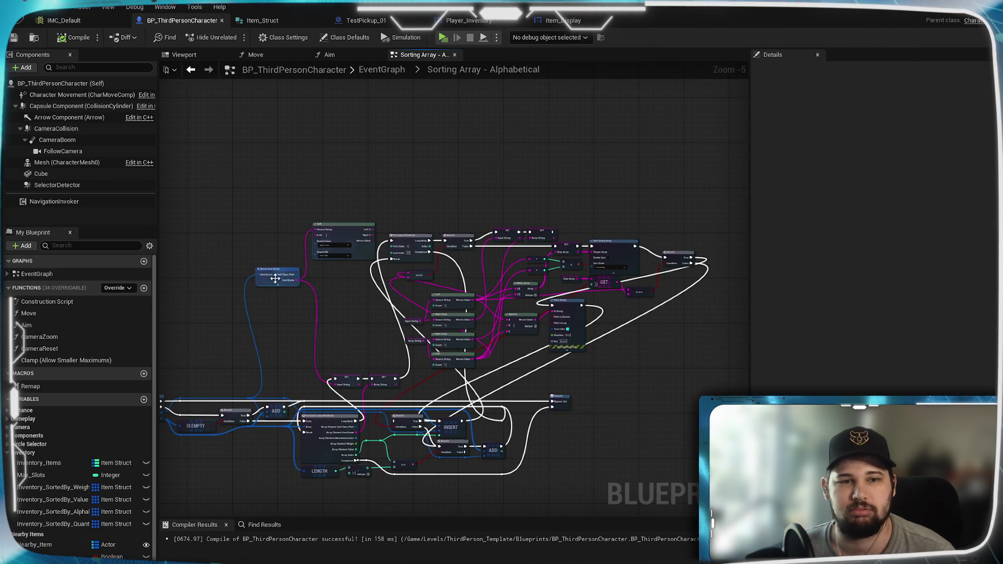
left_click_drag(274, 269, 264, 350)
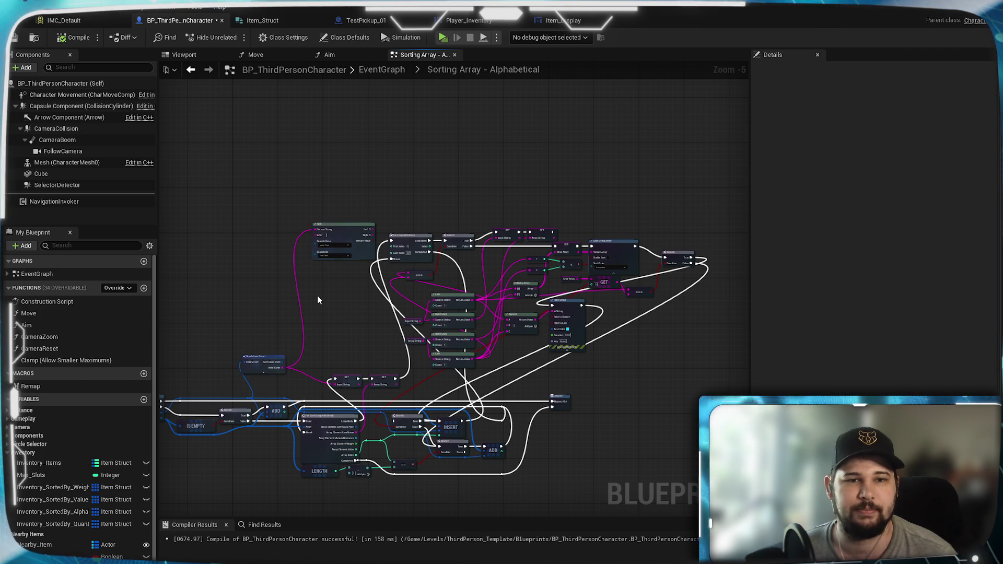
scroll(318, 298, "up", 5)
left_click(410, 224)
key("Delete")
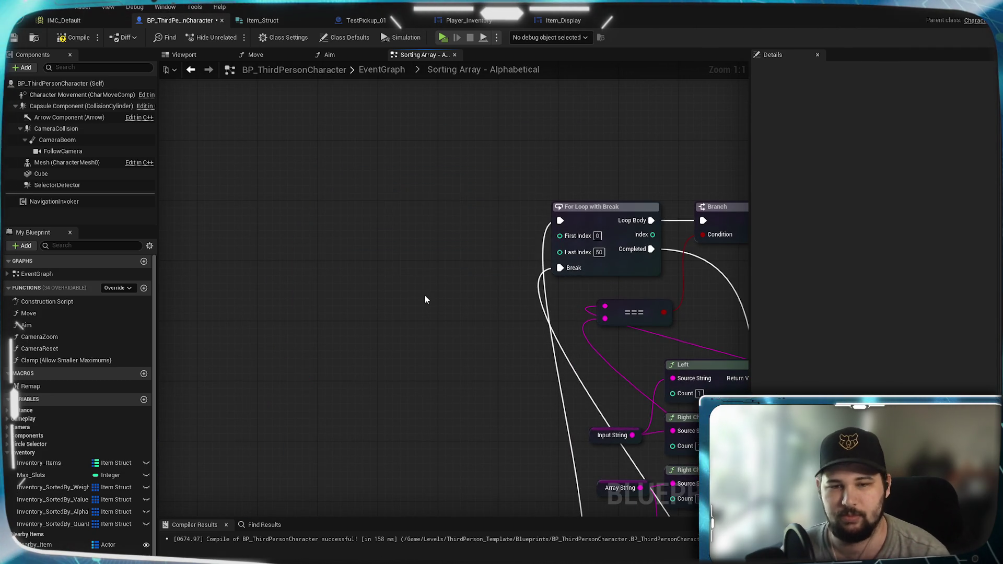
Box-select the upper node cluster and move it upward.
scroll(402, 342, "down", 4)
scroll(349, 217, "down", 3)
scroll(414, 280, "up", 3)
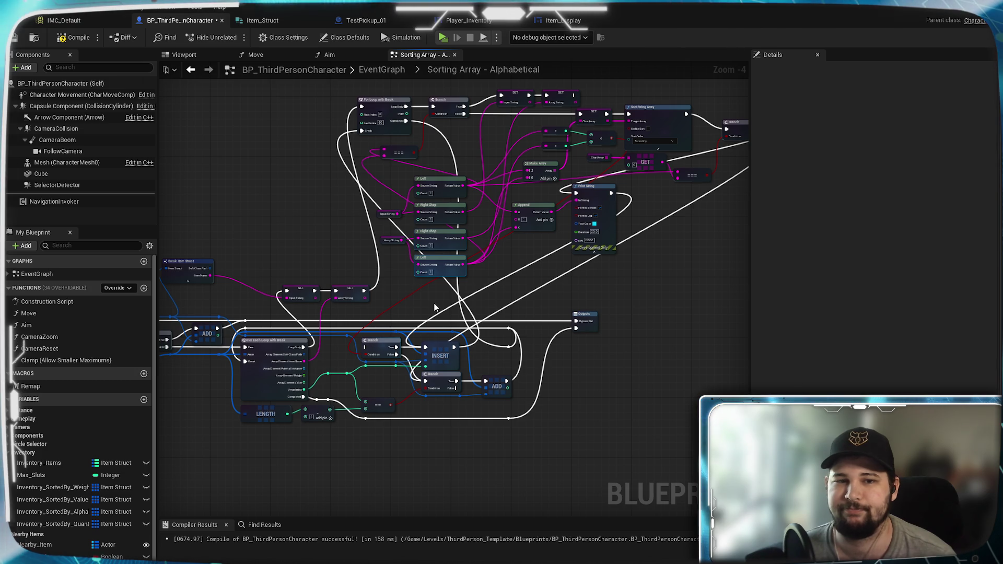
scroll(434, 307, "down", 1)
left_click_drag(286, 192, 701, 373)
mouse_move(609, 233)
left_mouse_down()
mouse_move(580, 98)
mouse_move(585, 77)
mouse_move(605, 87)
left_mouse_up()
left_click(637, 274)
Select the Sort String Array, SET Char Array, Make Array, Char Array, GET and === nodes.
scroll(610, 316, "up", 6)
left_click(585, 240)
left_click(460, 219, "ctrl")
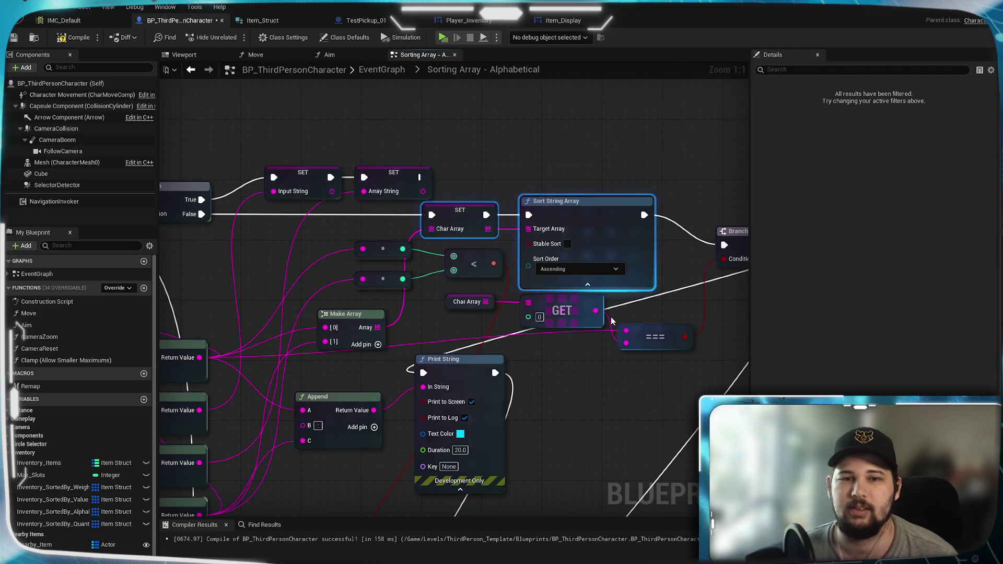
scroll(576, 378, "down", 5)
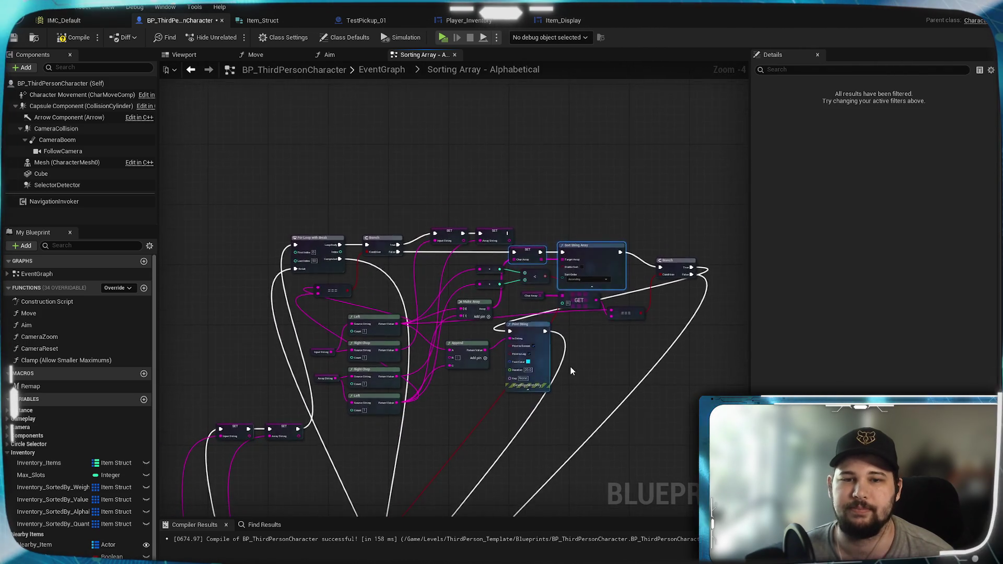
scroll(571, 371, "up", 4)
left_click(373, 237, "ctrl")
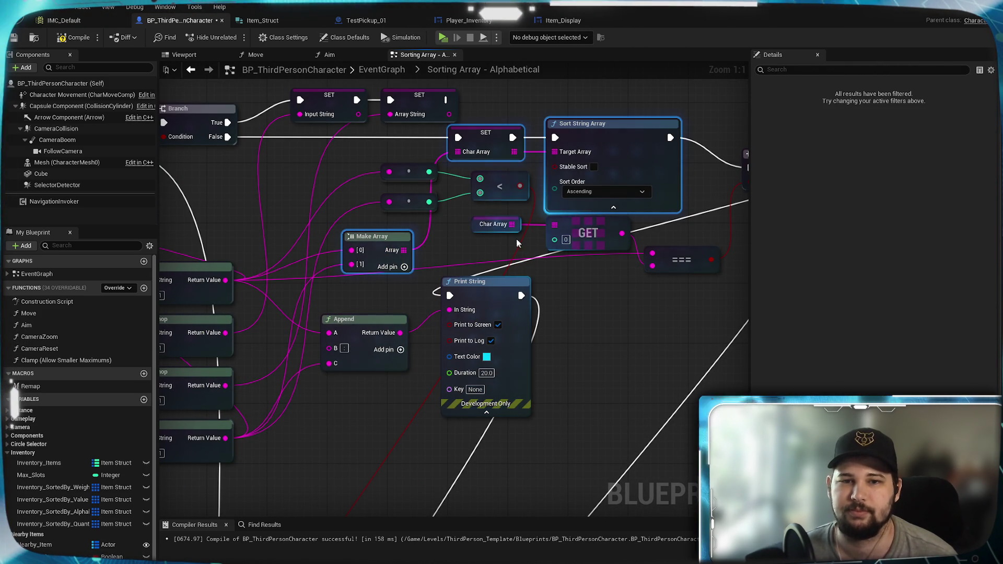
left_click(493, 224, "ctrl")
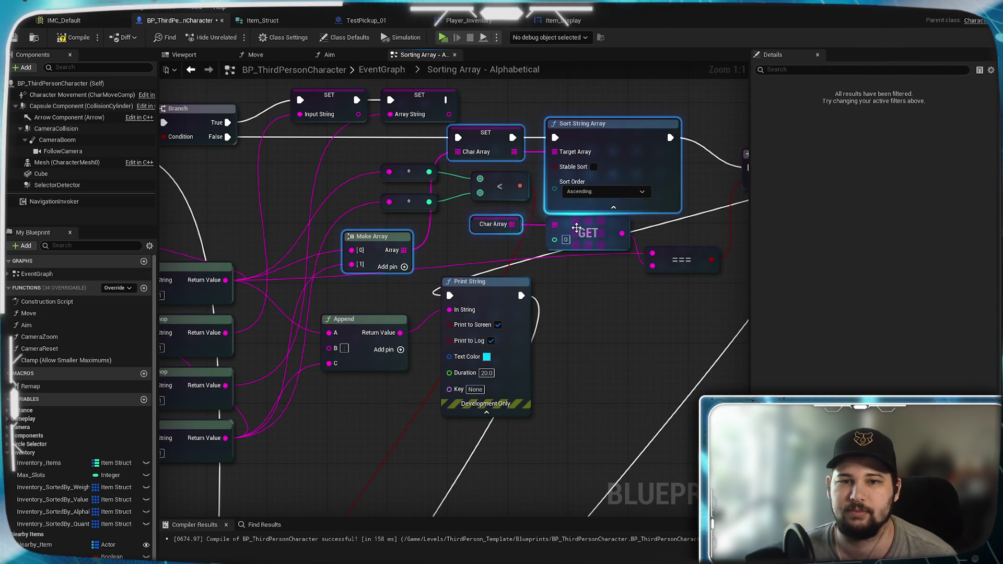
left_click(576, 228, "ctrl")
left_click(679, 259, "ctrl")
Paste copies of the selected sorting nodes beside Break Item Struct.
scroll(625, 323, "down", 3)
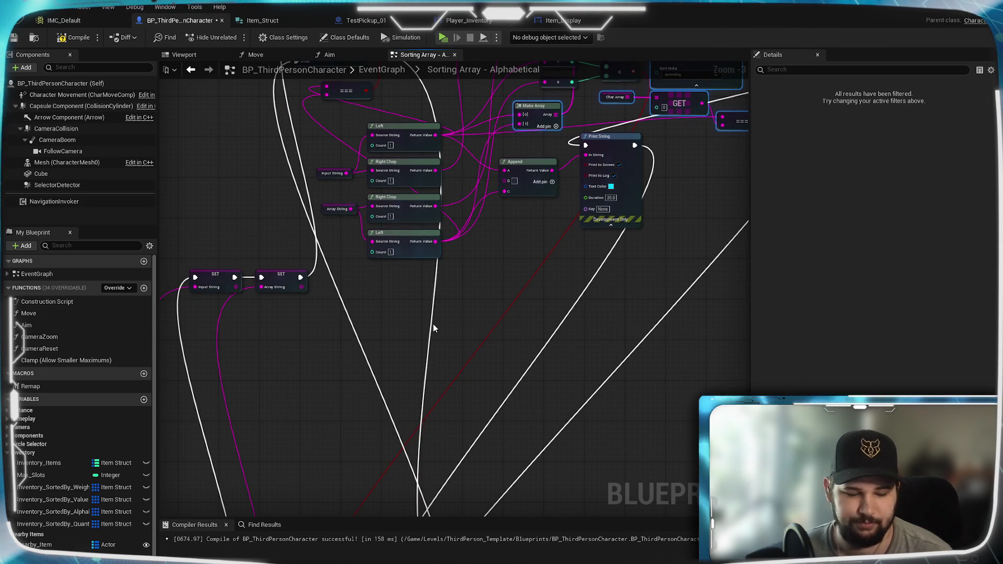
key("ctrl+v")
mouse_move(631, 185)
left_mouse_down()
mouse_move(508, 314)
mouse_move(458, 299)
left_mouse_up()
left_click(419, 308)
scroll(444, 318, "up", 3)
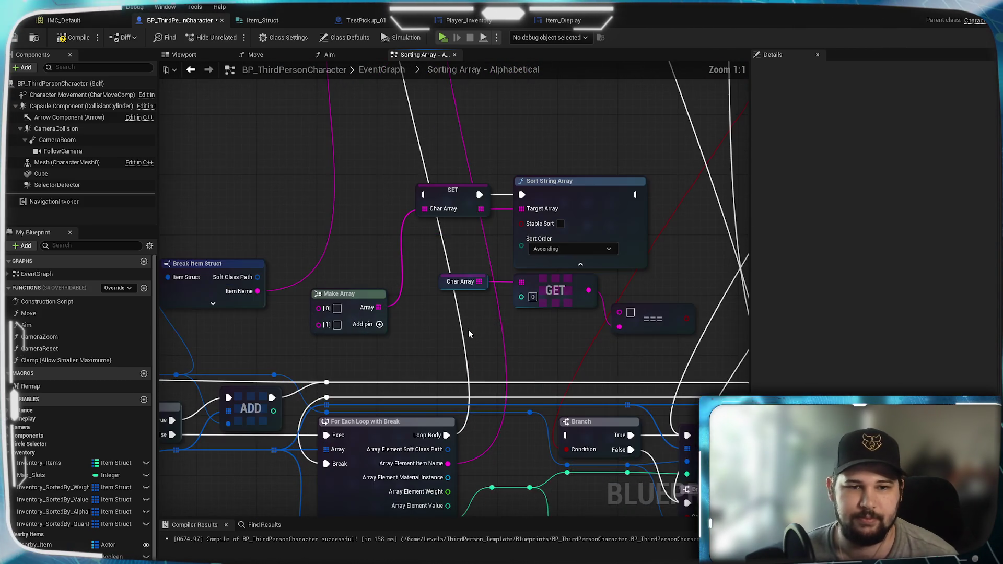
Wire Item Name into Make Array [0] and Array Element Item Name into Make Array [1].
left_click_drag(314, 349, 370, 271)
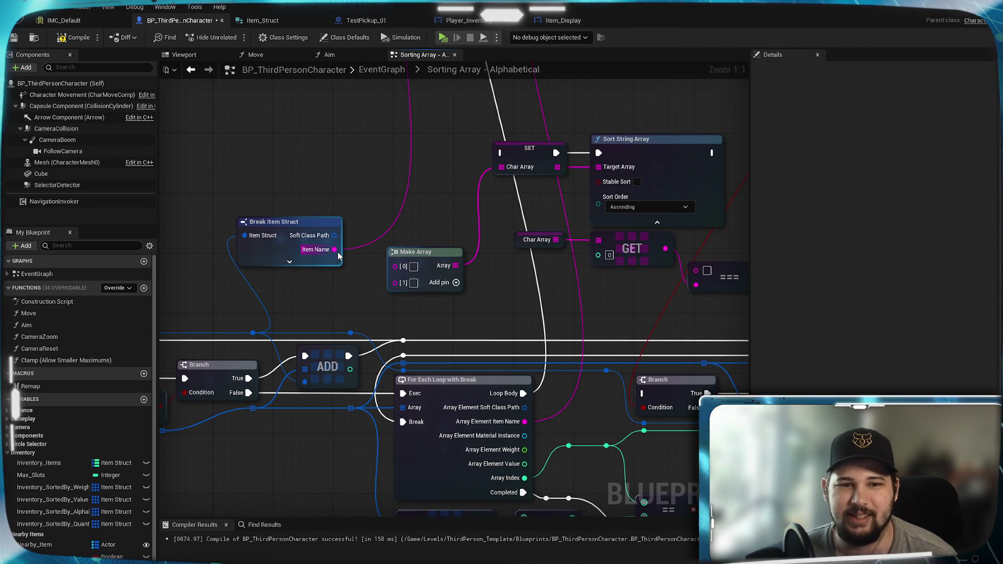
left_click_drag(378, 306, 317, 285)
left_click_drag(275, 229, 348, 252)
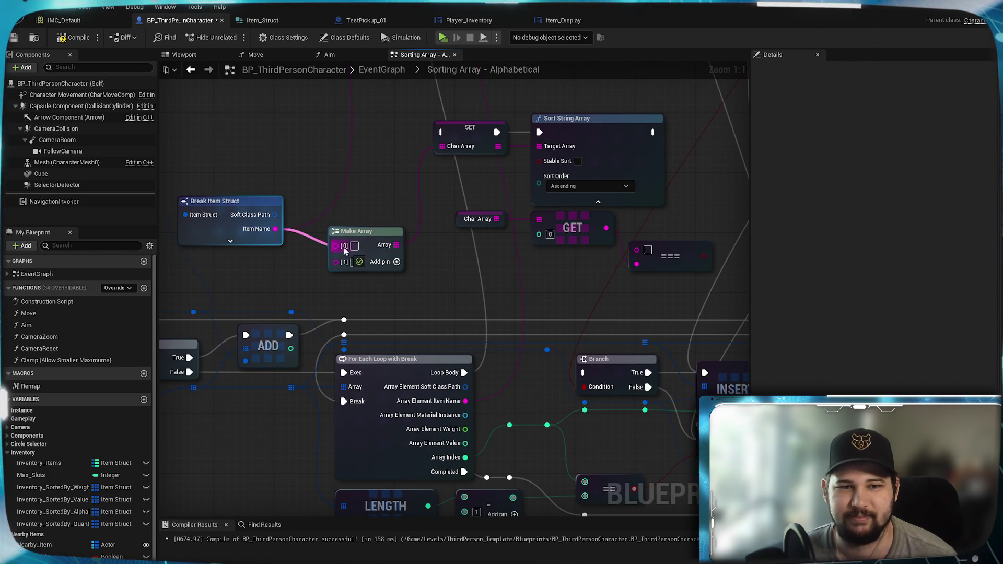
mouse_move(465, 401)
left_mouse_down()
mouse_move(486, 376)
mouse_move(337, 260)
left_mouse_up()
mouse_move(450, 283)
left_mouse_down()
mouse_move(387, 364)
mouse_move(364, 421)
mouse_move(336, 175)
left_mouse_up()
Connect Loop Body to the copied SET node and Sort String Array's output to the Branch.
left_click(544, 222)
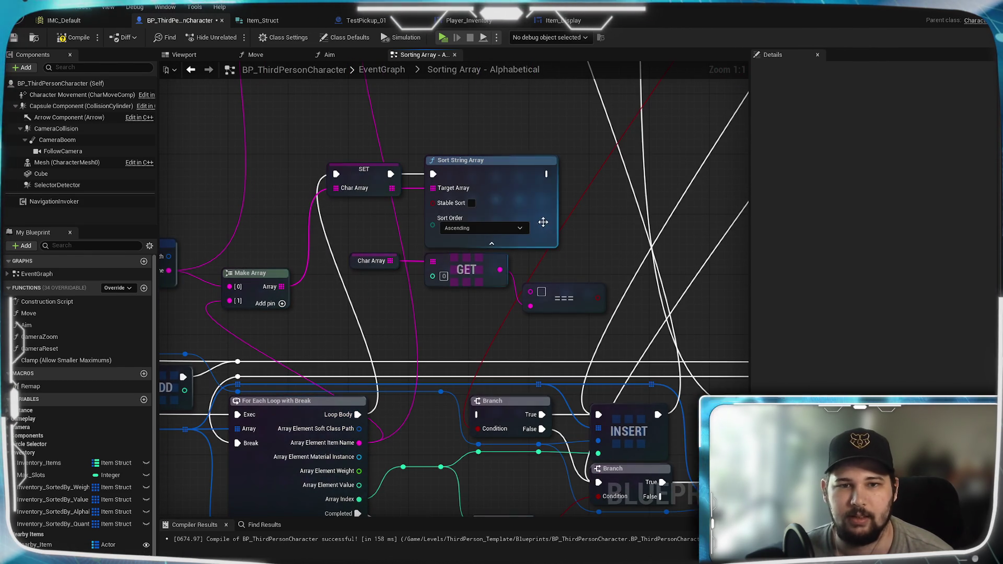
left_click_drag(543, 222, 484, 193)
mouse_move(487, 145)
left_mouse_down()
mouse_move(515, 183)
mouse_move(418, 385)
left_mouse_up()
left_click(527, 274)
Reposition the === node and draw a wire from INSERT's exec output.
mouse_move(527, 268)
left_mouse_down()
mouse_move(573, 243)
mouse_move(546, 270)
left_mouse_up()
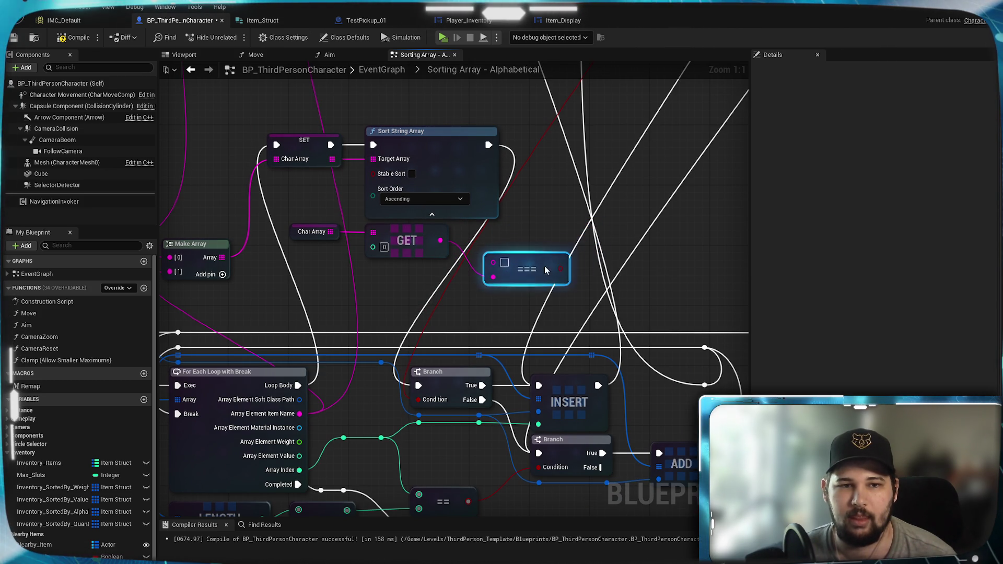
mouse_move(379, 293)
left_mouse_down()
mouse_move(326, 305)
mouse_move(270, 244)
mouse_move(685, 262)
mouse_move(649, 273)
mouse_move(644, 265)
left_mouse_up()
left_click_drag(573, 299, 488, 303)
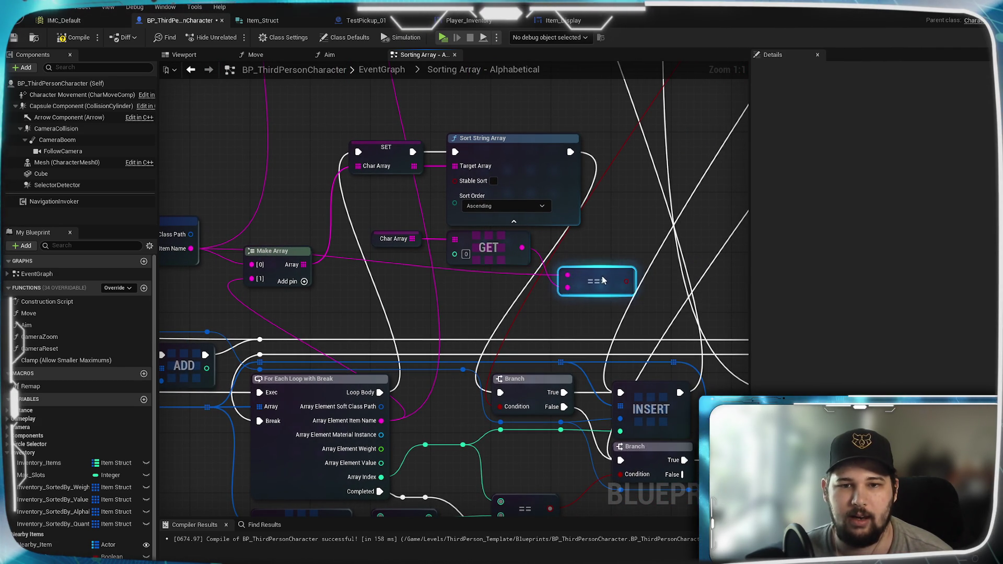
mouse_move(620, 301)
left_mouse_down()
mouse_move(599, 272)
mouse_move(621, 285)
mouse_move(479, 376)
left_mouse_up()
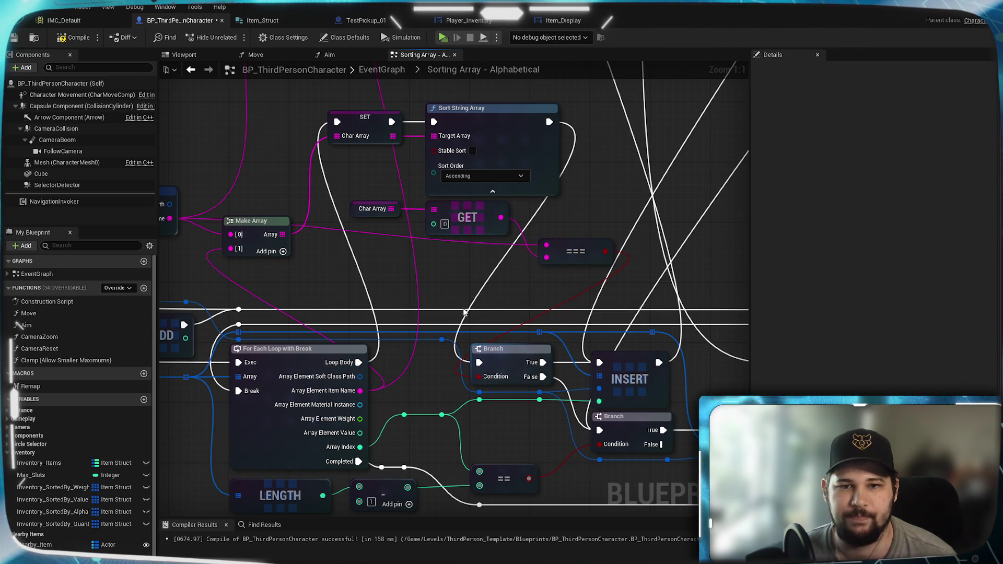
left_click_drag(418, 275, 431, 311)
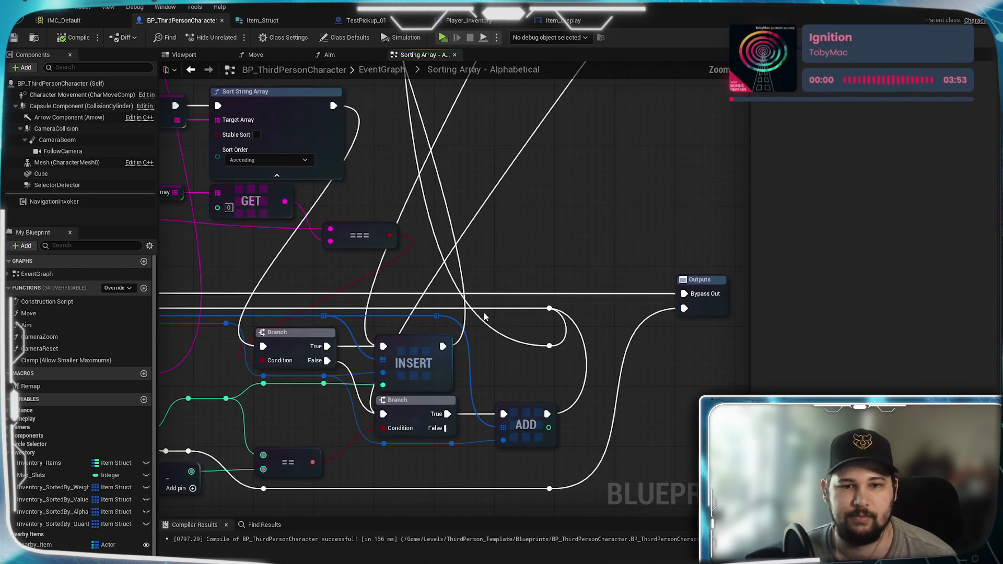
mouse_move(443, 346)
left_mouse_down()
mouse_move(571, 359)
mouse_move(549, 346)
left_mouse_up()
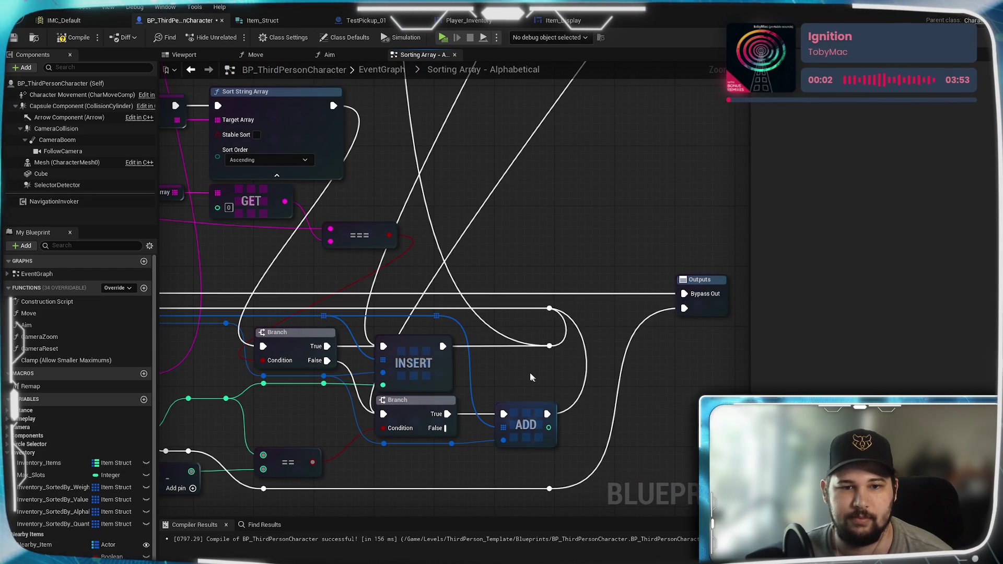
mouse_move(484, 373)
left_mouse_down()
mouse_move(609, 334)
mouse_move(605, 371)
mouse_move(483, 363)
left_mouse_up()
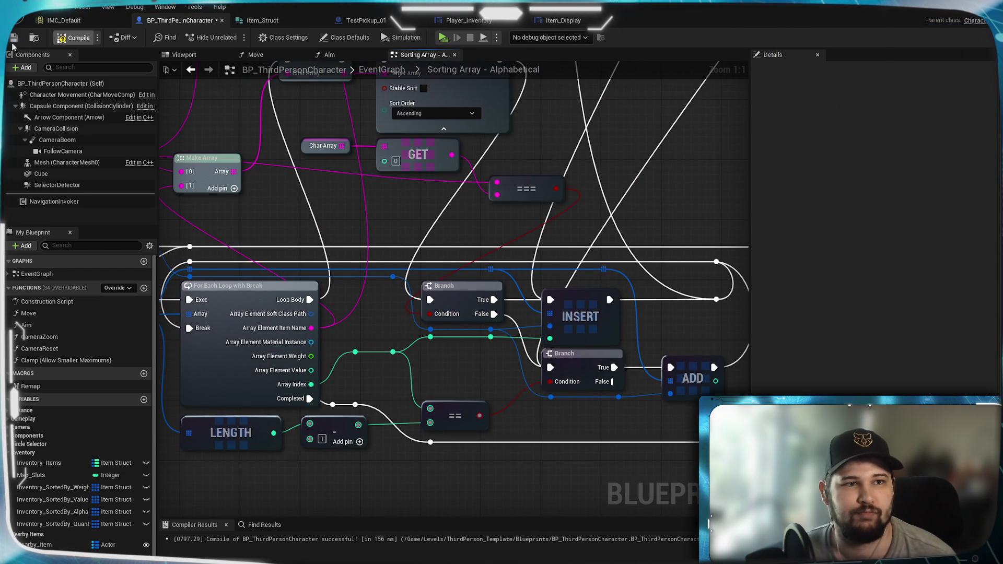
Save, start a standalone New Game, and pick up TestPickup_11.
left_click(14, 38)
left_click(442, 38)
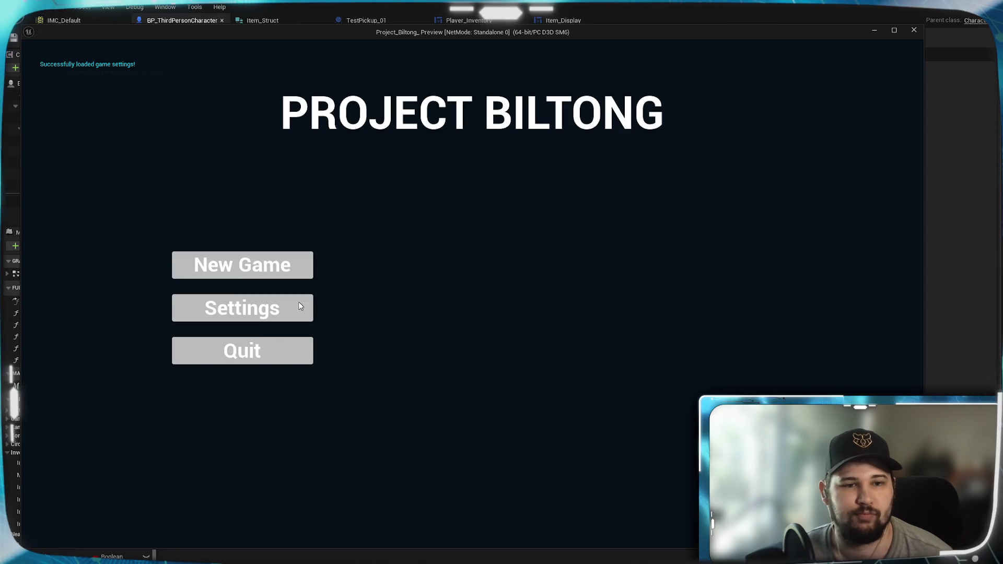
left_click(238, 270)
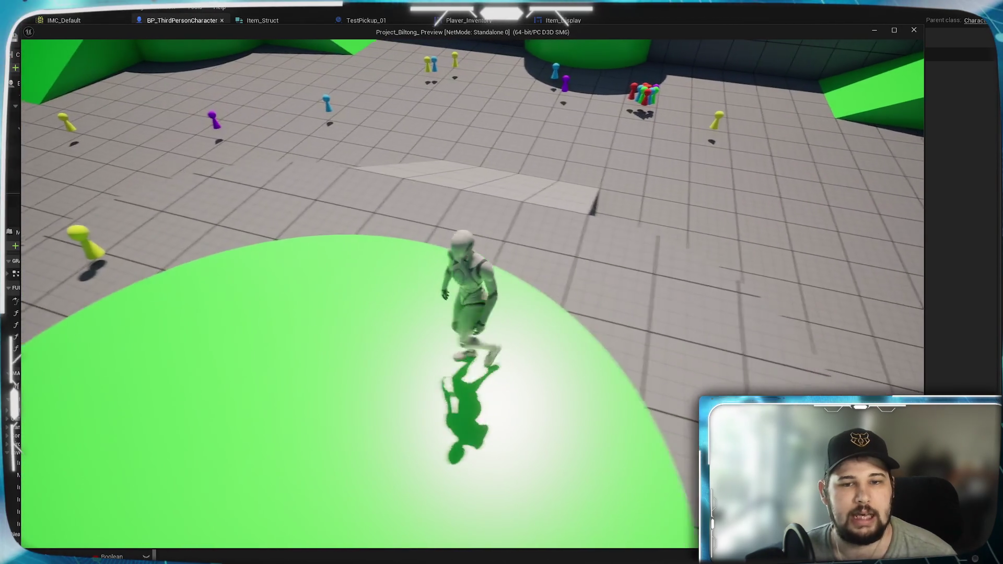
key("w")
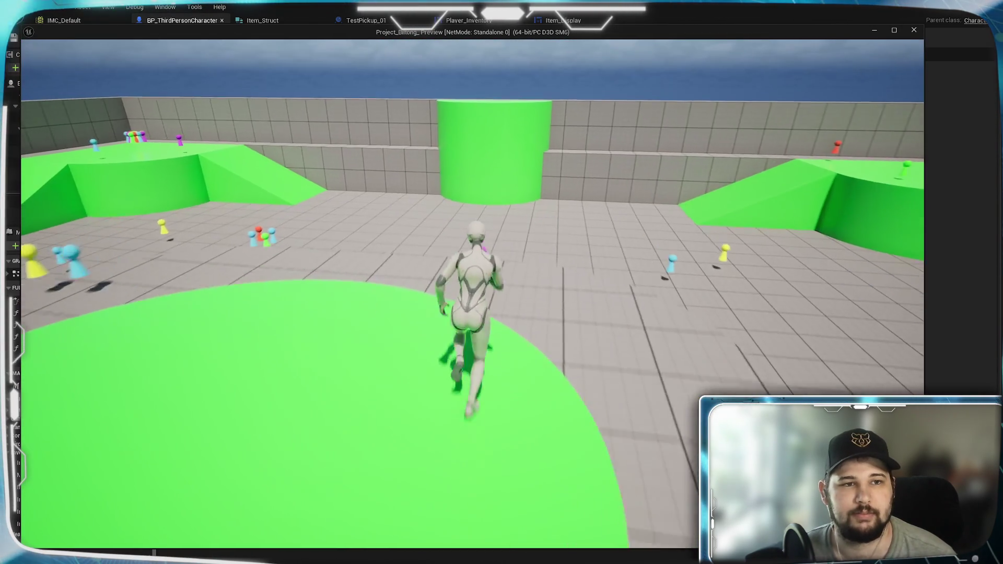
key("s")
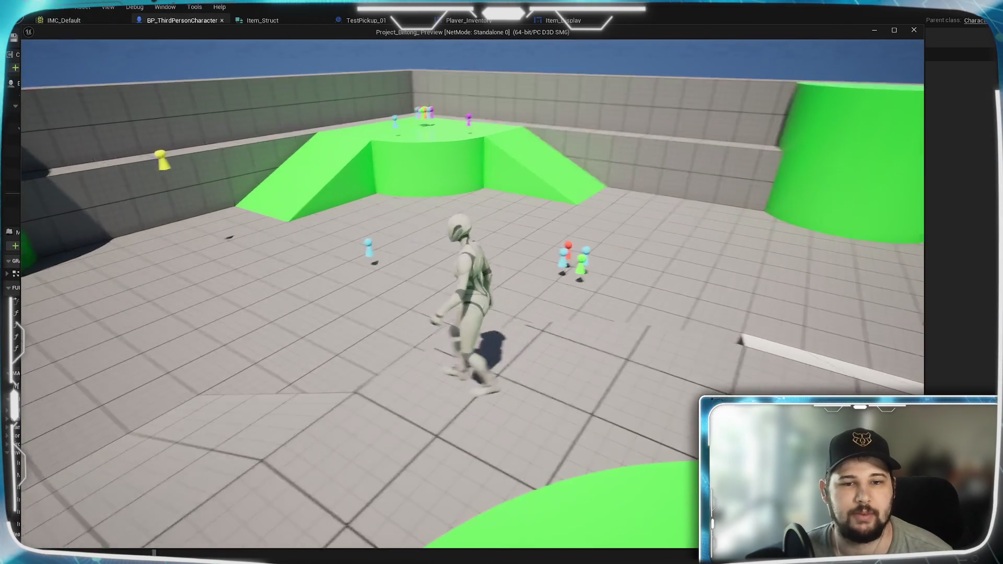
key("w")
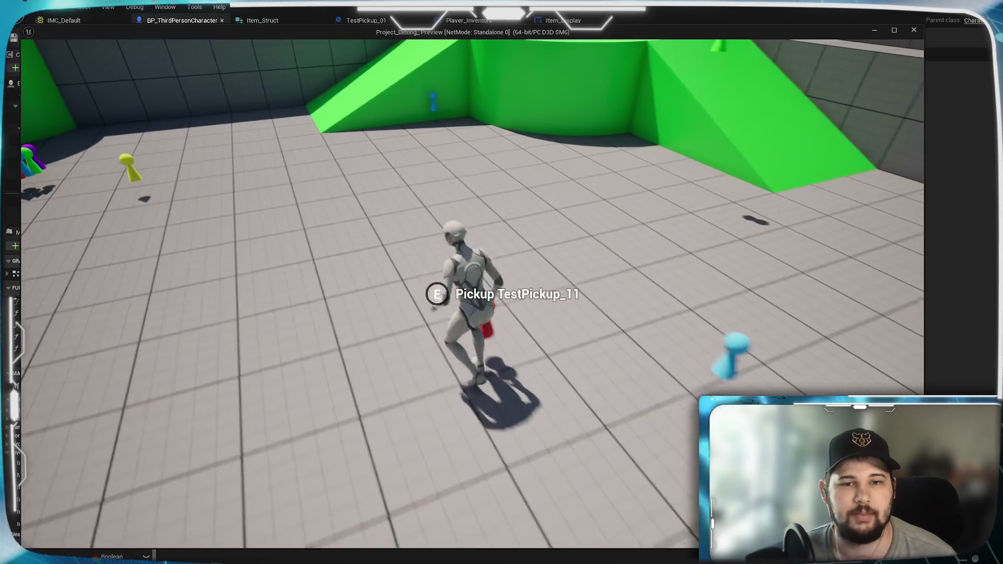
key("e")
Sort the inventory Alphabetically, then exit the play test with Esc.
key("i")
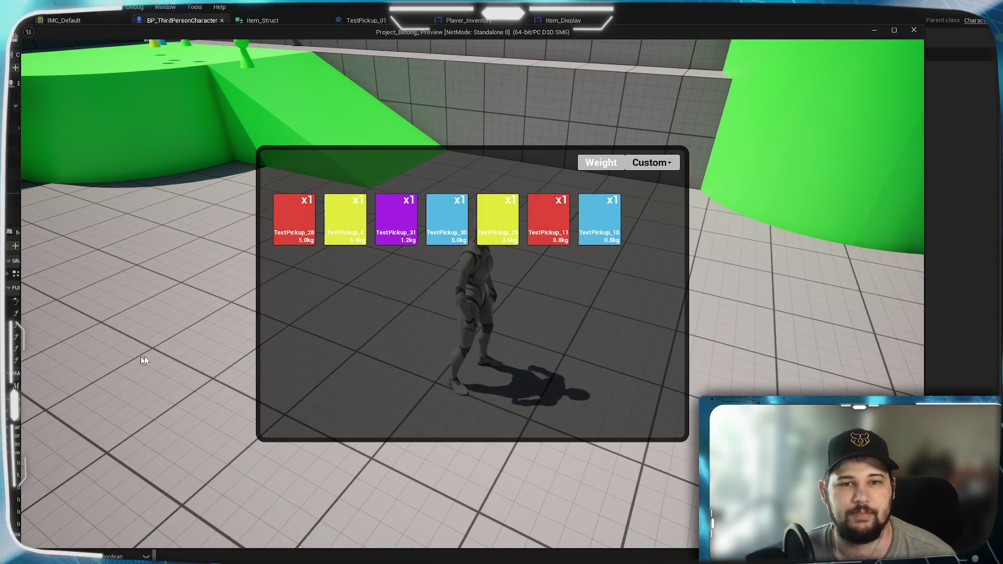
left_click(649, 163)
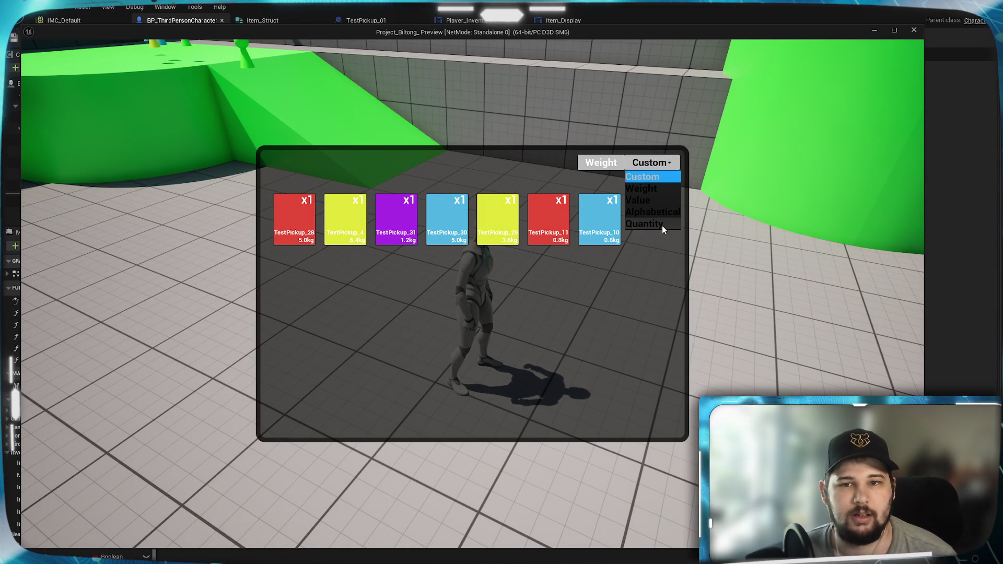
left_click(653, 213)
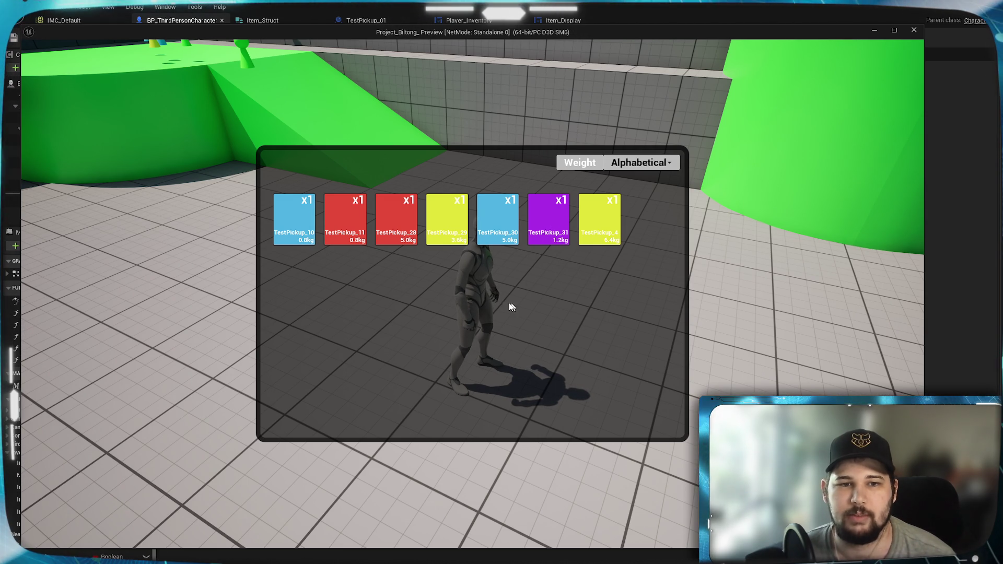
key("Escape")
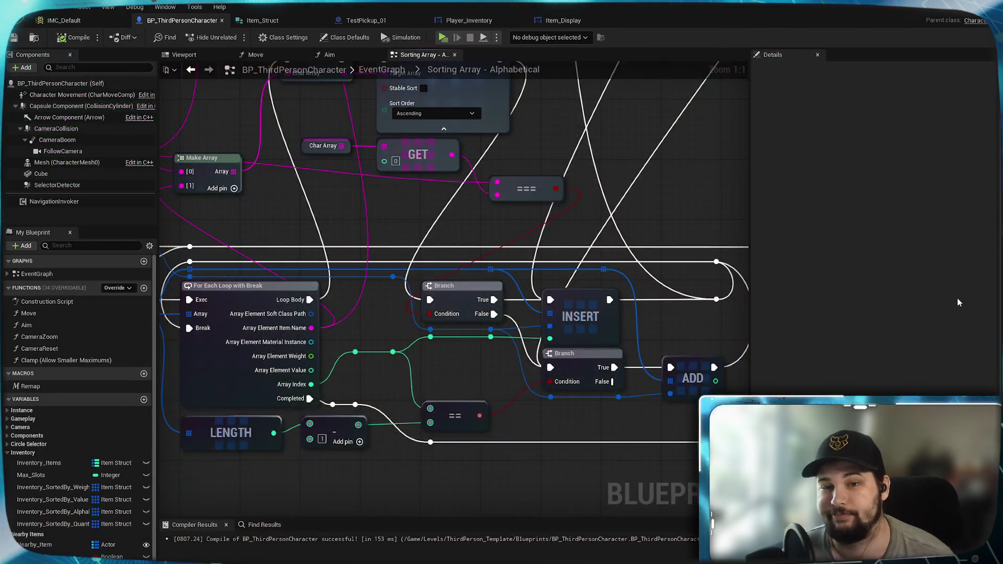
scroll(516, 328, "up", 2)
scroll(517, 328, "down", 3)
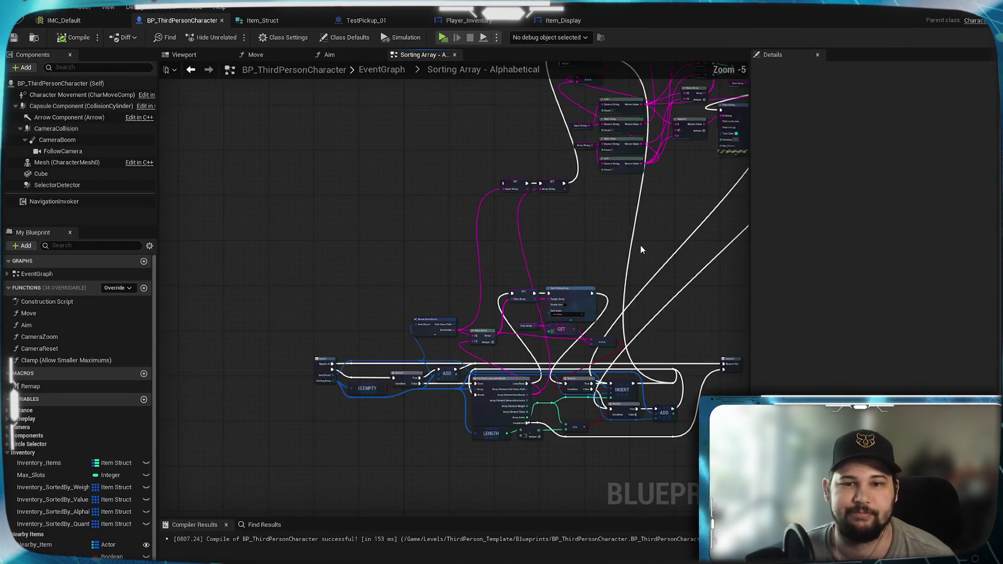
left_click_drag(356, 387, 580, 130)
scroll(519, 135, "up", 4)
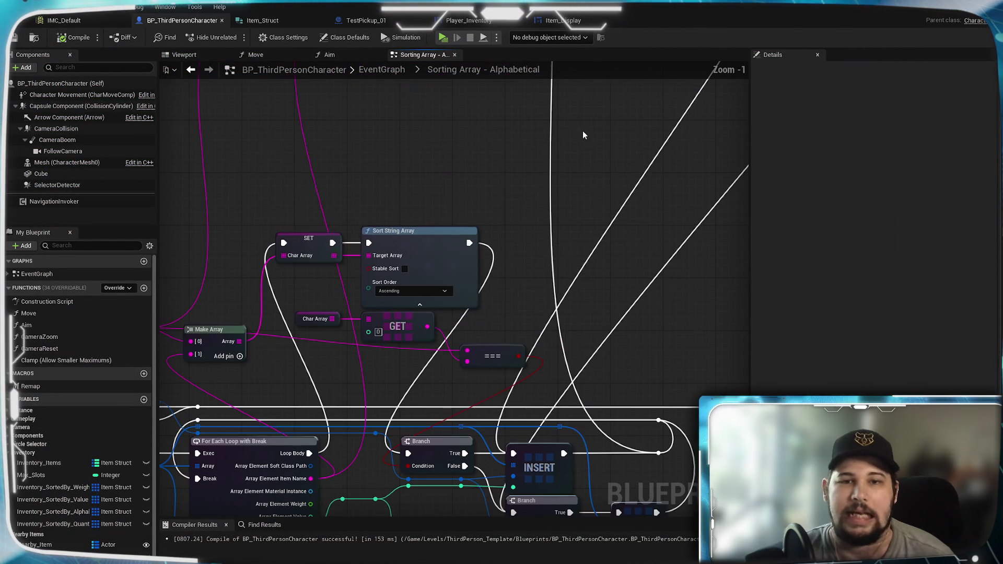
mouse_move(443, 171)
left_mouse_down()
mouse_move(494, 239)
mouse_move(654, 157)
mouse_move(574, 302)
mouse_move(480, 406)
mouse_move(241, 399)
left_mouse_up()
scroll(661, 153, "down", 2)
scroll(591, 281, "up", 3)
left_click_drag(593, 272, 690, 146)
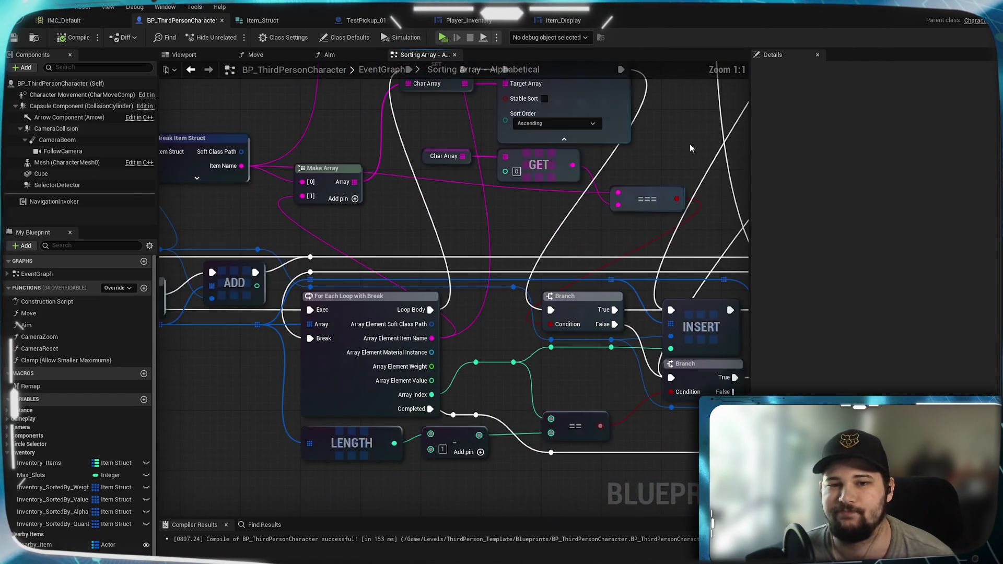
mouse_move(497, 246)
left_mouse_down()
mouse_move(606, 345)
mouse_move(515, 294)
left_mouse_up()
mouse_move(446, 301)
left_mouse_down()
mouse_move(451, 196)
mouse_move(331, 323)
mouse_move(534, 383)
left_mouse_up()
scroll(386, 361, "down", 2)
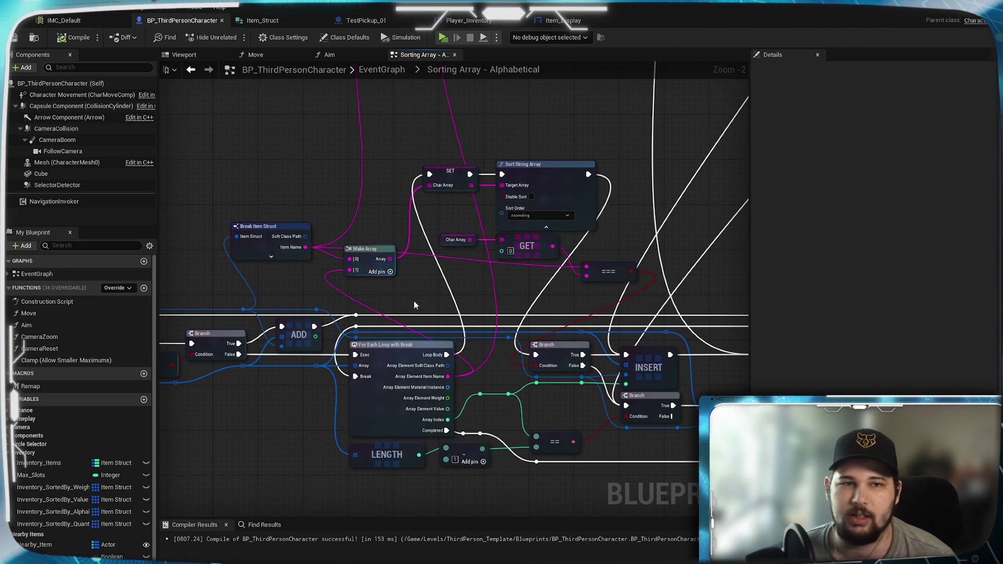
left_click_drag(390, 227, 456, 141)
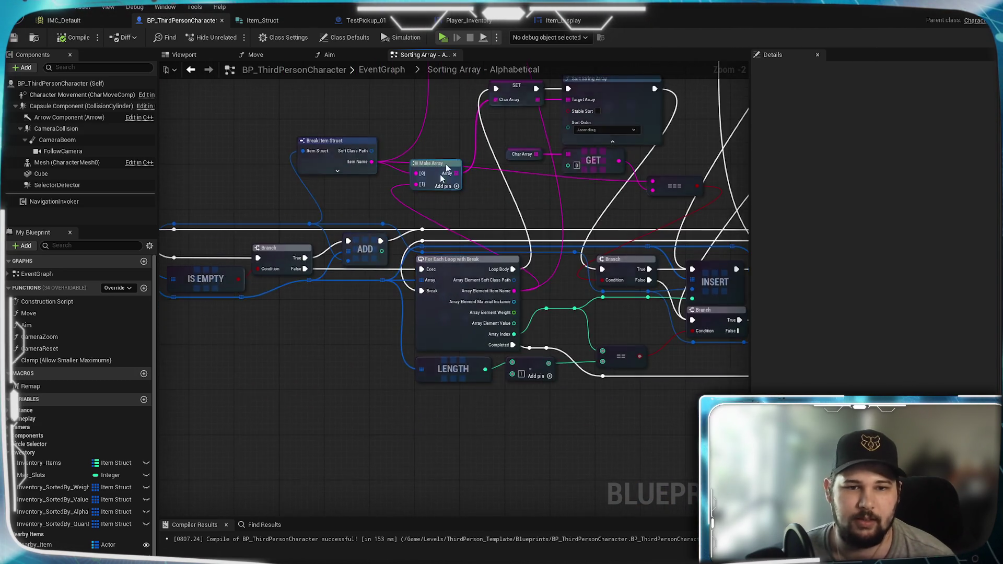
scroll(424, 209, "up", 2)
mouse_move(369, 257)
left_mouse_down()
mouse_move(434, 246)
mouse_move(422, 249)
mouse_move(607, 272)
mouse_move(572, 253)
left_mouse_up()
left_click(500, 207)
left_click(590, 178)
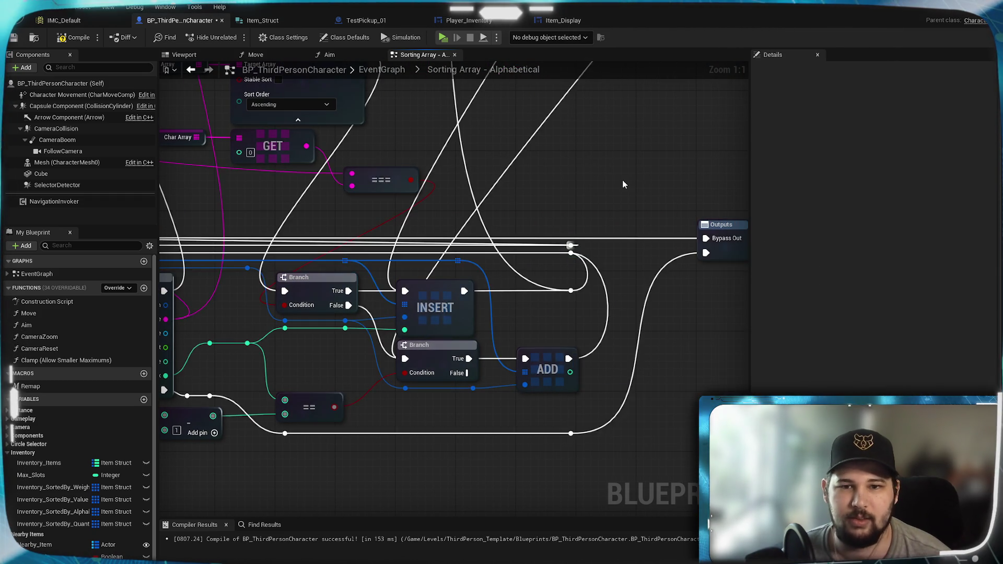
Wire the reroute exec line into the Outputs node's second exec input and compile with Ctrl+S.
left_click_drag(420, 269, 502, 285)
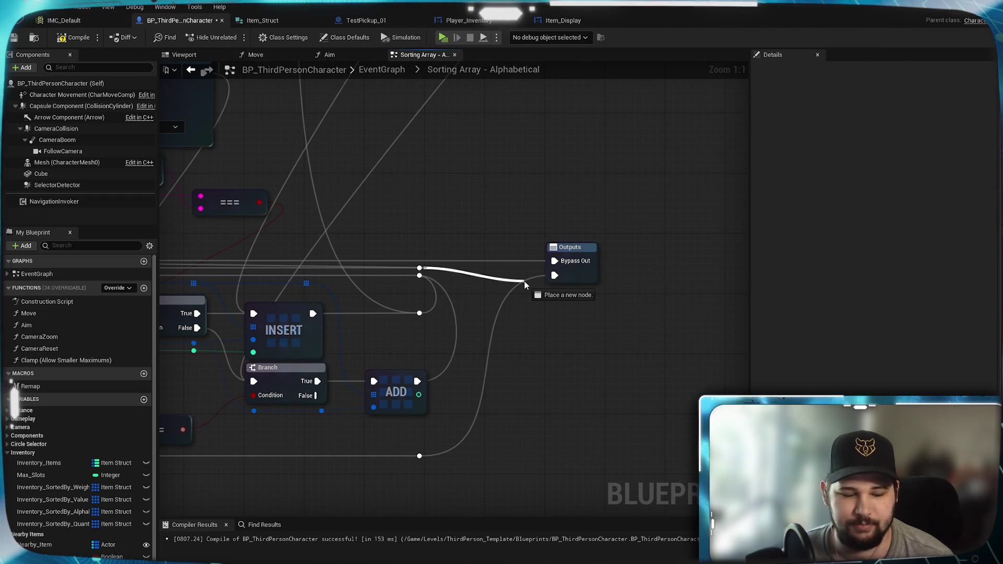
left_click_drag(540, 333, 532, 338)
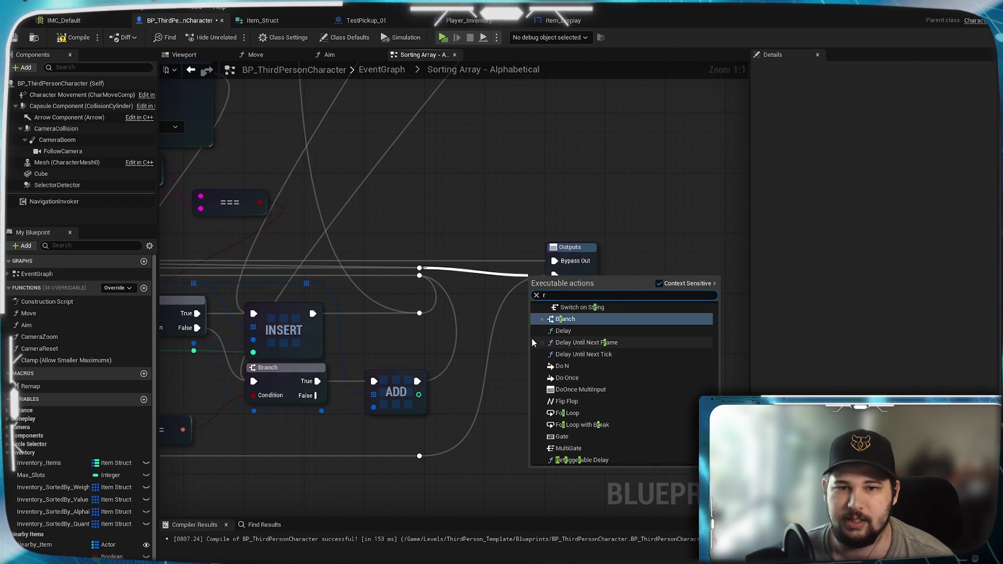
key("Escape")
mouse_move(419, 268)
left_mouse_down()
mouse_move(493, 281)
mouse_move(531, 274)
left_mouse_up()
mouse_move(427, 433)
left_mouse_down()
mouse_move(531, 278)
mouse_move(555, 281)
left_mouse_up()
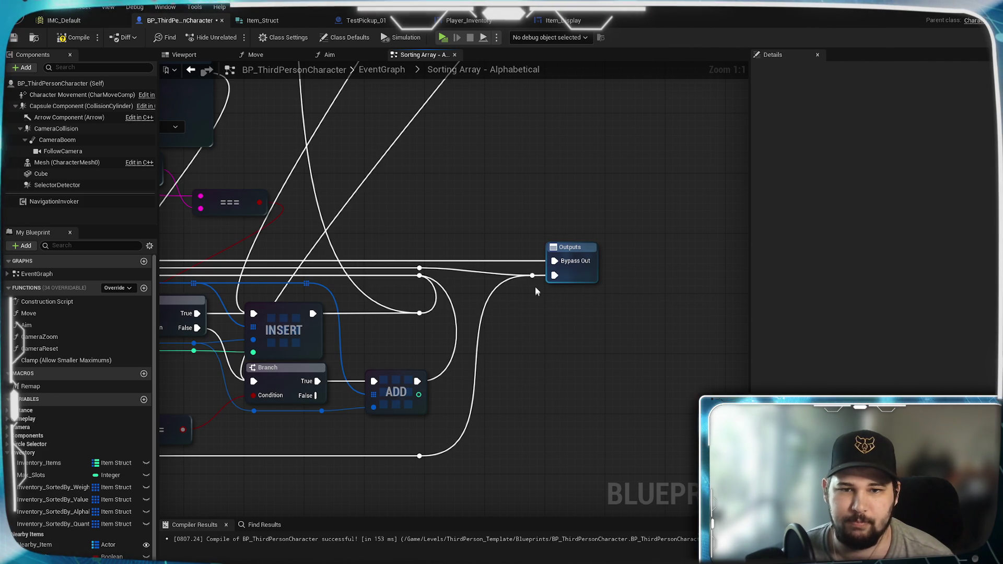
key("ctrl+s")
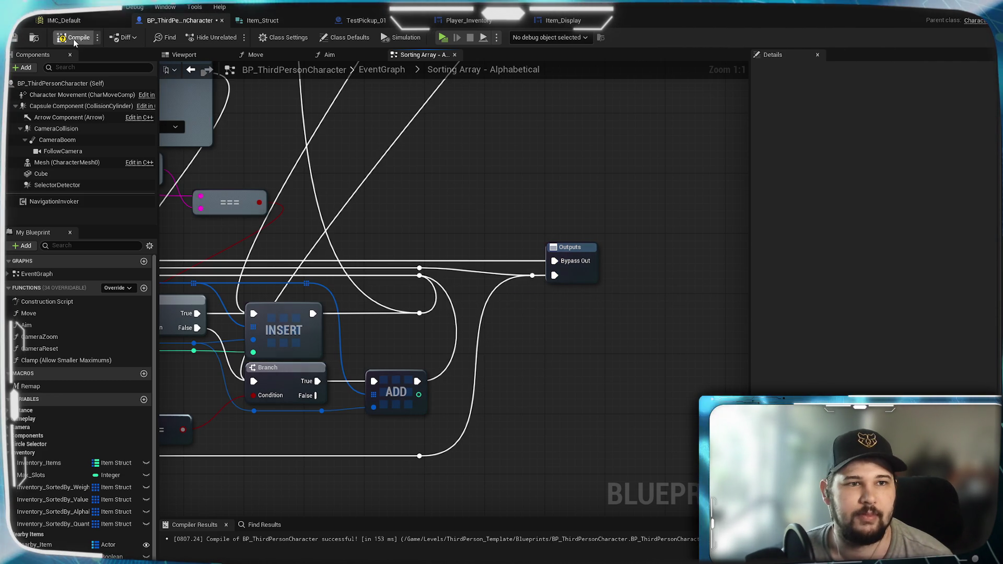
scroll(340, 232, "down", 4)
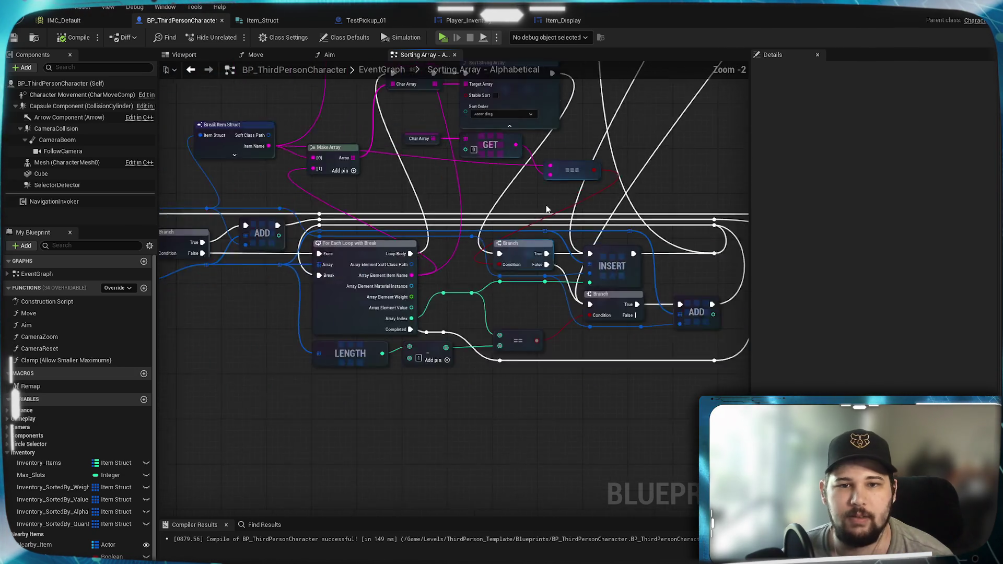
left_click_drag(478, 287, 593, 277)
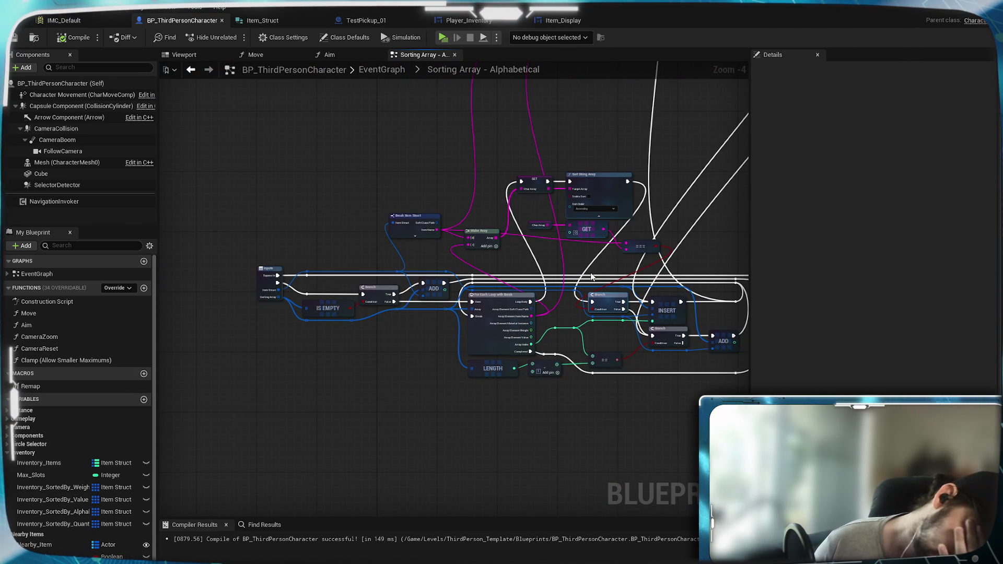
scroll(537, 139, "up", 2)
scroll(433, 294, "up", 2)
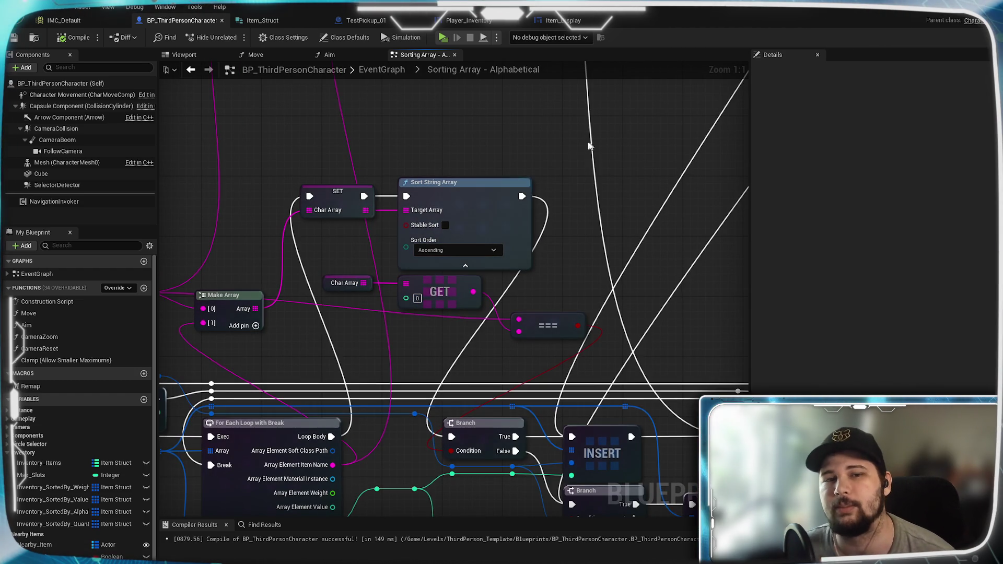
scroll(565, 165, "down", 2)
scroll(326, 219, "down", 2)
mouse_move(326, 220)
left_mouse_down()
mouse_move(344, 485)
mouse_move(508, 197)
left_mouse_up()
scroll(510, 174, "up", 2)
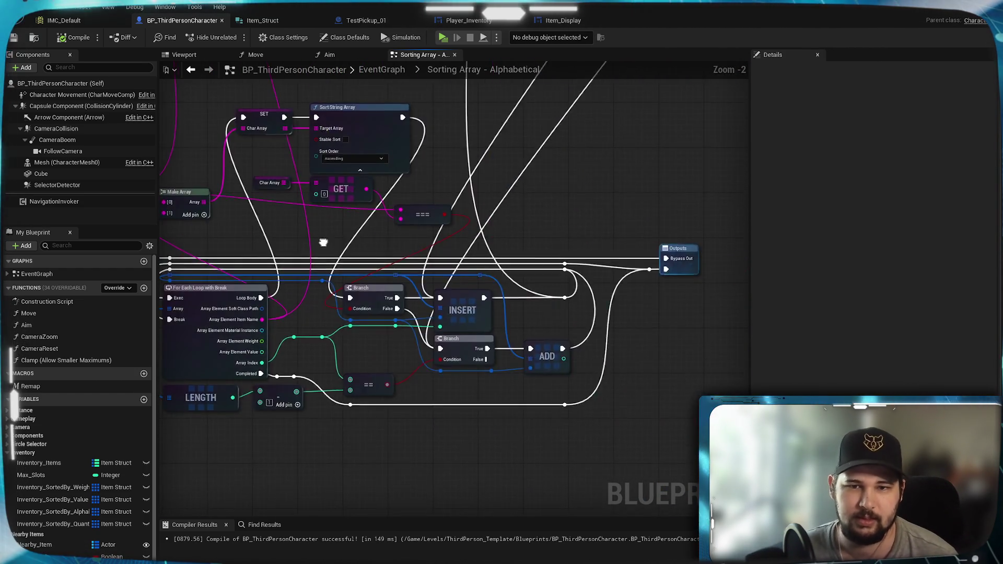
mouse_move(589, 214)
left_mouse_down()
mouse_move(509, 347)
mouse_move(493, 309)
left_mouse_up()
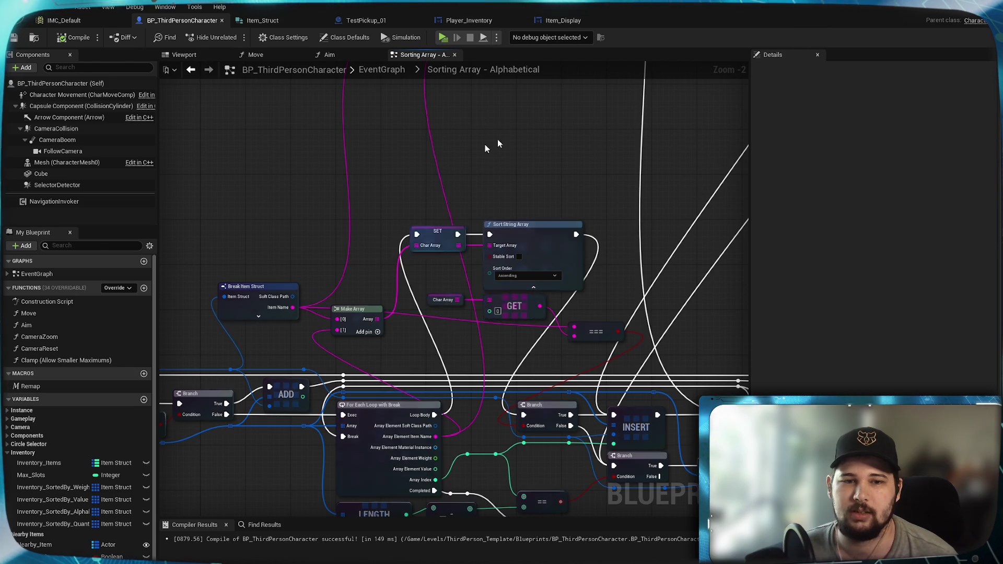
left_click_drag(428, 195, 242, 454)
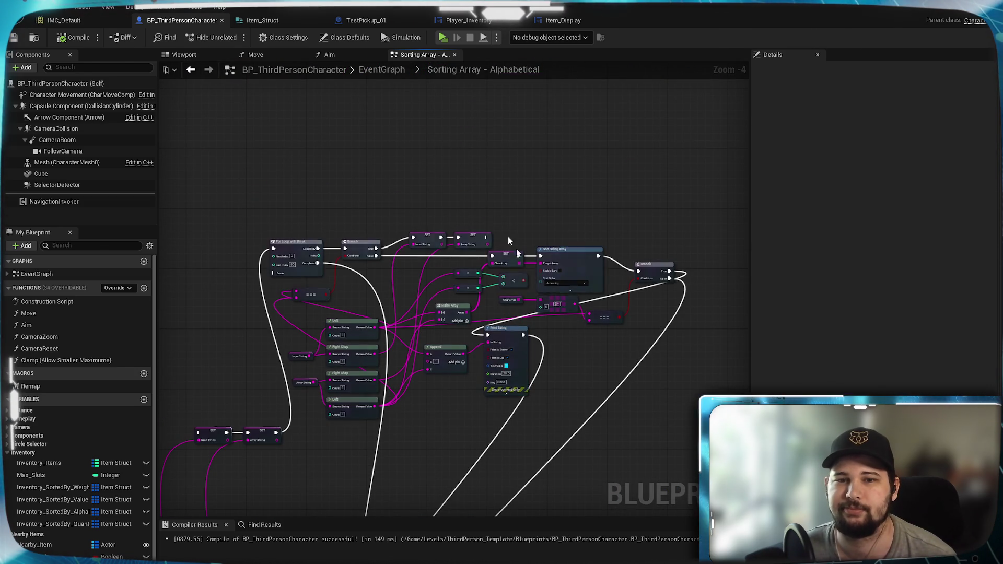
scroll(475, 210, "up", 3)
scroll(475, 210, "down", 3)
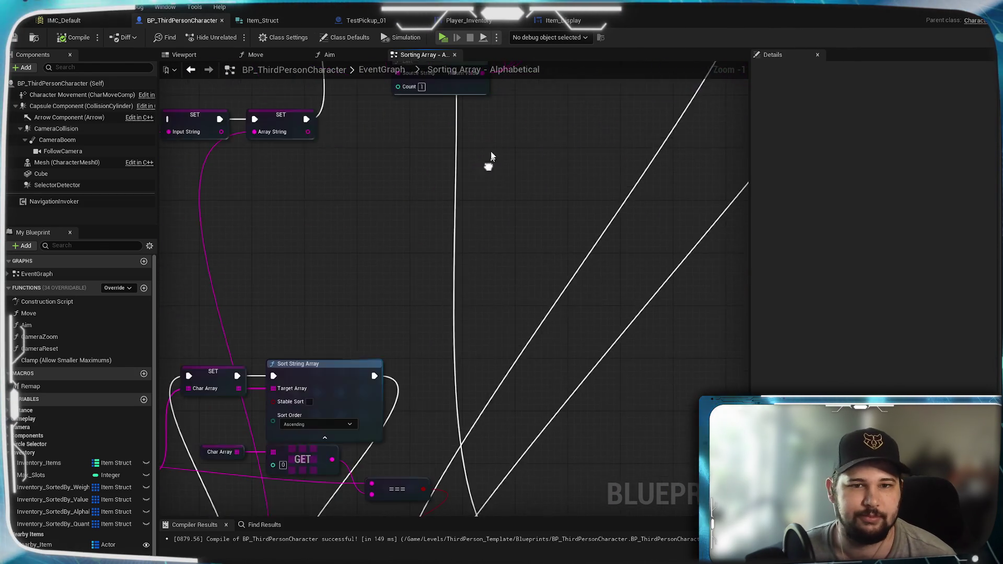
scroll(406, 265, "up", 2)
scroll(485, 193, "up", 2)
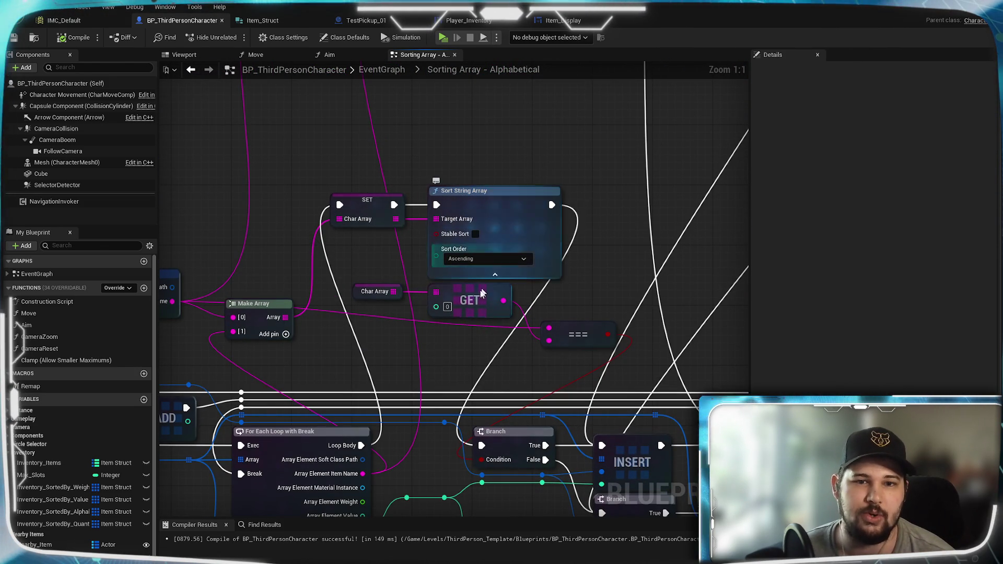
left_click(467, 259)
left_click(545, 134)
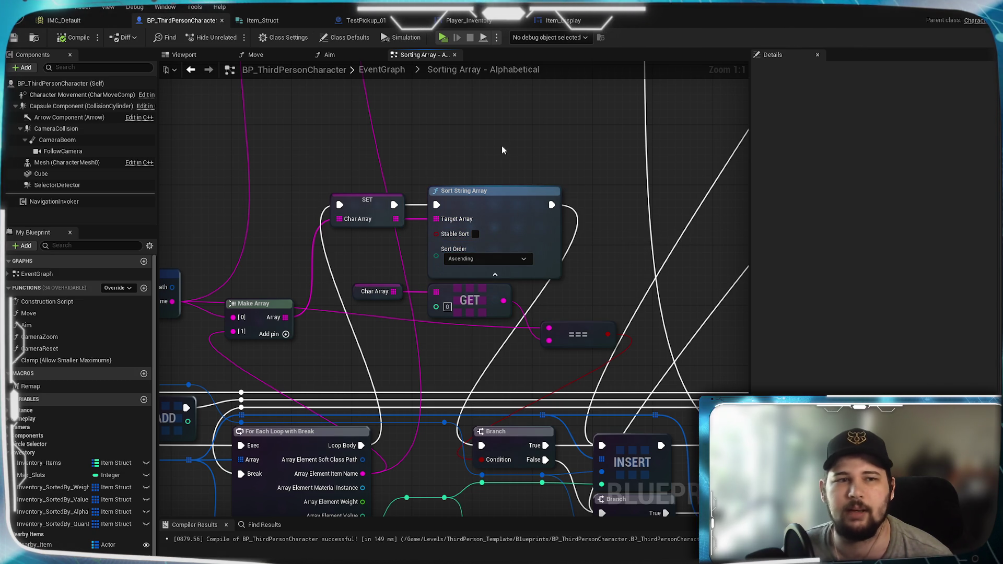
mouse_move(374, 259)
left_mouse_down()
mouse_move(418, 217)
mouse_move(523, 226)
mouse_move(412, 271)
left_mouse_up()
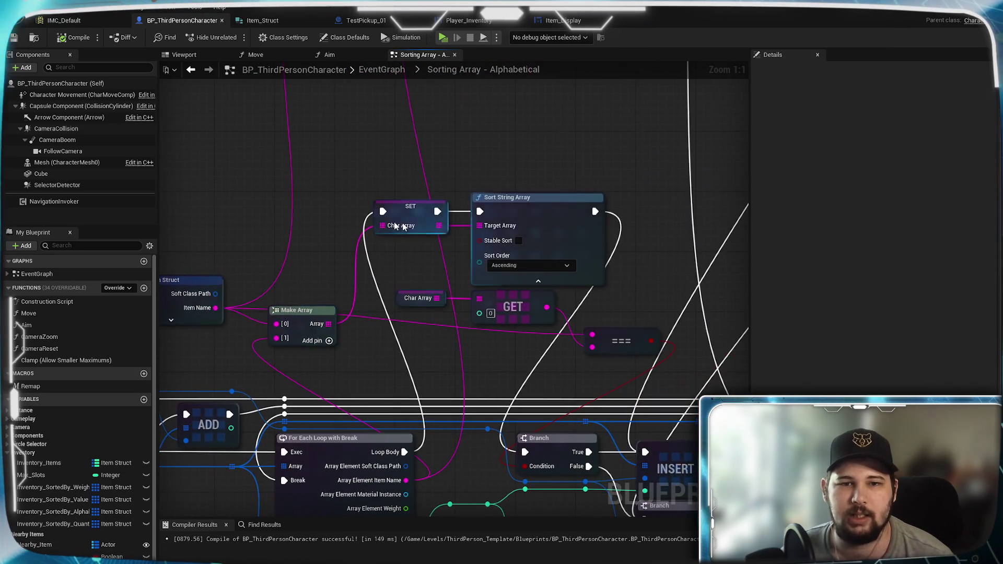
mouse_move(390, 336)
left_mouse_down()
mouse_move(471, 299)
mouse_move(406, 205)
left_mouse_up()
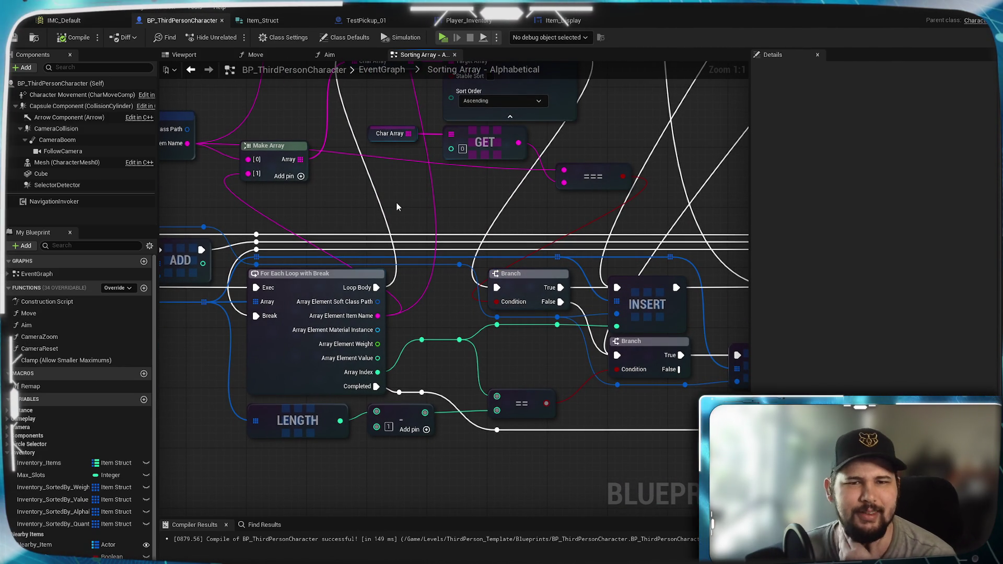
left_click(190, 70)
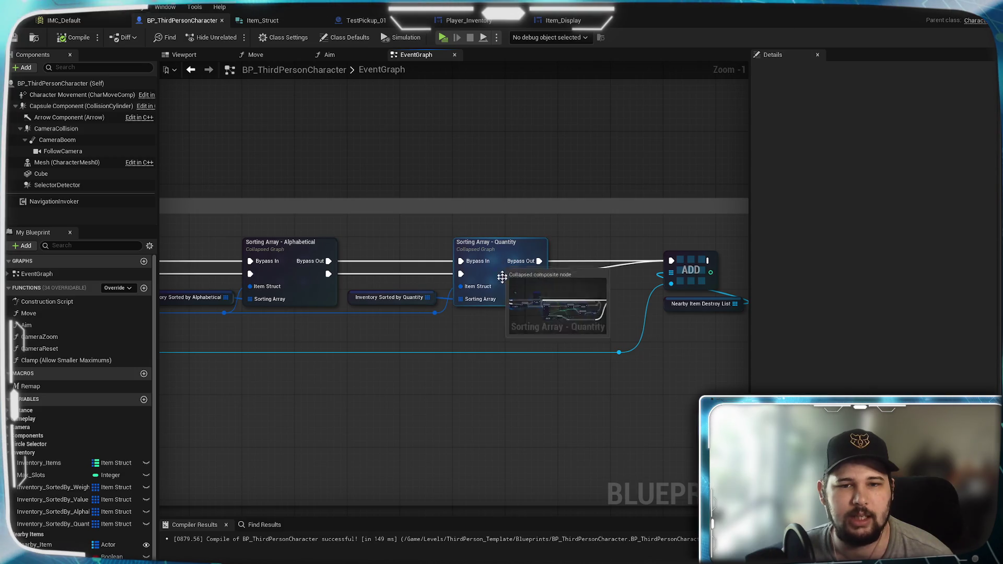
Open the Sorting Array - Quantity graph and wire ADD's exec output to the reroute.
double_click(514, 279)
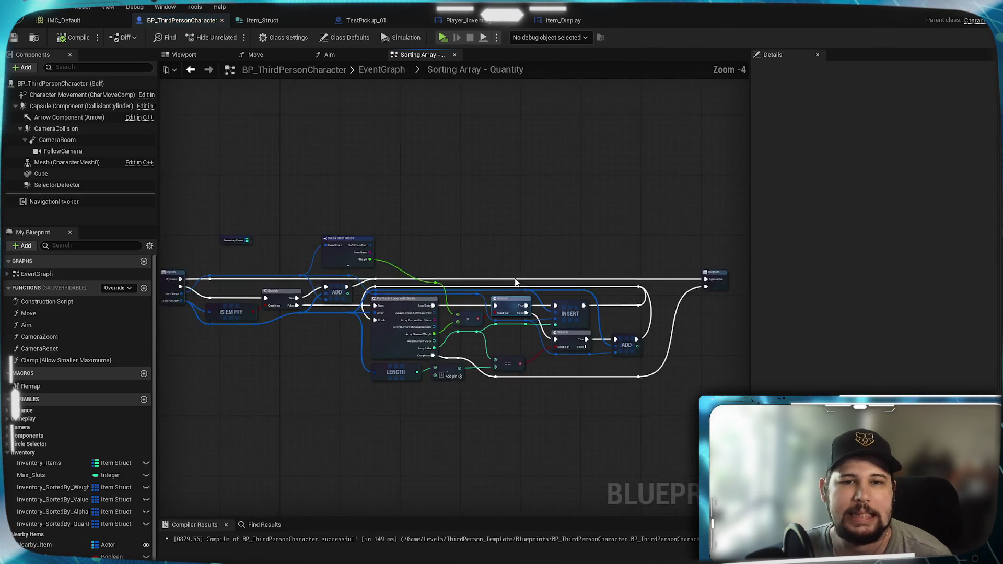
left_click_drag(256, 252, 305, 241)
left_click_drag(431, 246, 423, 232)
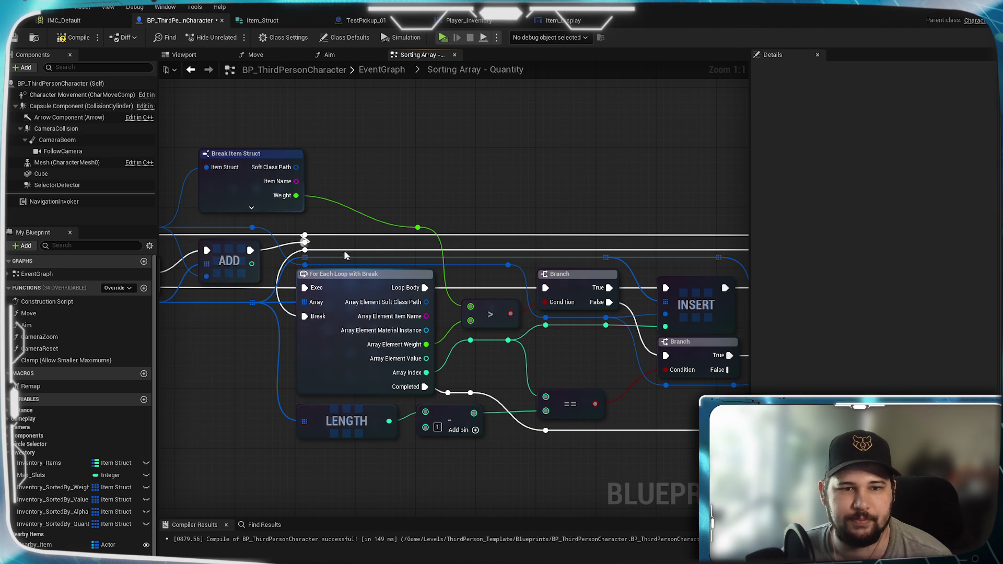
mouse_move(305, 242)
left_mouse_down()
mouse_move(788, 255)
mouse_move(472, 260)
mouse_move(335, 241)
left_mouse_up()
type("r")
left_click(368, 186)
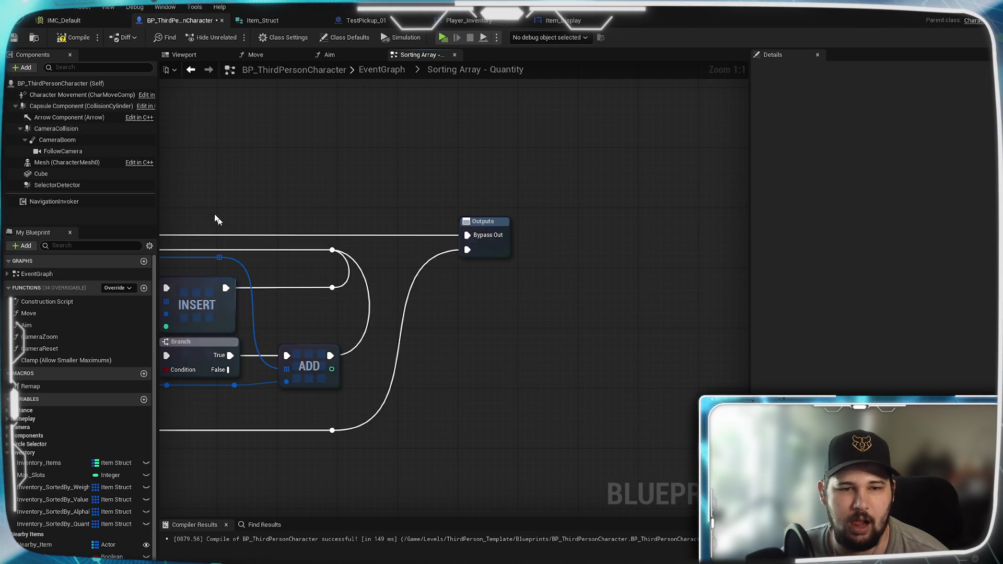
Run the bottom reroute's exec wire into the reroute feeding Outputs.
mouse_move(210, 236)
left_mouse_down()
mouse_move(337, 233)
mouse_move(587, 197)
mouse_move(299, 233)
mouse_move(269, 225)
mouse_move(425, 269)
mouse_move(441, 284)
mouse_move(538, 287)
mouse_move(530, 277)
left_mouse_up()
mouse_move(429, 457)
left_mouse_down()
mouse_move(511, 367)
mouse_move(543, 282)
left_mouse_up()
mouse_move(399, 355)
left_mouse_down()
mouse_move(557, 355)
mouse_move(535, 378)
mouse_move(547, 396)
left_mouse_up()
scroll(360, 295, "down", 1)
mouse_move(360, 296)
left_mouse_down()
mouse_move(430, 409)
mouse_move(381, 358)
mouse_move(333, 443)
left_mouse_up()
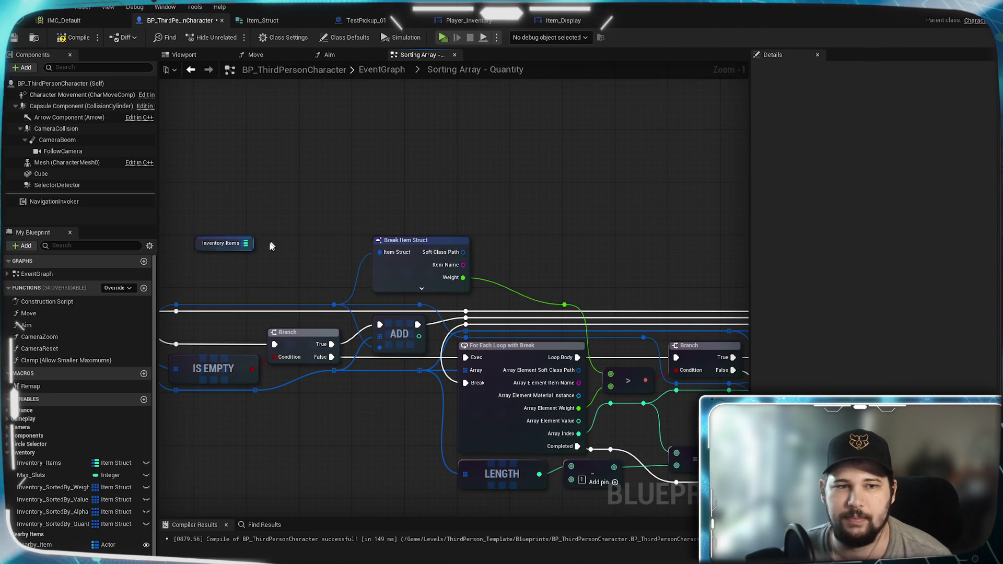
Move the Inventory Items node up and right, then compile.
left_click_drag(247, 251, 429, 211)
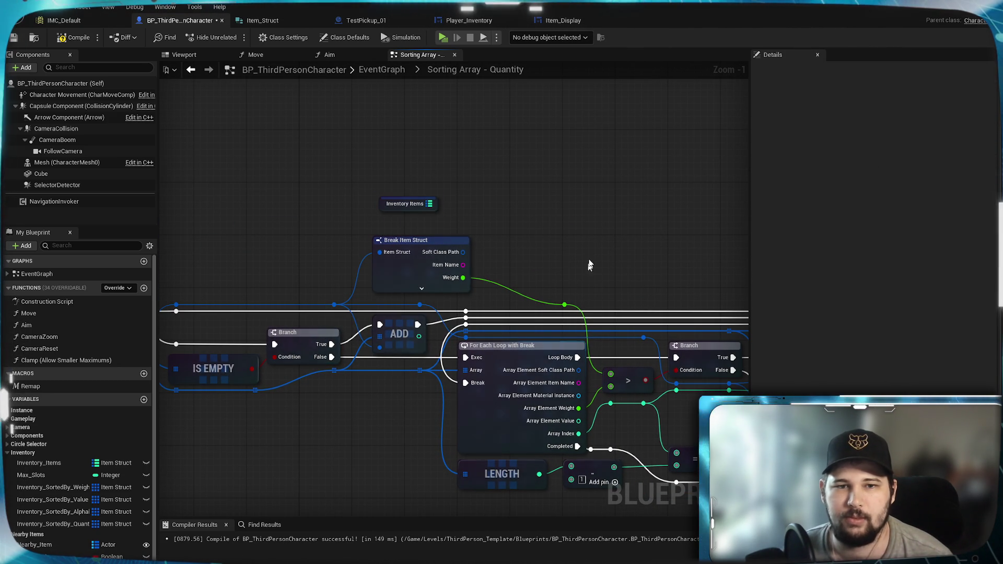
left_click(74, 38)
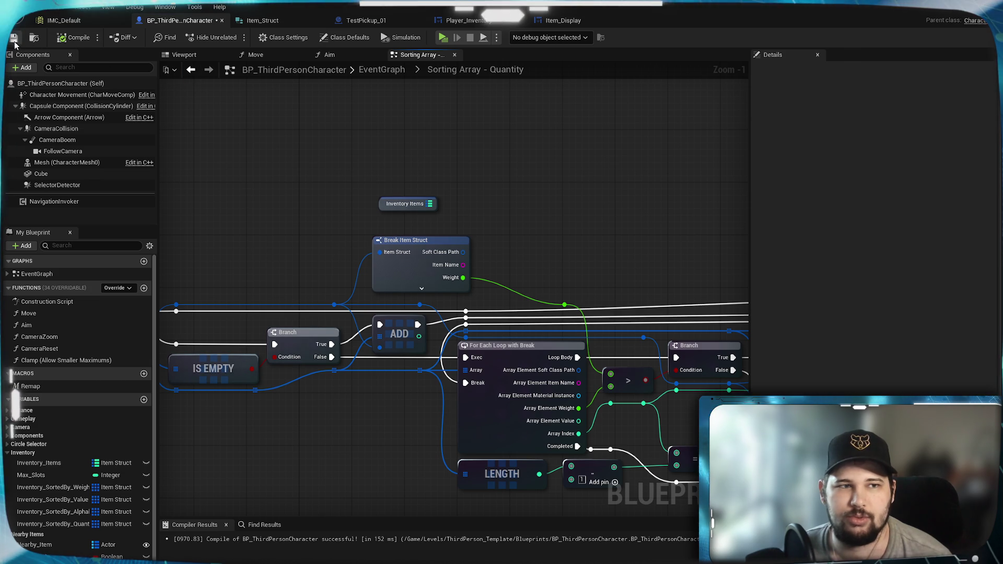
right_click(467, 218)
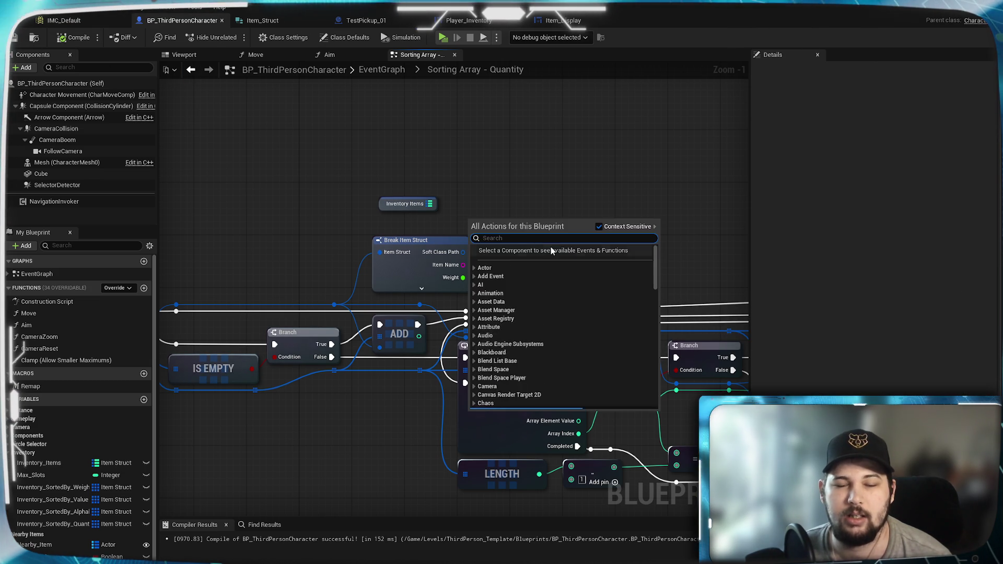
left_click_drag(601, 248, 491, 207)
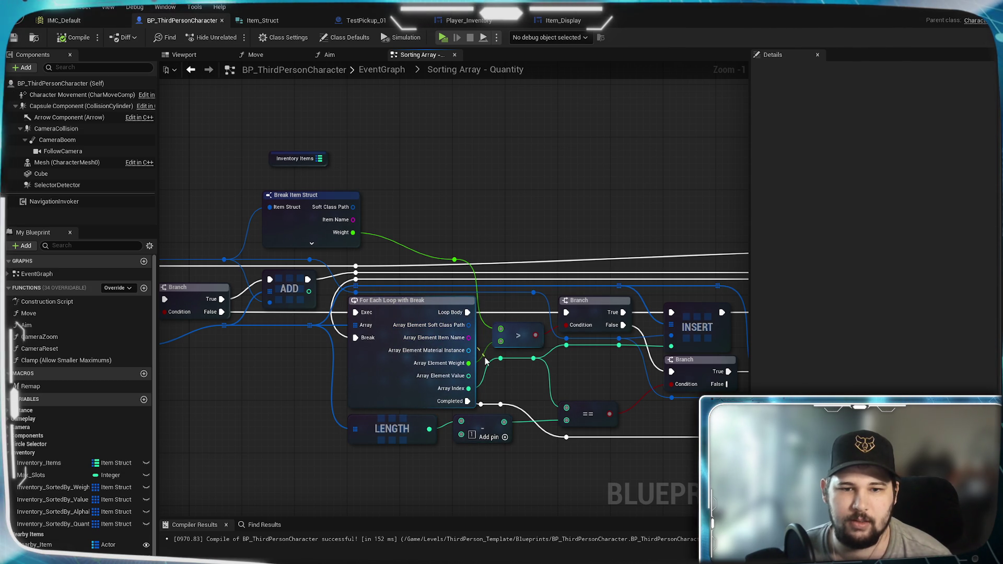
Unhook Weight from the '>' node and recombine the loop's element into one Item Struct pin.
left_click(484, 326, "alt")
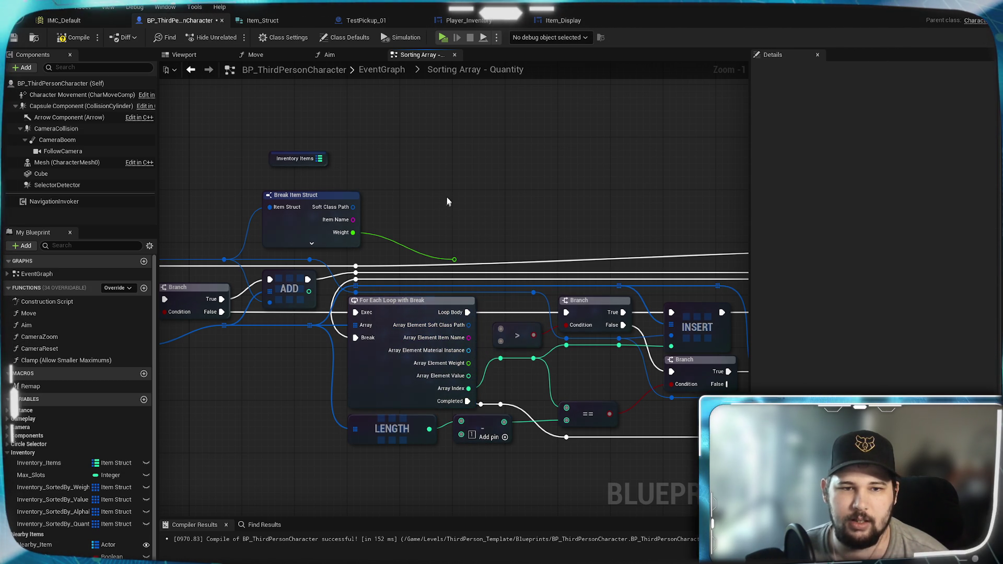
left_click_drag(458, 256, 429, 339)
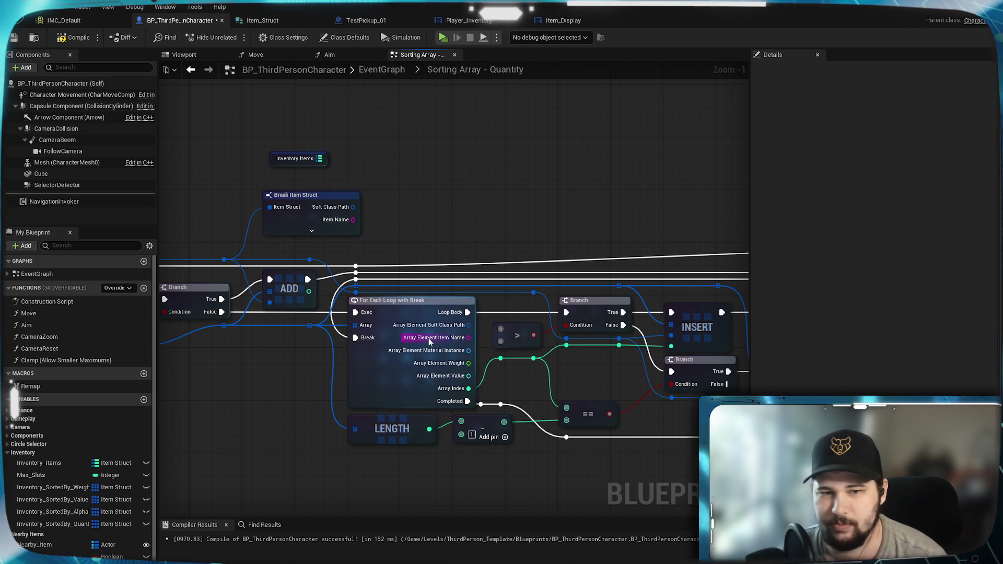
right_click(431, 338)
left_click(477, 376)
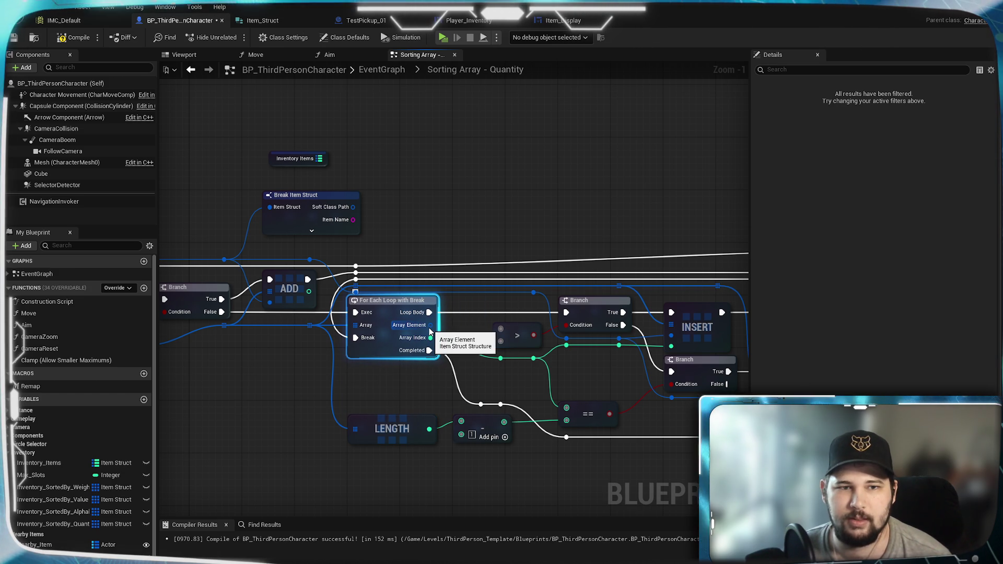
scroll(409, 230, "up", 1)
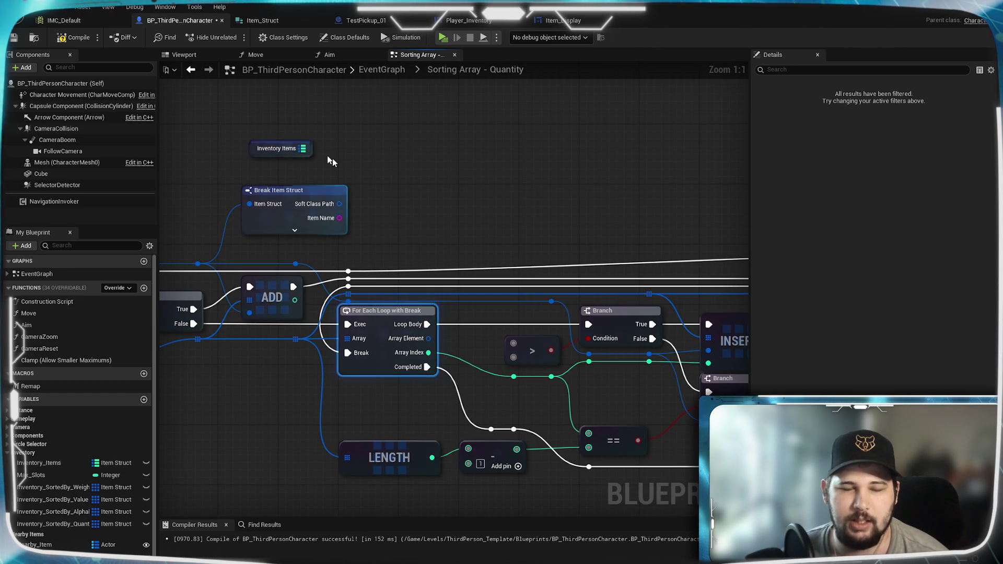
mouse_move(312, 161)
left_mouse_down()
mouse_move(658, 151)
mouse_move(389, 240)
mouse_move(399, 255)
mouse_move(349, 279)
left_mouse_up()
left_click_drag(268, 297, 427, 237)
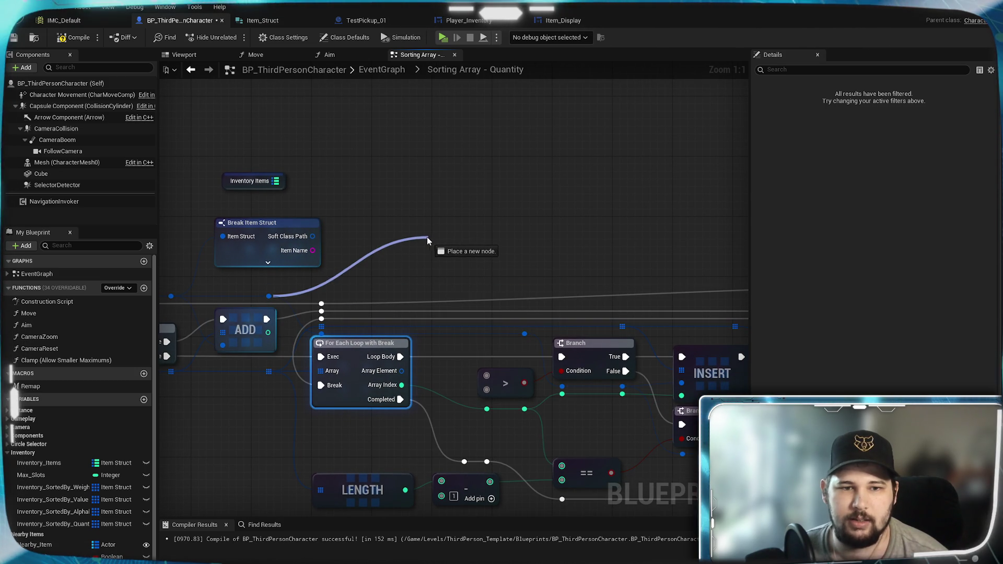
Add a Find node on the Inventory Items map, discarding a stray Get Key Value by Index.
left_click(477, 161)
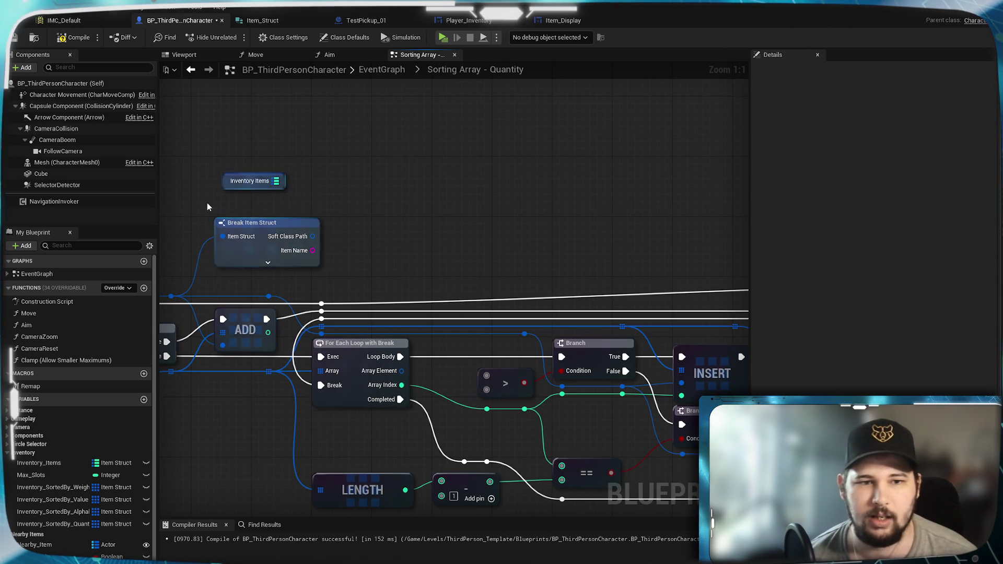
left_click_drag(276, 181, 455, 221)
type("get")
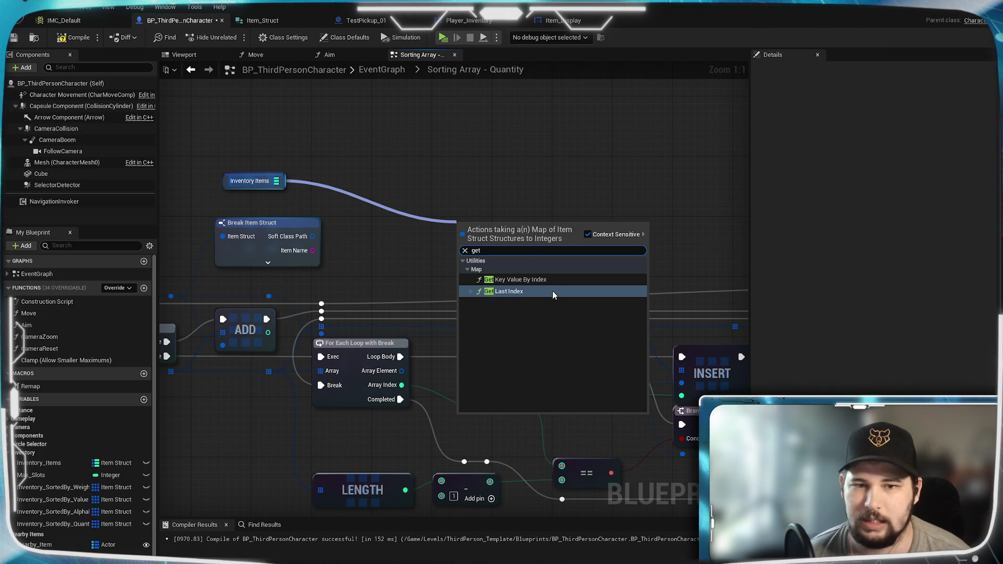
key("Escape")
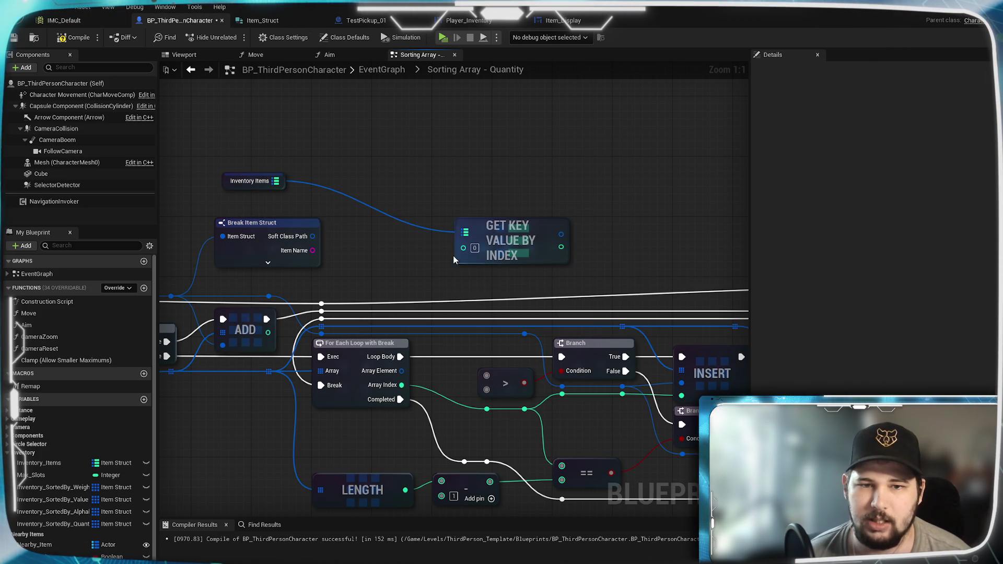
left_click_drag(493, 232, 486, 194)
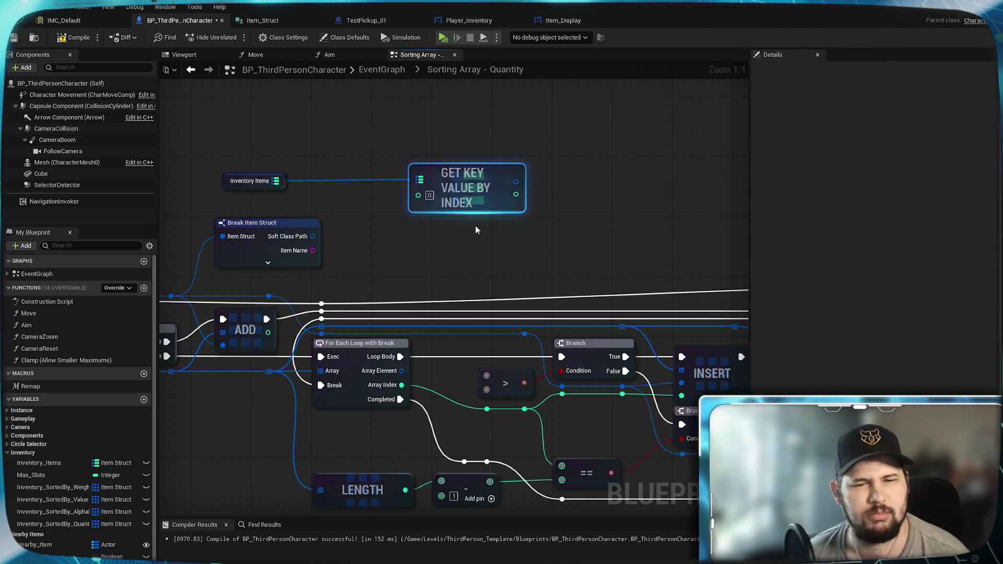
key("Delete")
left_click_drag(275, 181, 375, 202)
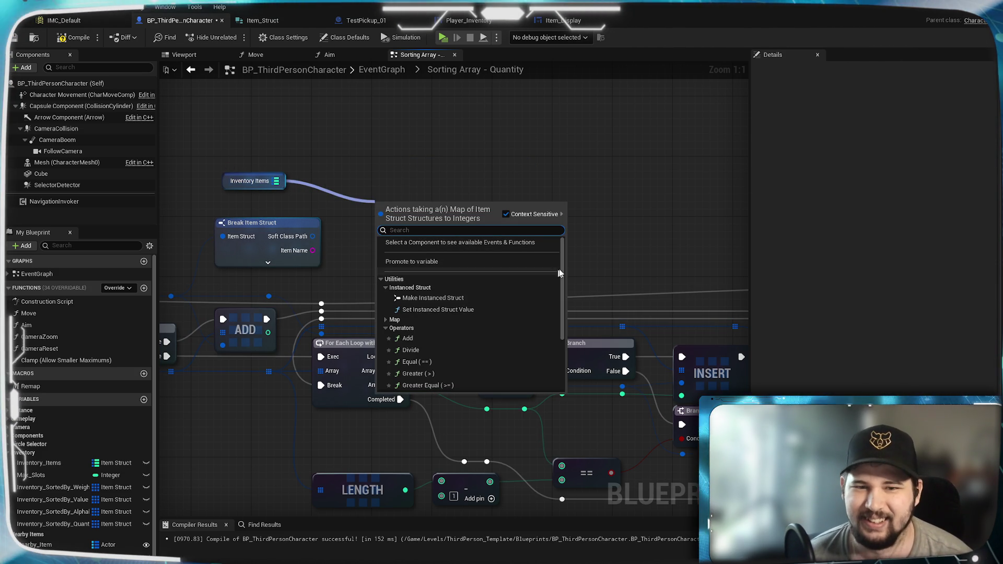
mouse_move(562, 247)
left_mouse_down()
mouse_move(571, 316)
mouse_move(565, 218)
left_mouse_up()
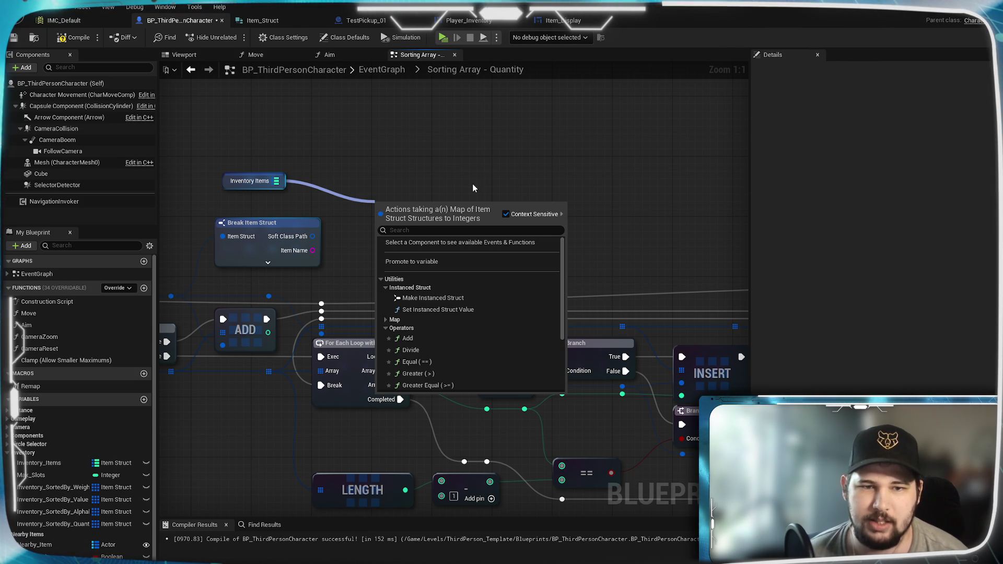
type("find")
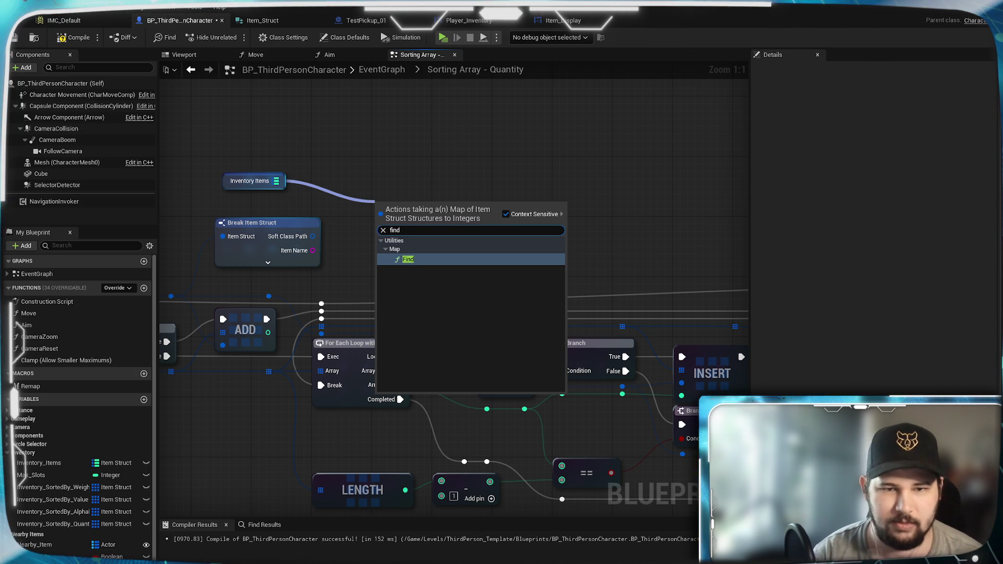
left_click(431, 263)
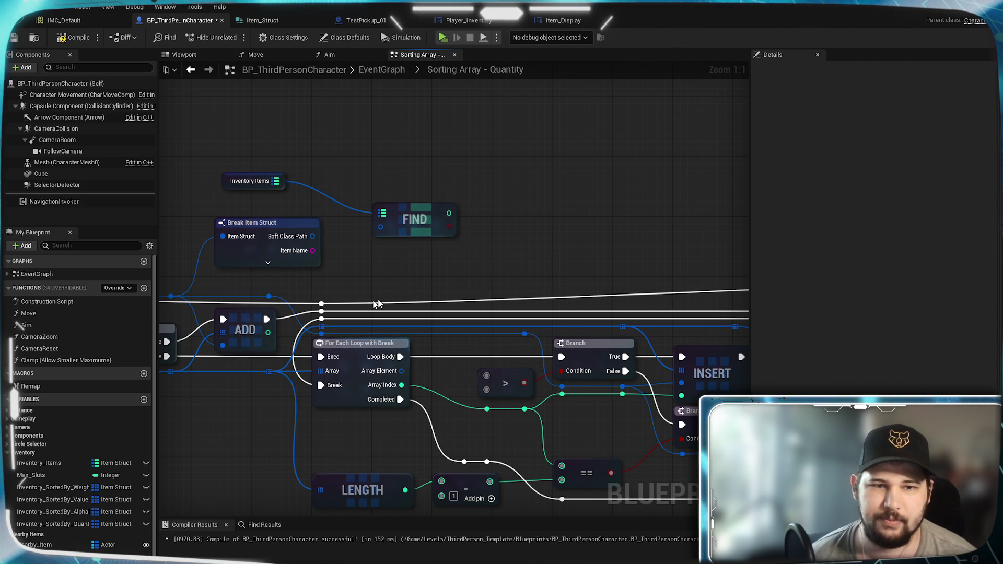
Feed the item struct into Find, then duplicate it and wire Array Element and Inventory Items.
mouse_move(267, 296)
left_mouse_down()
mouse_move(329, 294)
mouse_move(414, 239)
mouse_move(389, 227)
left_mouse_up()
mouse_move(521, 212)
left_mouse_down()
mouse_move(516, 195)
mouse_move(368, 367)
left_mouse_up()
left_click_drag(404, 224, 412, 217)
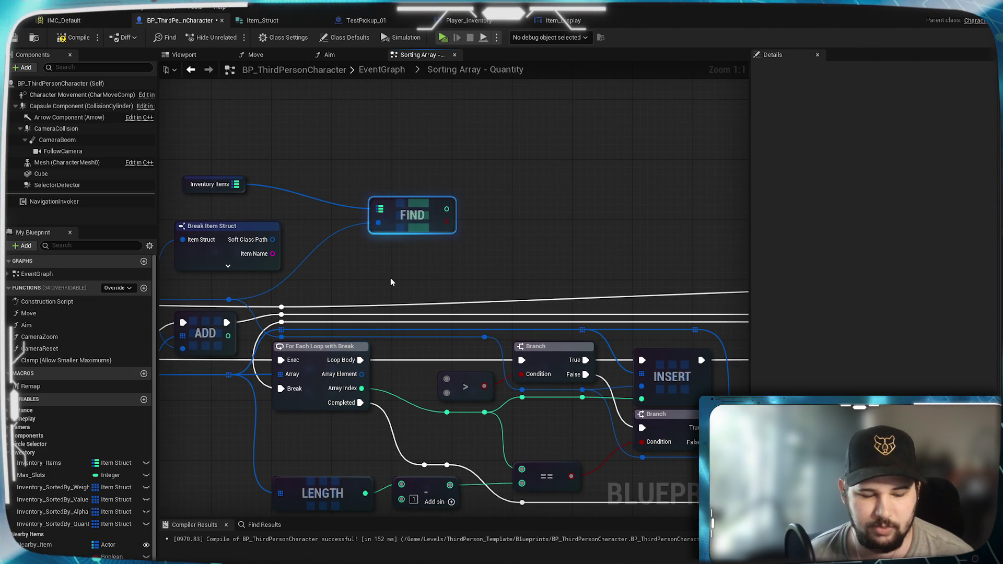
key("ctrl+d")
left_click_drag(405, 280, 406, 257)
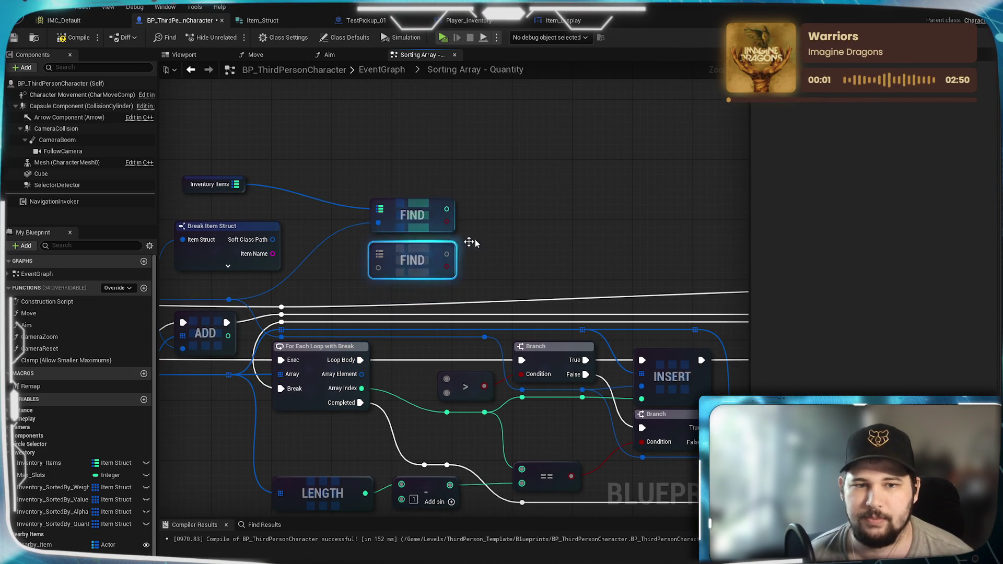
left_click(381, 355)
mouse_move(362, 374)
left_mouse_down()
mouse_move(386, 284)
mouse_move(380, 257)
left_mouse_up()
left_click_drag(236, 183, 380, 254)
Connect the upper and lower Find results into the '>' comparison's two inputs.
mouse_move(513, 266)
left_mouse_down()
mouse_move(604, 240)
mouse_move(484, 262)
mouse_move(529, 276)
mouse_move(518, 269)
left_mouse_up()
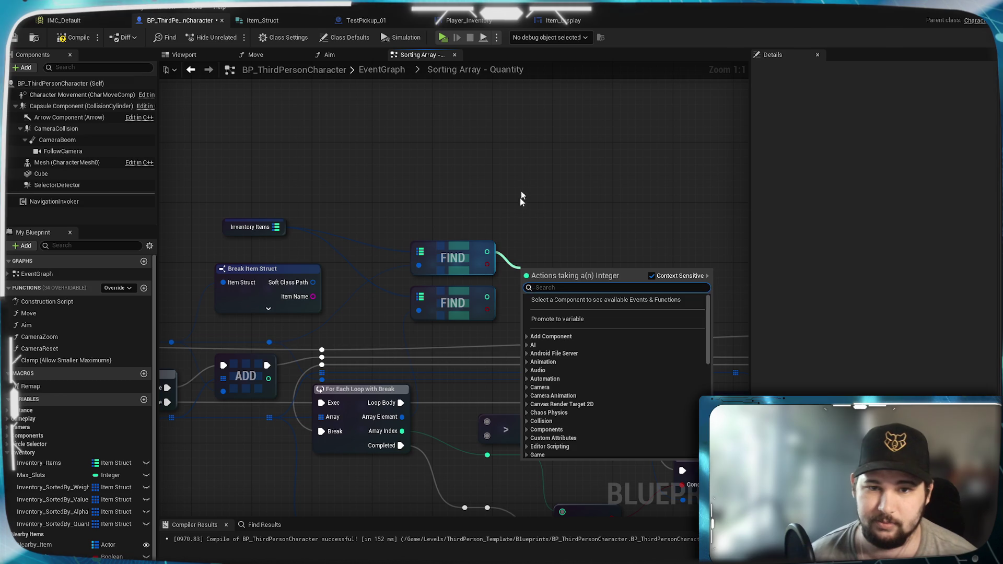
left_click(539, 188)
left_click_drag(539, 188, 515, 126)
left_click_drag(458, 187, 458, 355)
left_click_drag(457, 230, 459, 363)
key("Escape")
left_click_drag(458, 231, 459, 369)
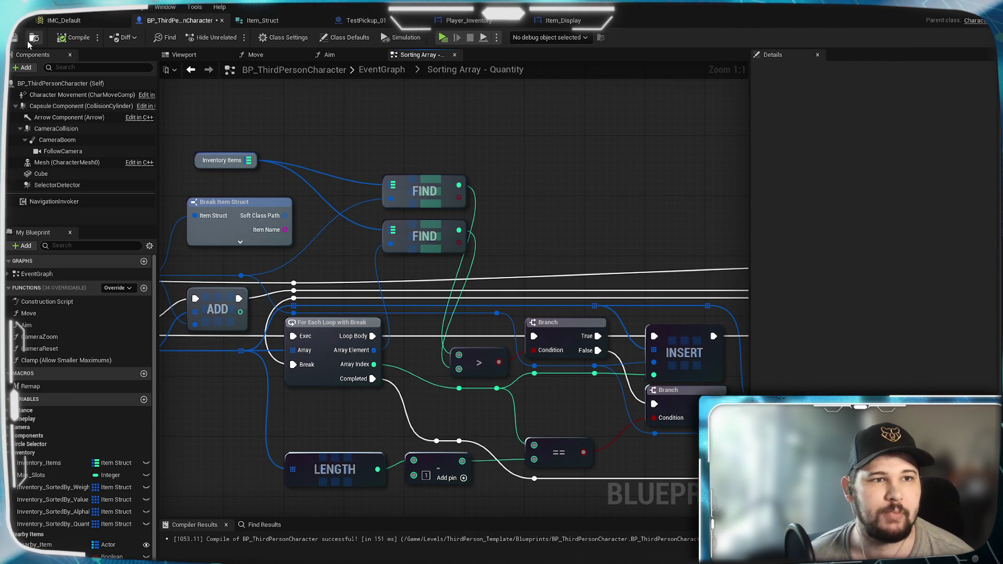
mouse_move(438, 335)
left_mouse_down()
mouse_move(532, 337)
mouse_move(428, 321)
left_mouse_up()
mouse_move(577, 404)
left_mouse_down()
mouse_move(431, 378)
mouse_move(564, 384)
left_mouse_up()
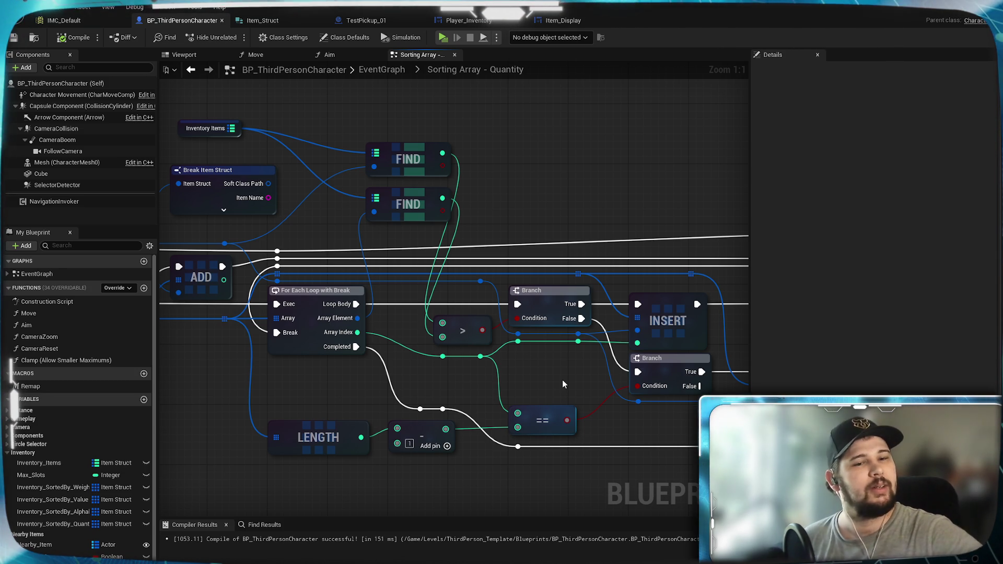
Go back to the full EventGraph and reopen the Sorting Array - Quantity collapsed graph.
mouse_move(384, 391)
left_mouse_down()
mouse_move(130, 389)
mouse_move(330, 397)
mouse_move(588, 356)
left_mouse_up()
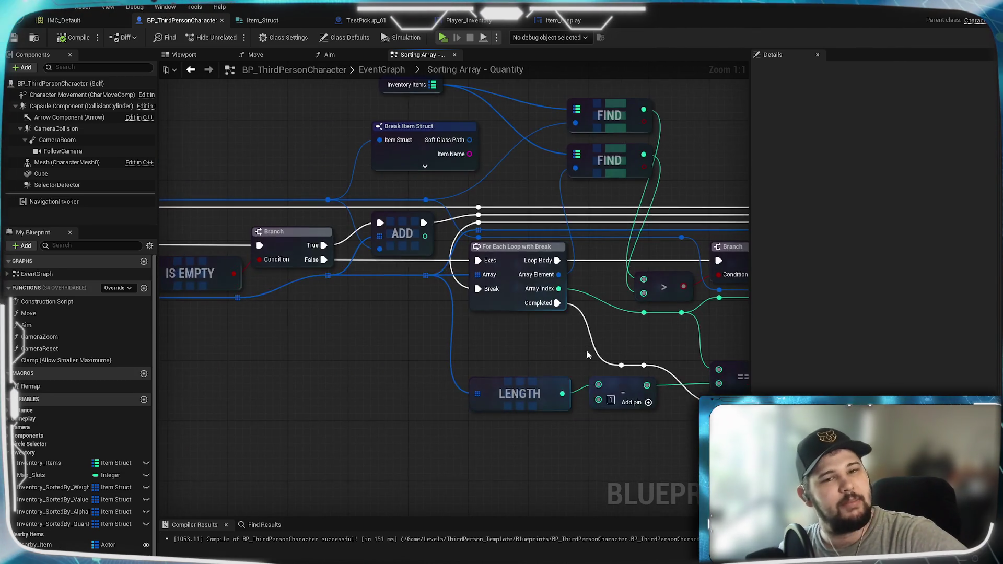
scroll(588, 355, "down", 2)
left_click_drag(327, 371, 432, 385)
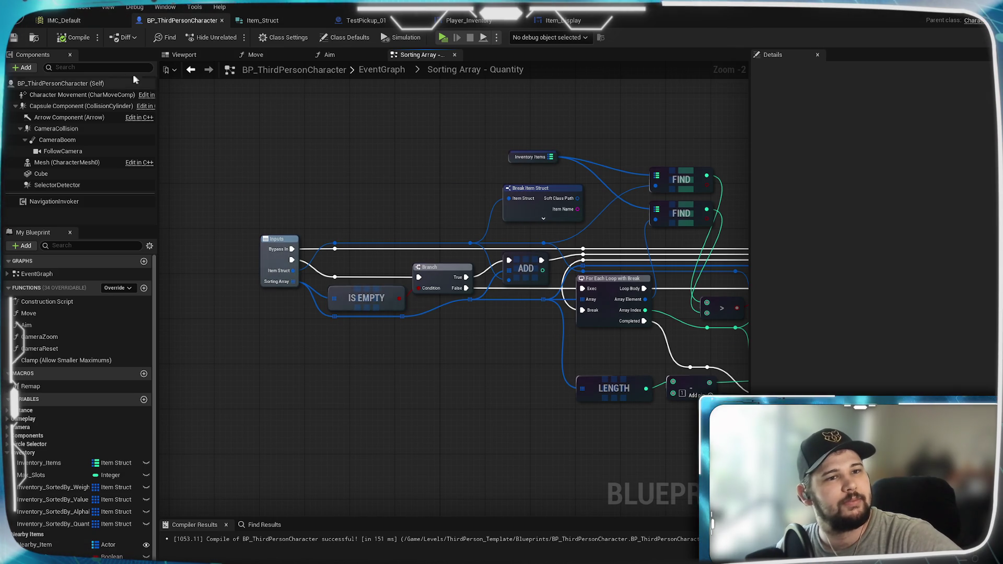
left_click(374, 70)
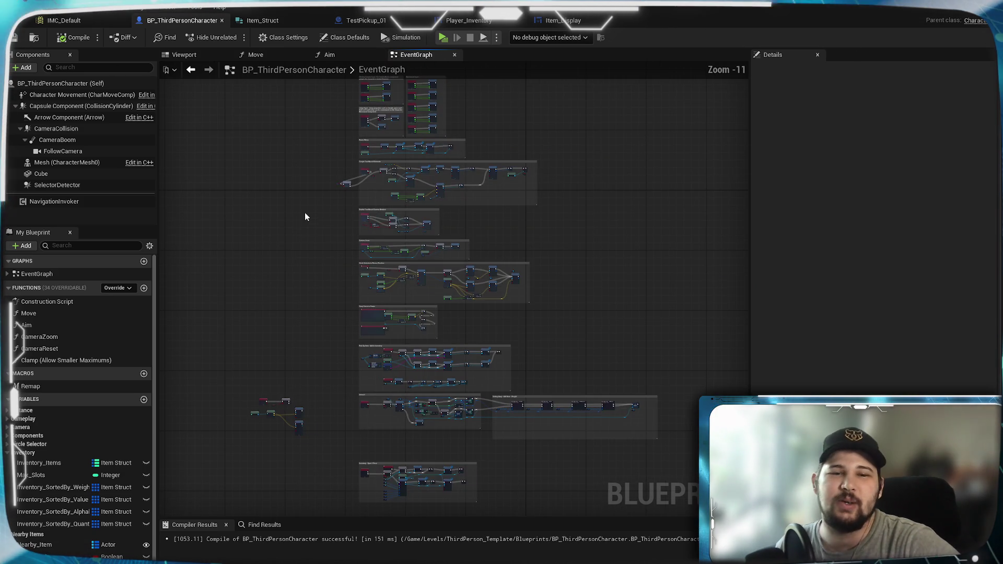
scroll(473, 306, "up", 5)
scroll(479, 150, "up", 6)
scroll(500, 246, "down", 3)
mouse_move(500, 246)
left_mouse_down()
mouse_move(284, 136)
mouse_move(689, 124)
mouse_move(382, 140)
left_mouse_up()
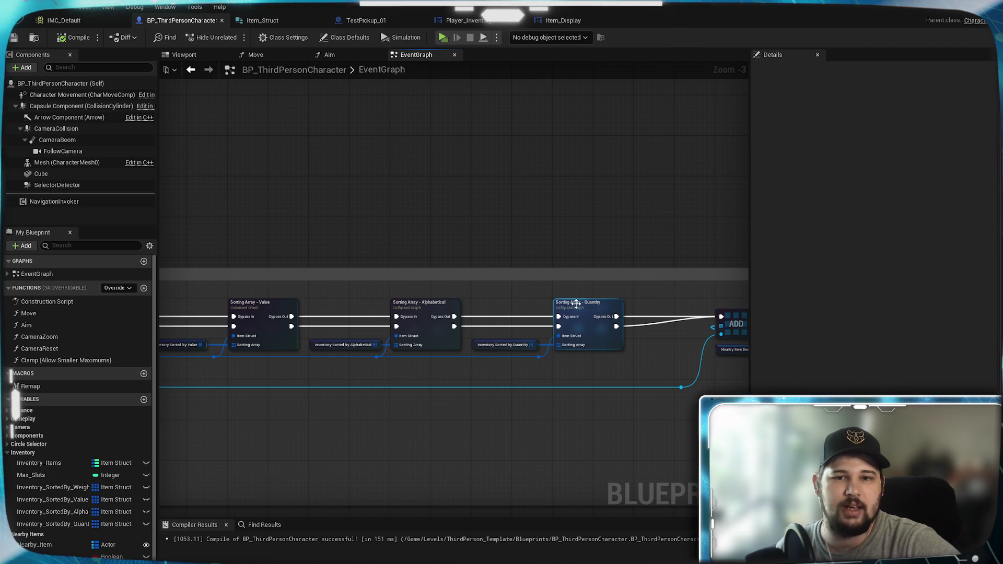
double_click(575, 303)
scroll(309, 196, "up", 4)
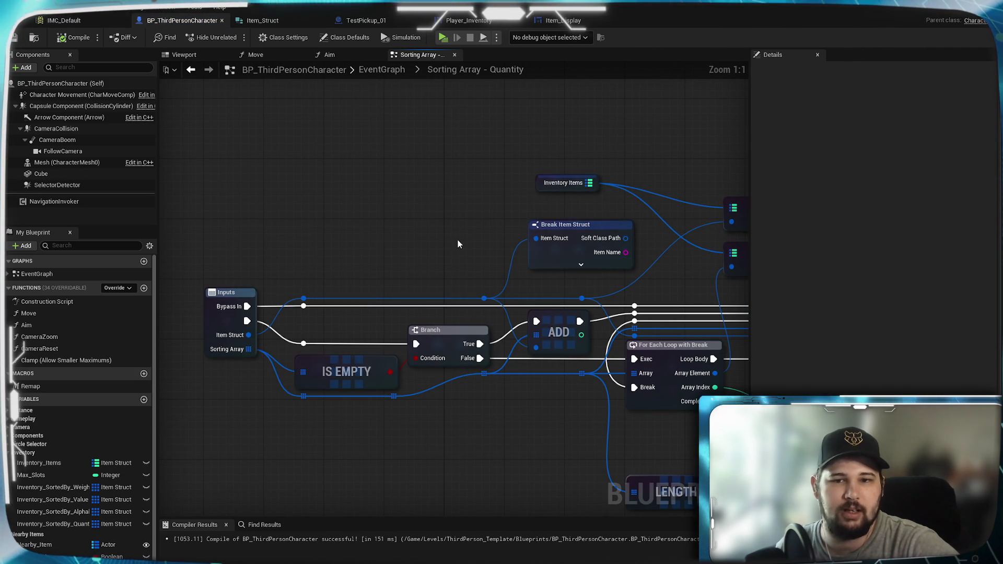
left_click_drag(289, 279, 385, 232)
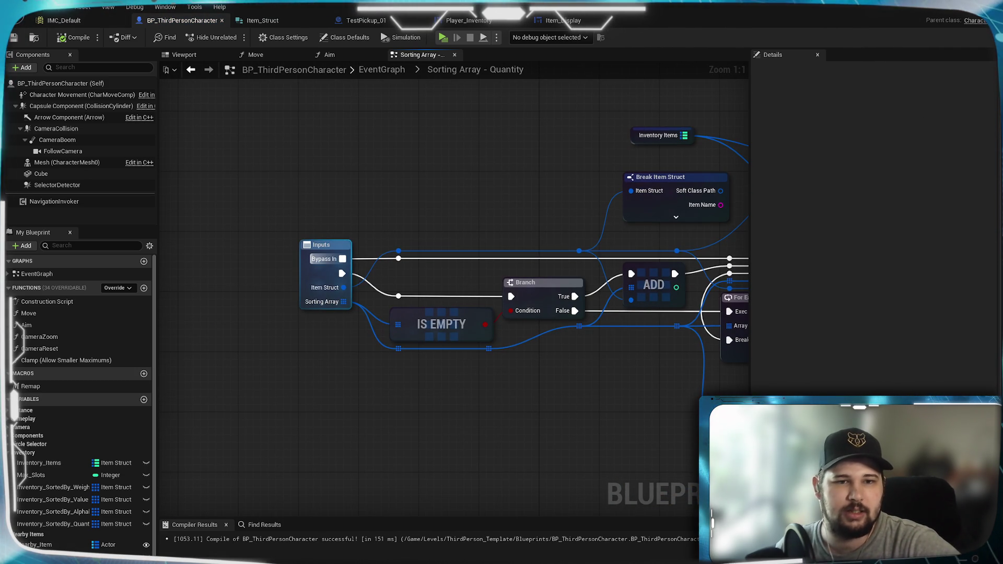
left_click_drag(465, 221, 372, 218)
Wire Bypass In to the reroute node, compile, and launch a standalone play test.
mouse_move(248, 256)
left_mouse_down()
mouse_move(315, 305)
mouse_move(304, 297)
left_mouse_up()
mouse_move(353, 195)
left_mouse_down()
mouse_move(286, 220)
mouse_move(252, 218)
left_mouse_up()
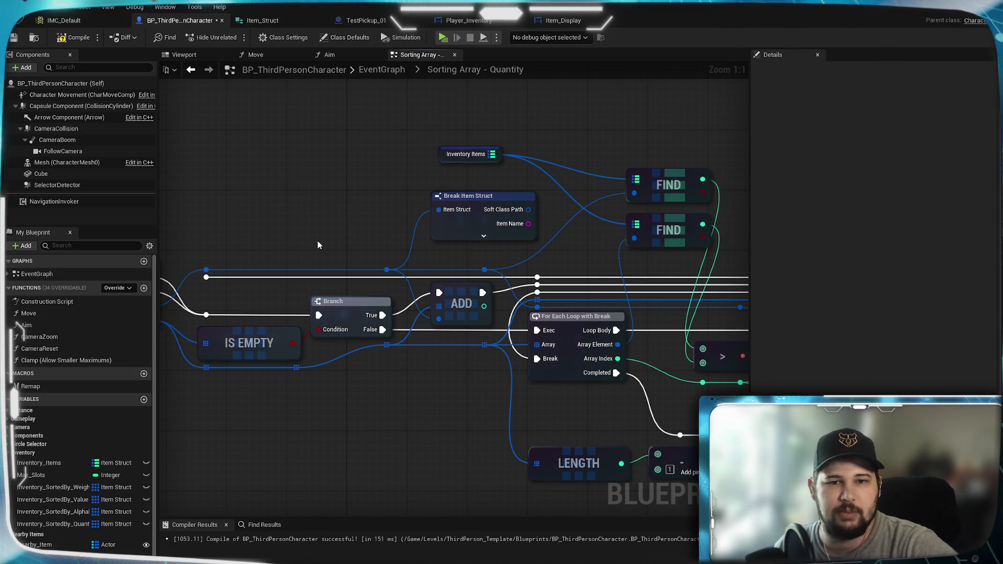
left_click(73, 38)
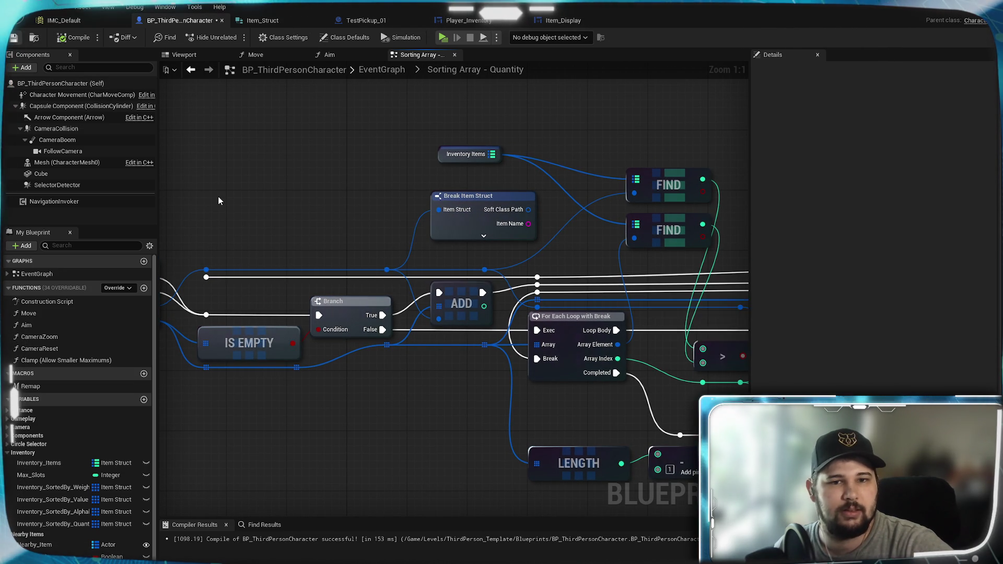
mouse_move(241, 231)
left_mouse_down()
mouse_move(421, 205)
mouse_move(439, 190)
mouse_move(223, 202)
left_mouse_up()
mouse_move(674, 203)
left_mouse_down()
mouse_move(183, 212)
mouse_move(354, 225)
left_mouse_up()
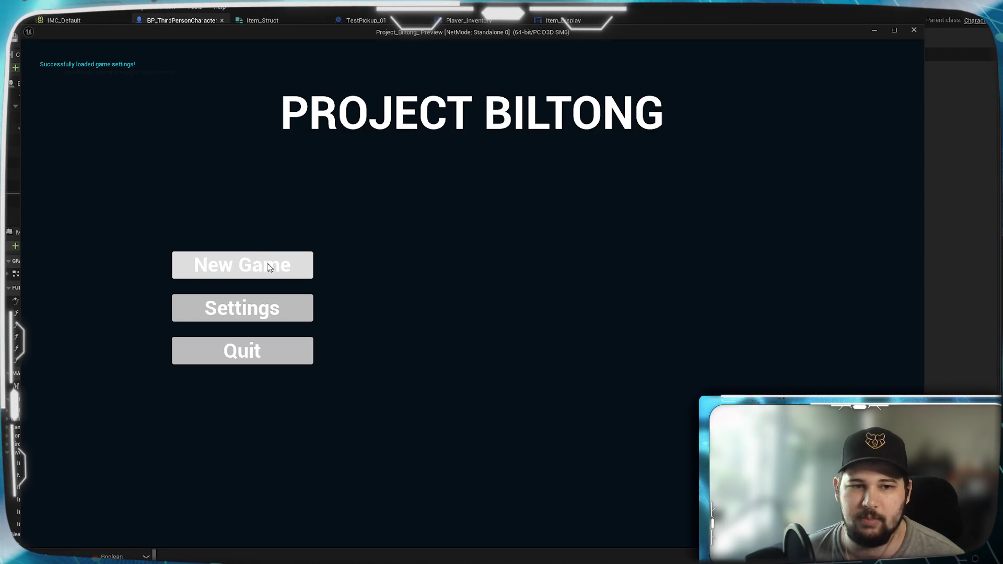
left_click(241, 262)
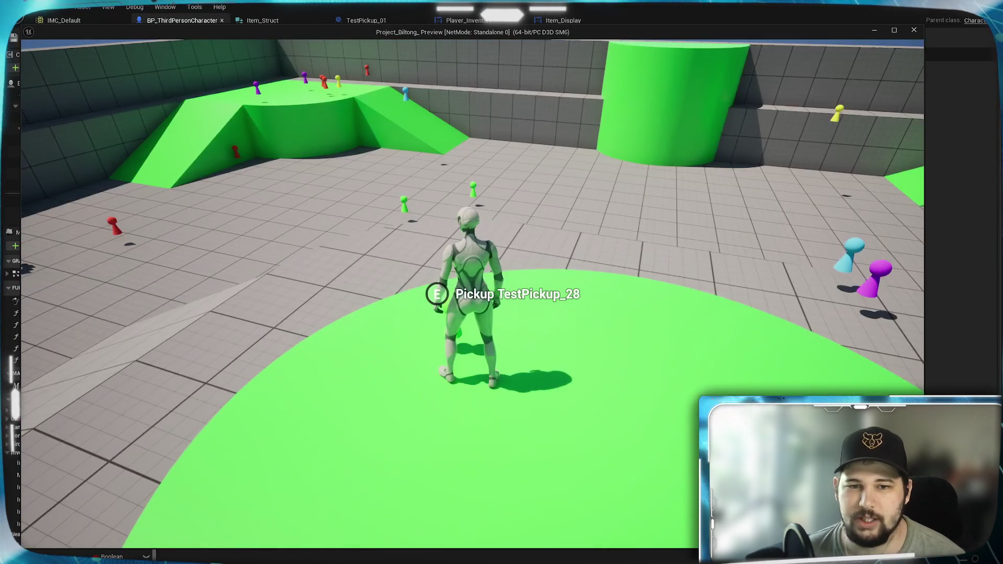
Run through the arena, repeatedly opening and closing the inventory to check collected pickups.
key("e")
key("w")
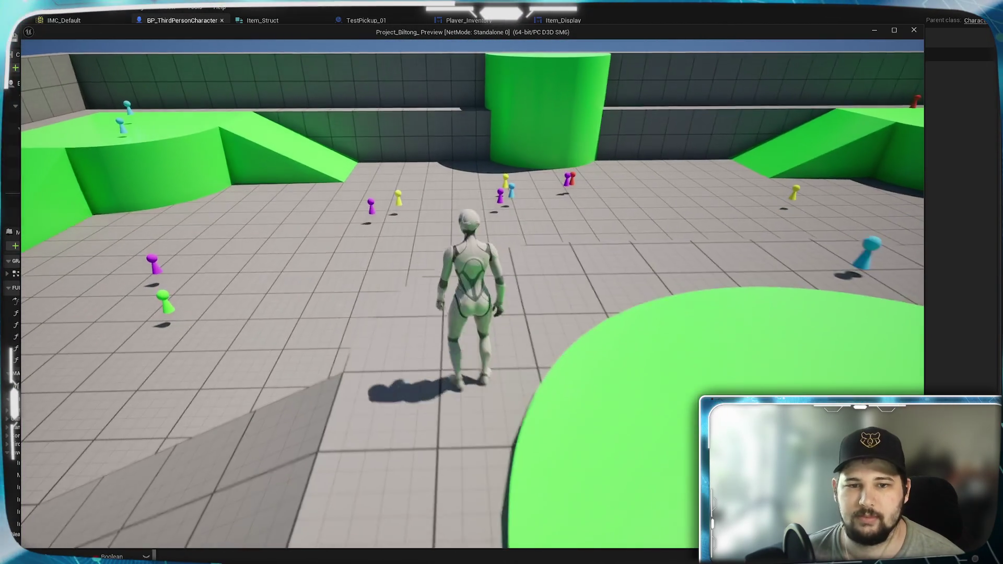
key("i")
key("i")
key("w")
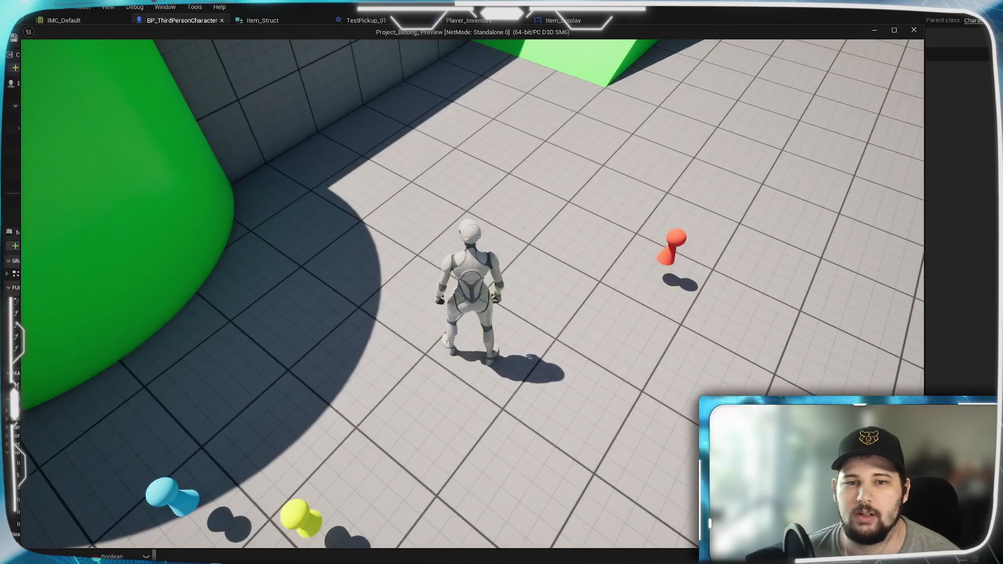
key("i")
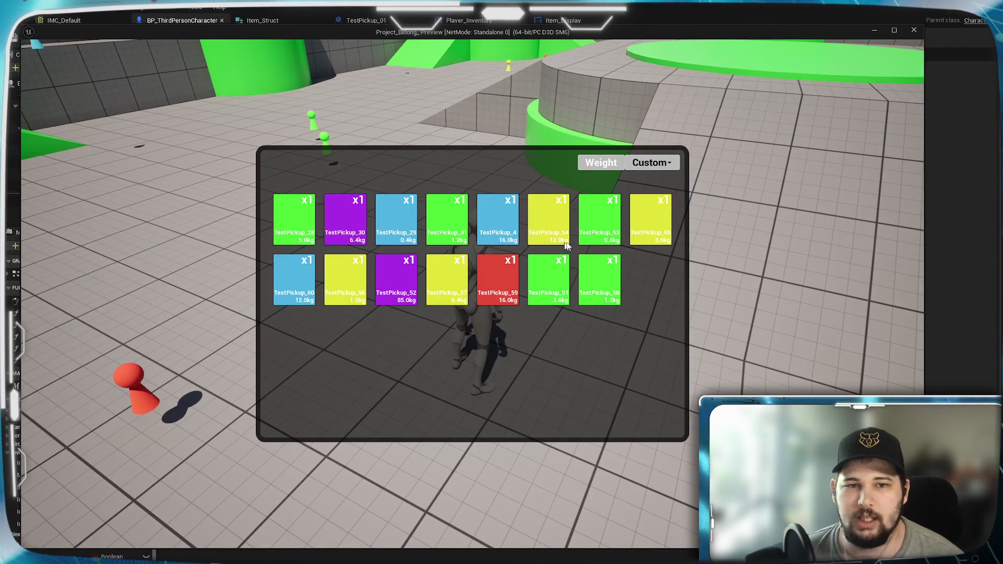
key("i")
key("w")
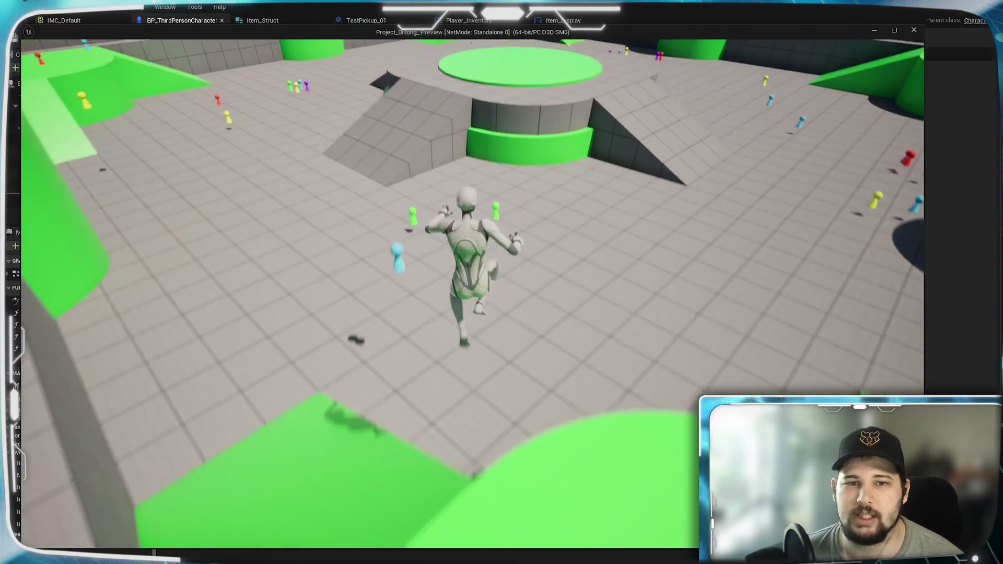
key("space")
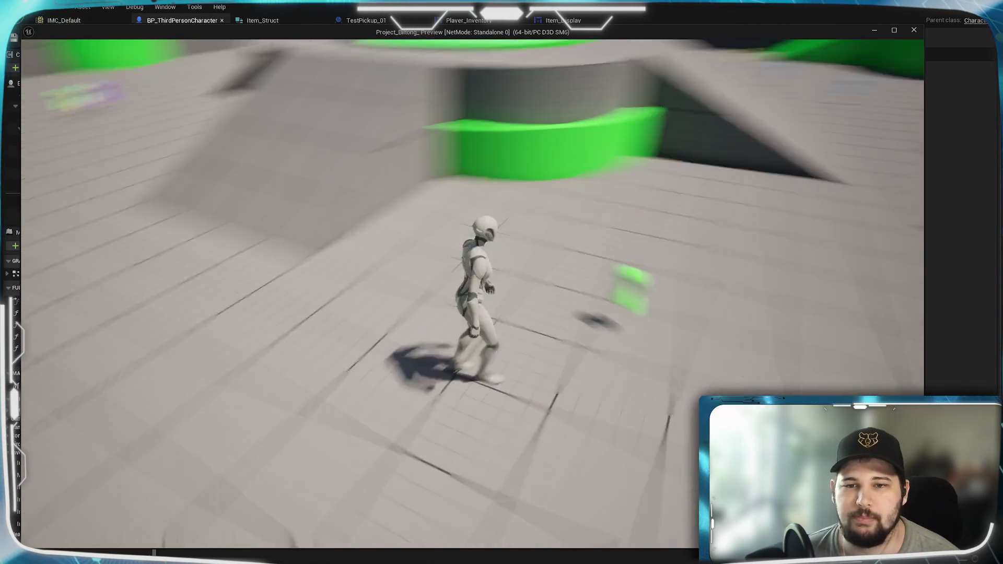
key("i")
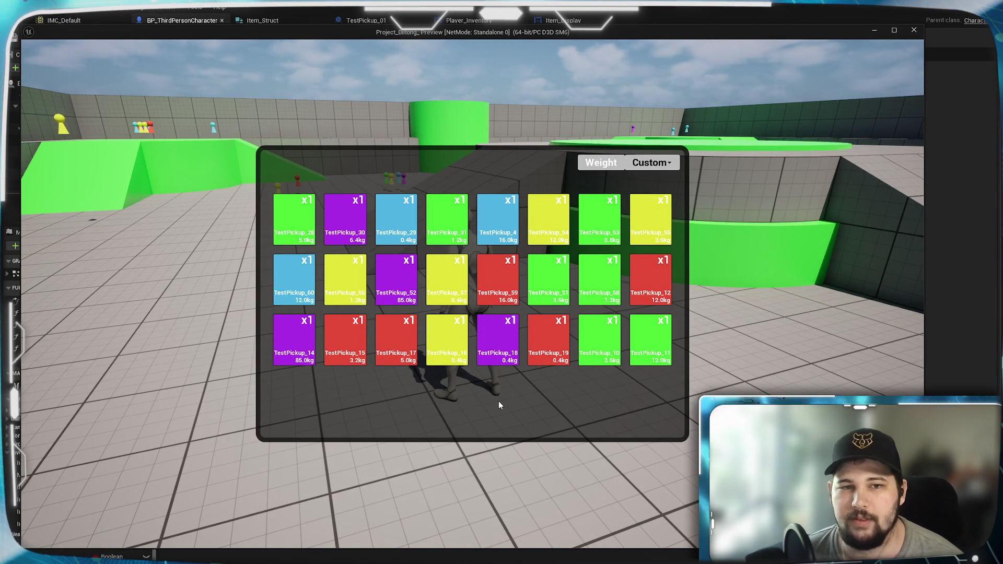
key("i")
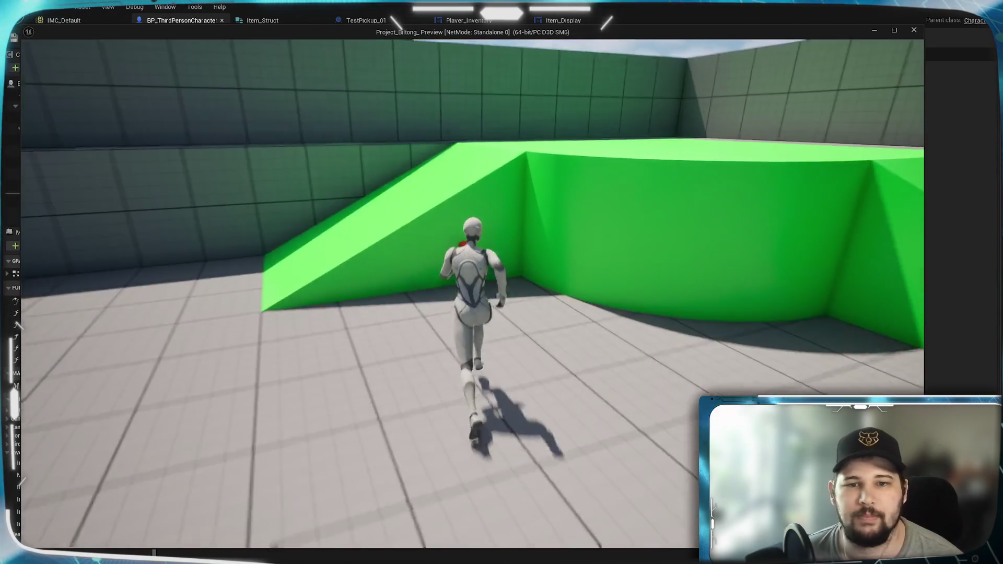
Run to the cluster of coloured pawns, pick them up with E, and open the inventory.
key("space")
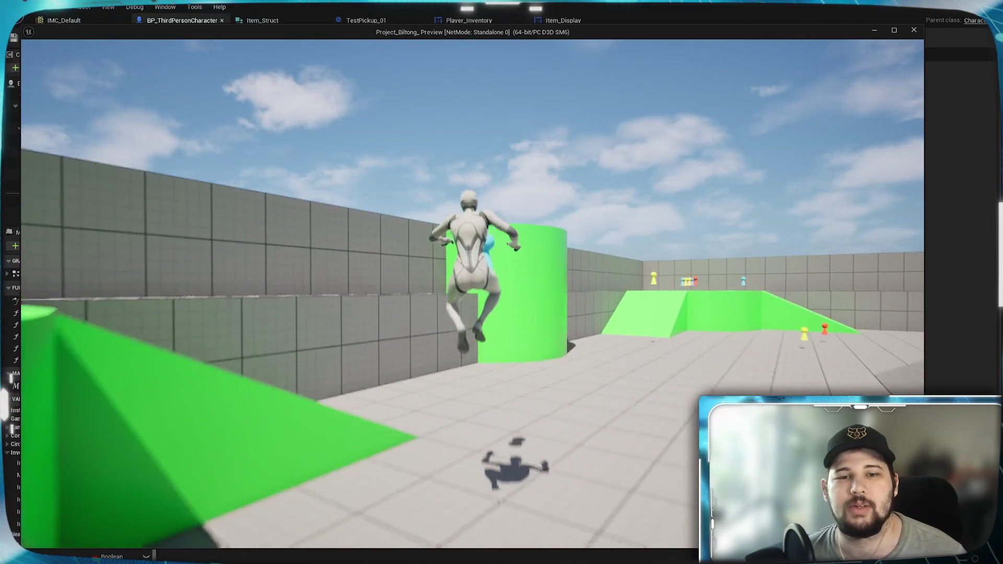
key("w")
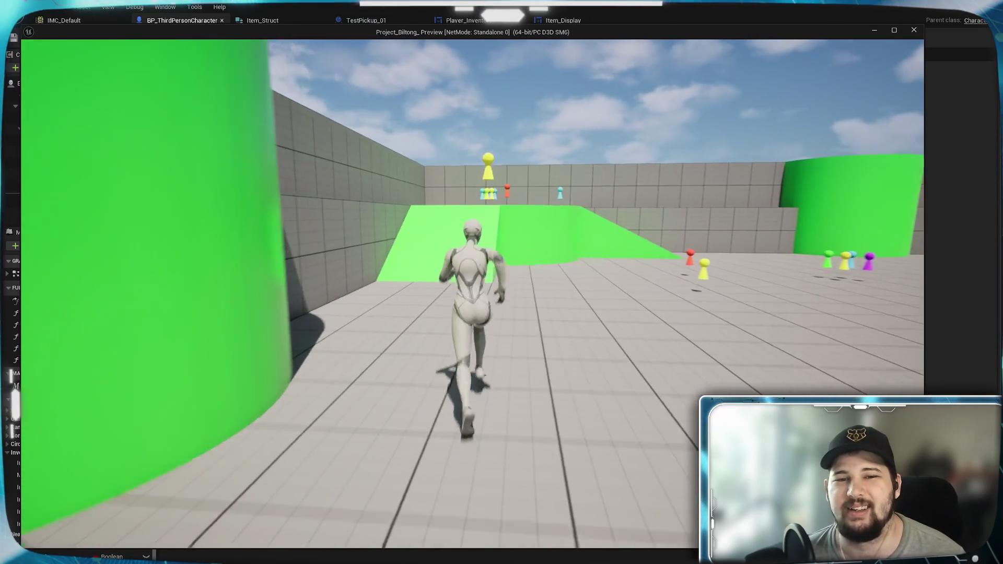
key("w")
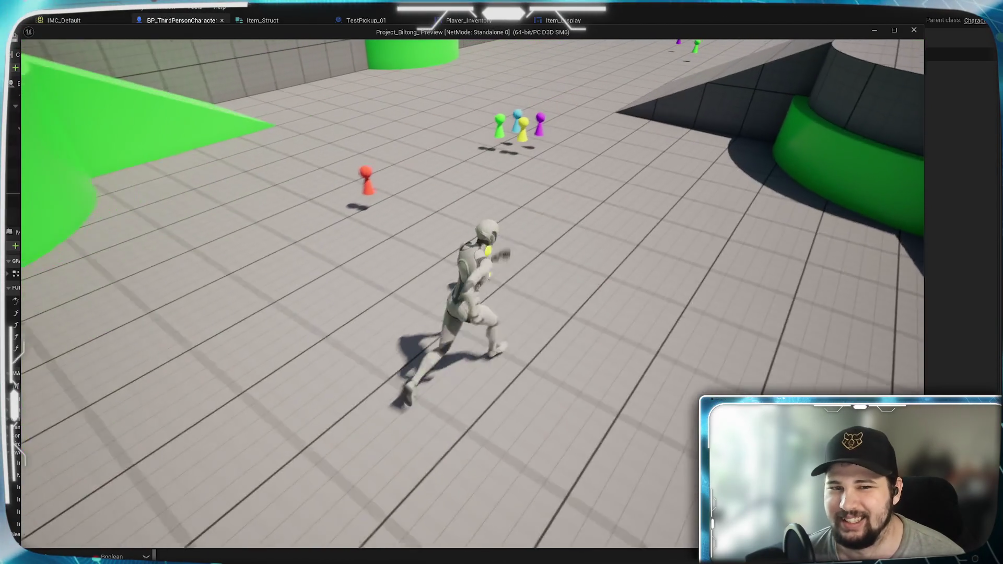
key("w")
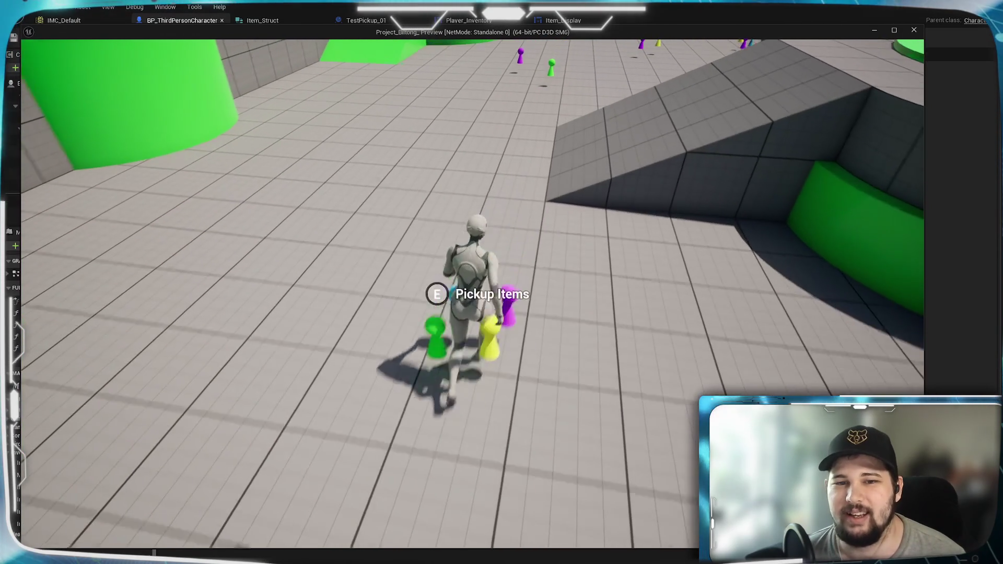
key("e")
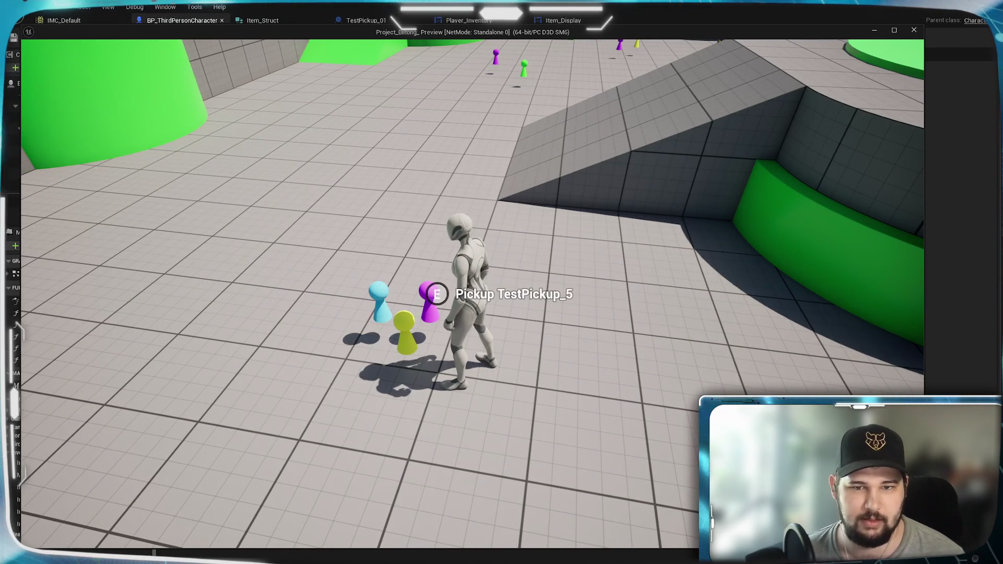
key("i")
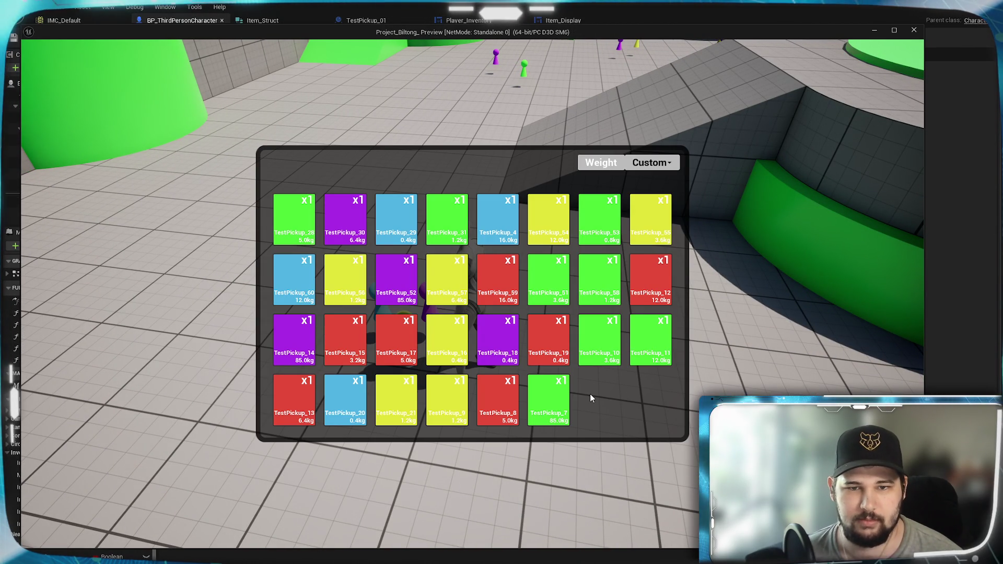
Run up the green ramp to the pickup pile and check the inventory grid with Tab.
key("i")
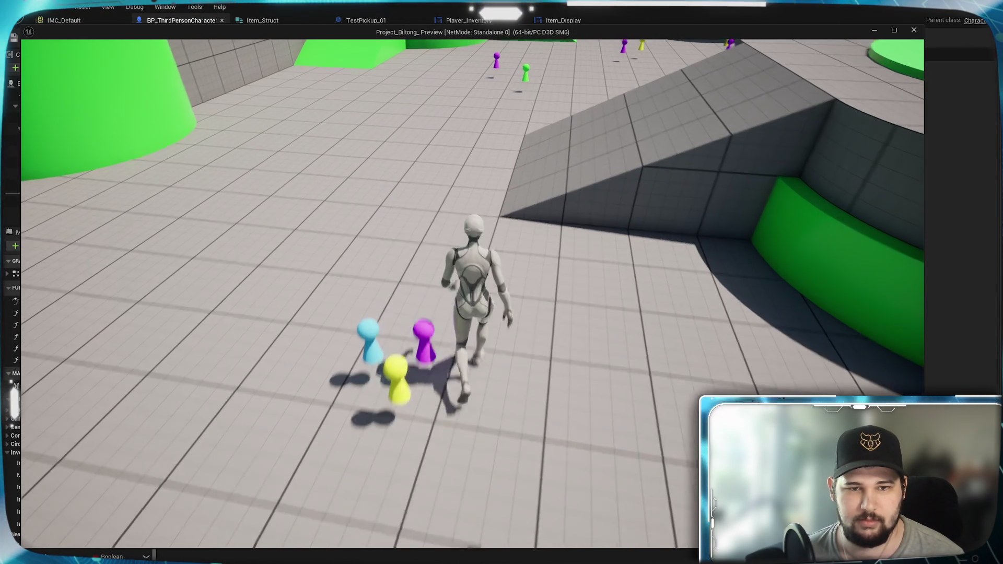
key("w")
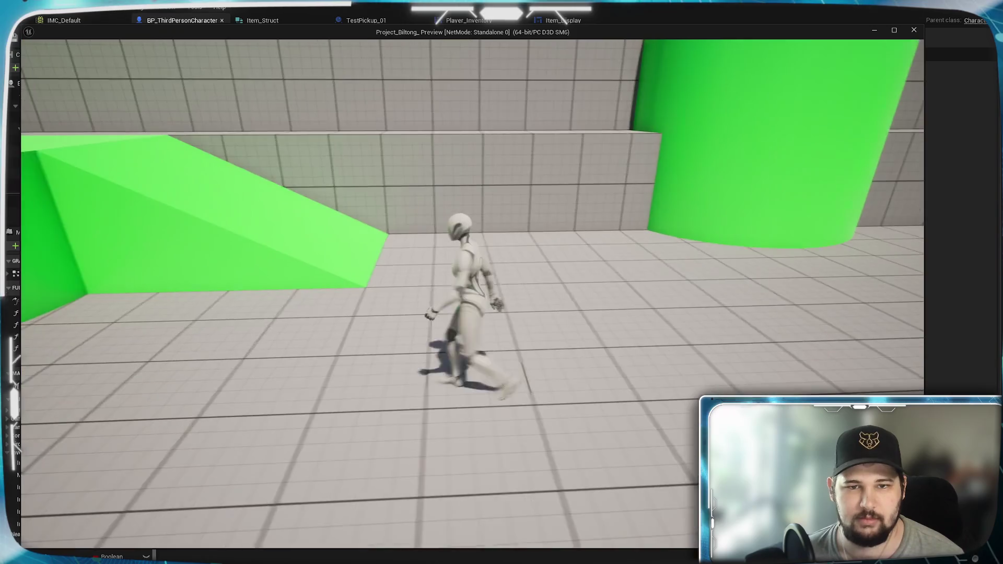
key("space")
key("w")
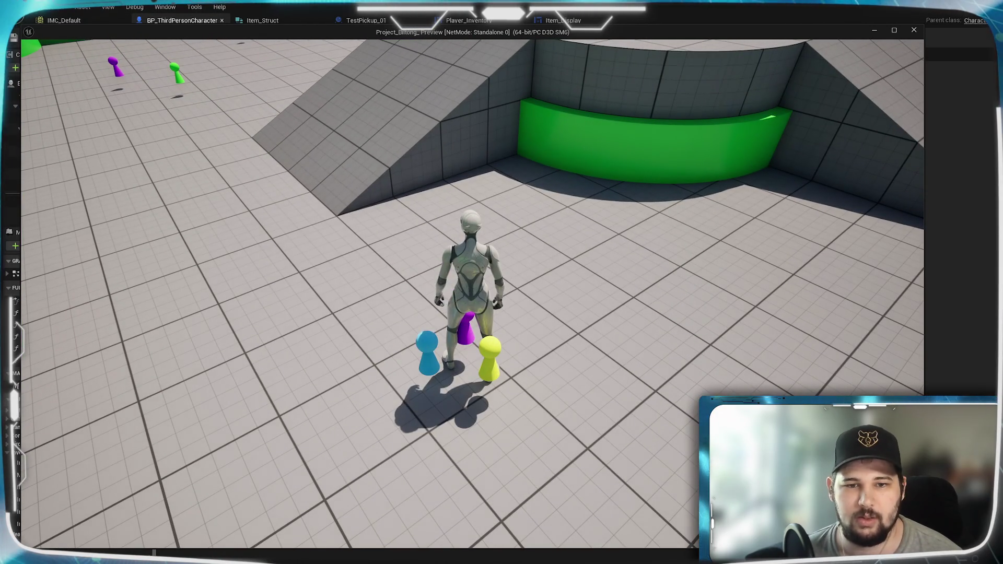
key("w")
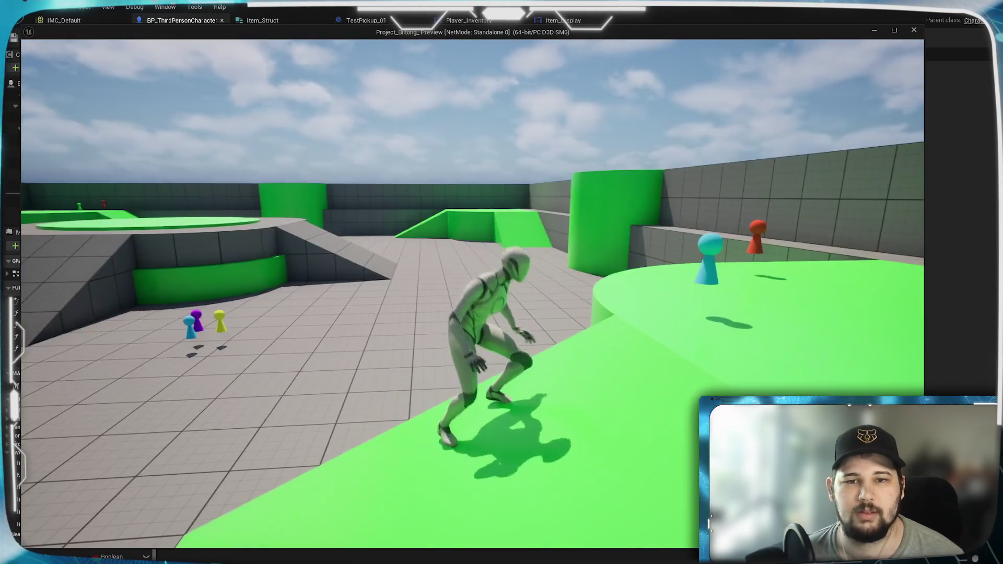
key("w")
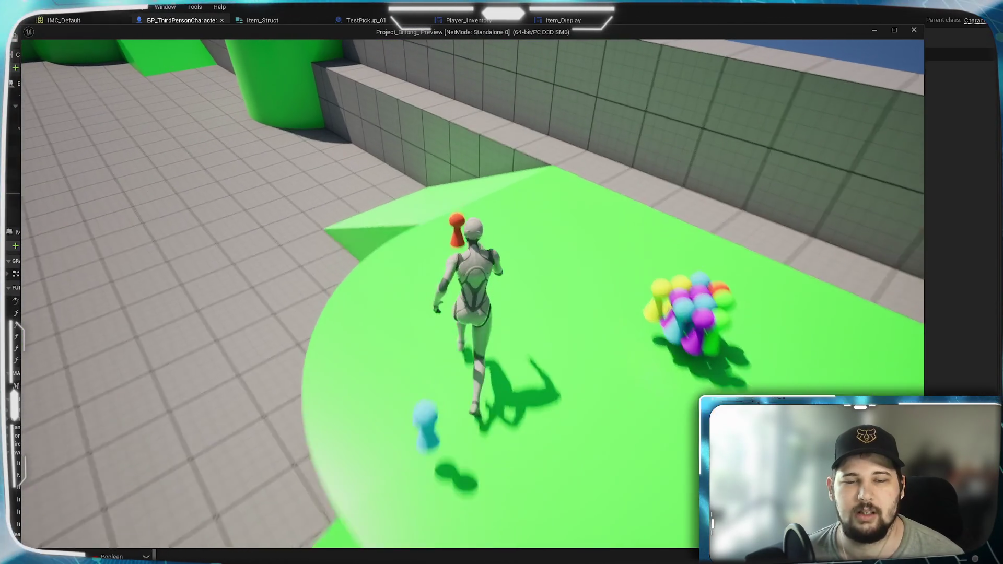
key("w")
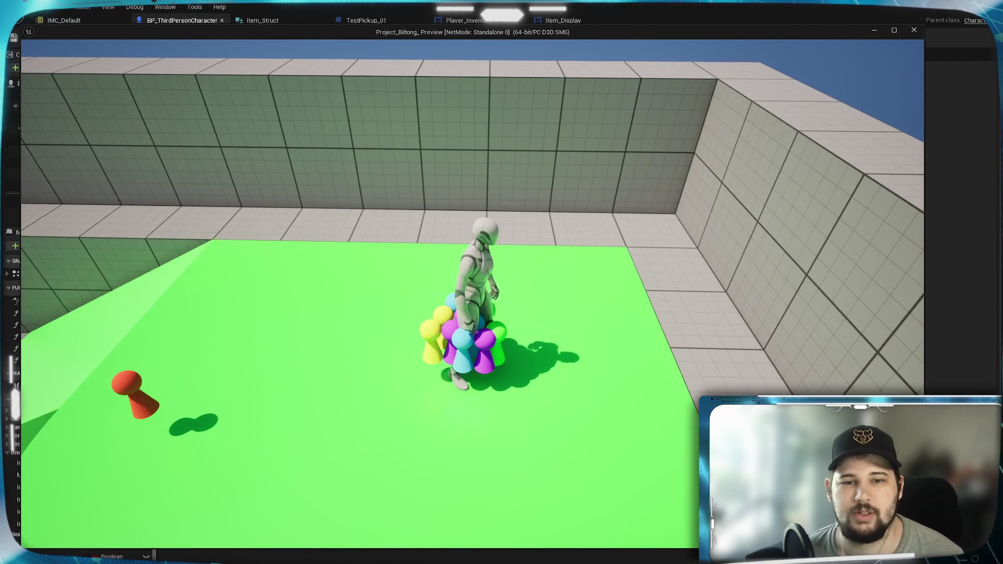
key("Tab")
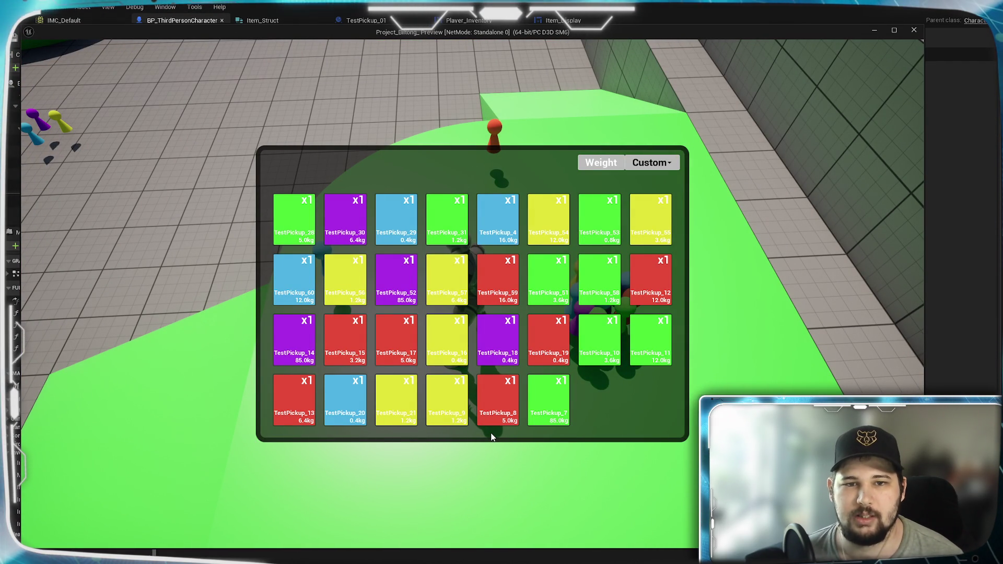
key("Tab")
Run to the green and purple pickups, open the inventory, then end the play session.
key("w")
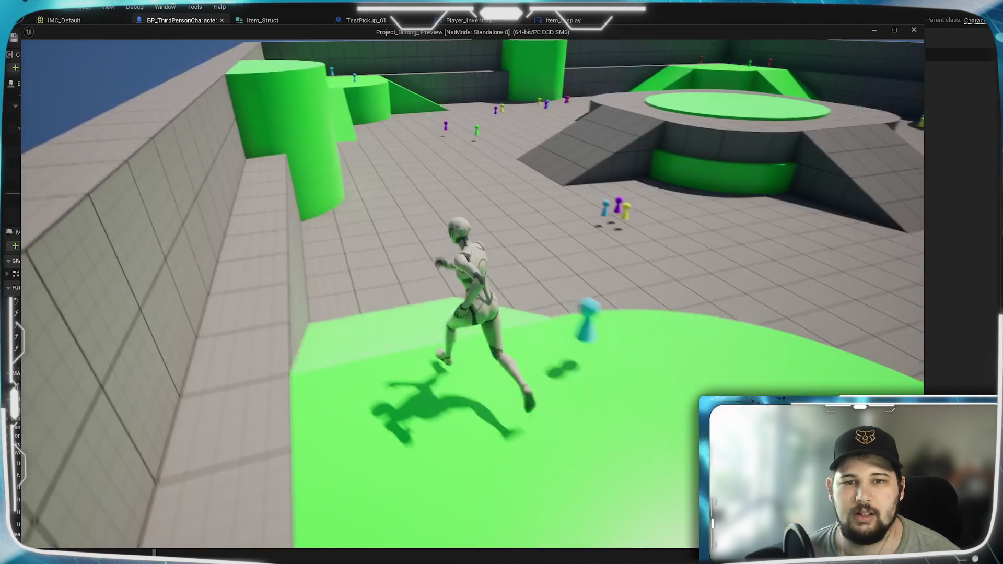
key("w")
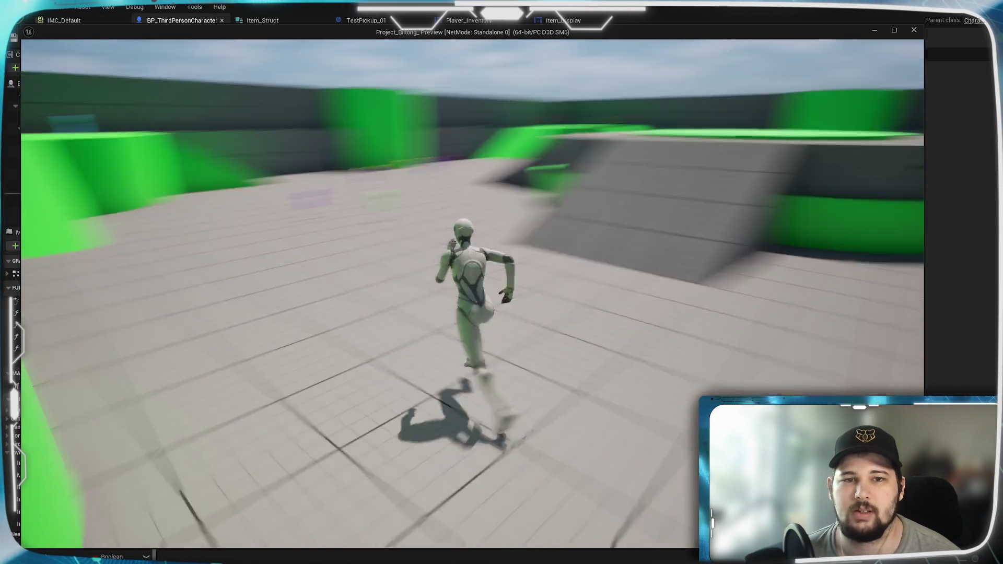
key("w")
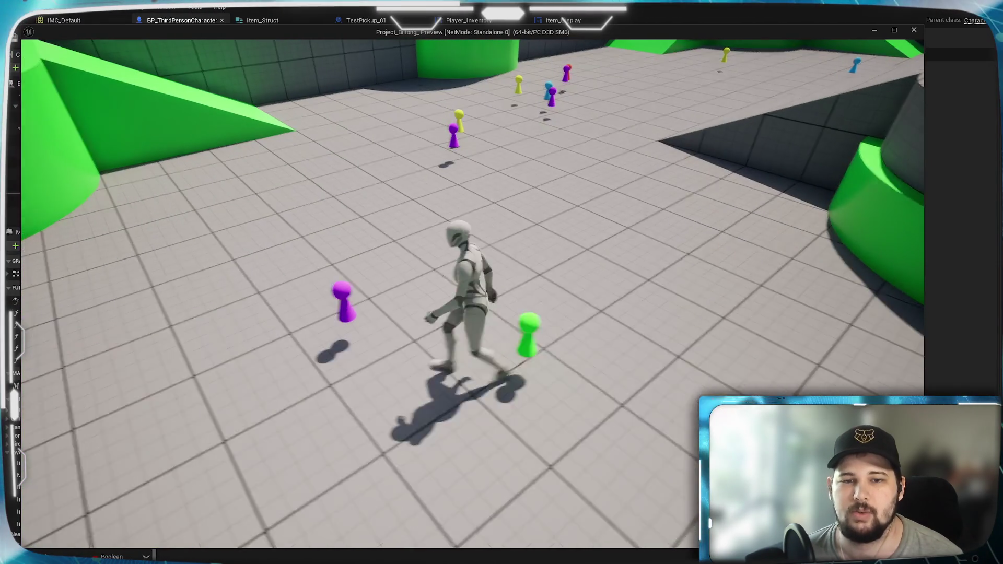
key("w")
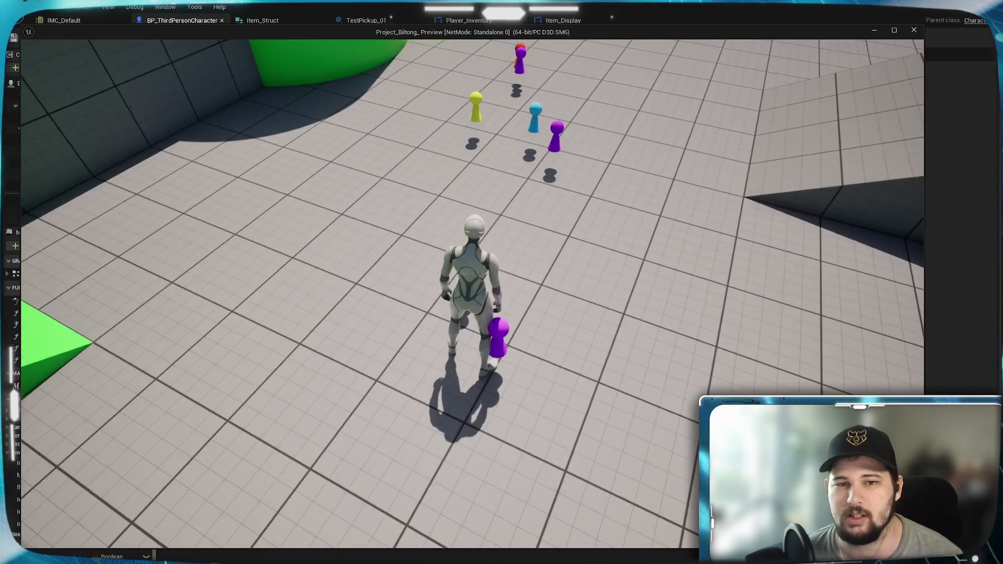
key("w")
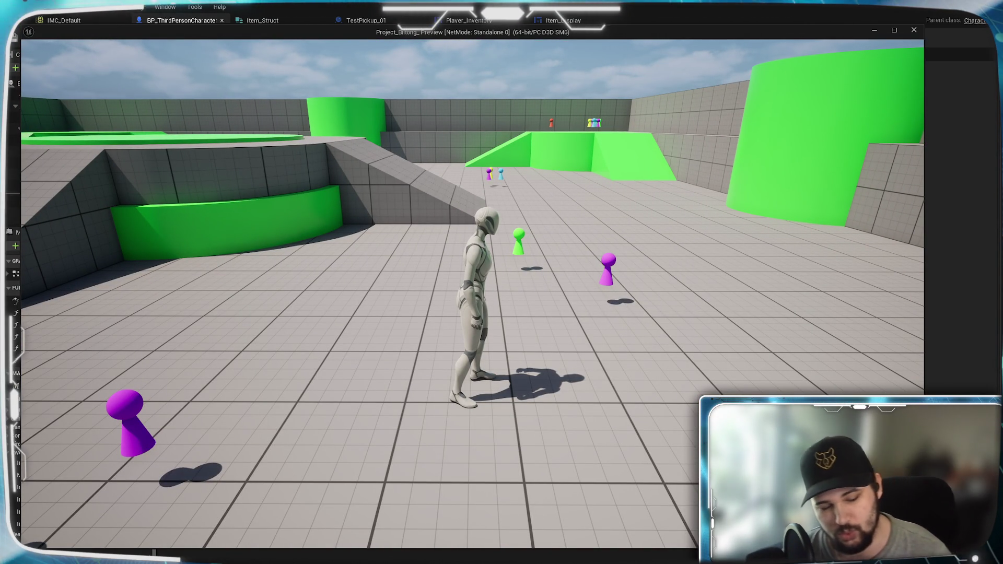
key("i")
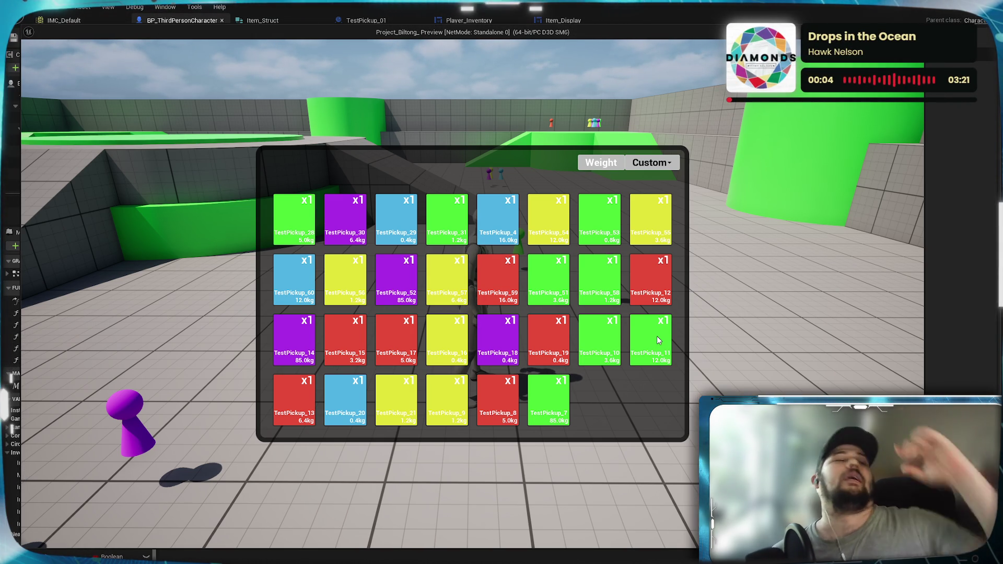
key("Escape")
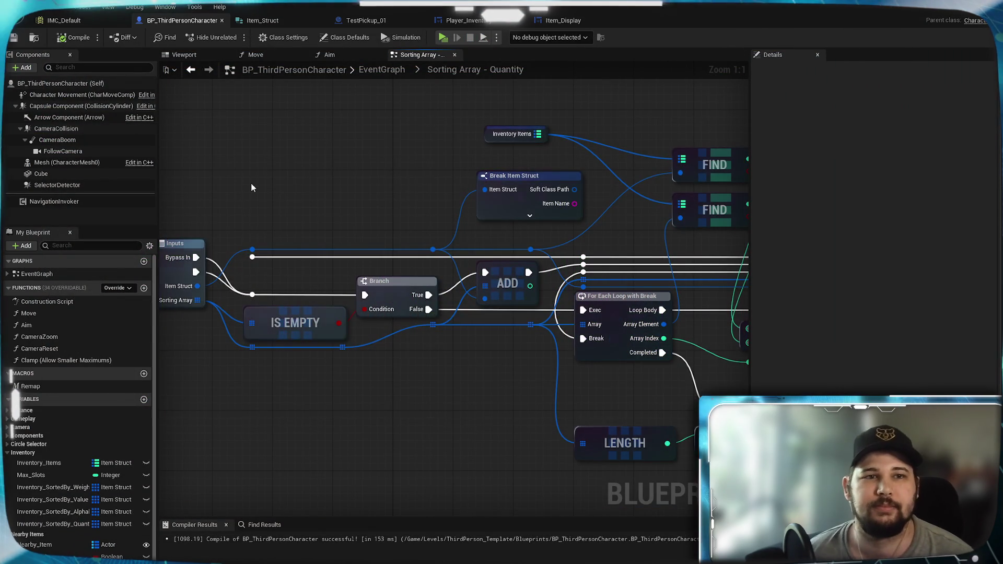
Switch to the TestPickup_01 blueprint and open its Build Struct graph.
left_click(358, 21)
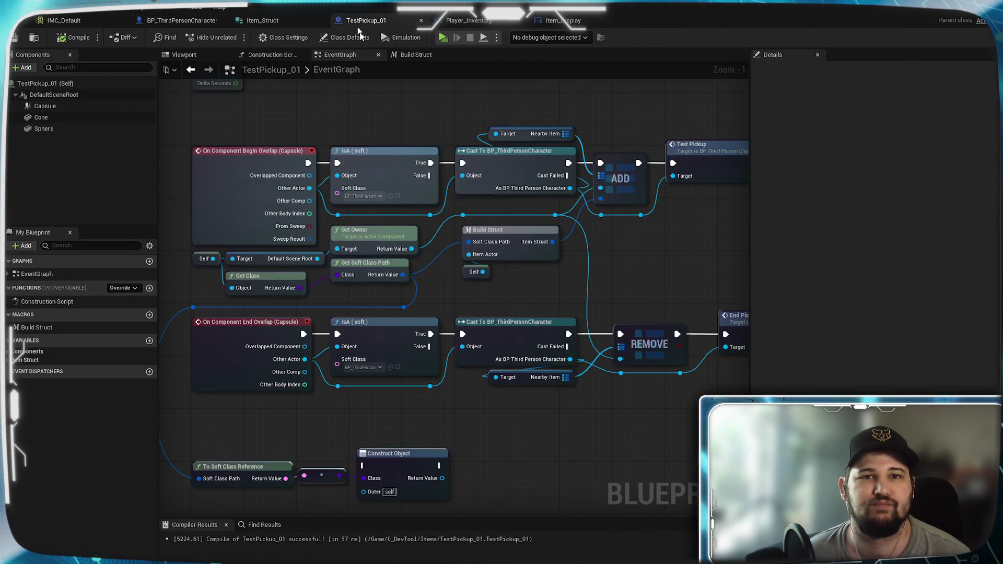
scroll(496, 305, "down", 3)
scroll(497, 305, "up", 2)
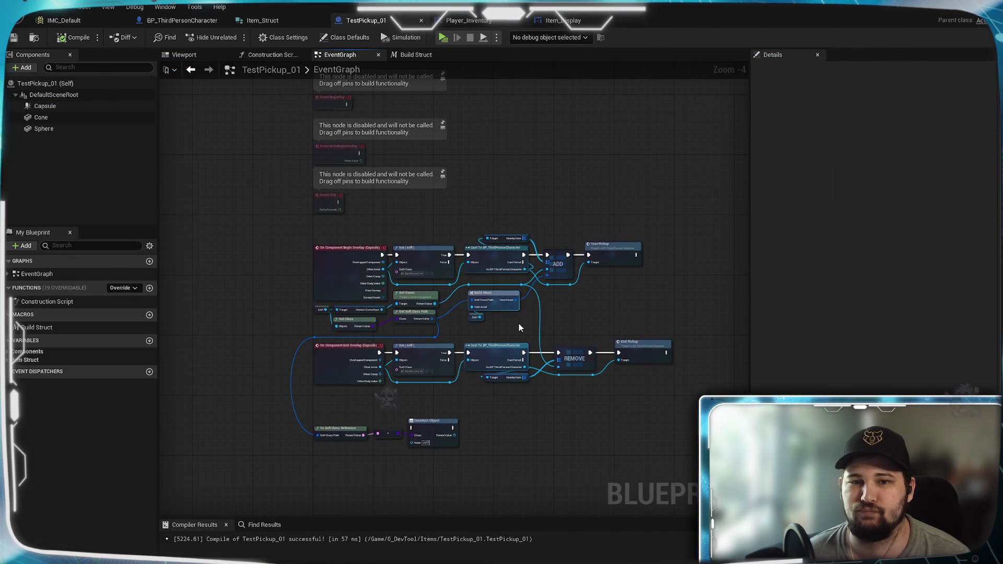
left_click(432, 56)
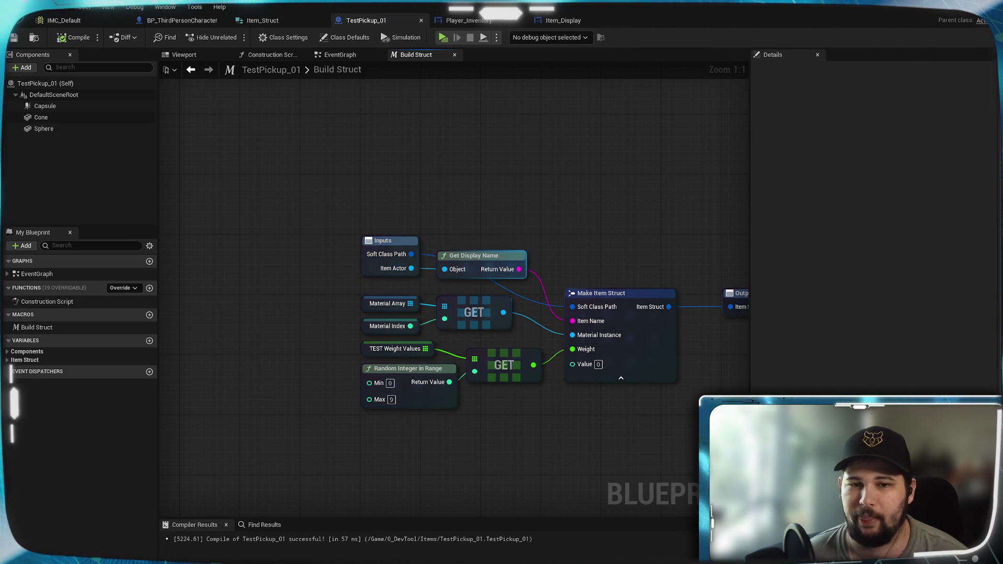
Duplicate the Random Integer in Range node and place the copy below the original.
left_click_drag(522, 230, 494, 129)
left_click(412, 301)
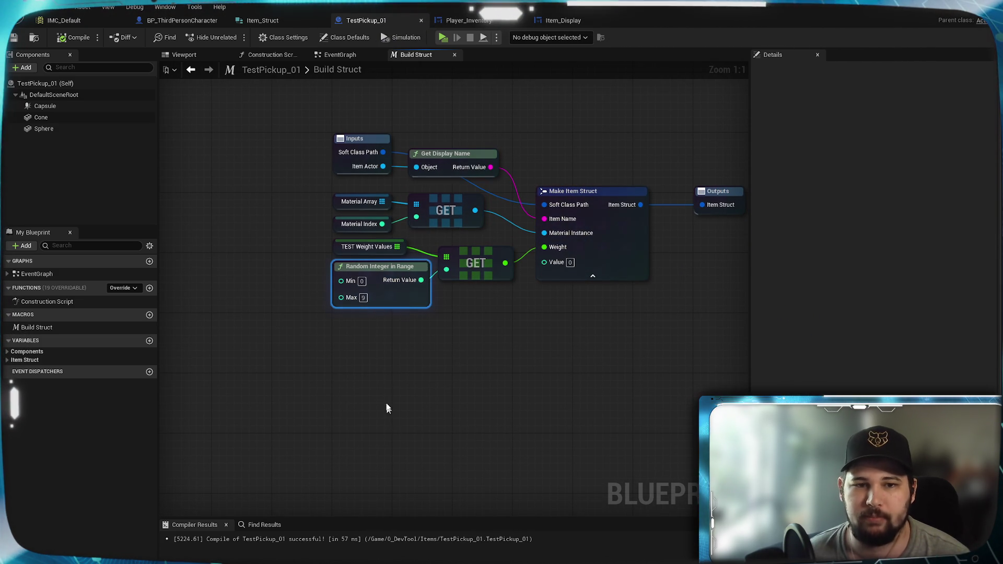
key("ctrl+c")
key("ctrl+v")
left_click_drag(415, 376, 399, 320)
left_click(443, 390)
Lower the first Random Integer in Range node's Max to 6 and add a new Item Struct variable.
mouse_move(501, 326)
left_mouse_down()
mouse_move(479, 369)
mouse_move(434, 405)
mouse_move(454, 347)
left_mouse_up()
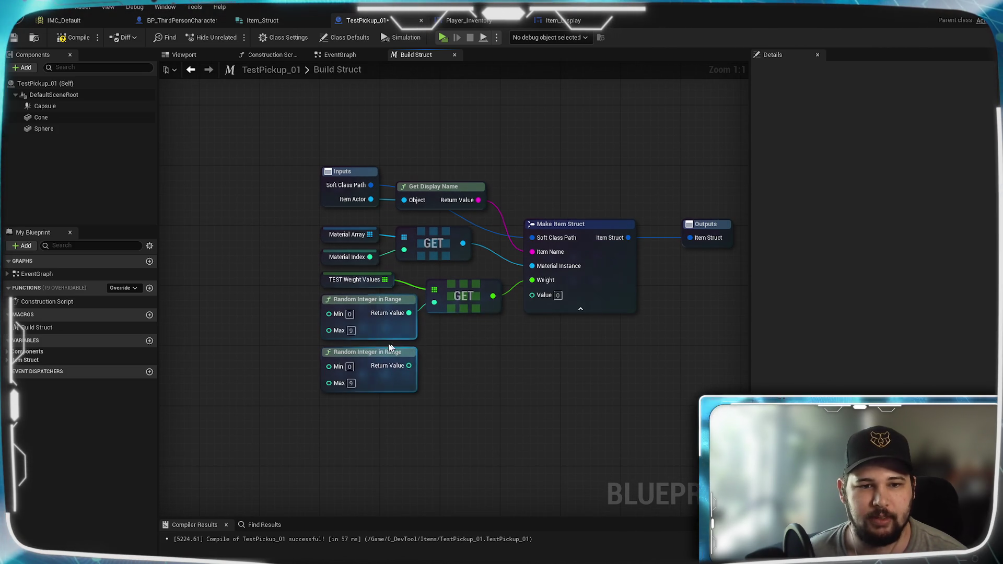
left_click(354, 332)
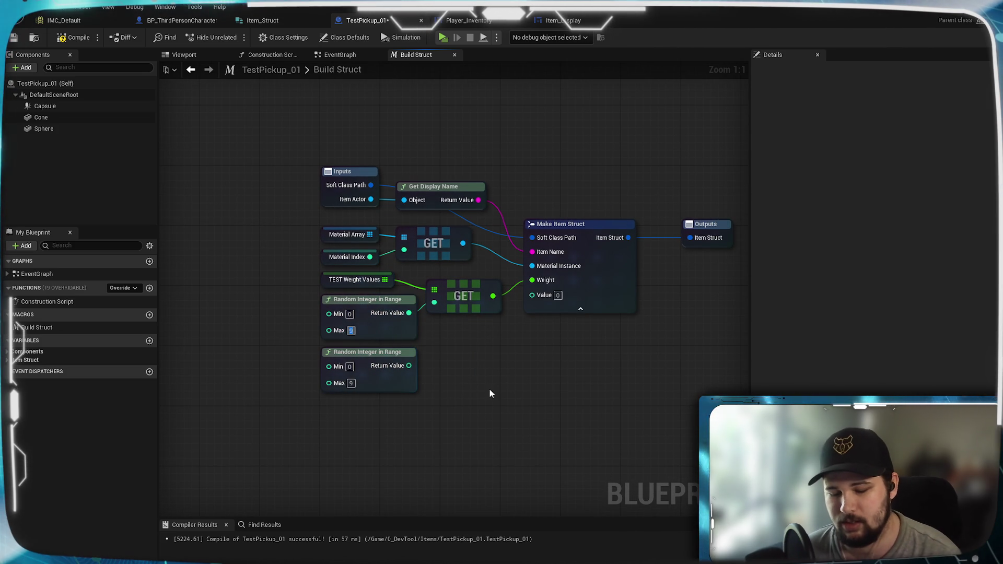
type("6")
left_click_drag(408, 366, 375, 368)
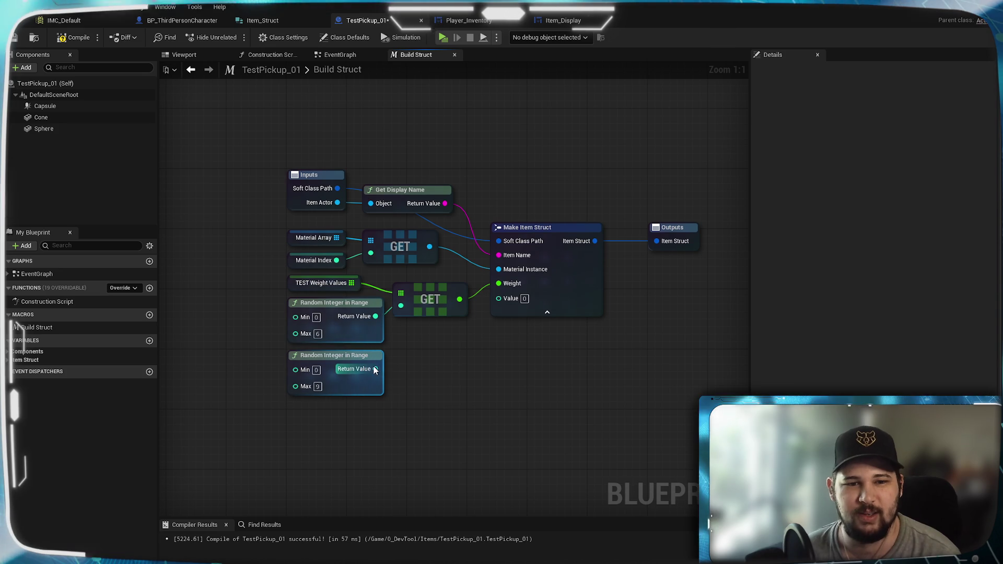
left_click(24, 360)
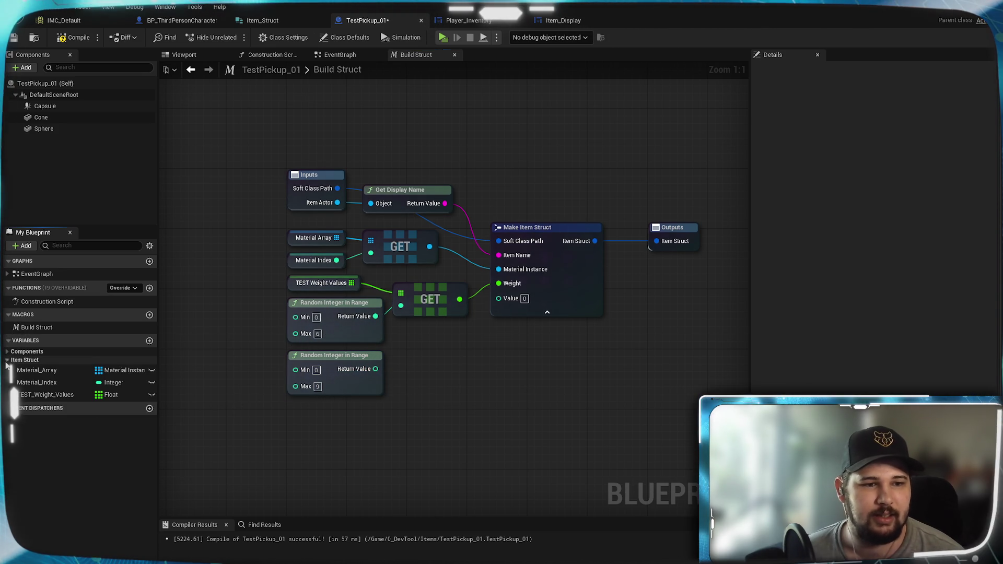
left_click(148, 341)
Create a variable named TEST_Name_Values of type String array.
type("TEST")
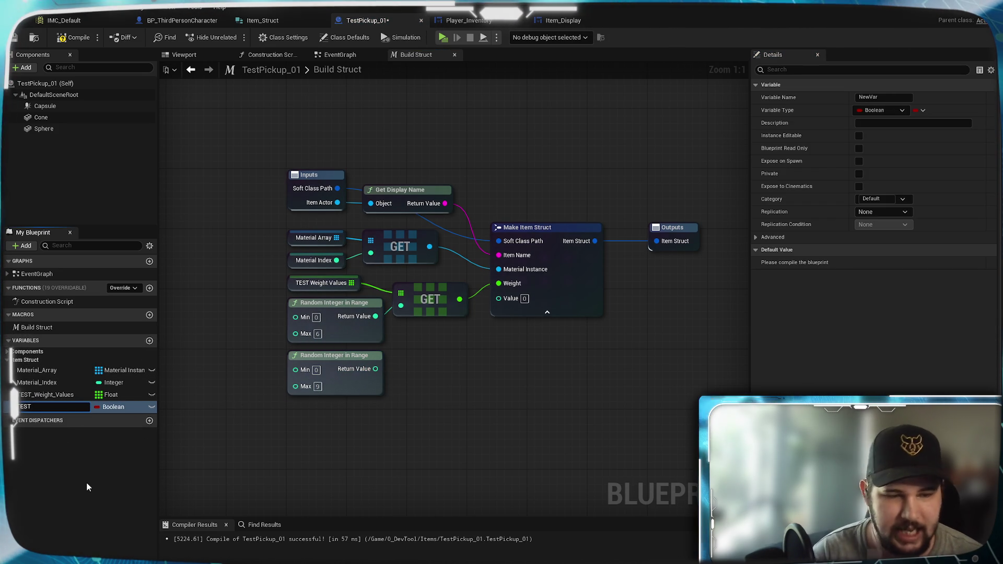
type("_Name_Values")
key("Return")
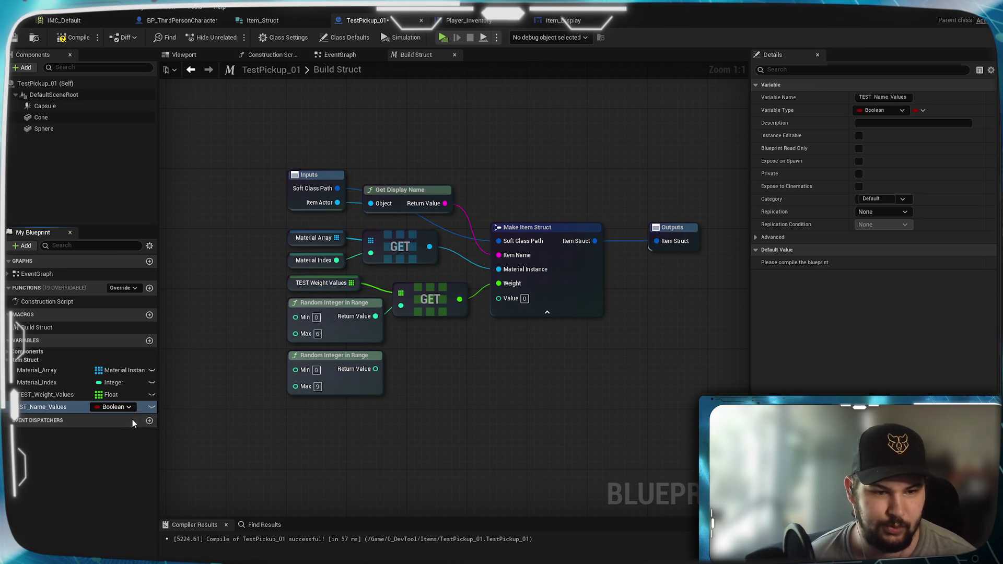
left_click(119, 407)
left_click(125, 489)
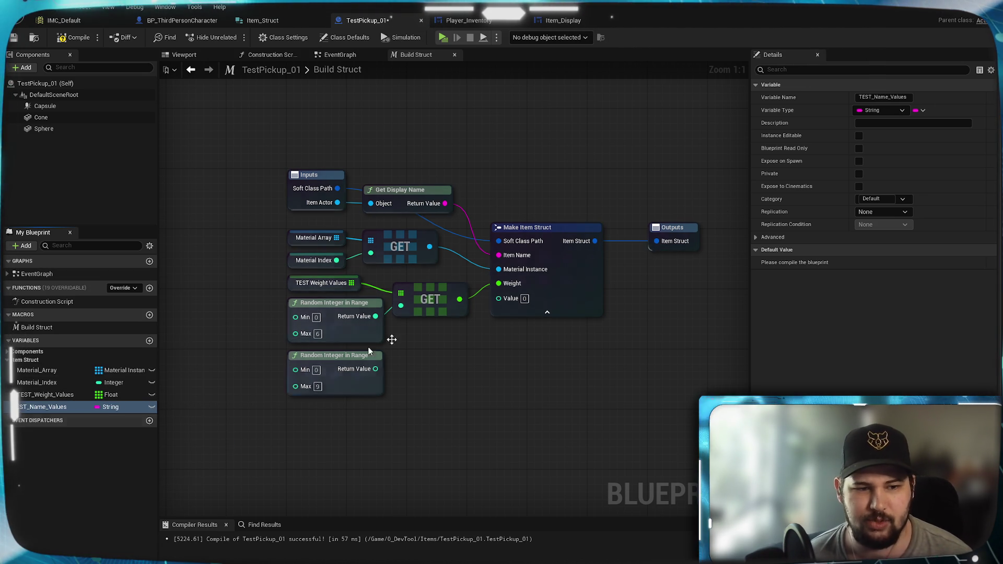
left_click(920, 111)
left_click(913, 137)
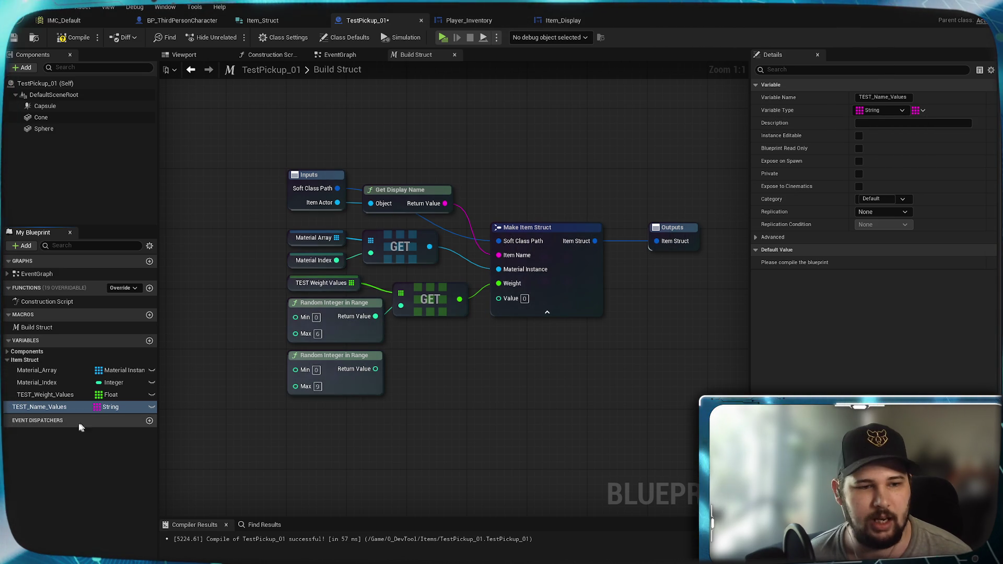
Add a TEST_Name_Values getter with a GET node indexed by the second random integer, wired to Item Name.
mouse_move(33, 367)
left_mouse_down()
mouse_move(41, 405)
mouse_move(402, 349)
mouse_move(387, 387)
mouse_move(407, 360)
mouse_move(360, 355)
mouse_move(359, 377)
left_mouse_up()
left_click(71, 493)
left_click(437, 375)
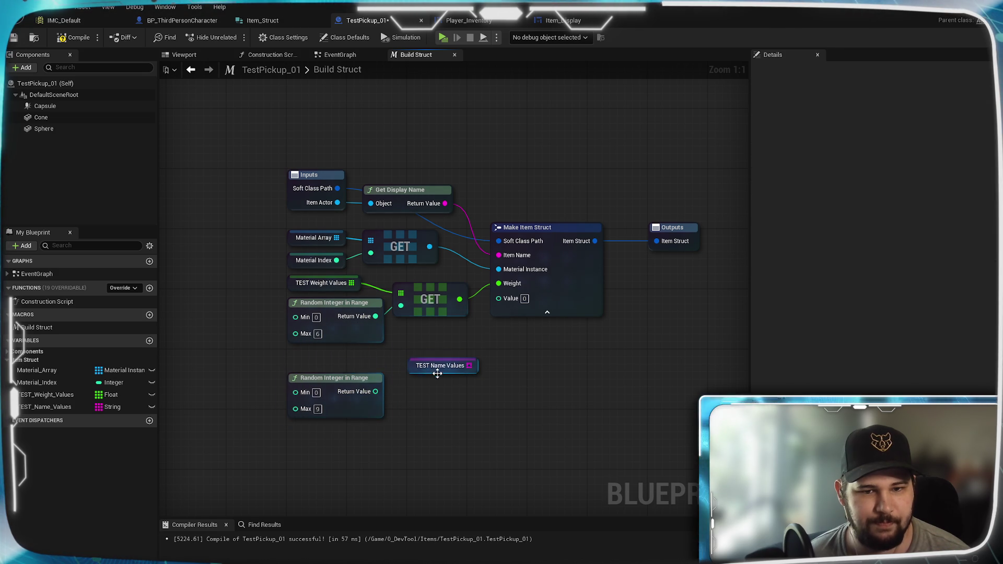
mouse_move(438, 360)
left_mouse_down()
mouse_move(326, 366)
mouse_move(318, 352)
left_mouse_up()
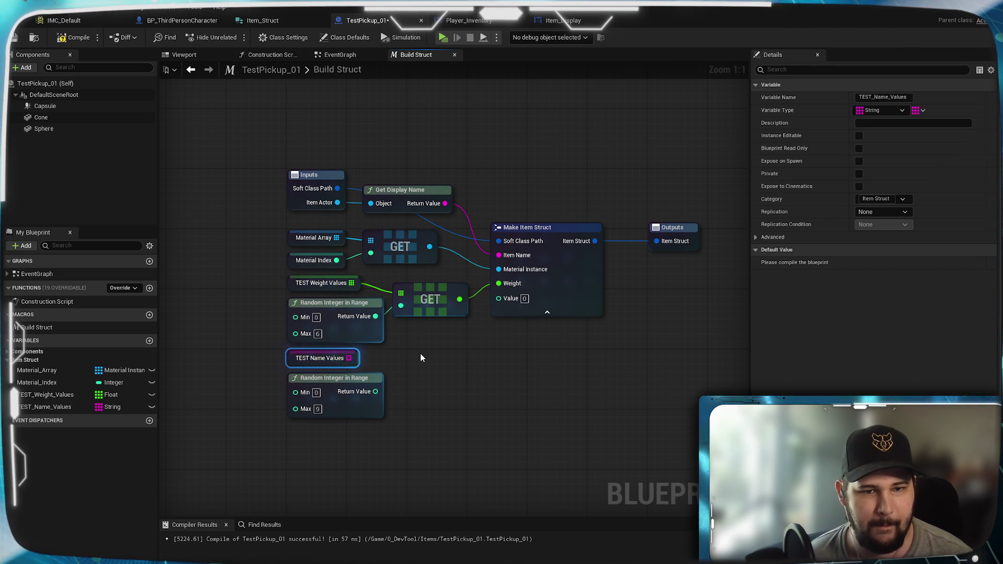
left_click_drag(399, 368, 401, 368)
type("get")
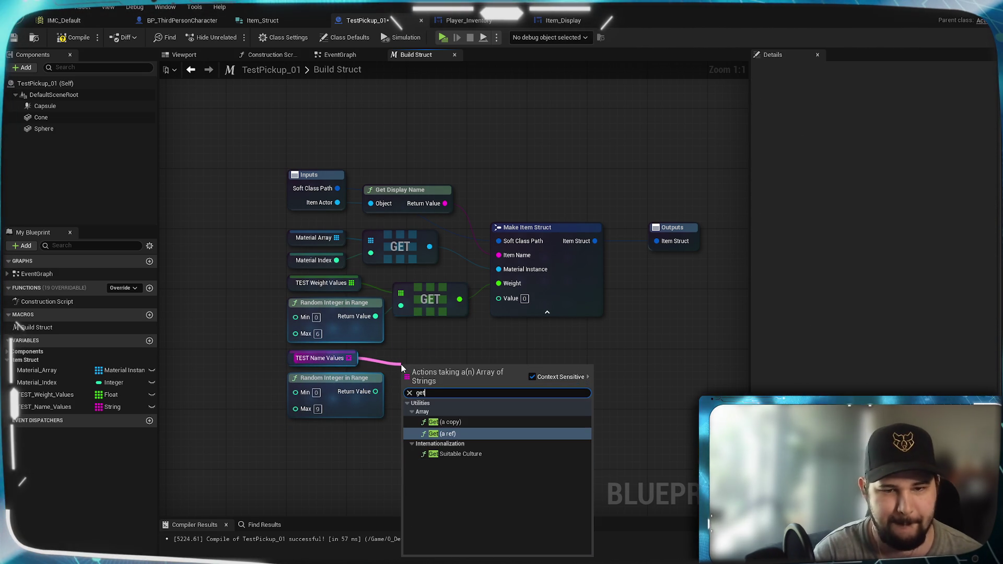
left_click(466, 421)
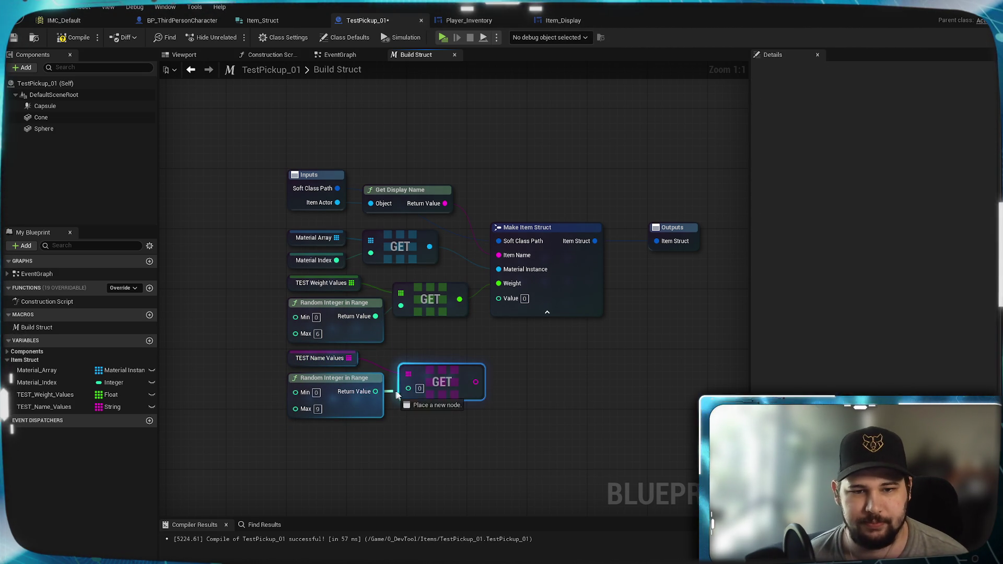
left_click_drag(438, 364, 428, 350)
left_click(459, 358)
left_click_drag(476, 325, 499, 255)
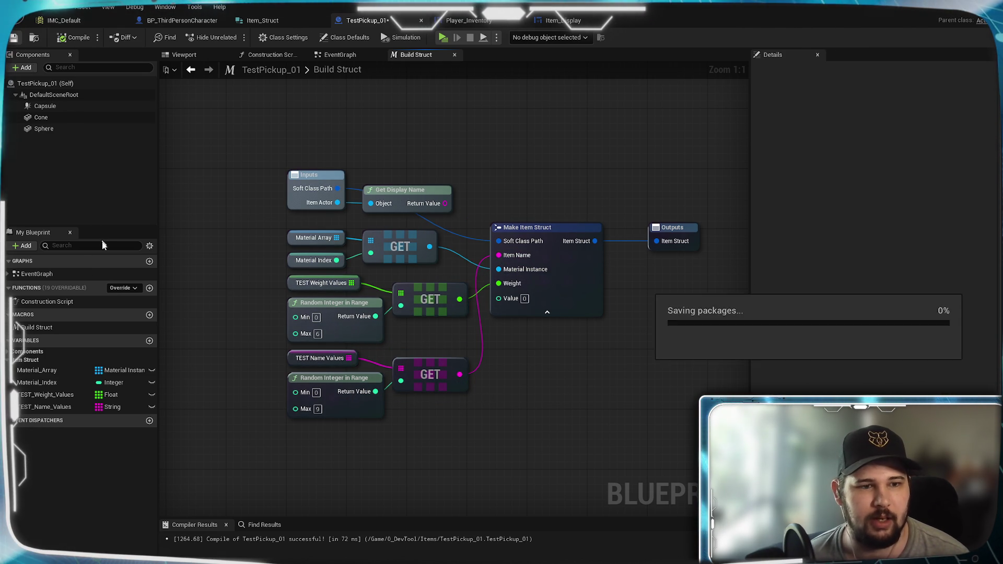
Give the TEST_Name_Values array default entries Billy, Jimbob and Larry.
left_click(57, 407)
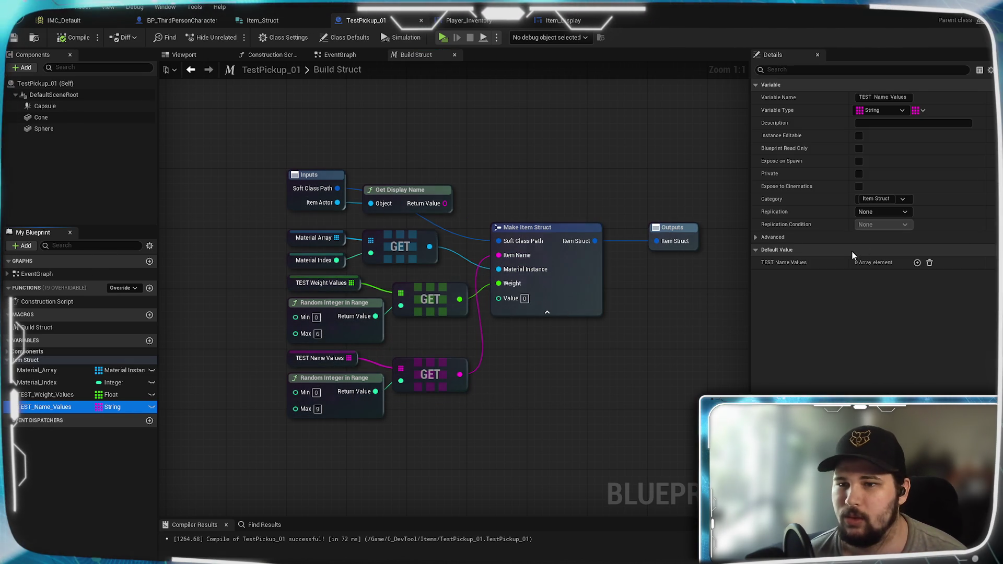
left_click(917, 263)
left_click(917, 263)
left_click(917, 263)
left_click(917, 263)
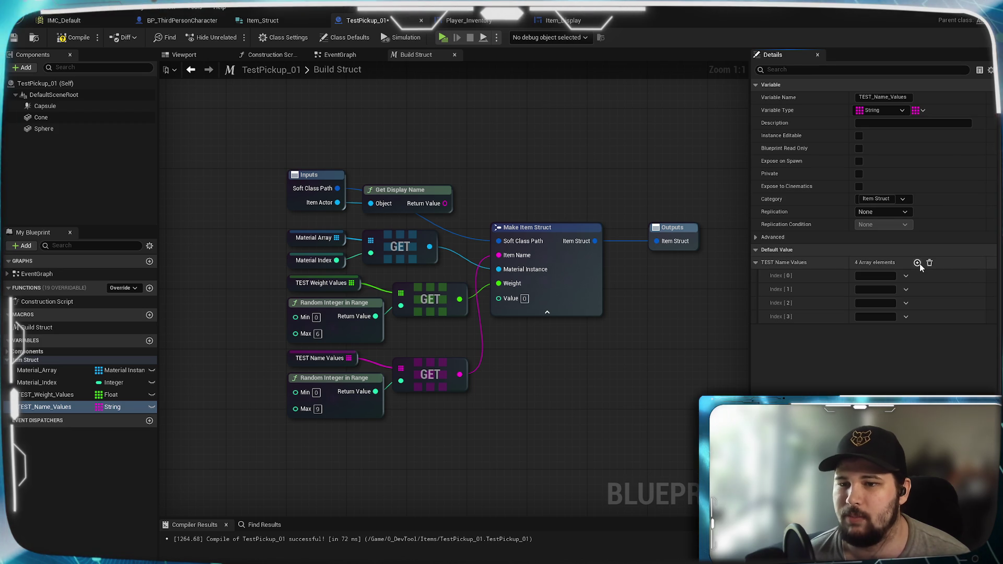
left_click(887, 275)
type("Billy")
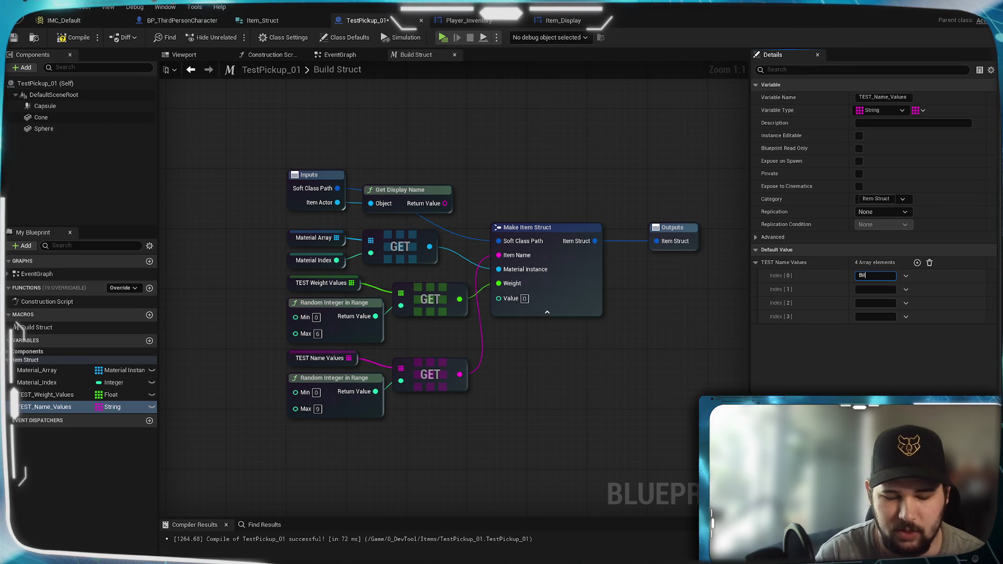
key("Tab")
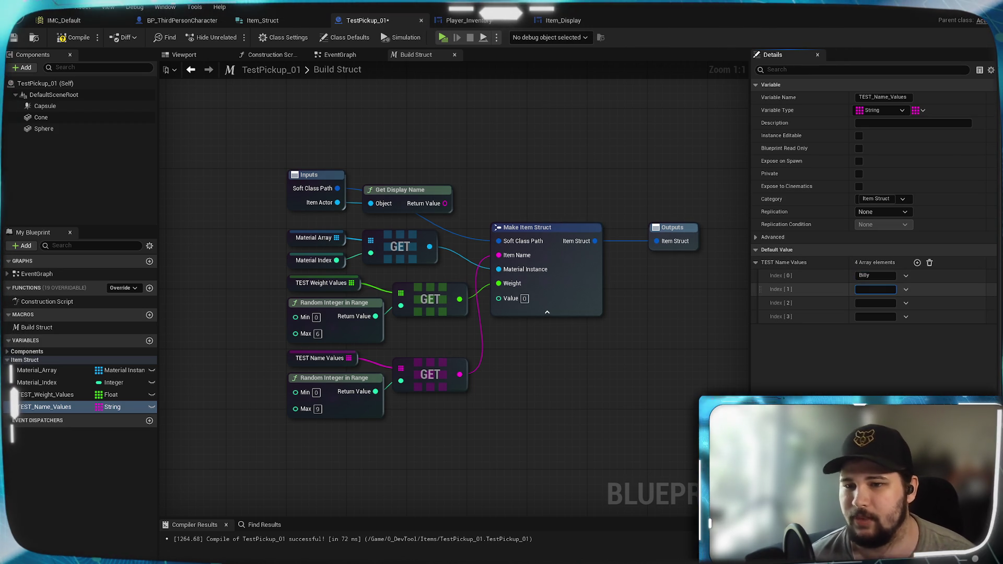
type("Jimbob")
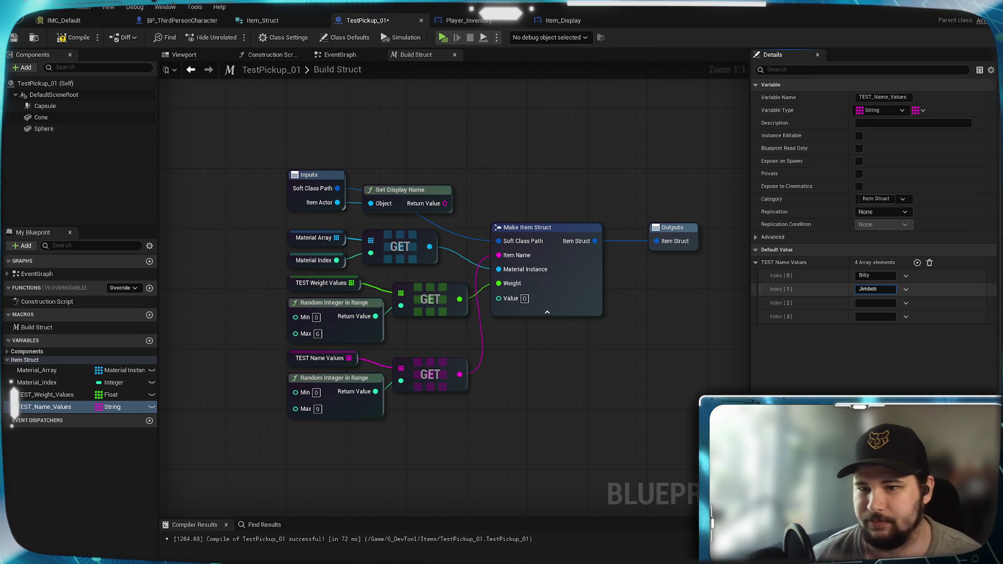
key("Tab")
type("Lar")
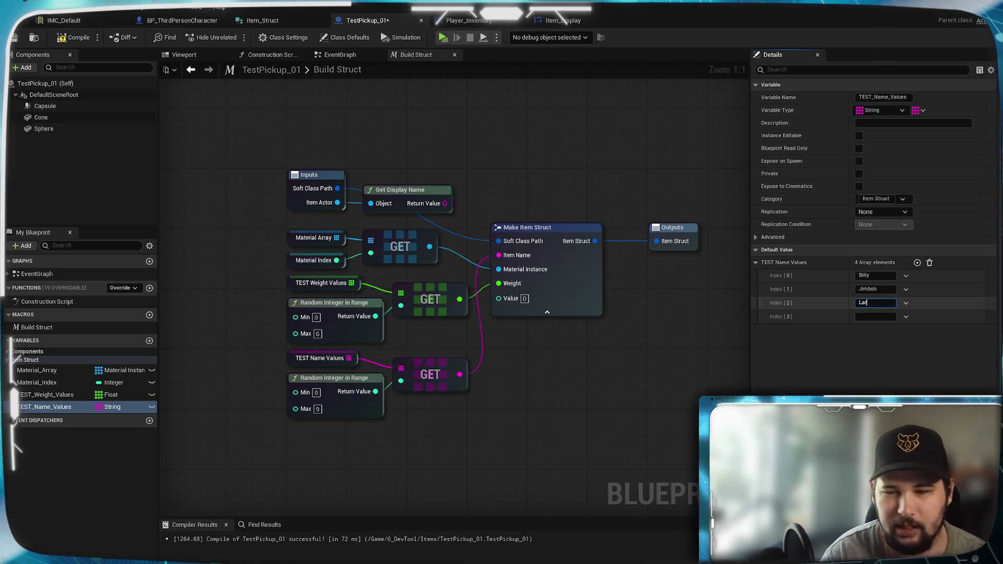
key("Tab")
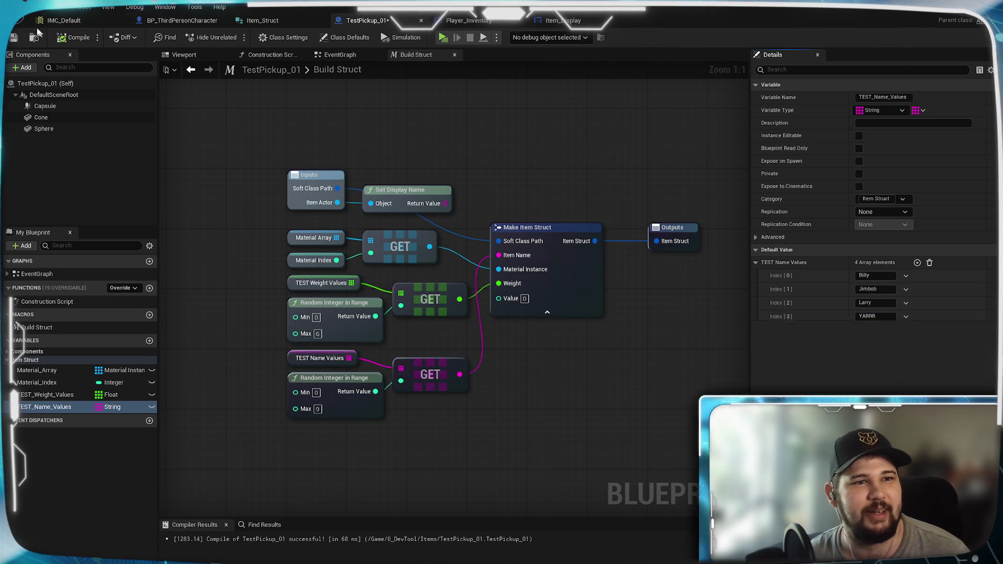
Run a quick standalone preview, start a new game, then close it.
left_click(443, 37)
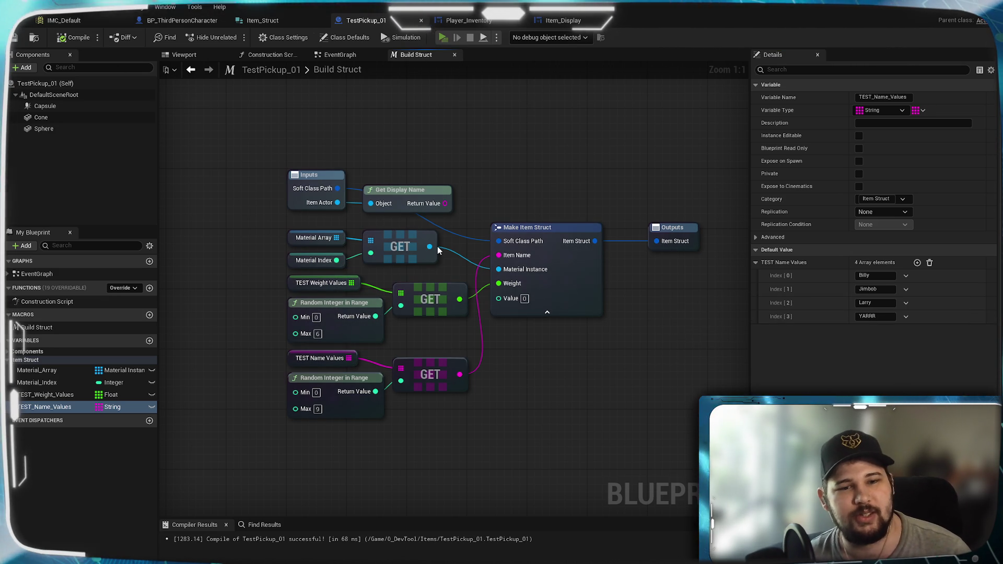
left_click(253, 274)
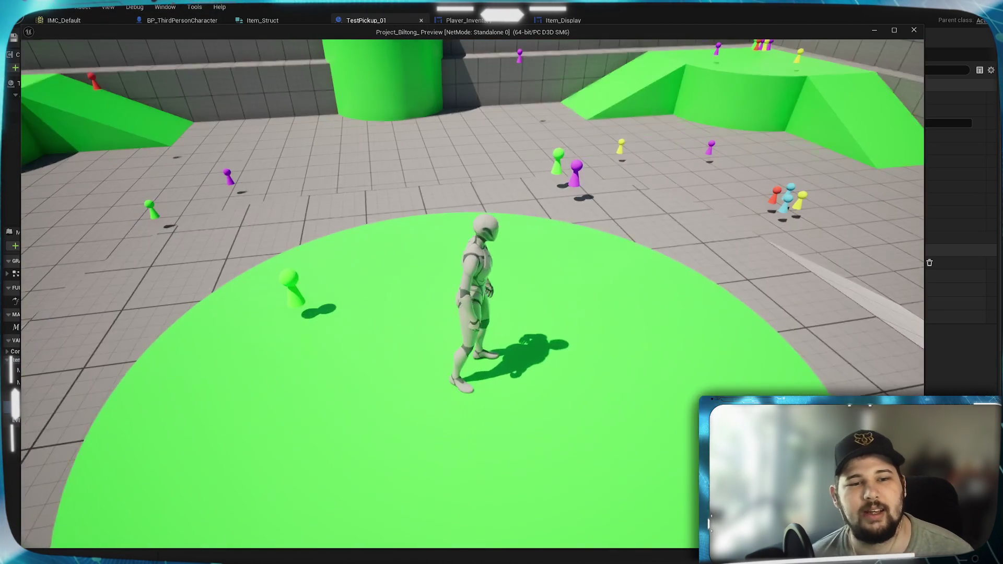
key("Escape")
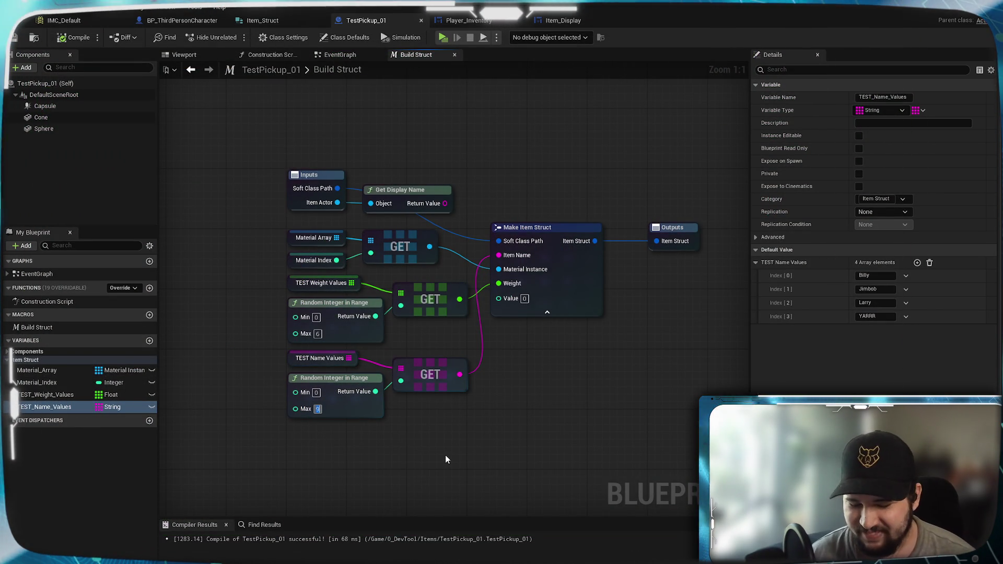
Set the second Random Integer in Range node's Max to 3 and compile the blueprint.
type("3")
key("Return")
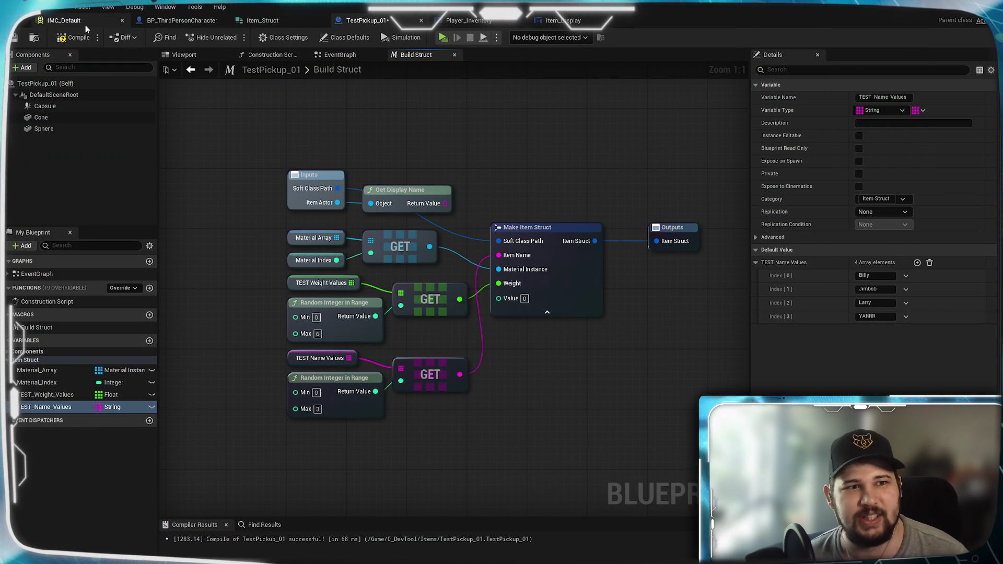
left_click(16, 39)
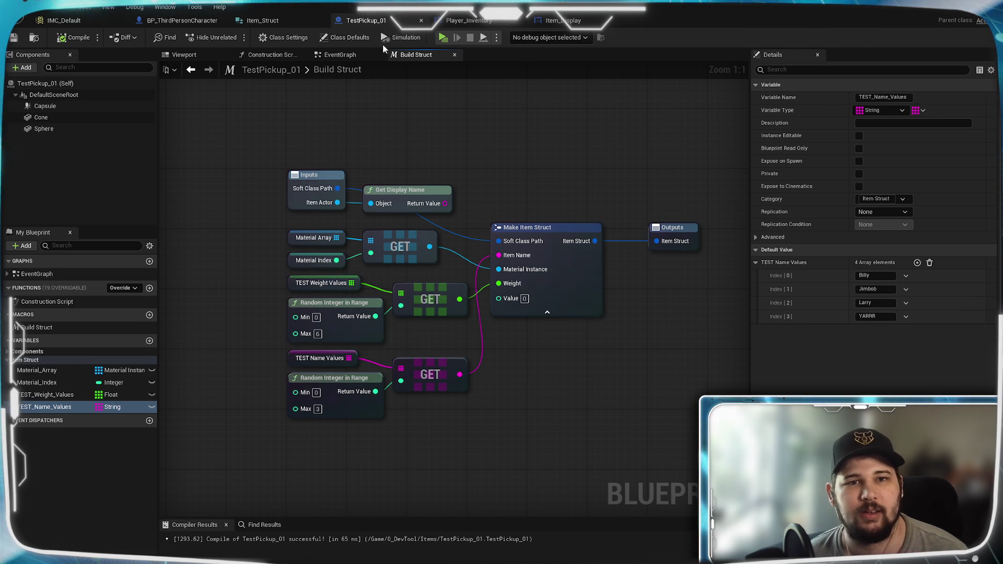
left_click(442, 38)
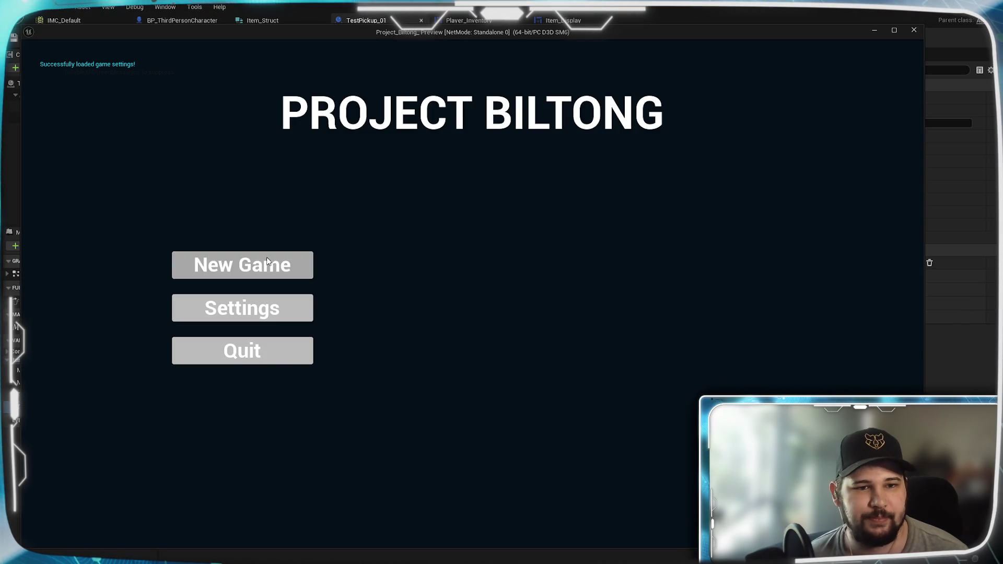
Start a new game, run over pickups and check them in the inventory.
left_click(267, 257)
key("w")
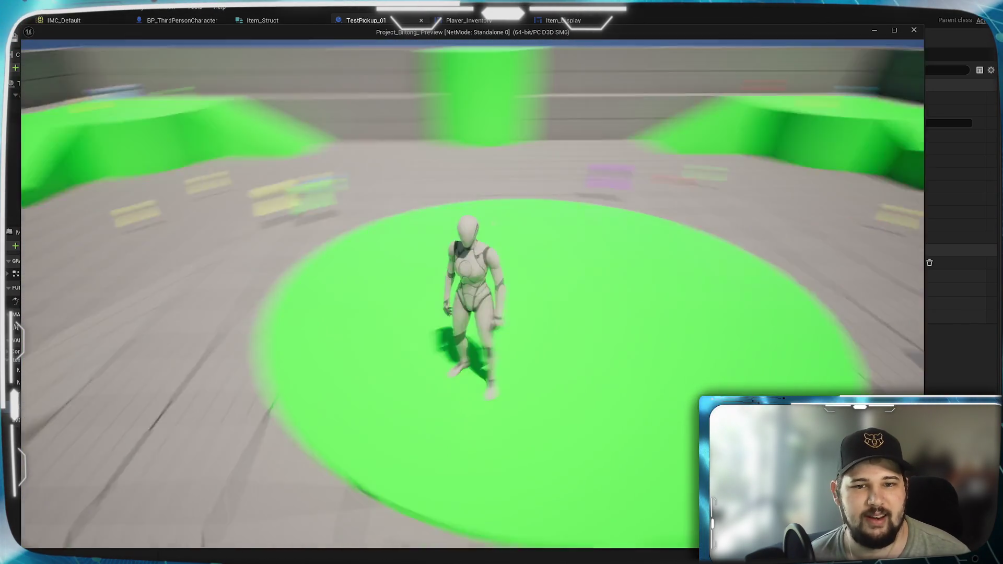
key("w")
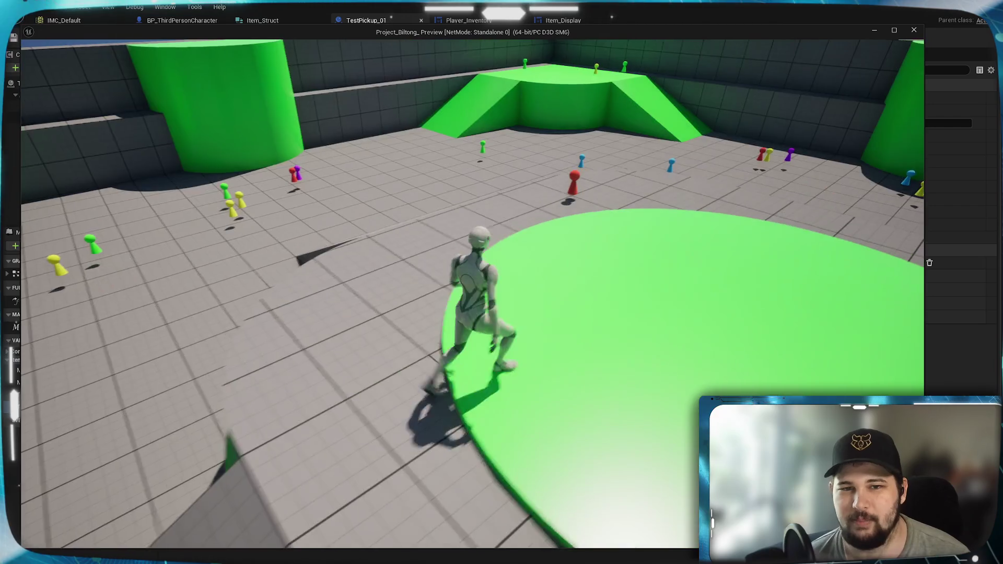
key("w")
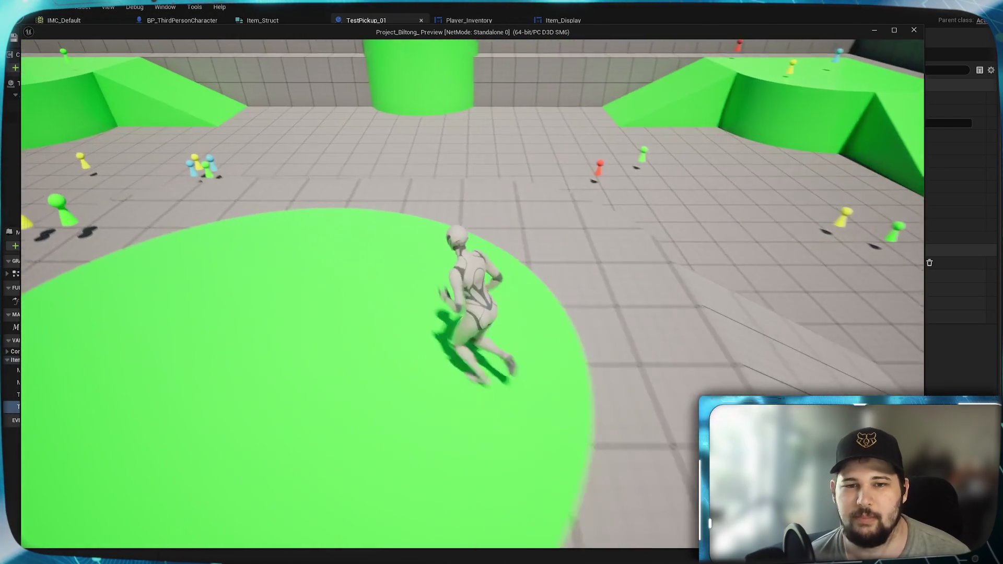
key("w")
key("w")
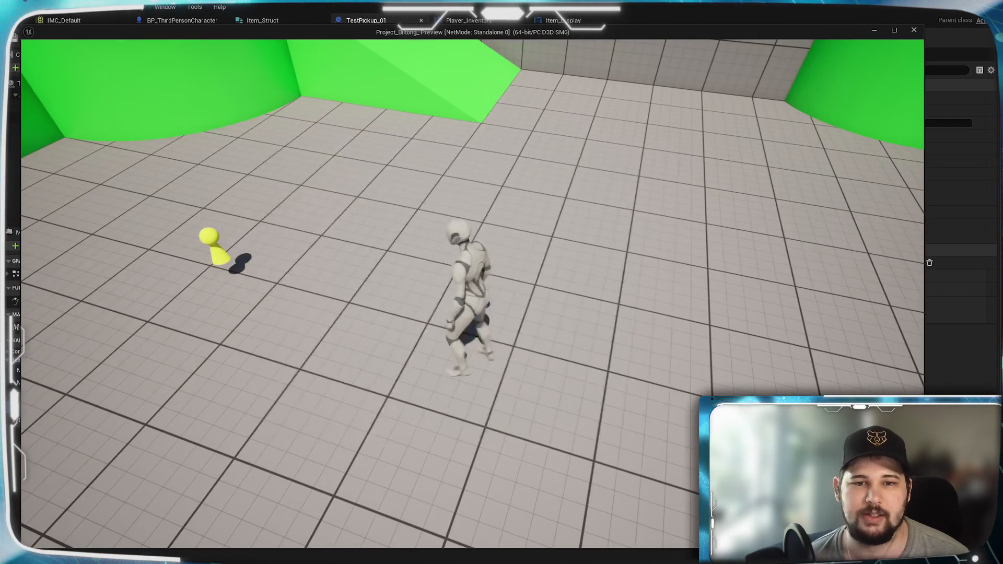
key("i")
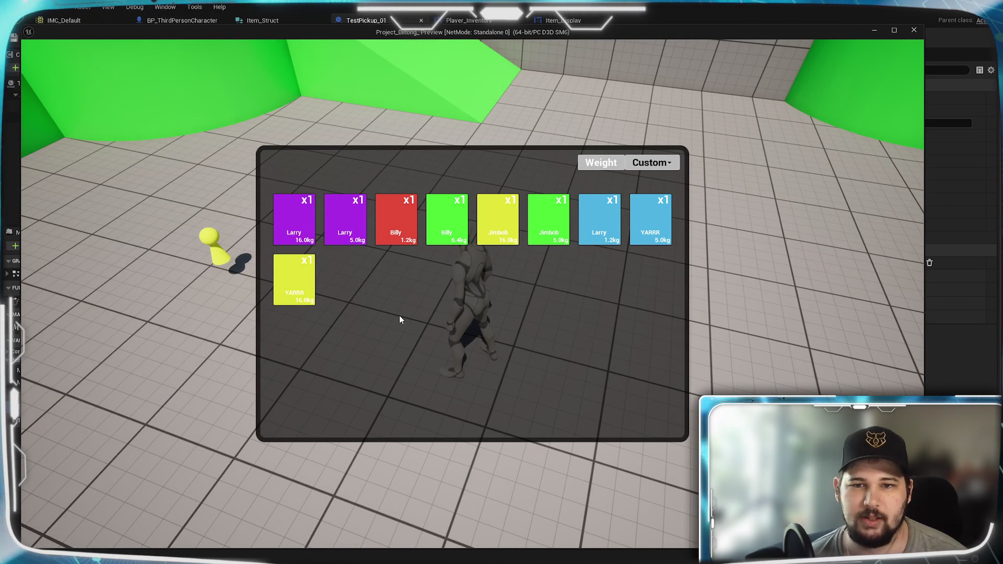
key("i")
Collect the pickups up the green ramp and sort the inventory by Quantity.
key("w")
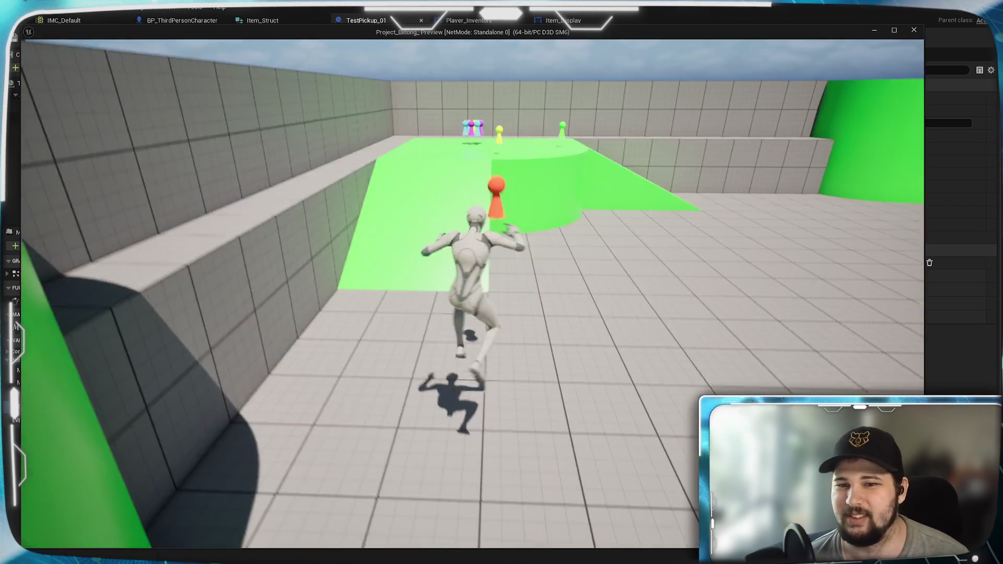
key("space")
key("space")
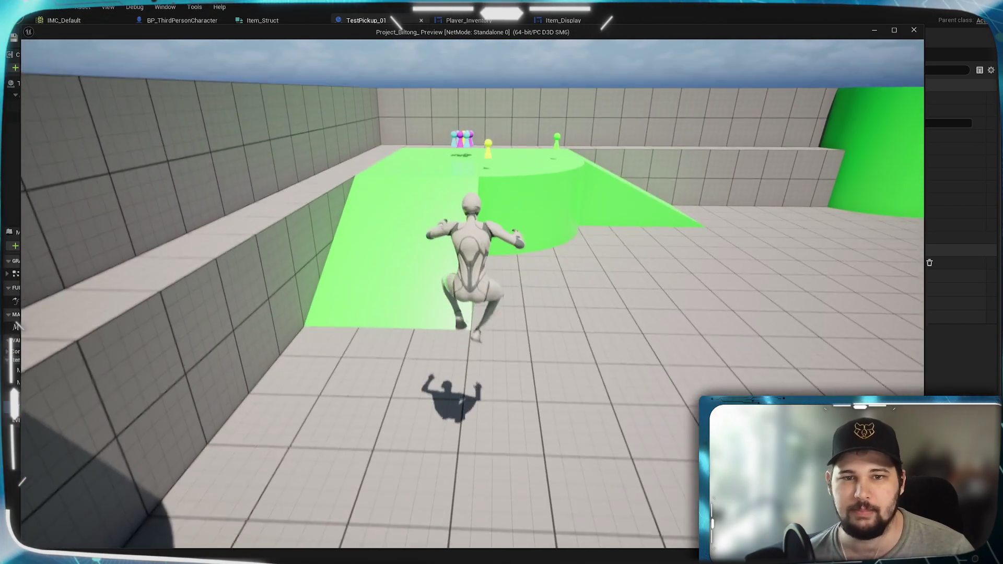
key("w")
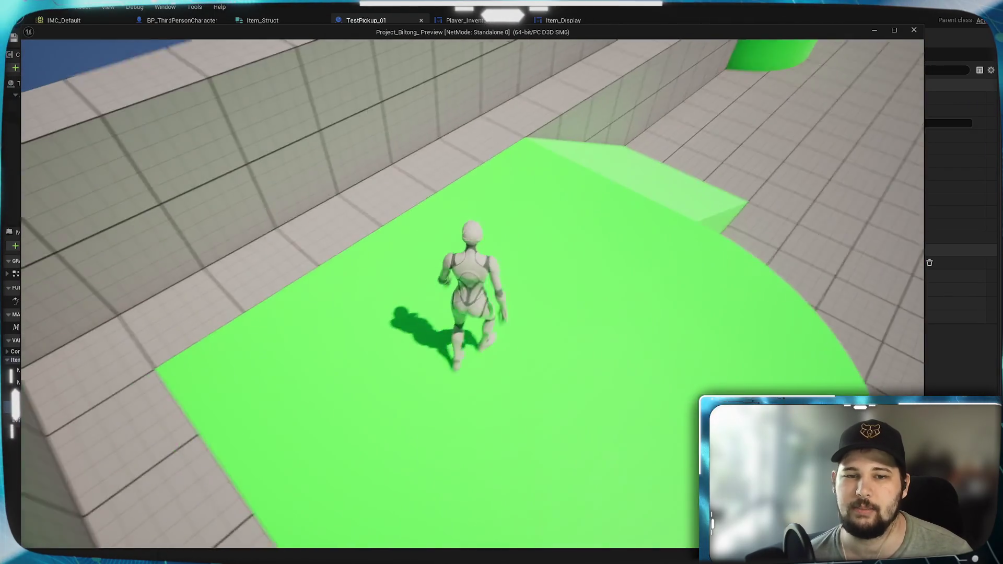
key("i")
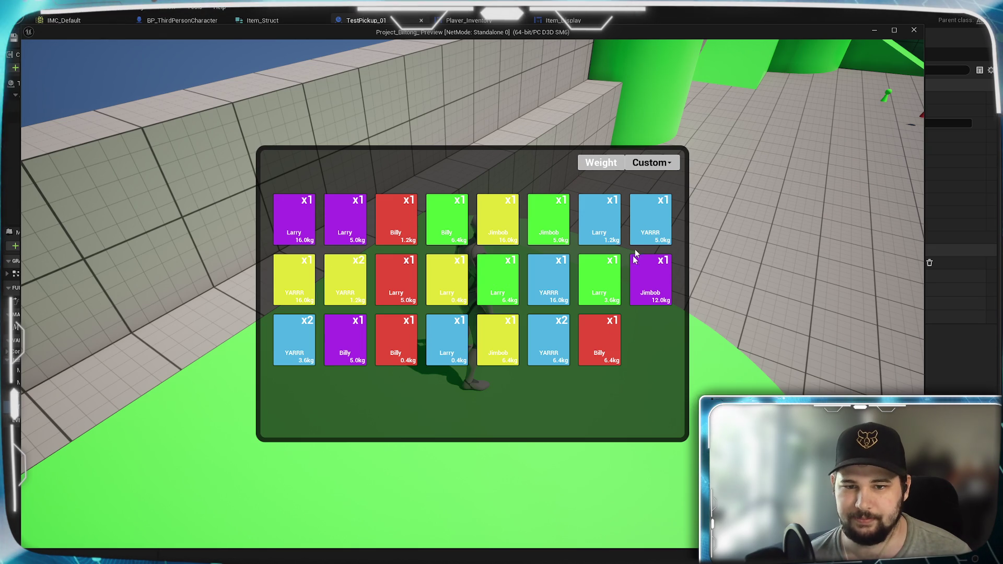
left_click(651, 163)
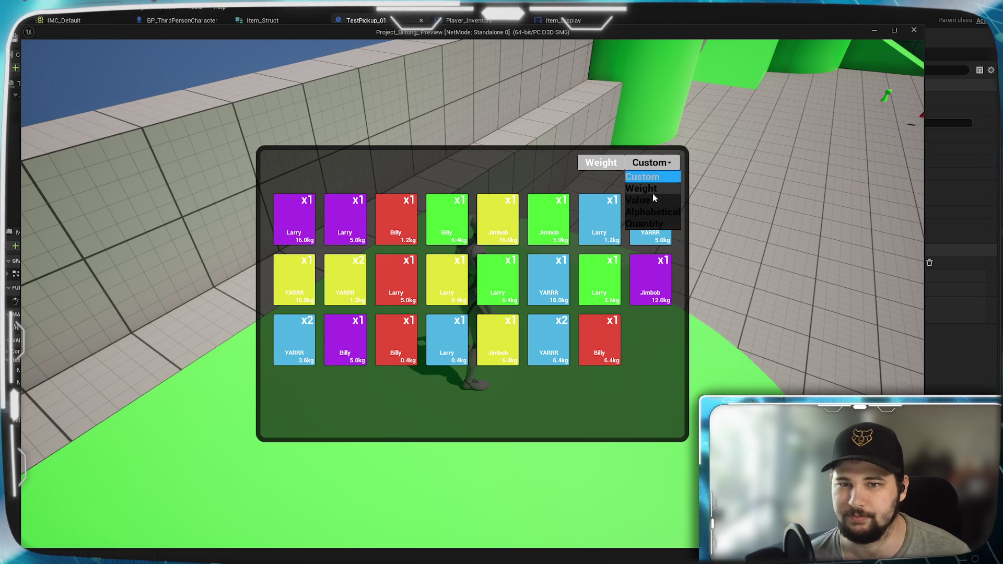
left_click(651, 224)
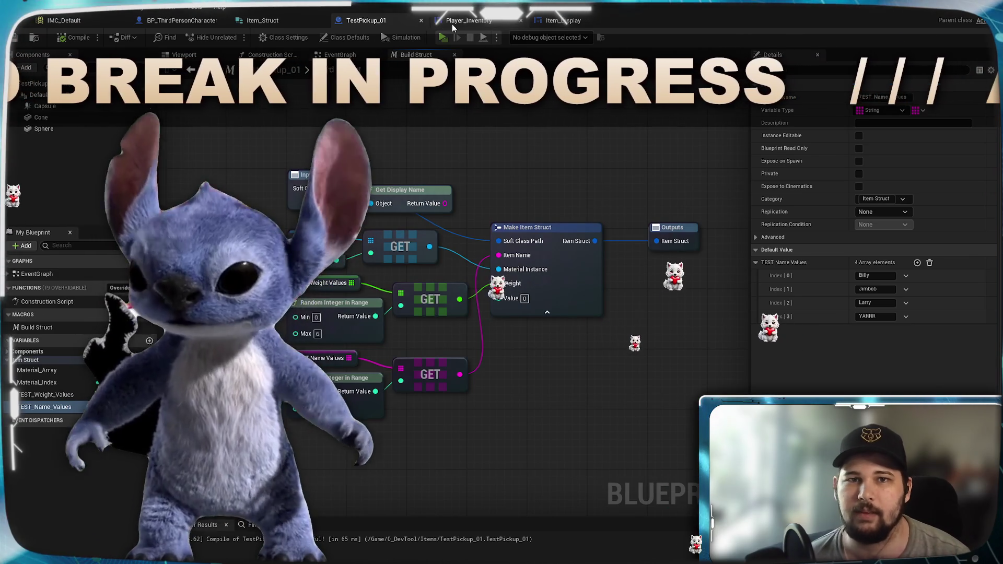
Show the Sorting Array - Quantity graph and cancel a stray wire from Bypass In.
left_click(453, 22)
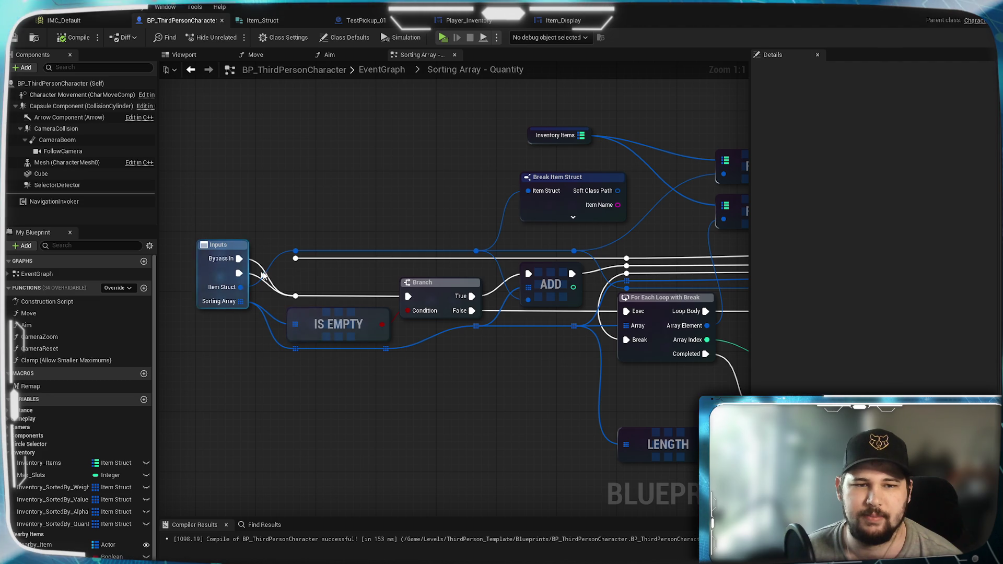
left_click_drag(239, 258, 304, 270)
key("Escape")
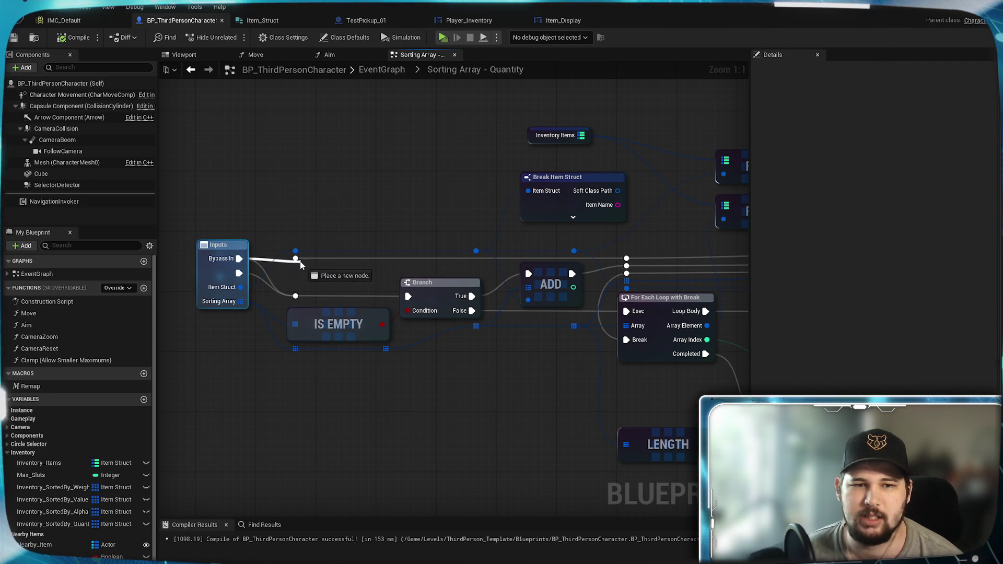
Compile, launch the game and start a new game from the main menu.
left_click(441, 37)
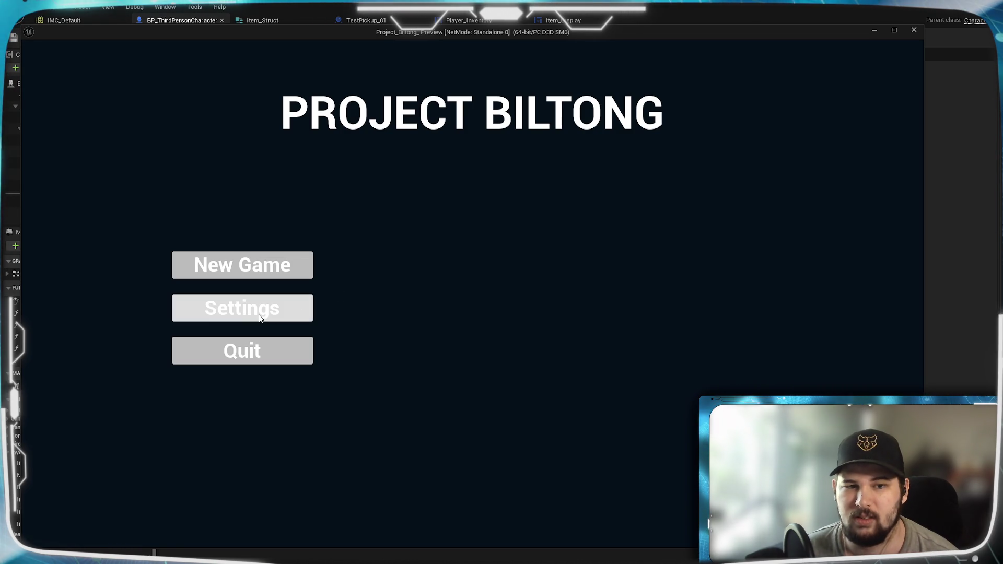
left_click(259, 257)
key("w")
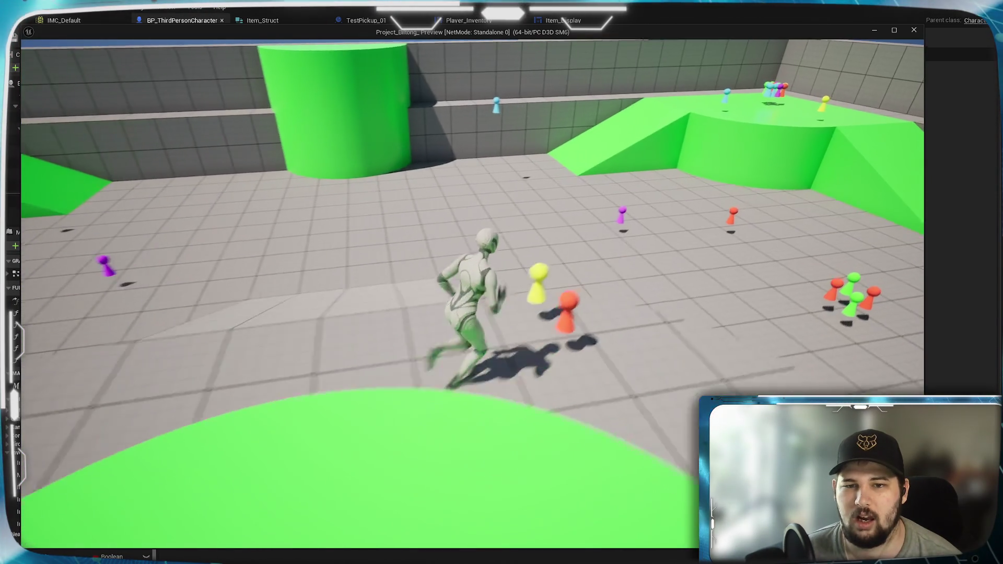
Jump toward the green ramp and collect the Billy pickup.
key("w")
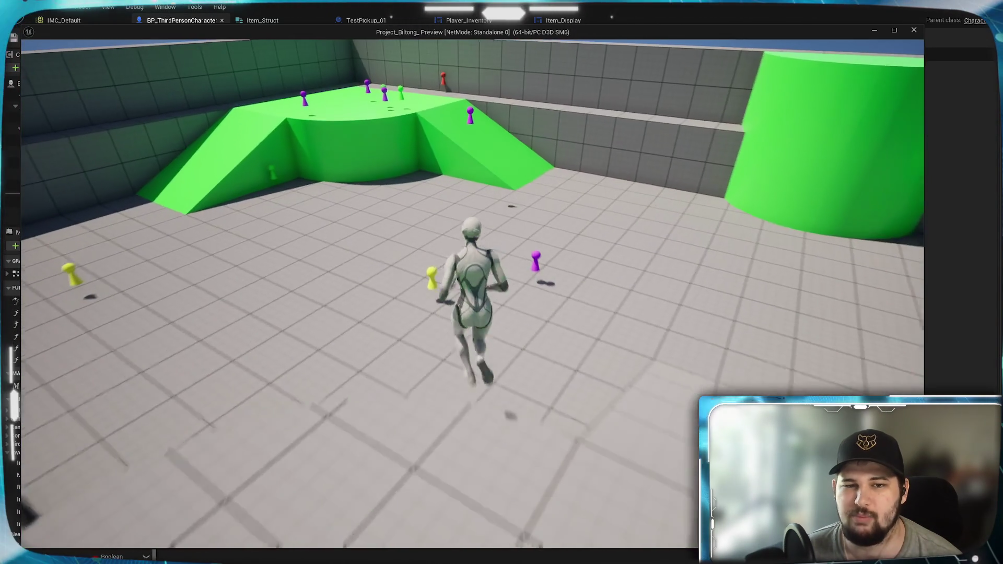
key("w")
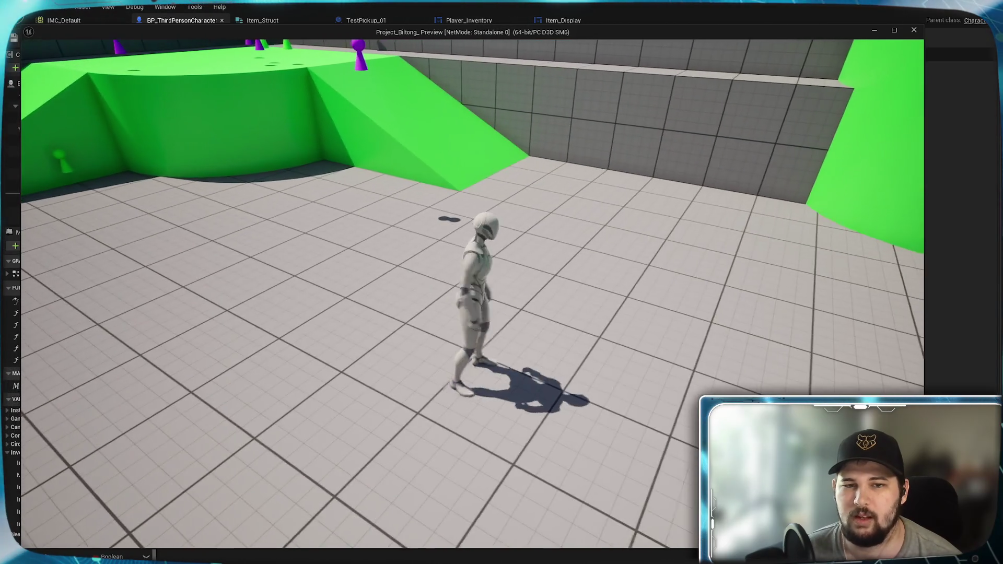
key("w")
key("space")
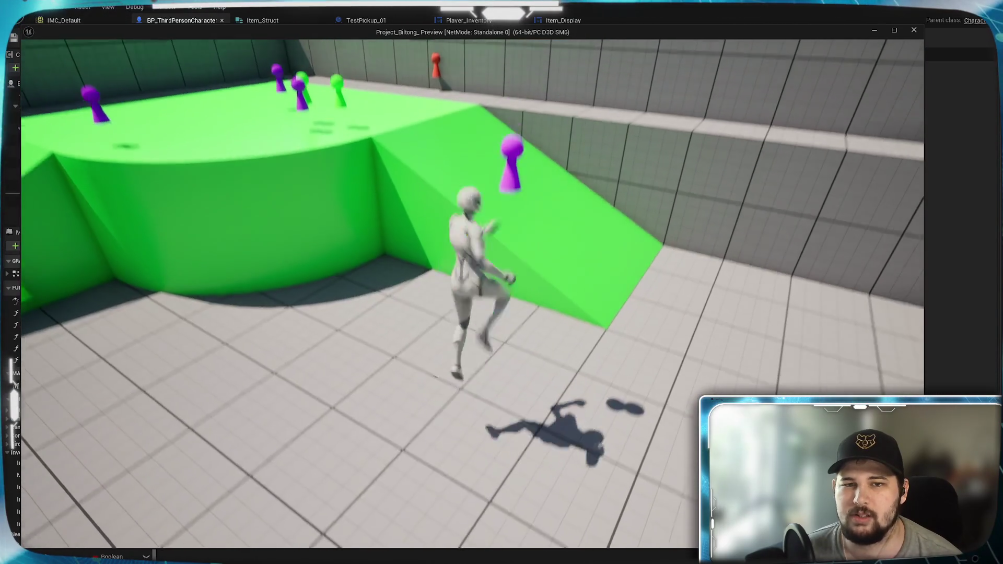
key("e")
Collect the purple and red Jimbob pickups and check them in the inventory.
key("w")
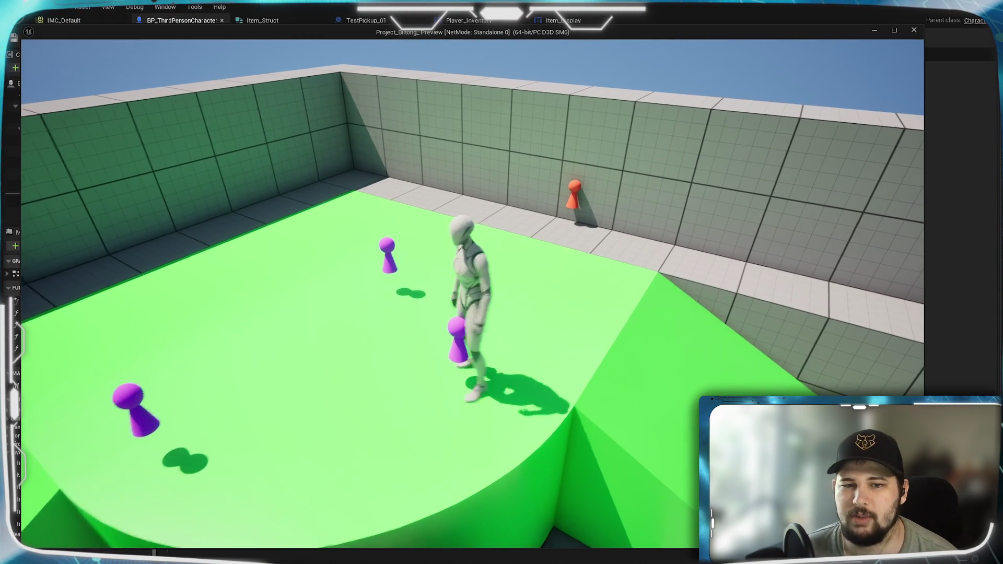
key("w")
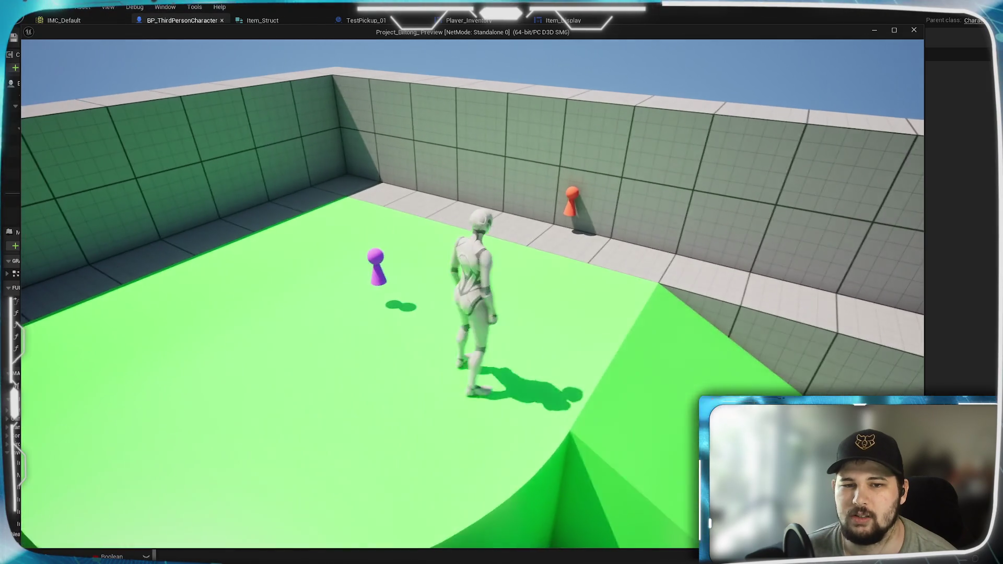
key("e")
key("e")
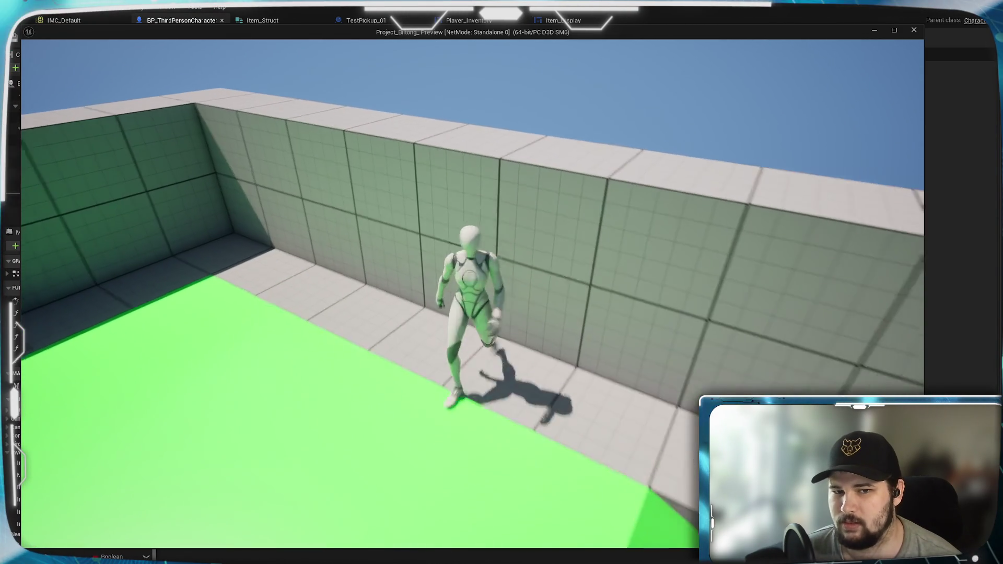
key("w")
key("i")
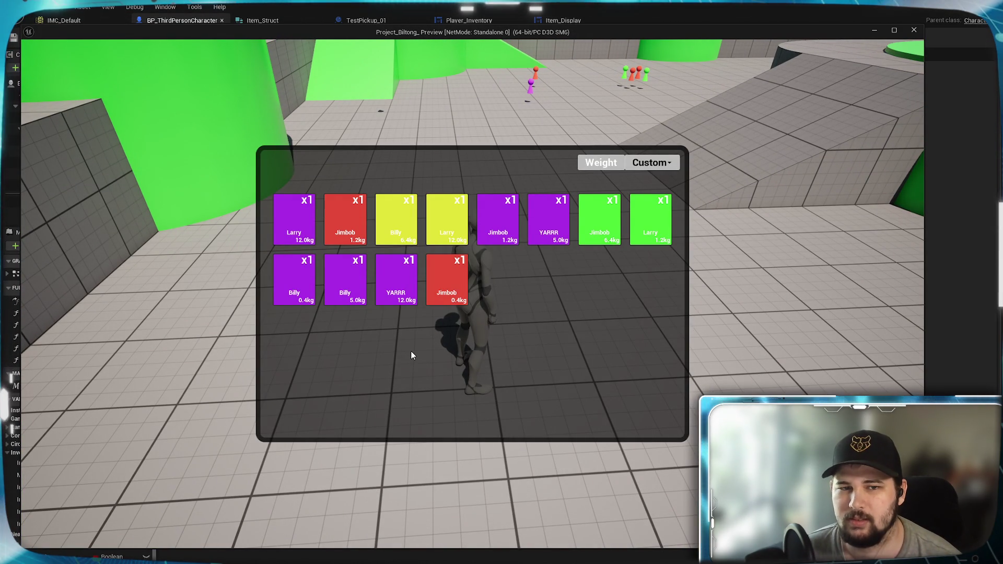
key("i")
Collect the cluster of red and green pickups and reopen the inventory.
key("w")
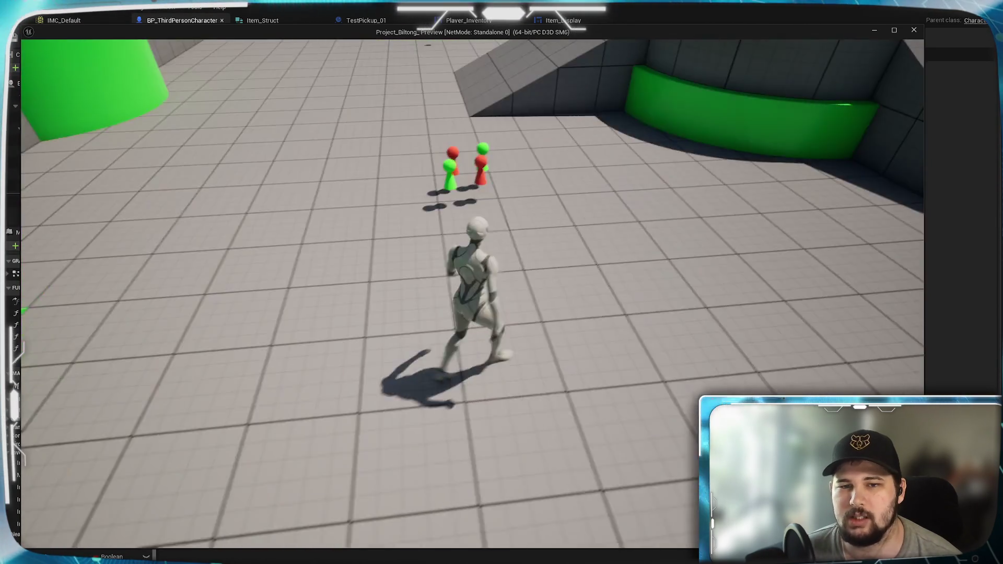
key("e")
key("i")
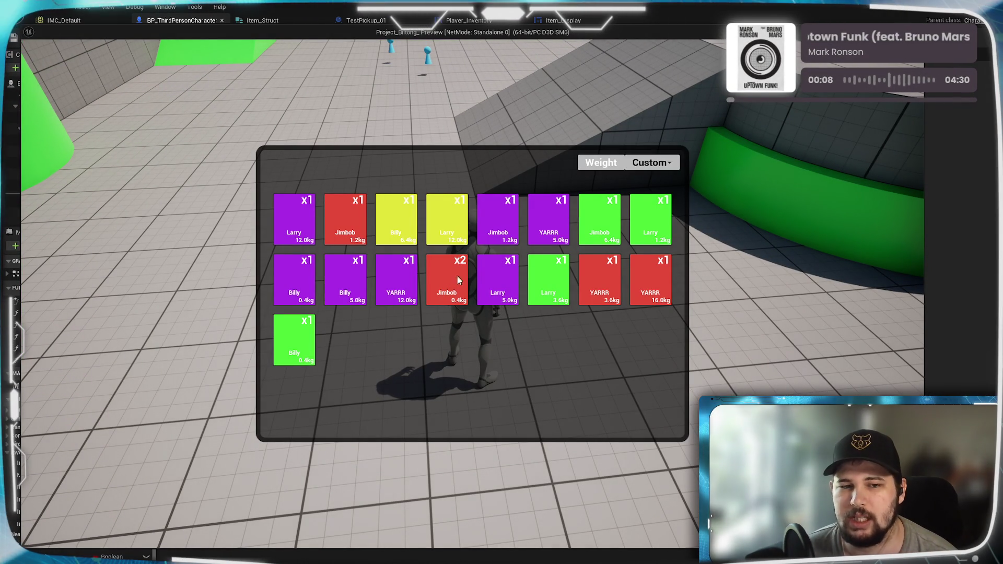
Sort the inventory grid by Quantity, then stop the play session.
left_click(641, 172)
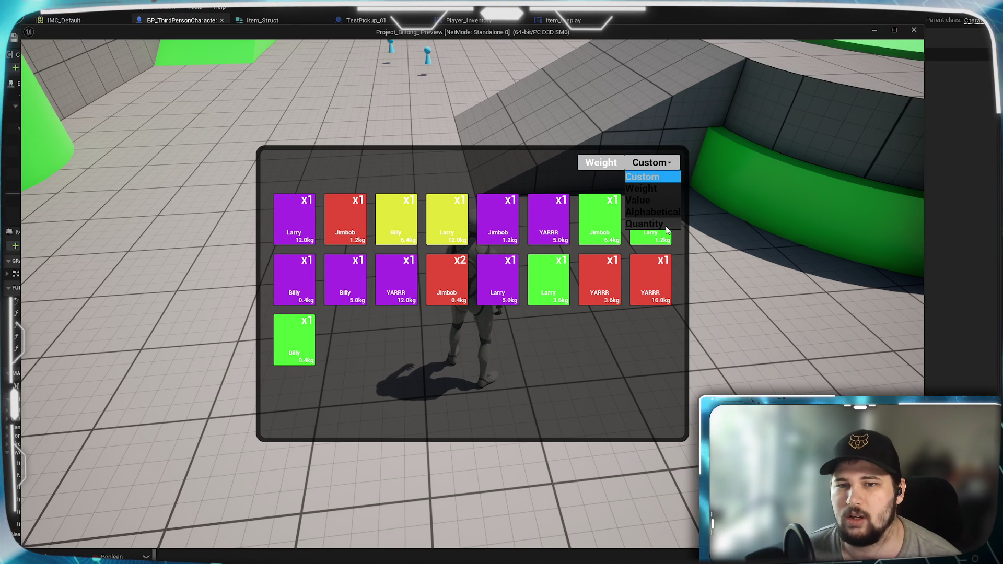
left_click(667, 229)
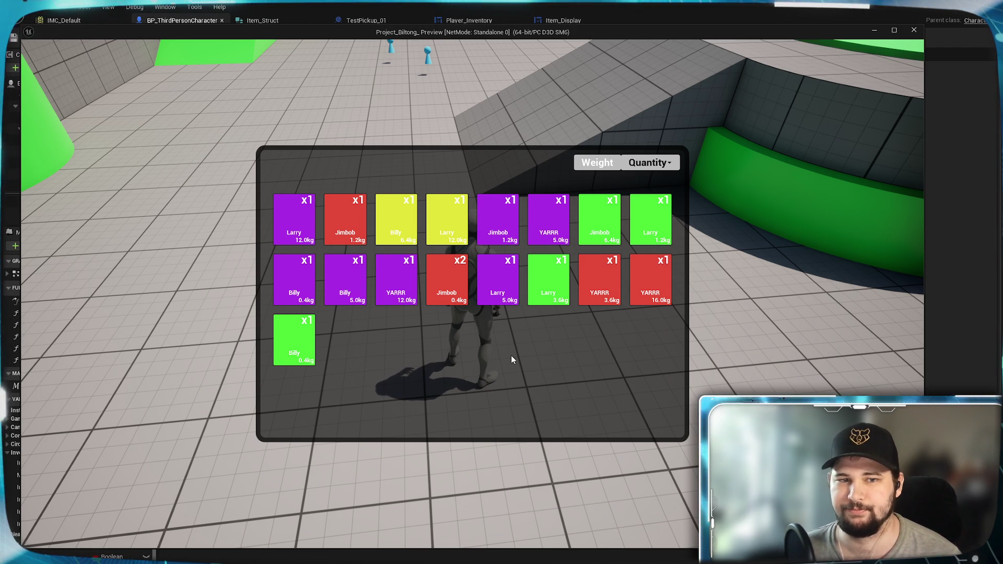
key("Escape")
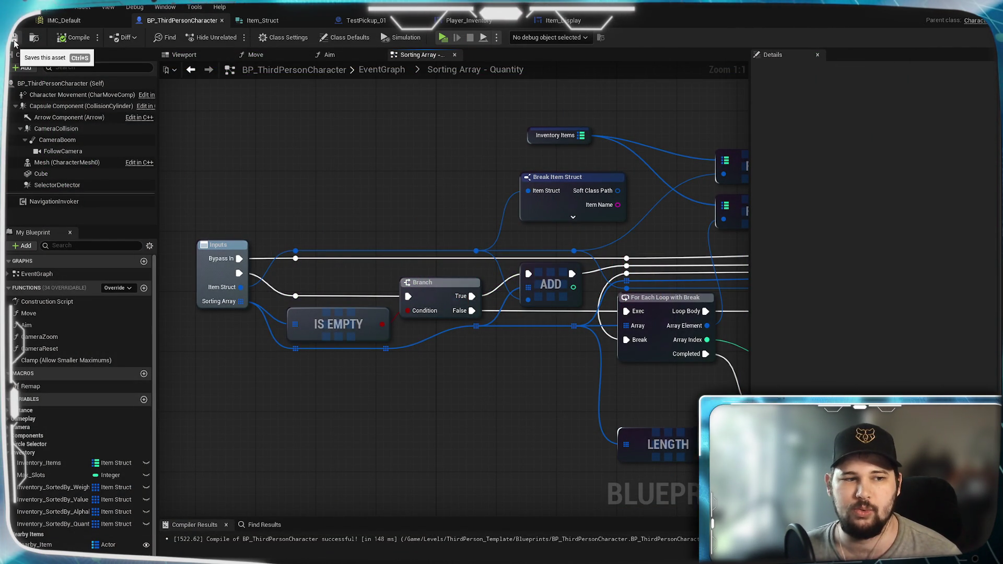
Survey the Sorting Array - Quantity graph's IS EMPTY, FIND, For Each Loop and INSERT nodes.
scroll(311, 201, "down", 3)
scroll(312, 203, "down", 1)
mouse_move(375, 301)
left_mouse_down()
mouse_move(256, 336)
mouse_move(378, 364)
left_mouse_up()
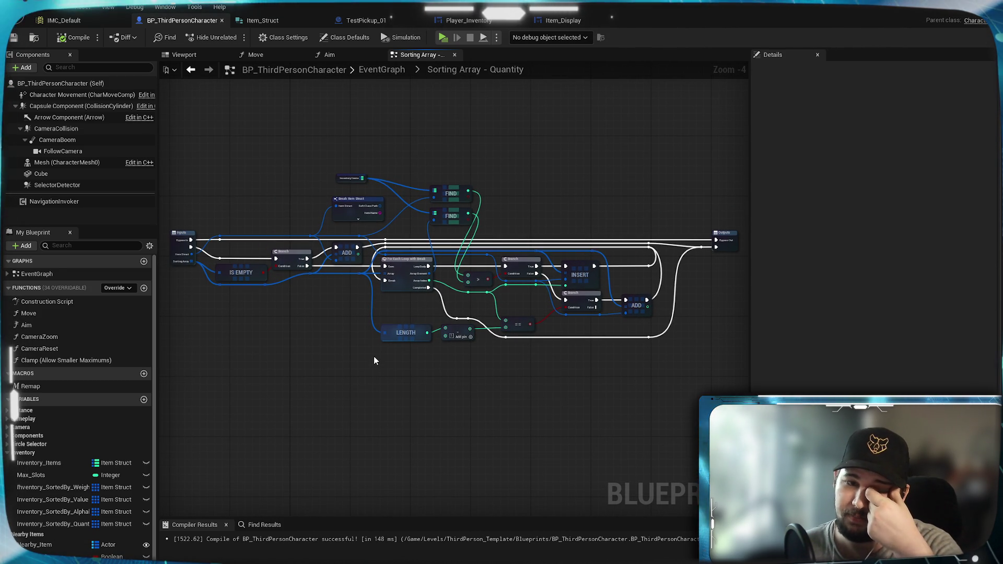
scroll(518, 382, "up", 1)
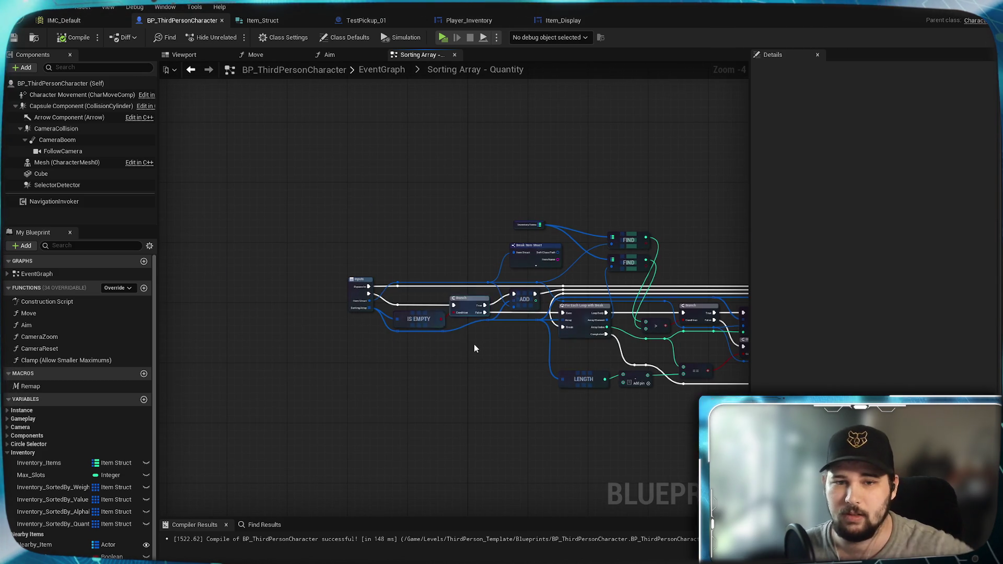
scroll(474, 345, "up", 1)
scroll(475, 345, "up", 2)
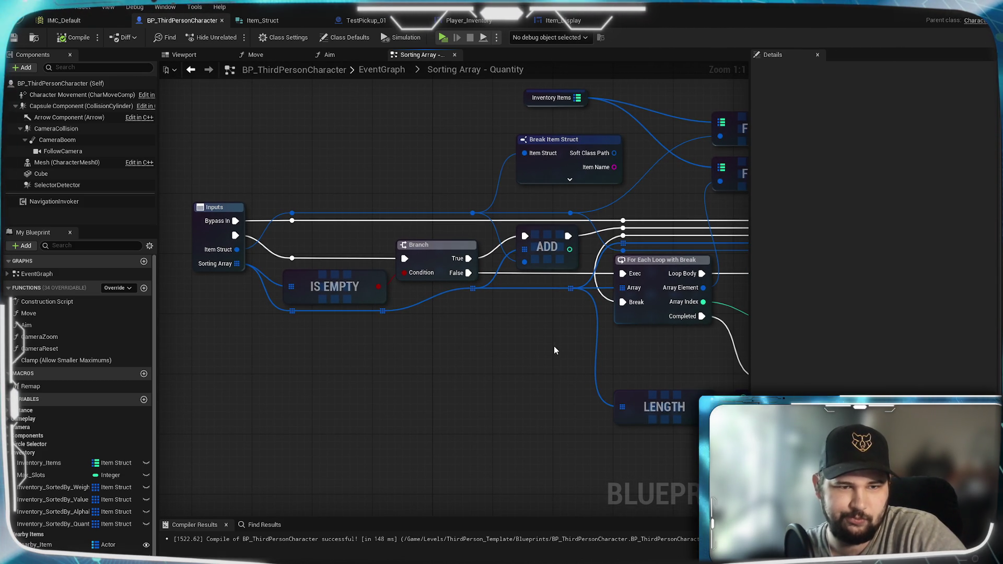
mouse_move(554, 350)
left_mouse_down()
mouse_move(381, 358)
mouse_move(604, 331)
left_mouse_up()
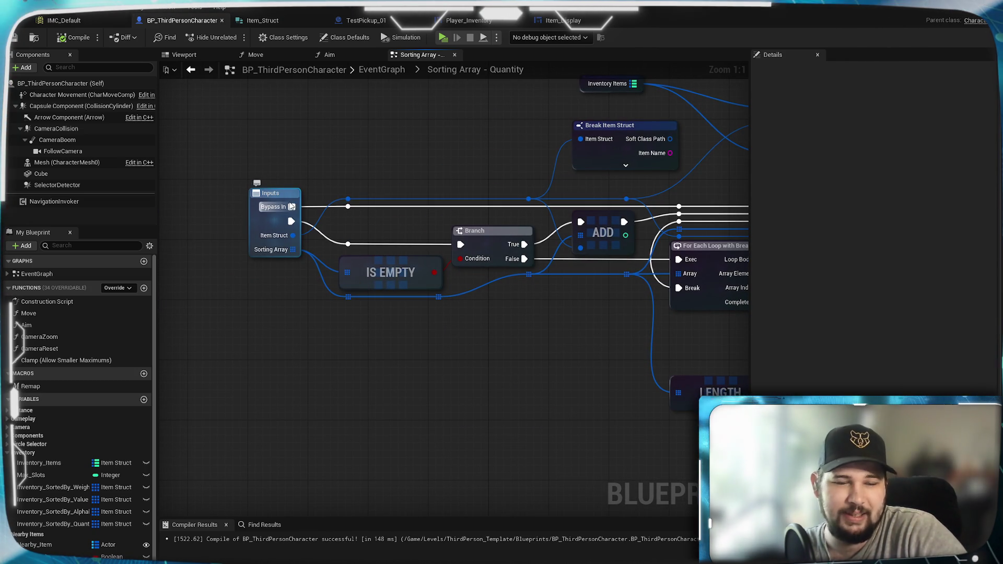
left_click_drag(552, 313, 348, 306)
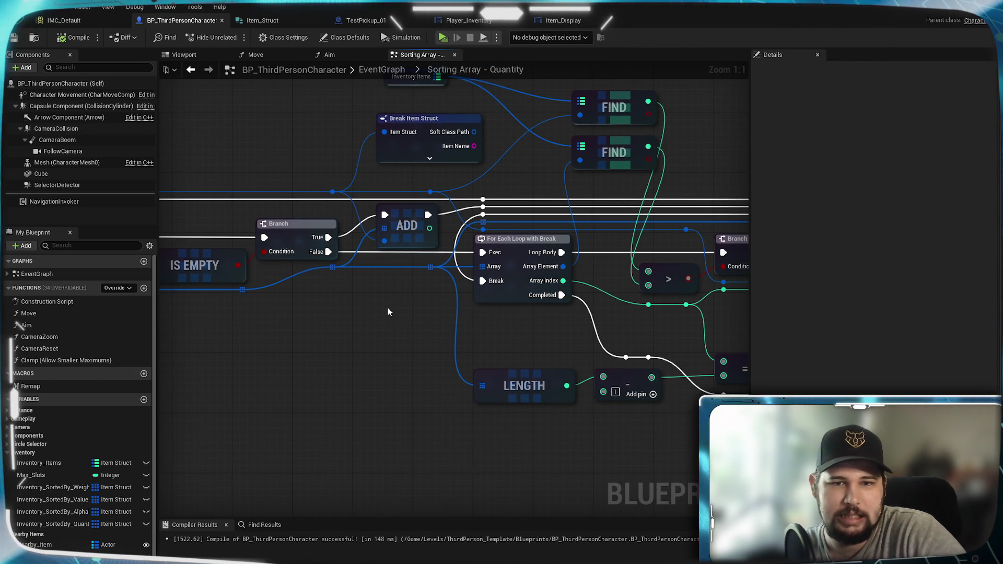
mouse_move(540, 330)
left_mouse_down()
mouse_move(692, 322)
mouse_move(389, 314)
left_mouse_up()
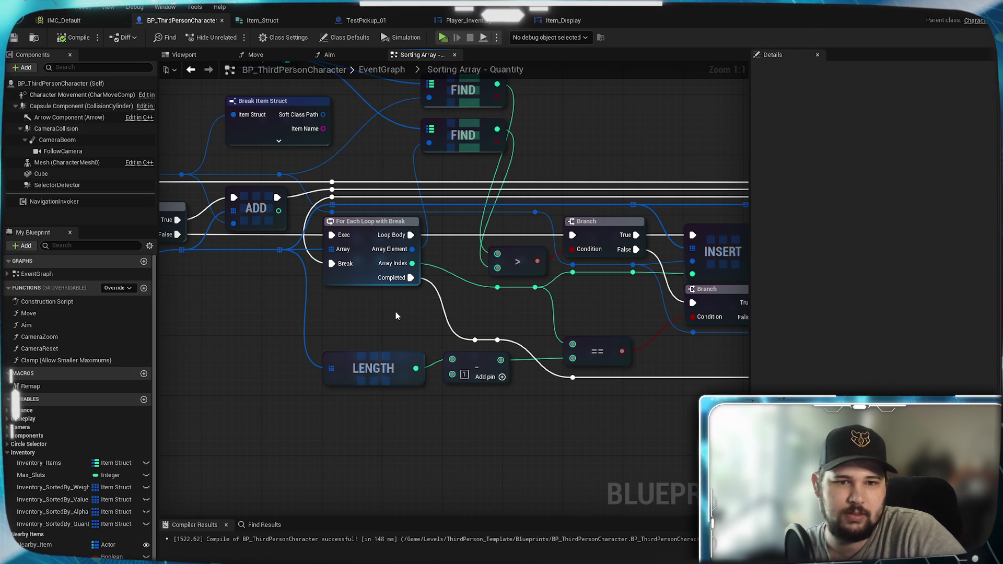
mouse_move(459, 255)
left_mouse_down()
mouse_move(481, 342)
mouse_move(528, 319)
mouse_move(656, 290)
mouse_move(507, 330)
left_mouse_up()
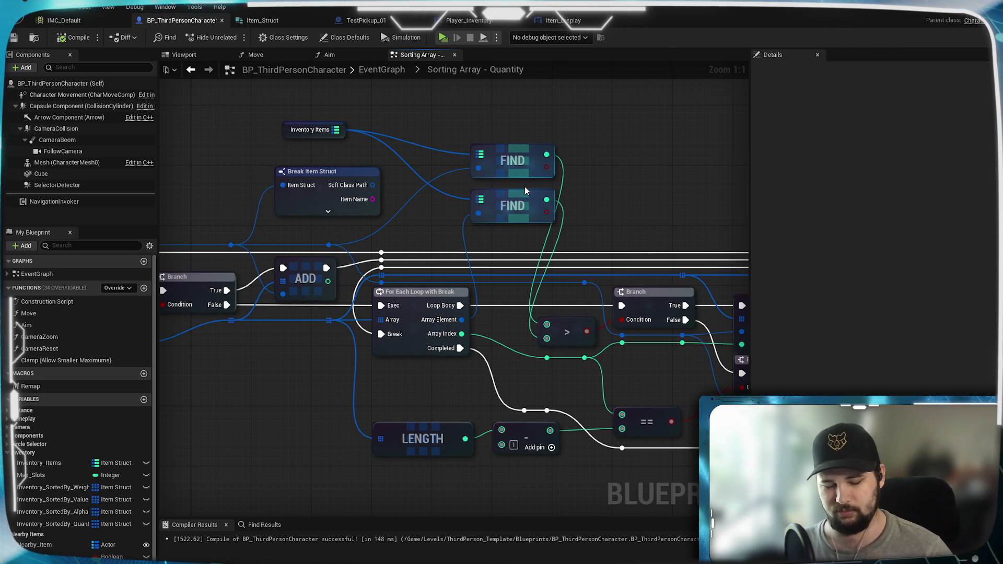
Reconnect the Bypass In execution wire to the reroute knot feeding the Branch node.
left_click_drag(636, 367, 506, 343)
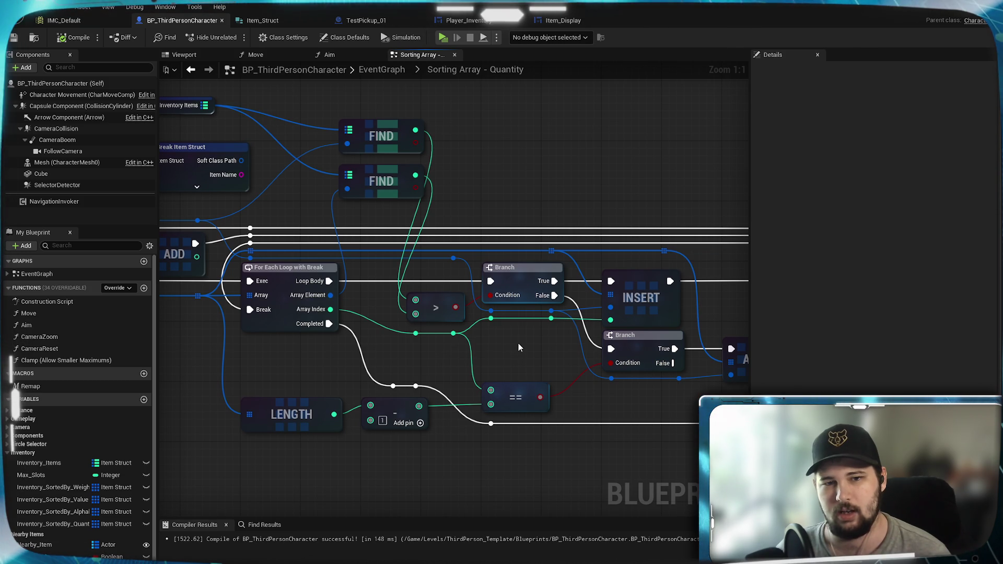
mouse_move(518, 347)
left_mouse_down()
mouse_move(388, 359)
mouse_move(495, 386)
left_mouse_up()
mouse_move(291, 253)
left_mouse_down()
mouse_move(517, 251)
mouse_move(416, 210)
left_mouse_up()
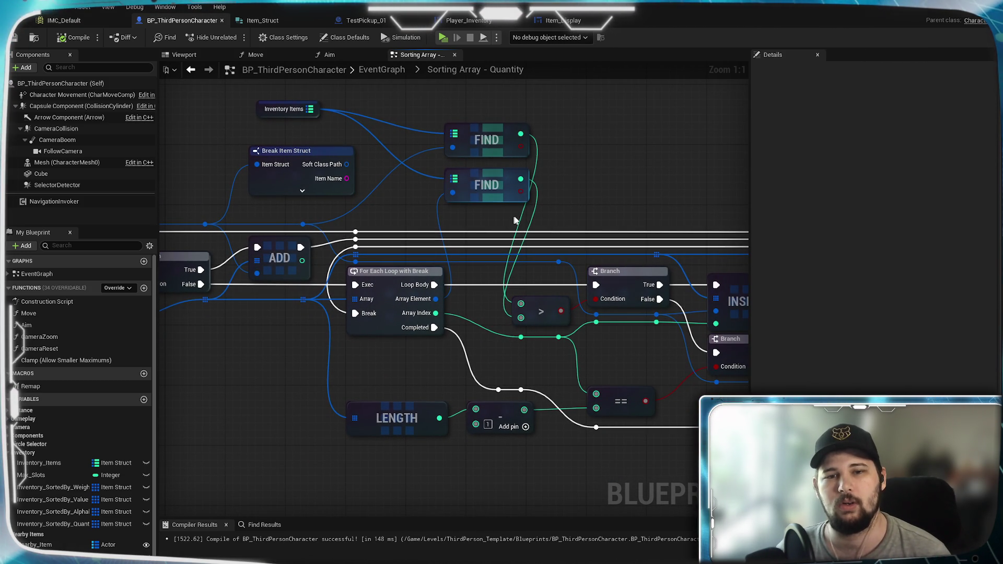
mouse_move(593, 212)
left_mouse_down()
mouse_move(402, 204)
mouse_move(510, 231)
left_mouse_up()
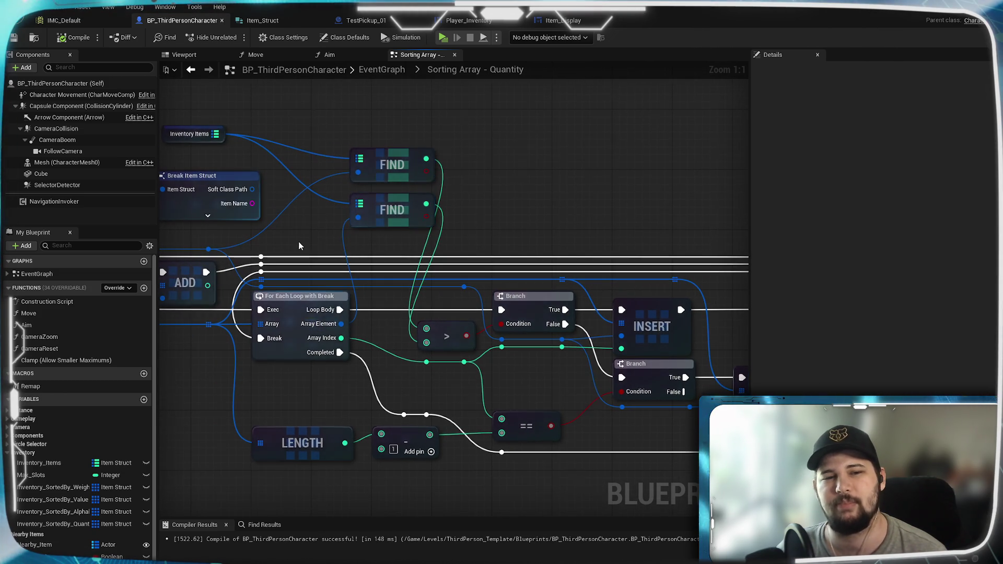
left_click_drag(298, 246, 499, 223)
mouse_move(554, 319)
left_mouse_down()
mouse_move(308, 334)
mouse_move(477, 343)
mouse_move(449, 263)
left_mouse_up()
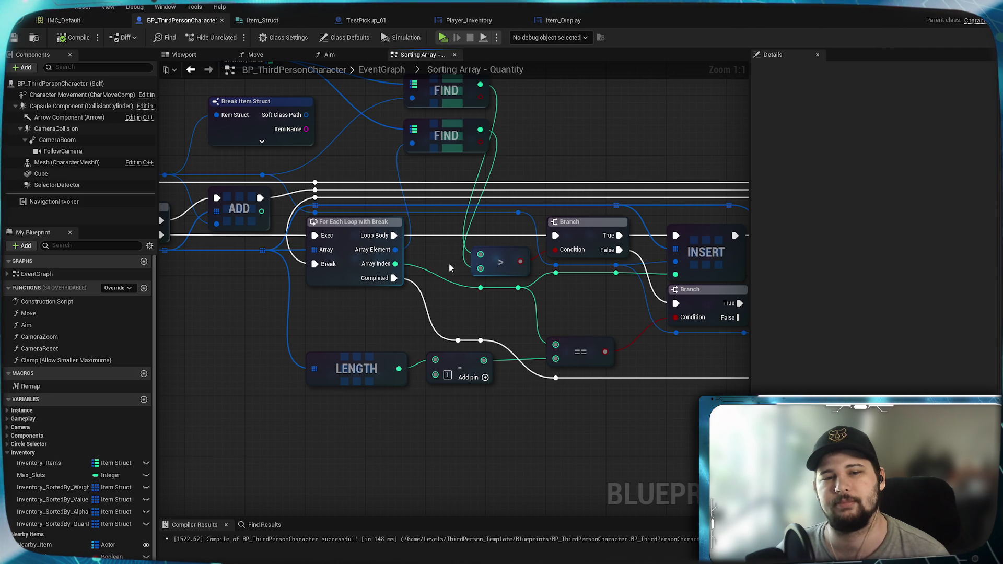
left_click_drag(449, 264, 746, 254)
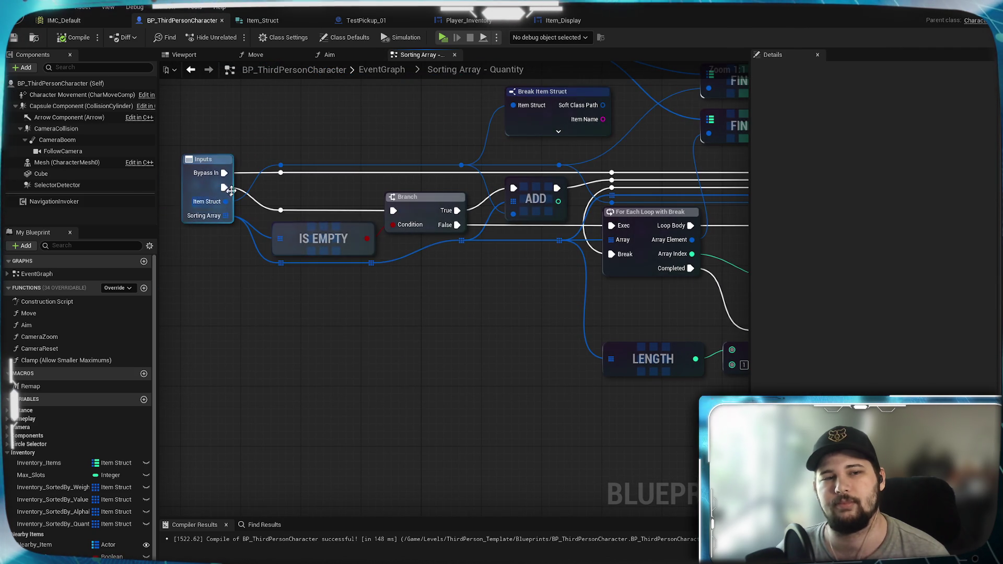
left_click_drag(226, 172, 281, 210)
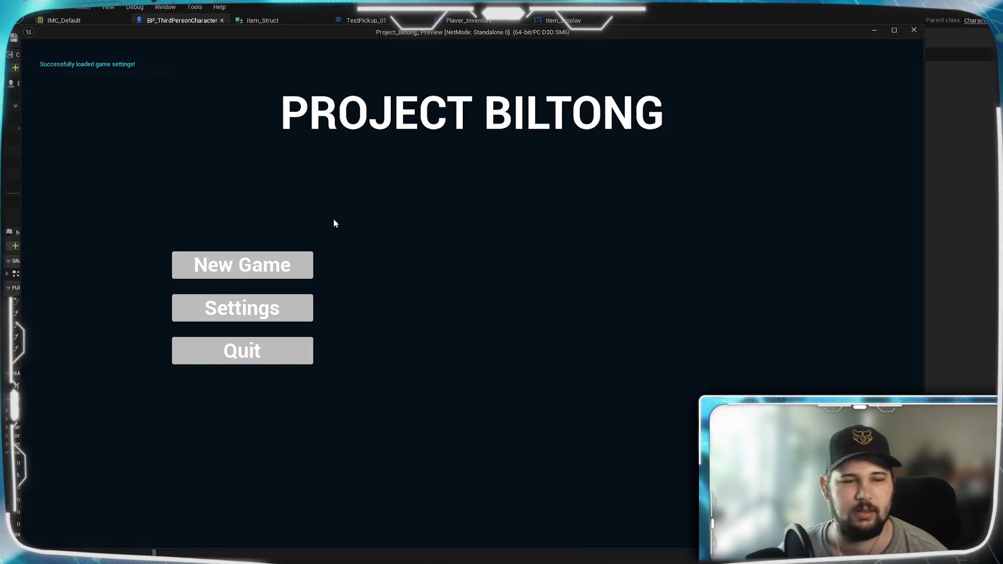
Start a new game and run past the YARRR pickup over the green platform.
left_click(242, 266)
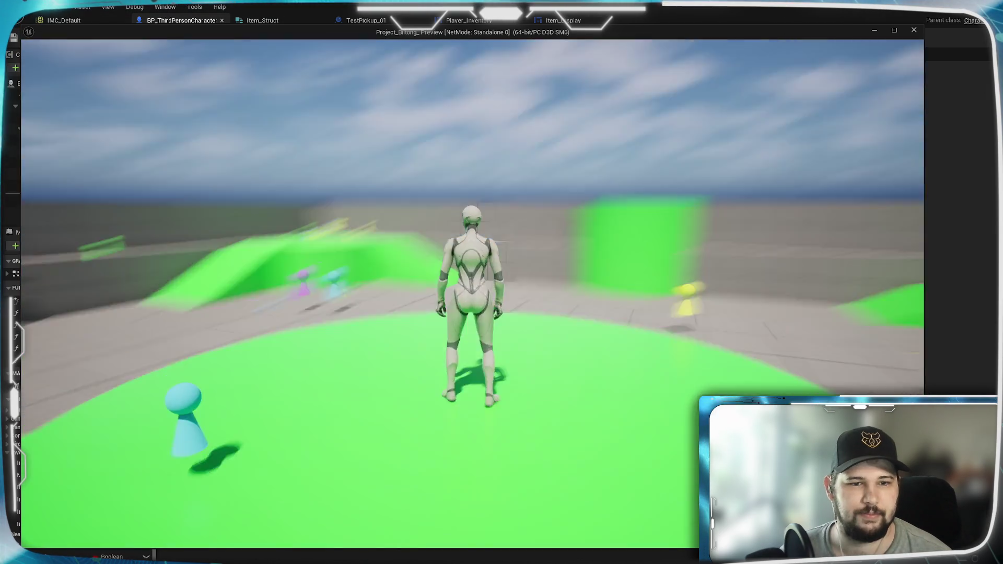
key("w")
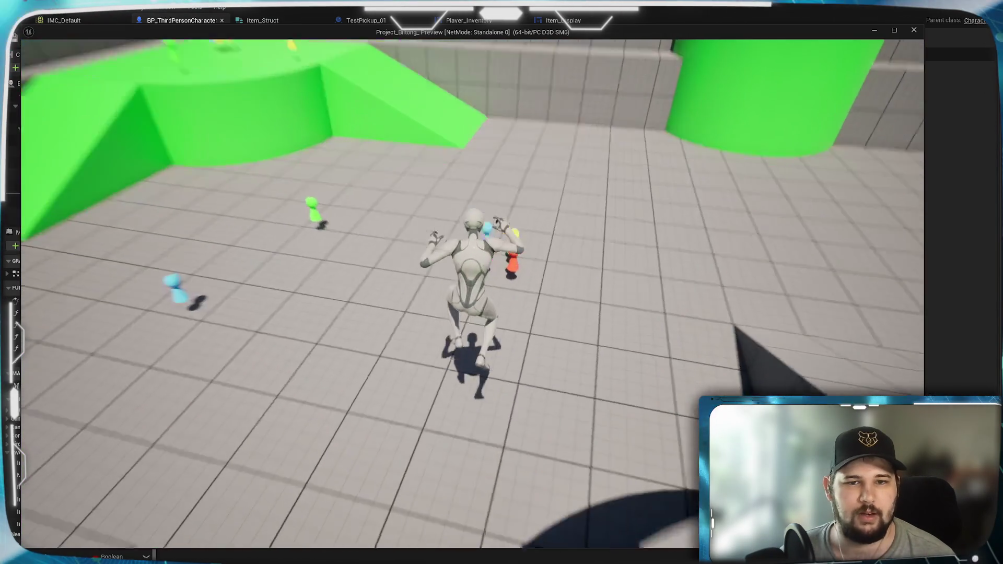
key("w")
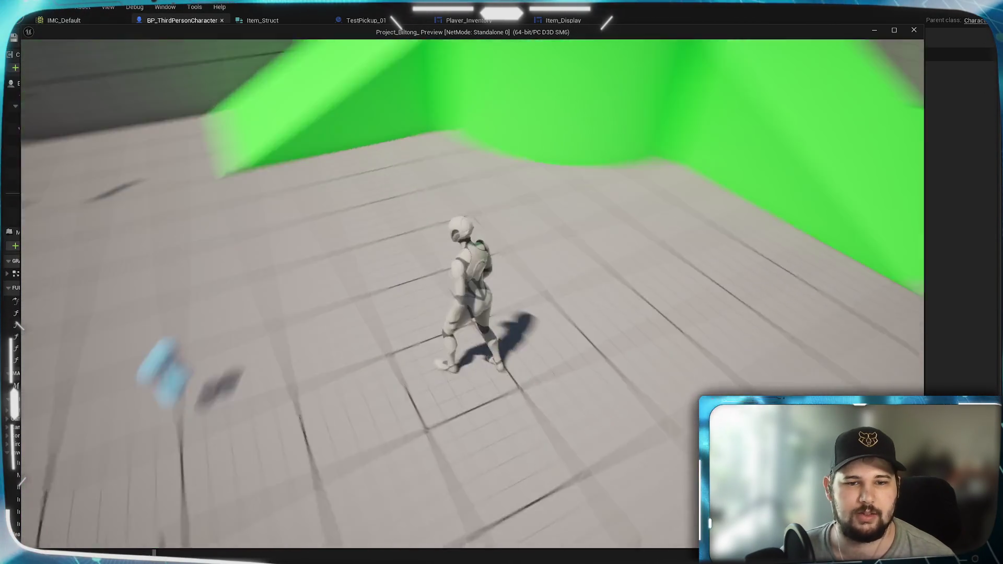
key("w")
key("space")
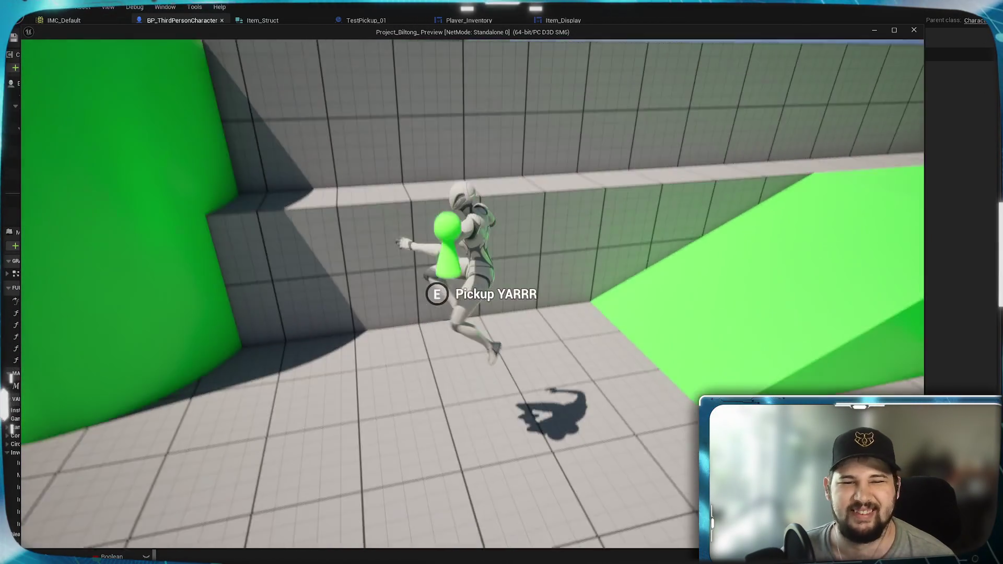
key("w")
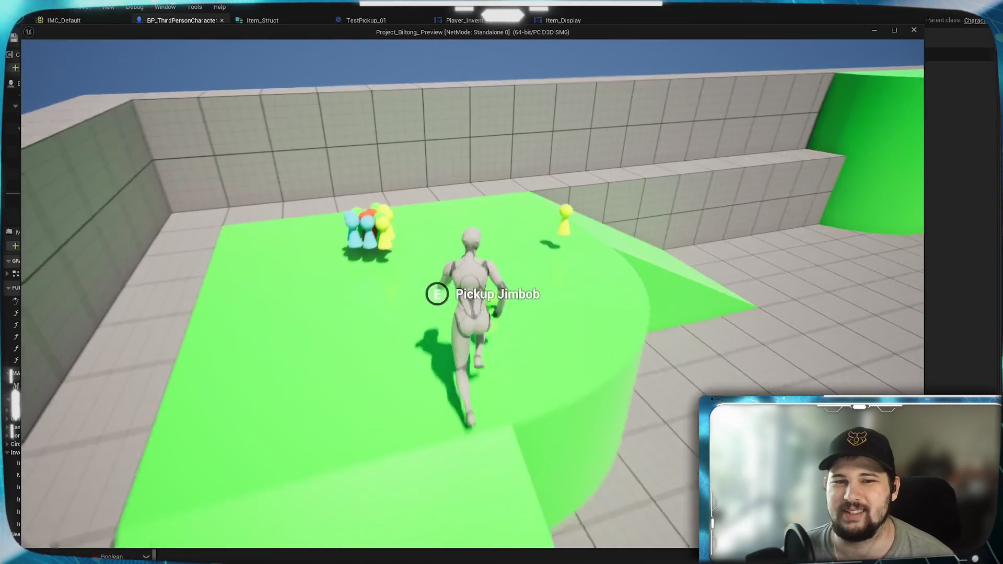
key("w")
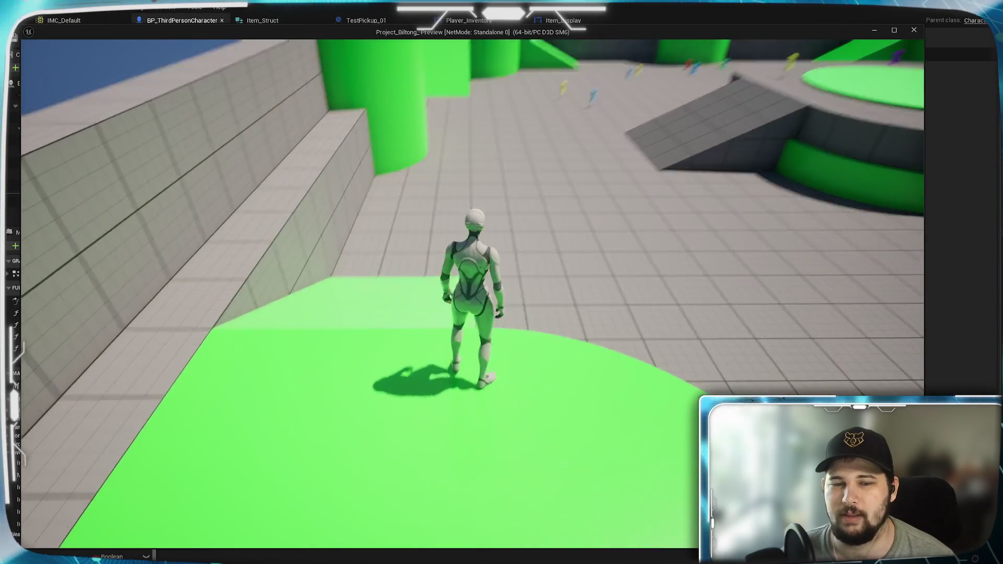
key("space")
Climb the green ramp collecting pickups, open the inventory and list its sort orders.
key("w")
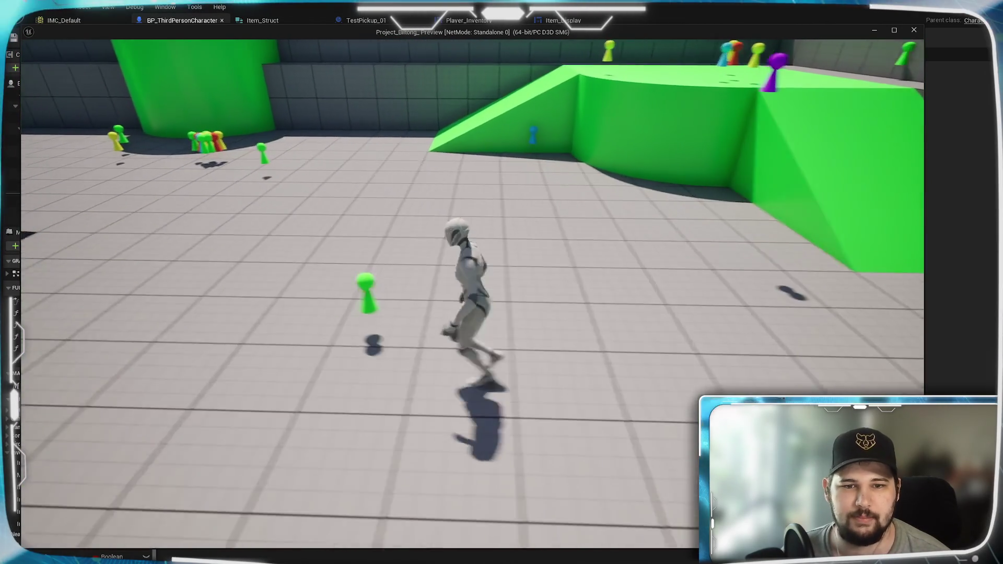
key("w")
key("w")
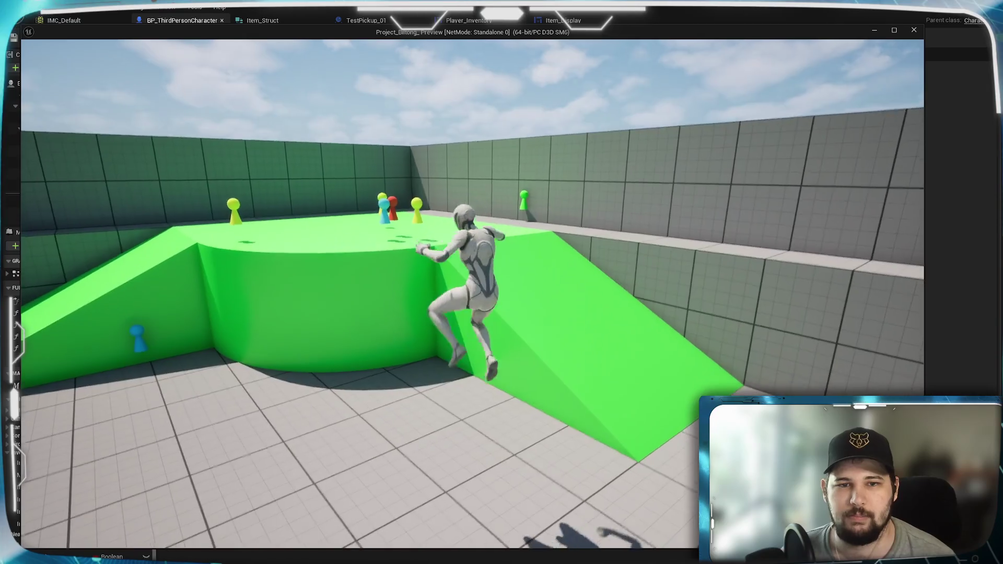
key("space")
key("w")
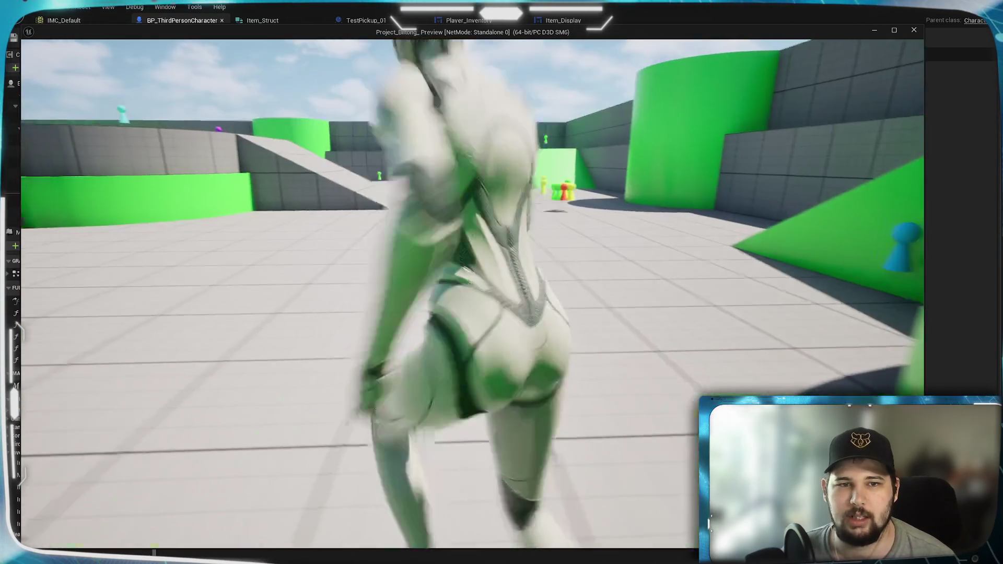
key("w")
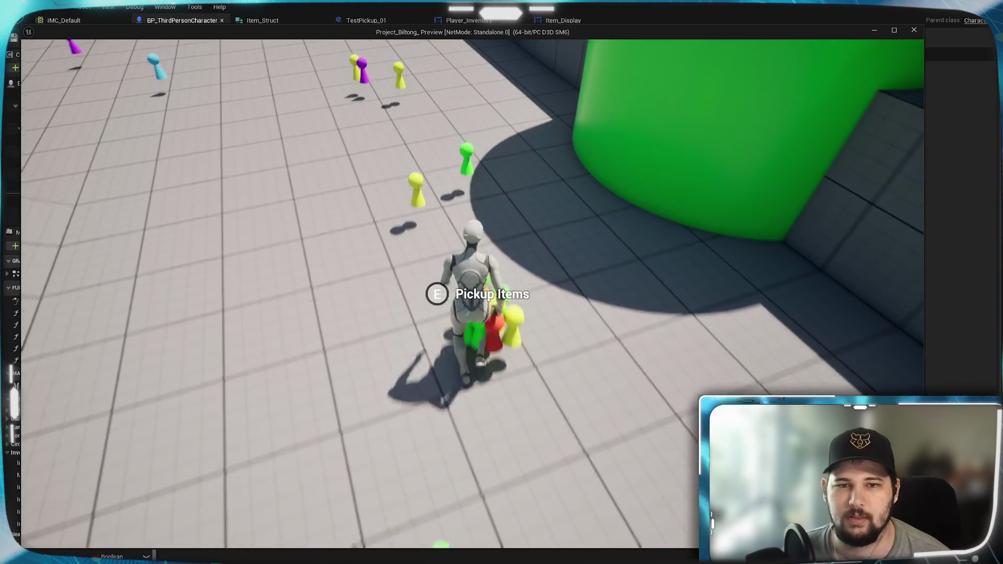
key("i")
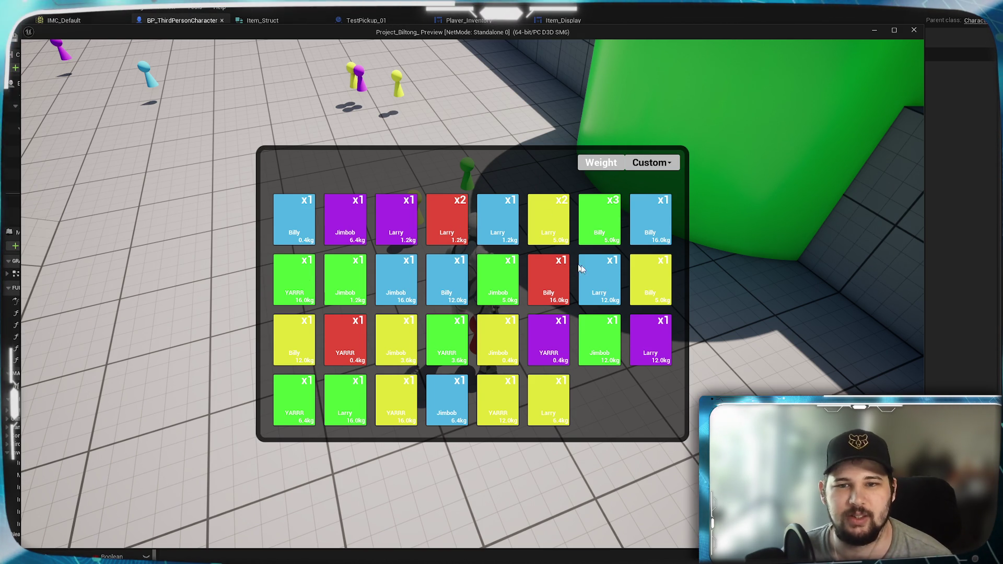
left_click(659, 165)
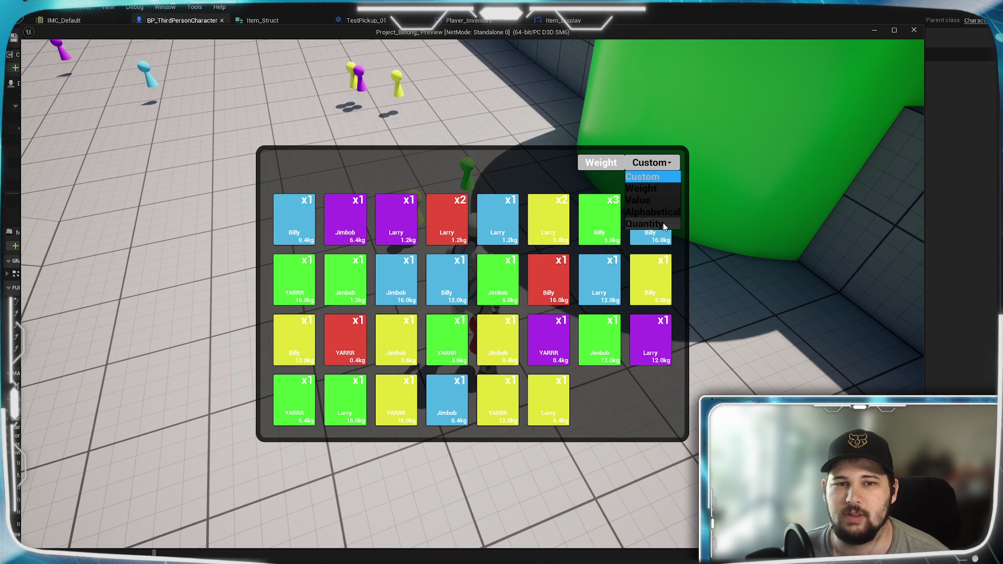
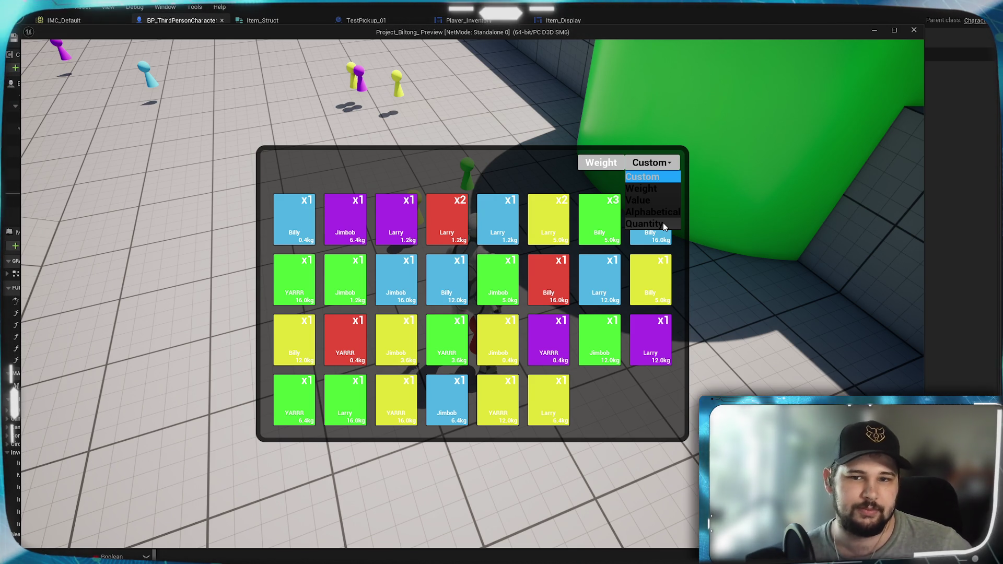
Sort the inventory grid by Quantity, stop the session, and pan to the FIND, INSERT and ADD nodes.
left_click(663, 222)
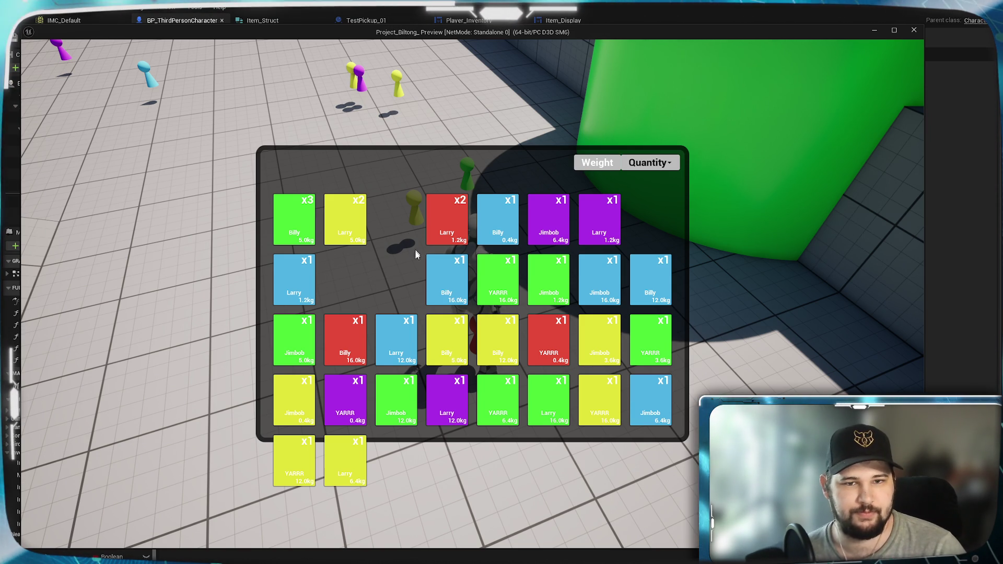
key("Escape")
mouse_move(475, 363)
left_mouse_down()
mouse_move(2, 385)
mouse_move(42, 387)
left_mouse_up()
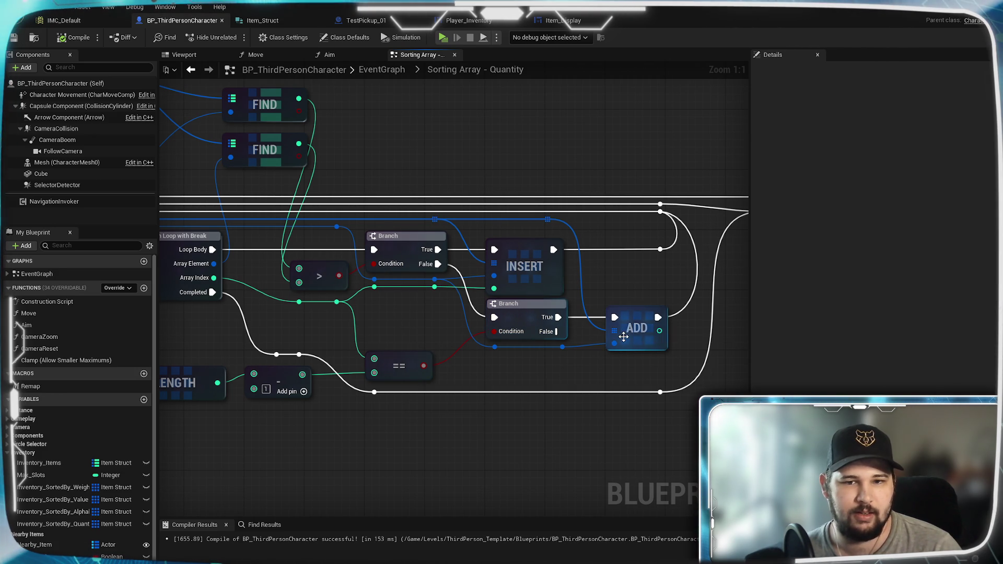
Survey the Outputs, For Each Loop and Break Item Struct nodes, then drag a wire off Inventory Items.
left_click_drag(450, 315, 359, 376)
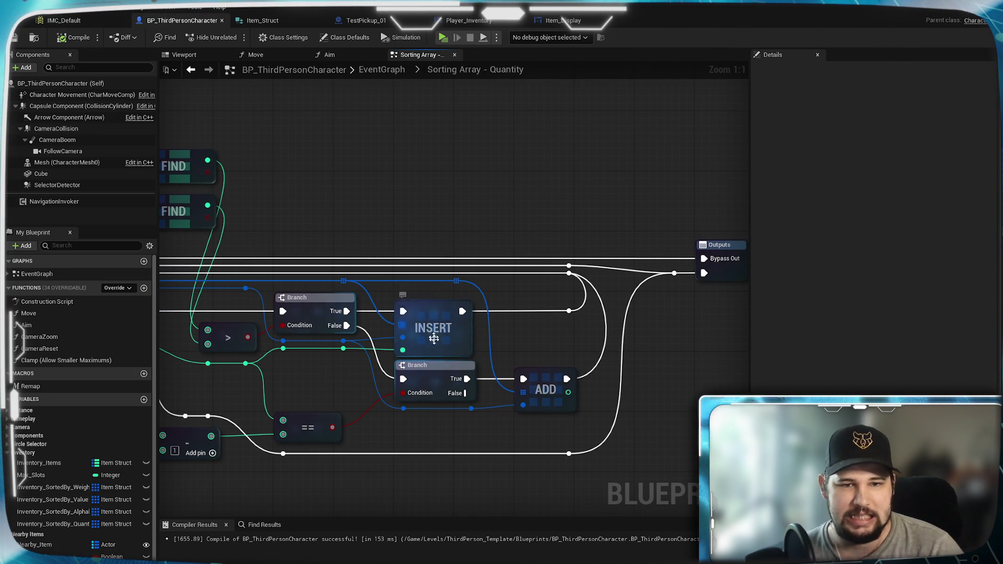
mouse_move(415, 324)
left_mouse_down()
mouse_move(517, 303)
mouse_move(481, 339)
left_mouse_up()
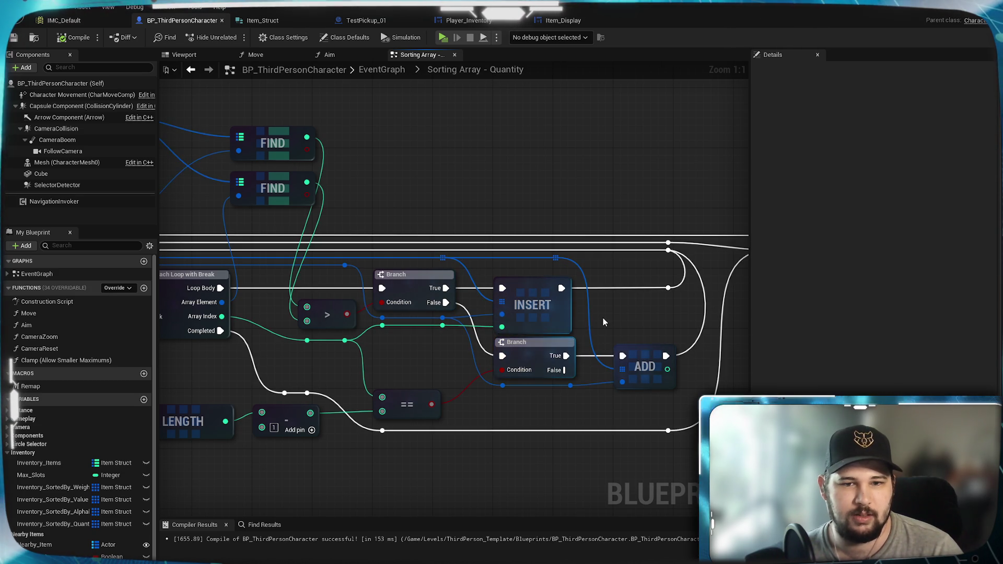
left_click_drag(603, 322, 529, 314)
right_click(531, 308)
left_click(522, 306)
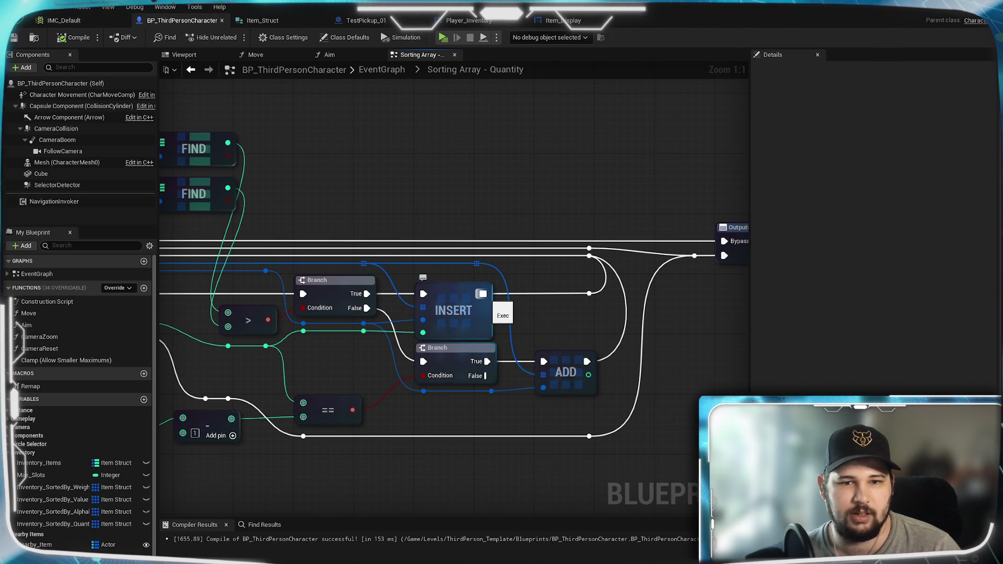
mouse_move(328, 371)
left_mouse_down()
mouse_move(574, 334)
mouse_move(507, 335)
mouse_move(541, 353)
left_mouse_up()
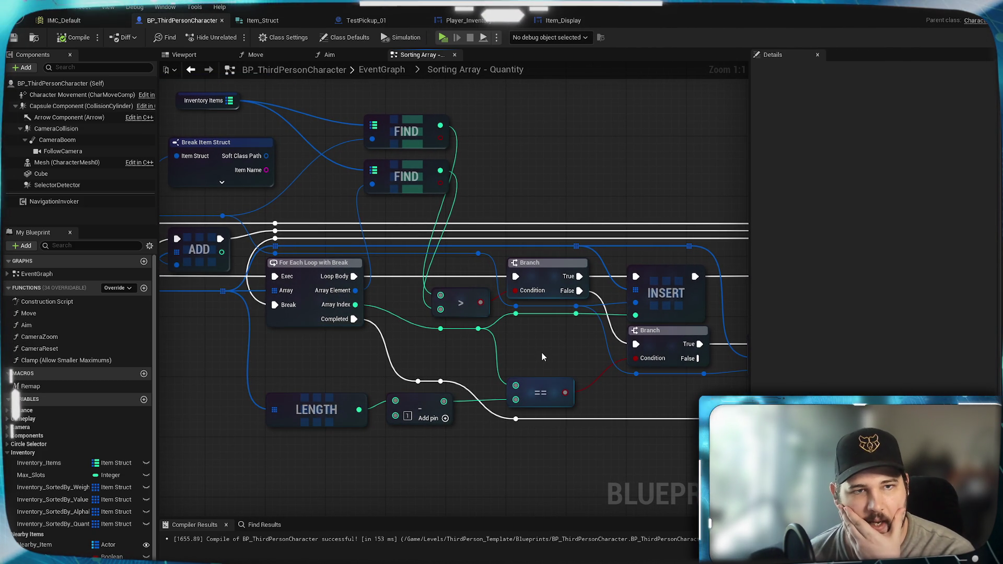
mouse_move(410, 345)
left_mouse_down()
mouse_move(492, 377)
mouse_move(349, 345)
mouse_move(548, 372)
left_mouse_up()
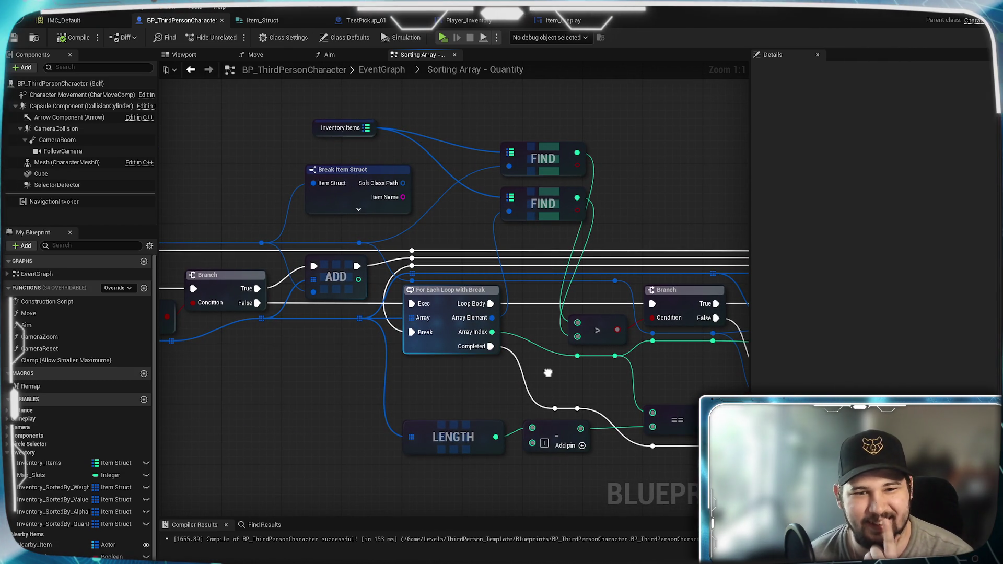
left_click_drag(548, 372, 469, 402)
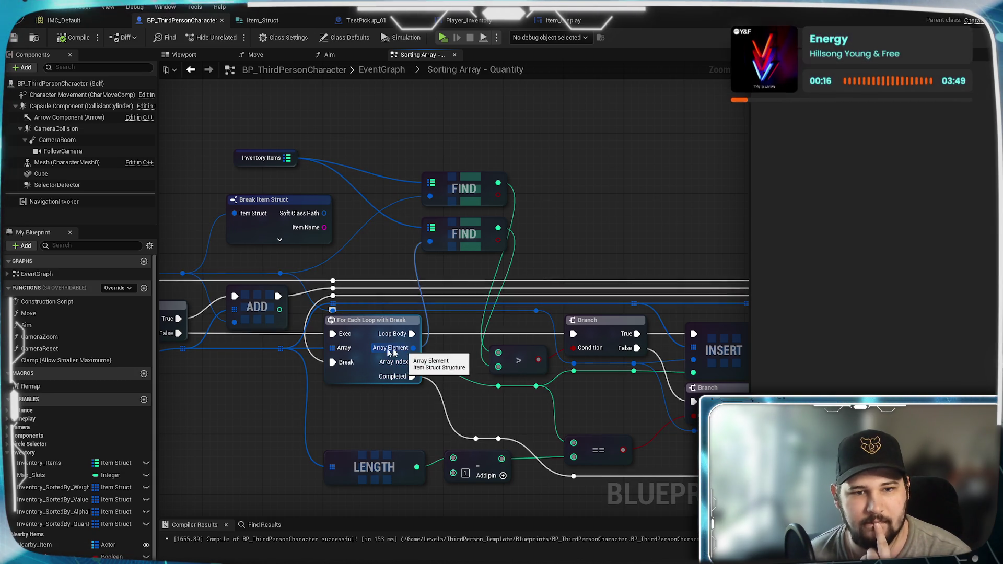
mouse_move(280, 349)
left_mouse_down()
mouse_move(410, 208)
mouse_move(575, 238)
mouse_move(551, 240)
mouse_move(567, 234)
left_mouse_up()
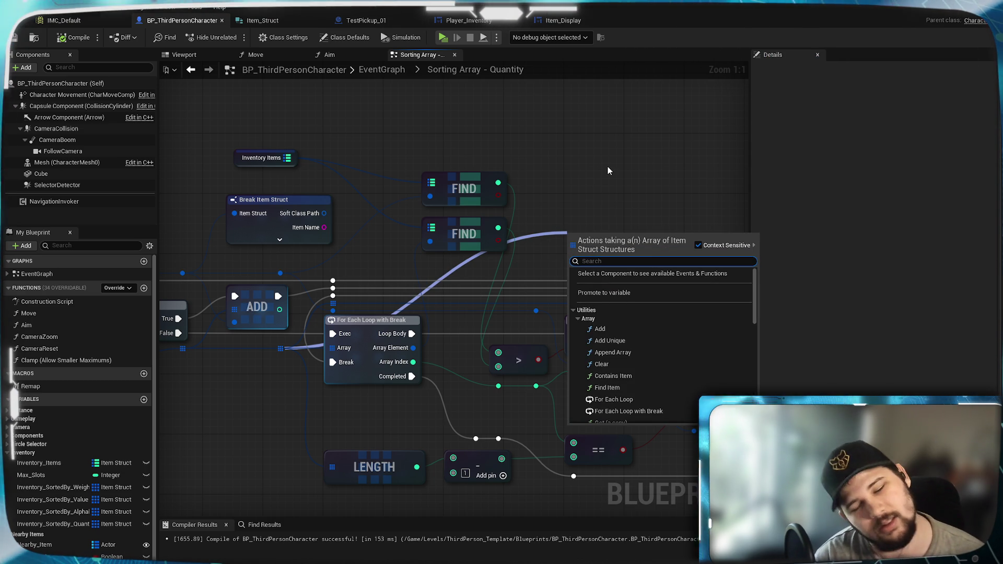
Add a Find Item node on the inventory array and nudge it left.
type("find")
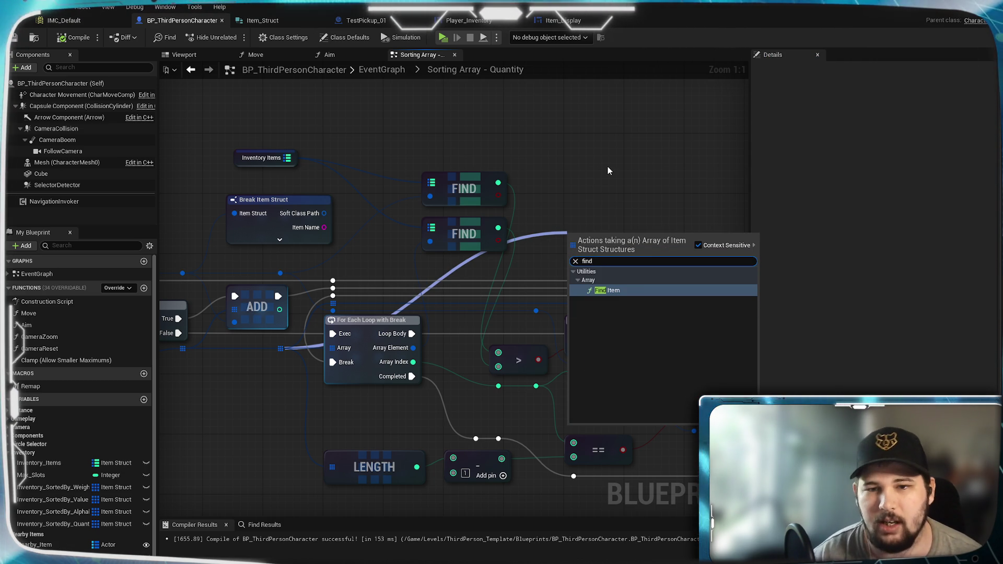
left_click(628, 295)
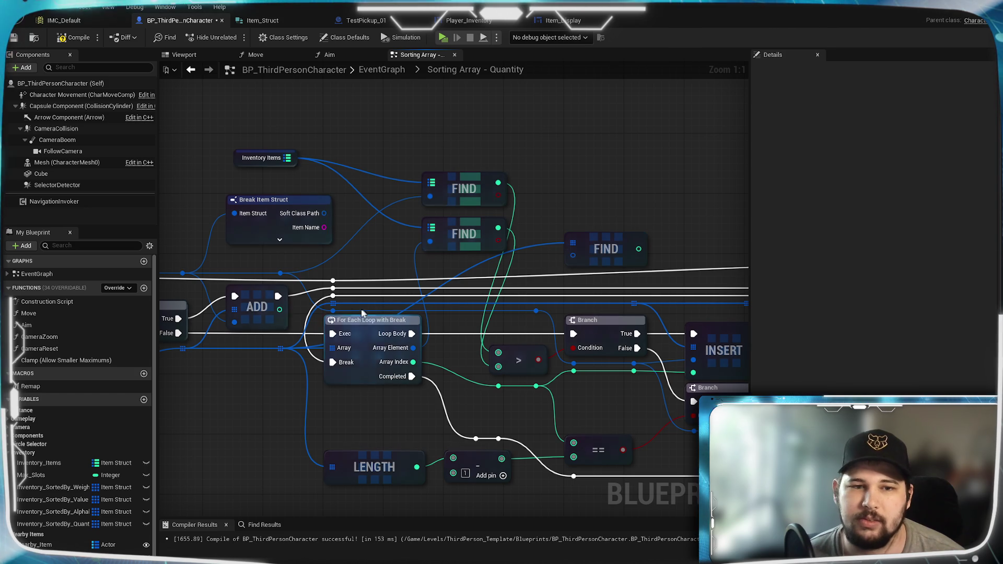
mouse_move(599, 245)
left_mouse_down()
mouse_move(509, 266)
mouse_move(582, 229)
mouse_move(584, 244)
left_mouse_up()
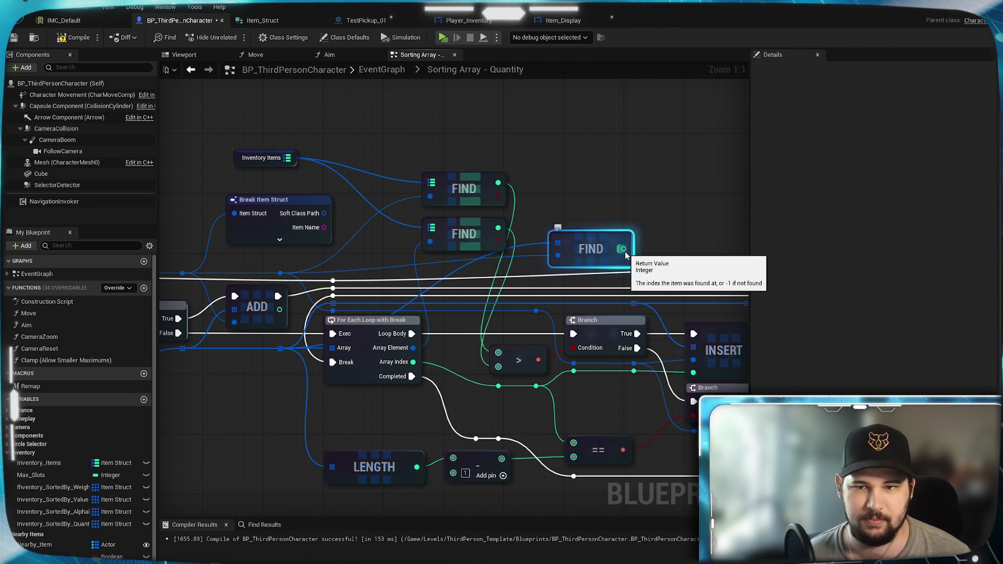
mouse_move(677, 223)
left_mouse_down()
mouse_move(540, 204)
mouse_move(465, 207)
mouse_move(577, 219)
mouse_move(682, 213)
mouse_move(425, 226)
mouse_move(448, 240)
mouse_move(532, 193)
left_mouse_up()
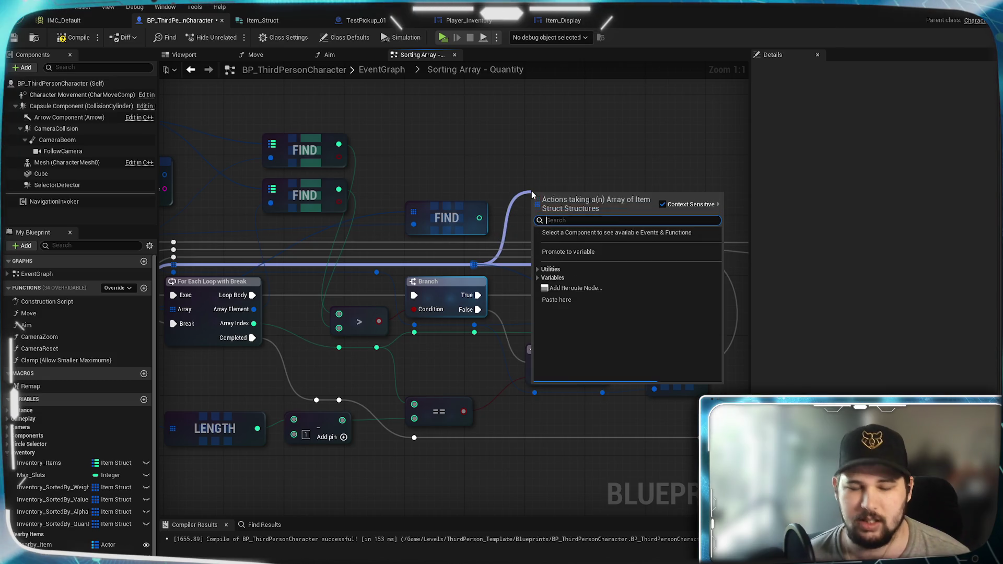
Add Remove Index fed by the found index, route Branch True through it to Insert, and compile.
type("remove")
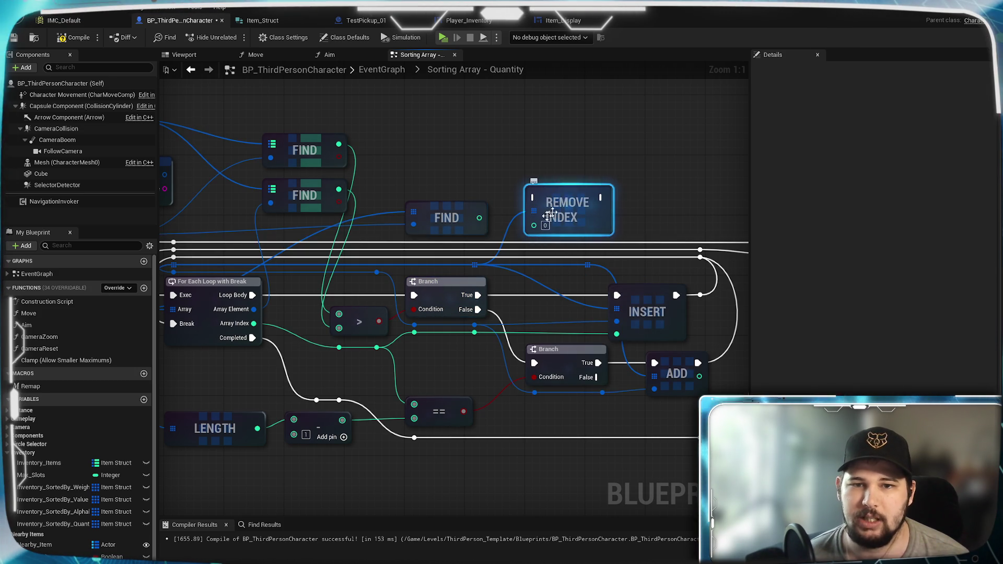
mouse_move(477, 218)
left_mouse_down()
mouse_move(534, 226)
mouse_move(513, 293)
mouse_move(478, 295)
left_mouse_up()
left_click_drag(585, 295, 616, 300)
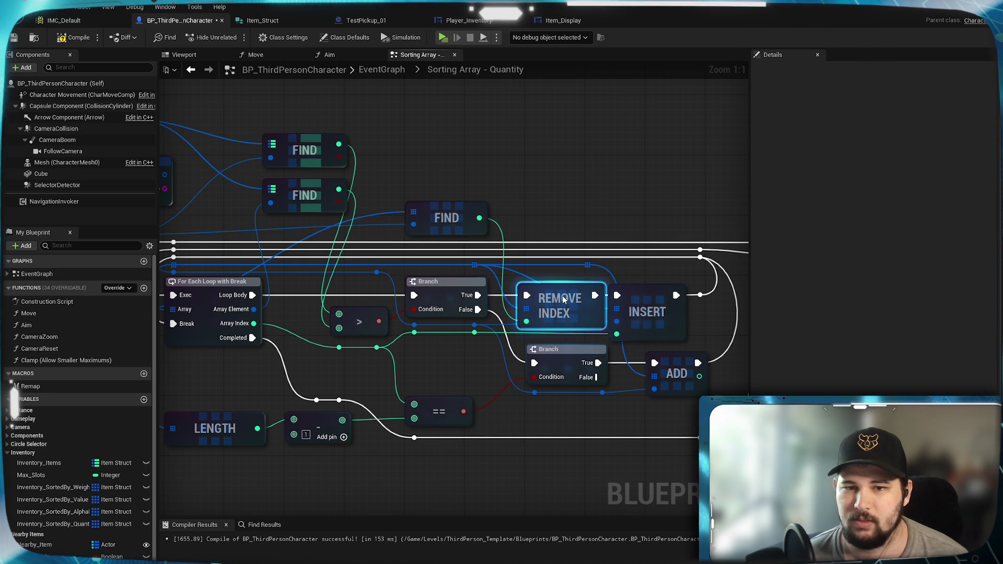
left_click(595, 186)
left_click(74, 37)
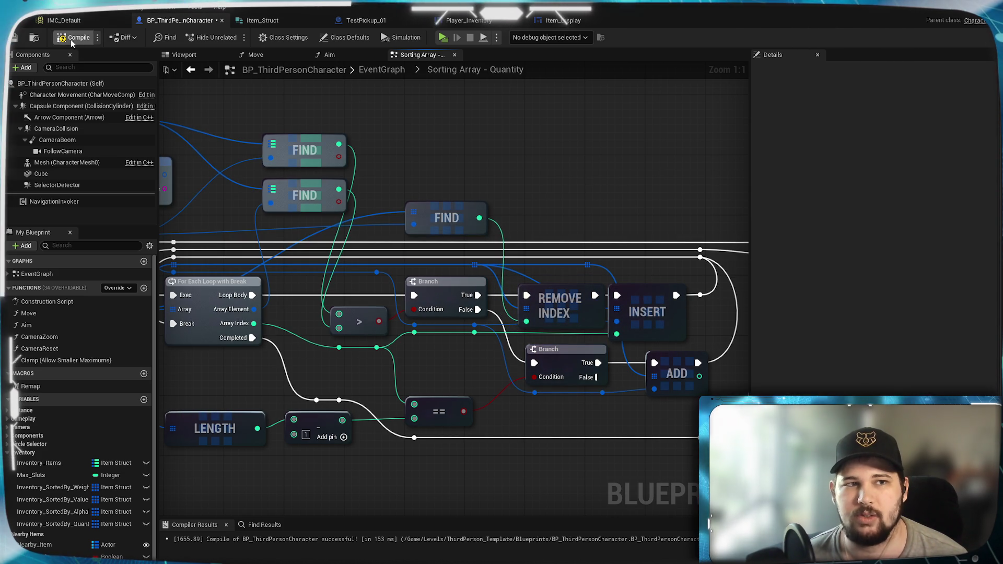
Save the character blueprint, launch the game, and start gameplay from the main menu.
left_click(14, 37)
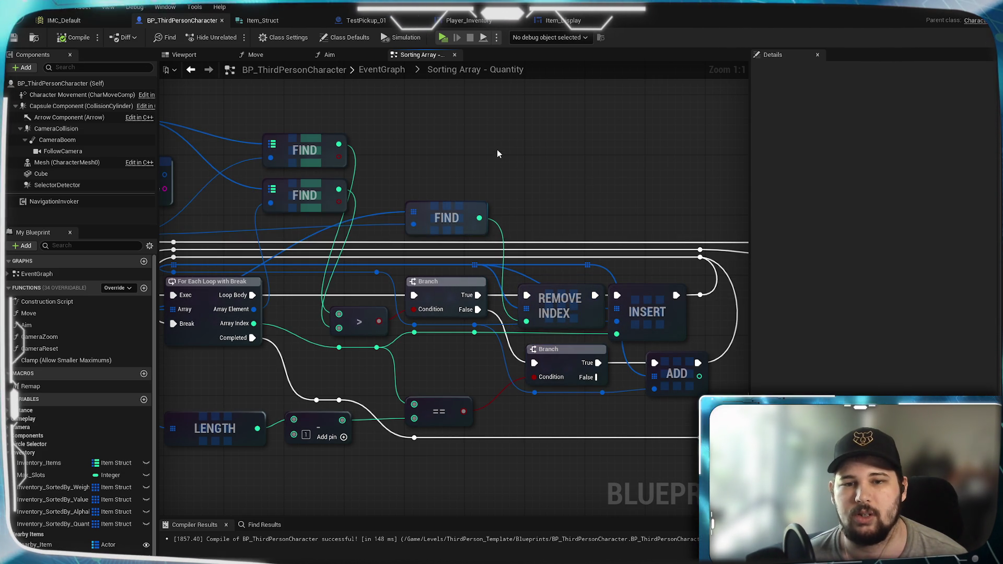
left_click(443, 37)
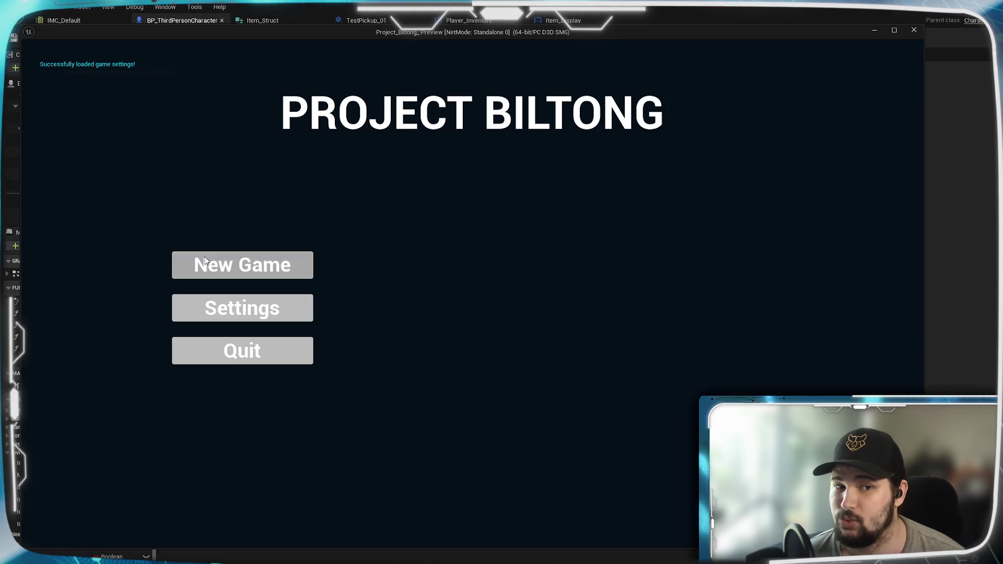
left_click(242, 265)
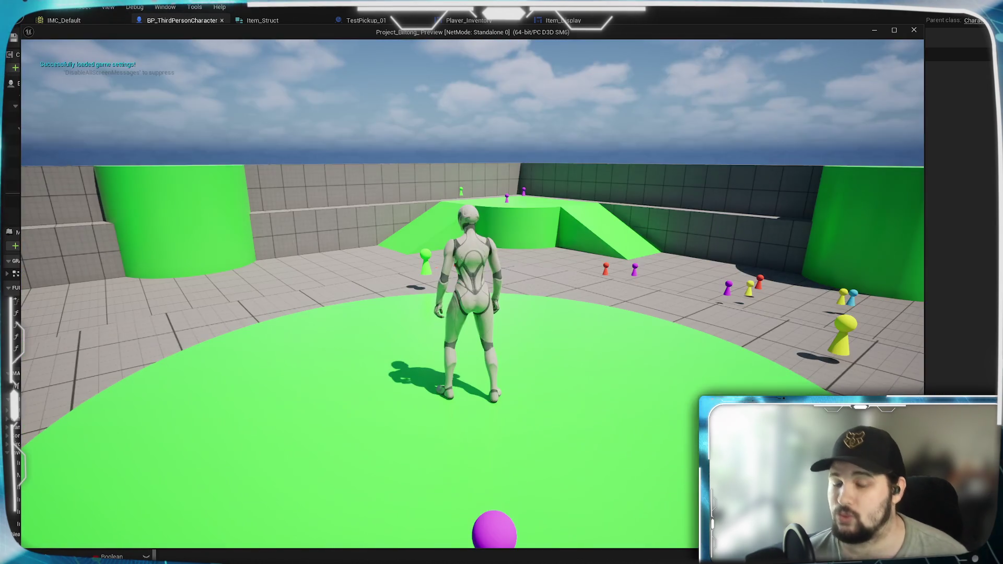
Run to the cluster of pickups and collect them with E.
key("w")
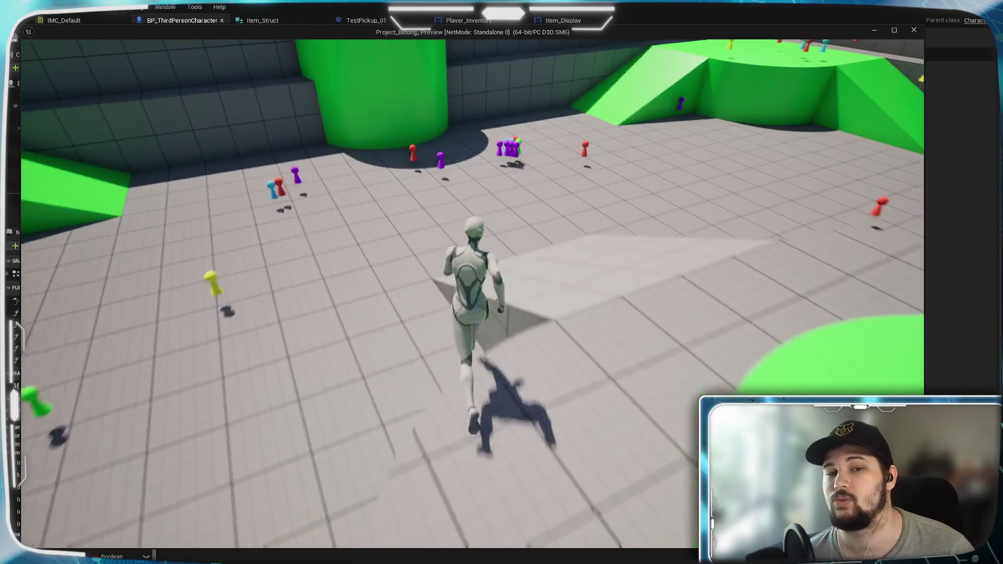
key("w")
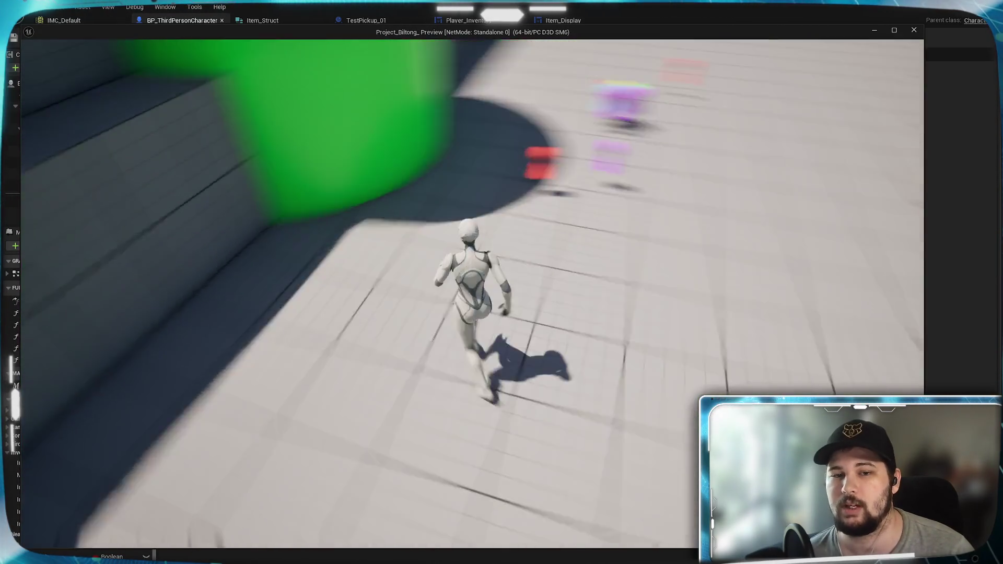
key("w")
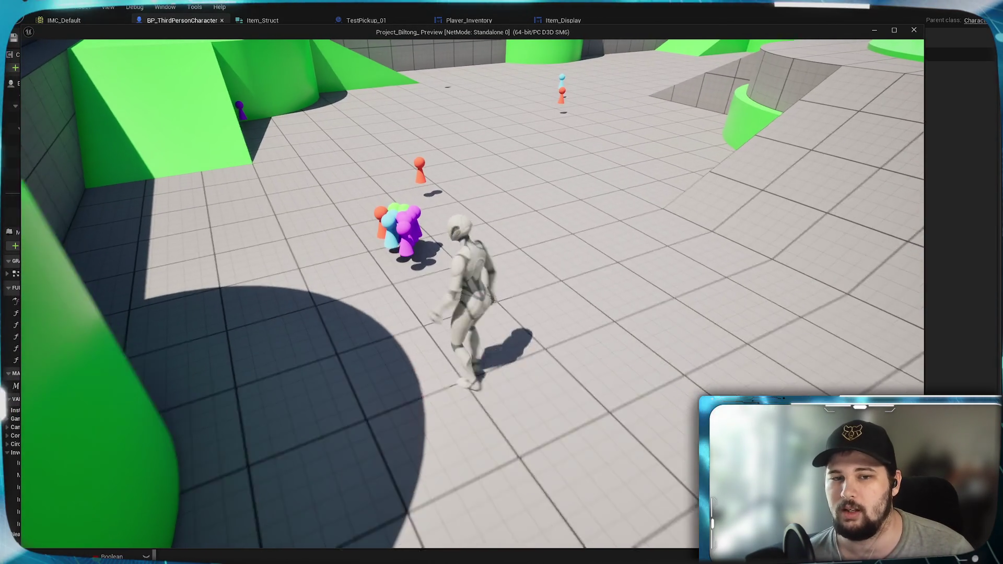
key("e")
key("w")
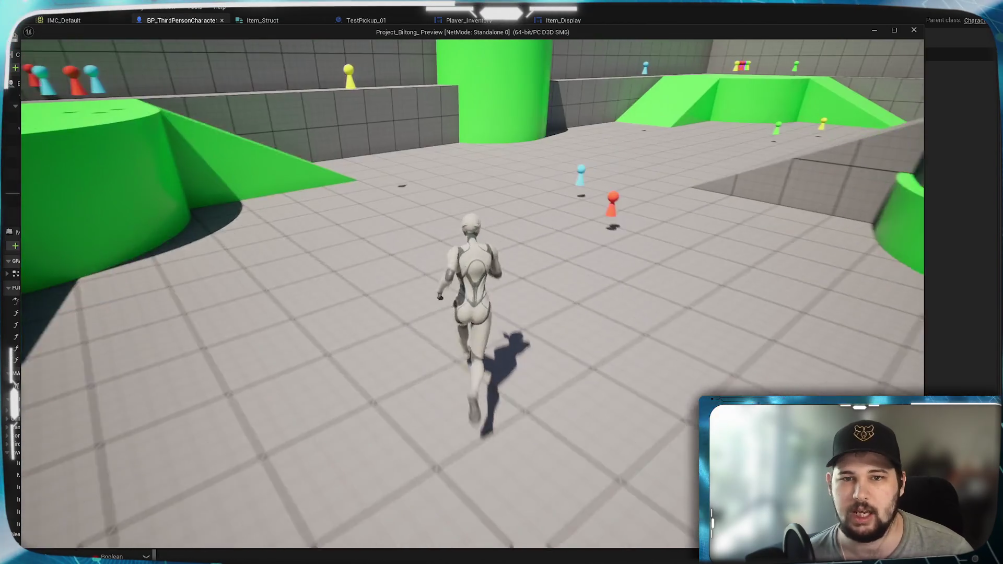
Run up the green ramp onto the remaining pickups, then open the inventory grid with I.
key("w")
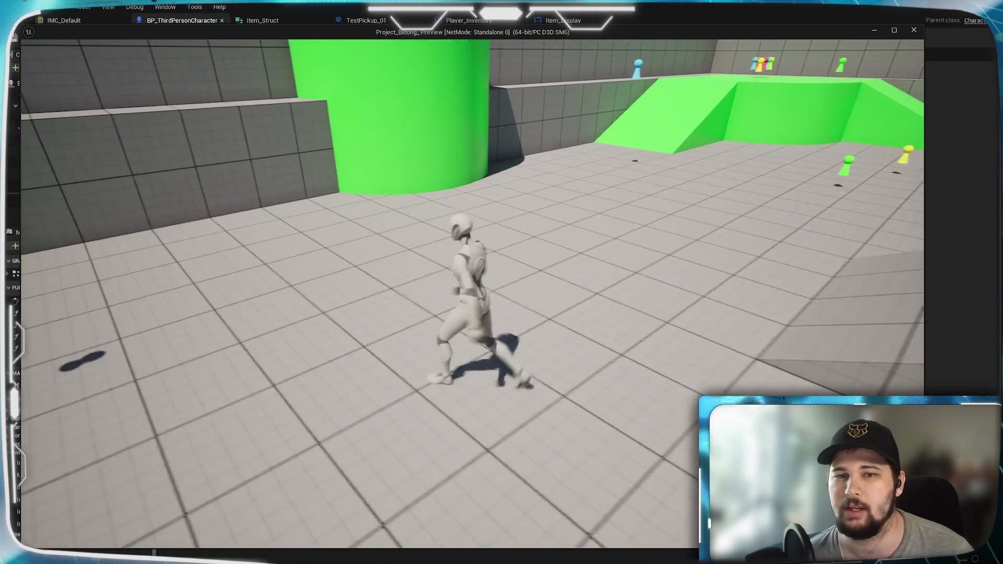
key("w")
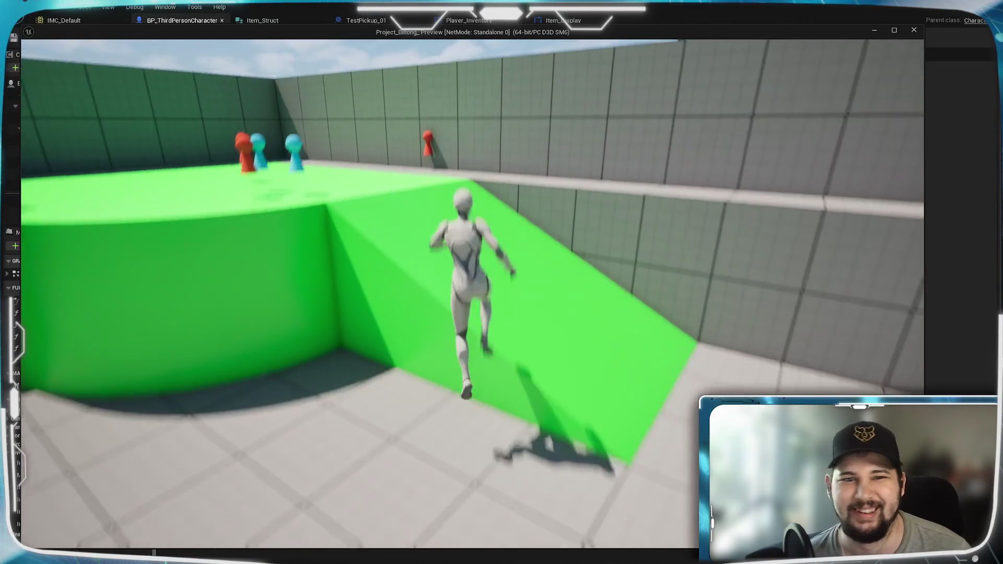
key("w")
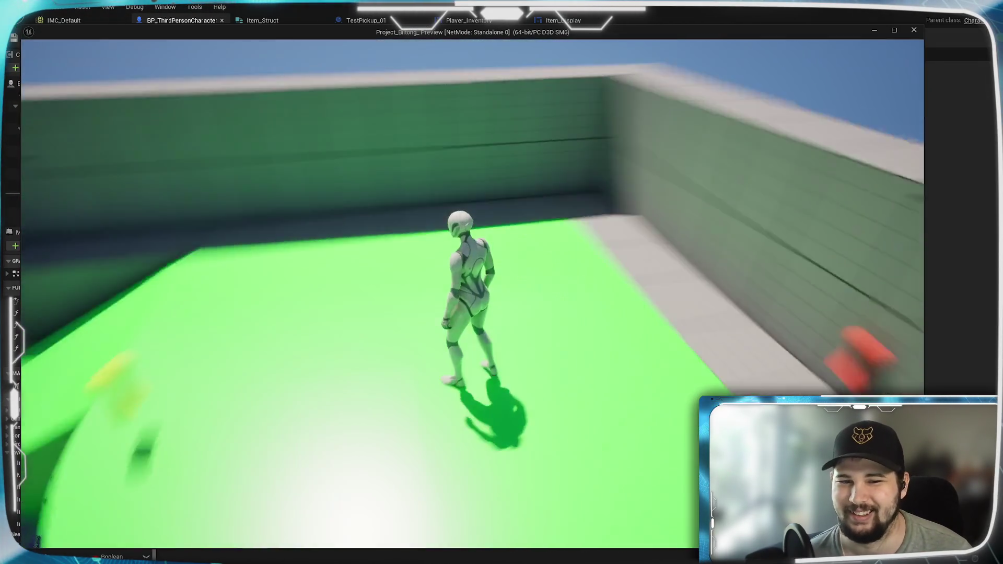
key("w")
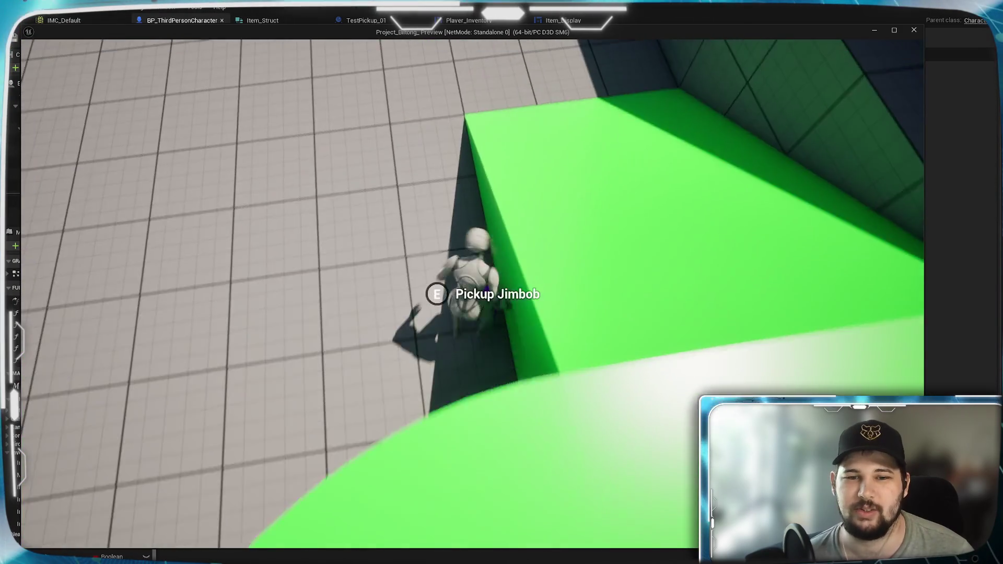
key("w")
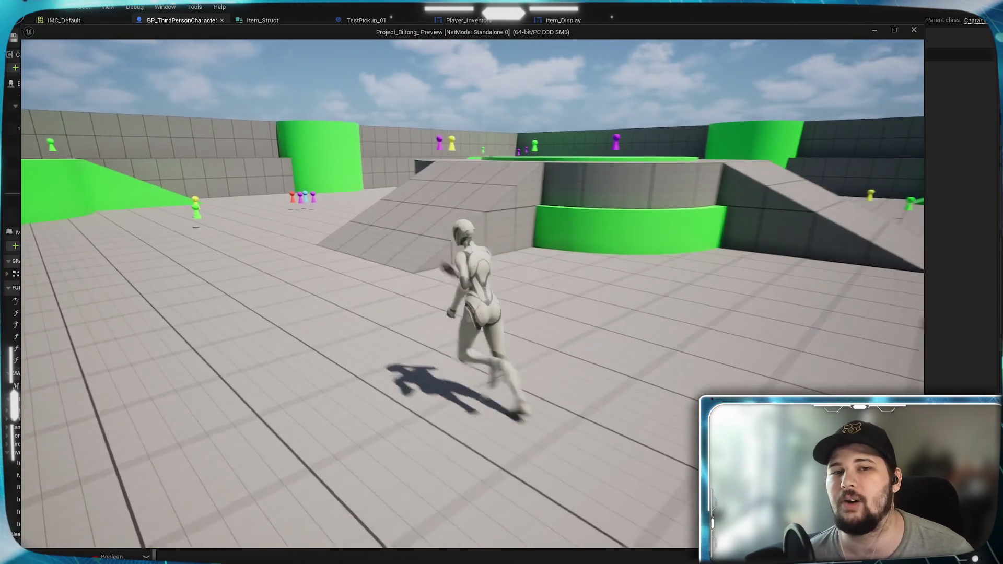
key("w")
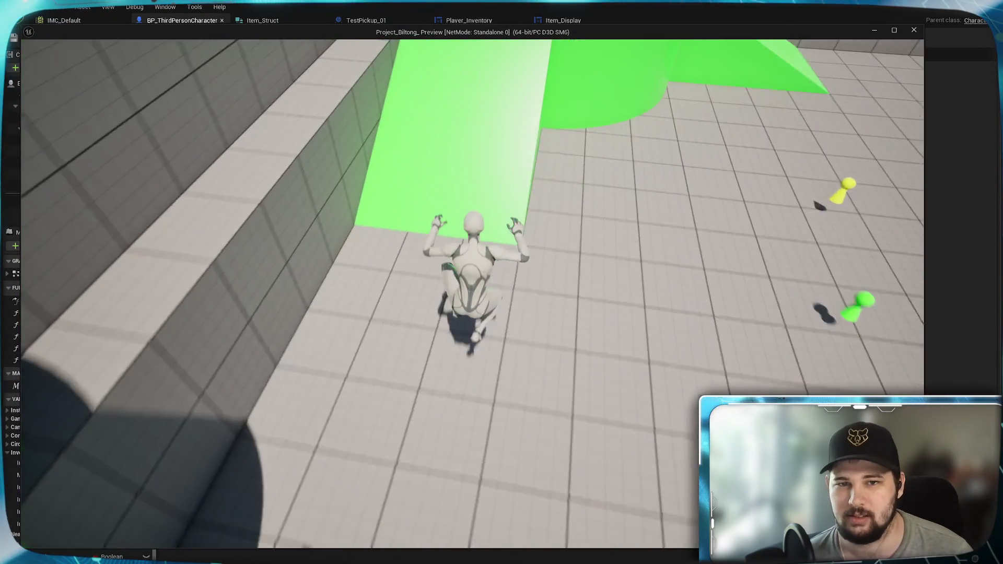
key("w")
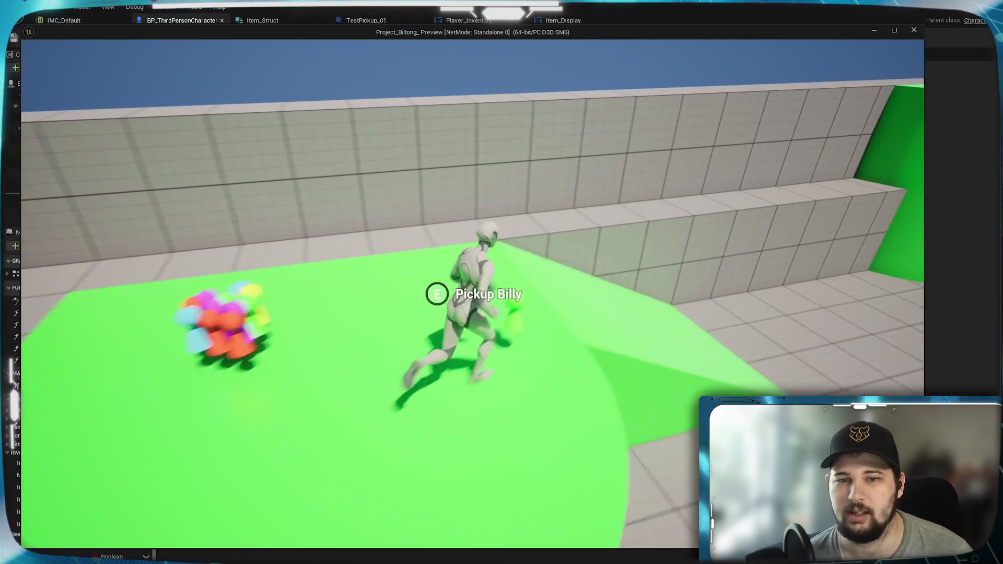
key("w")
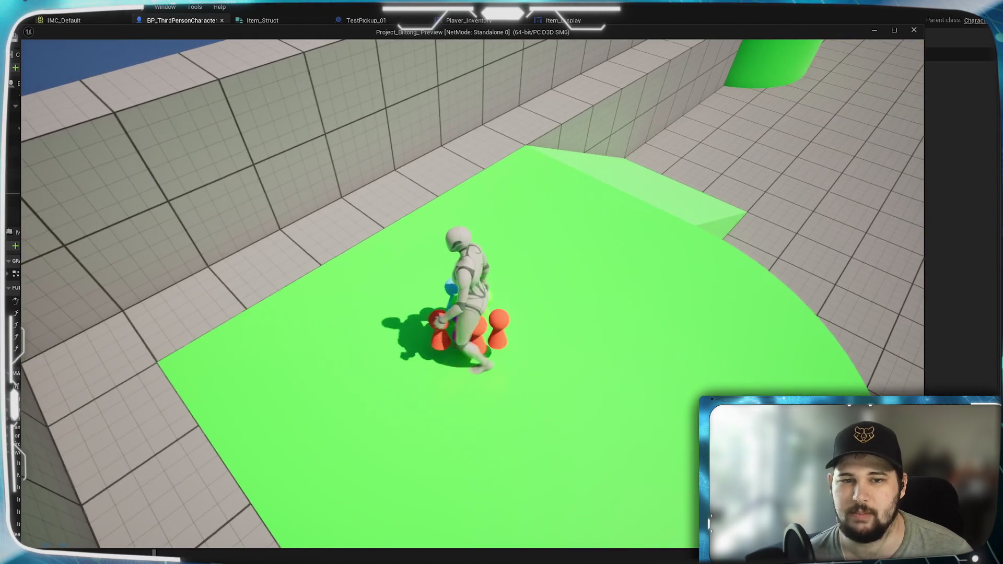
key("i")
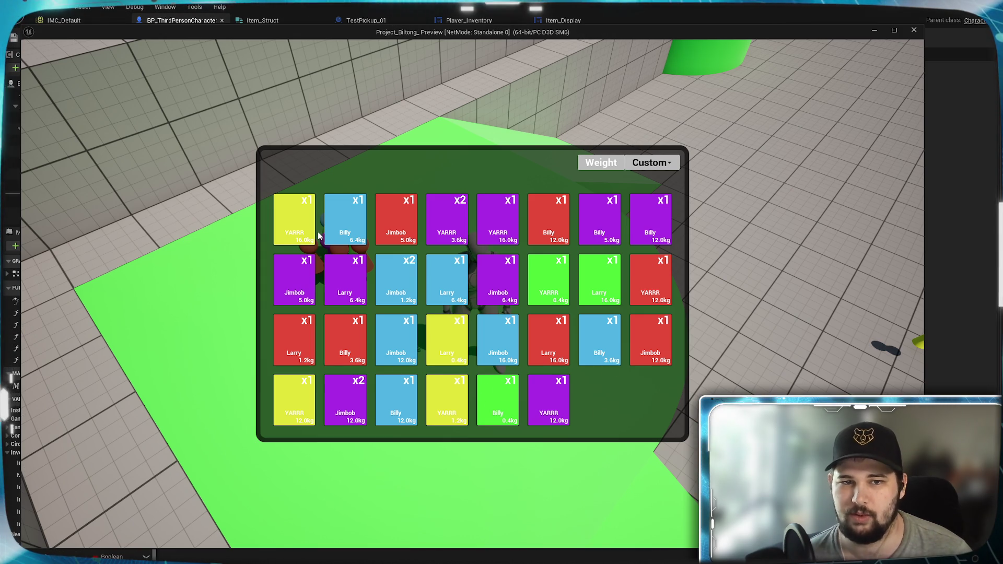
Choose Quantity from the sort dropdown, stop the preview, and pan to the Break Item Struct and ADD nodes.
left_click(650, 163)
left_click(663, 223)
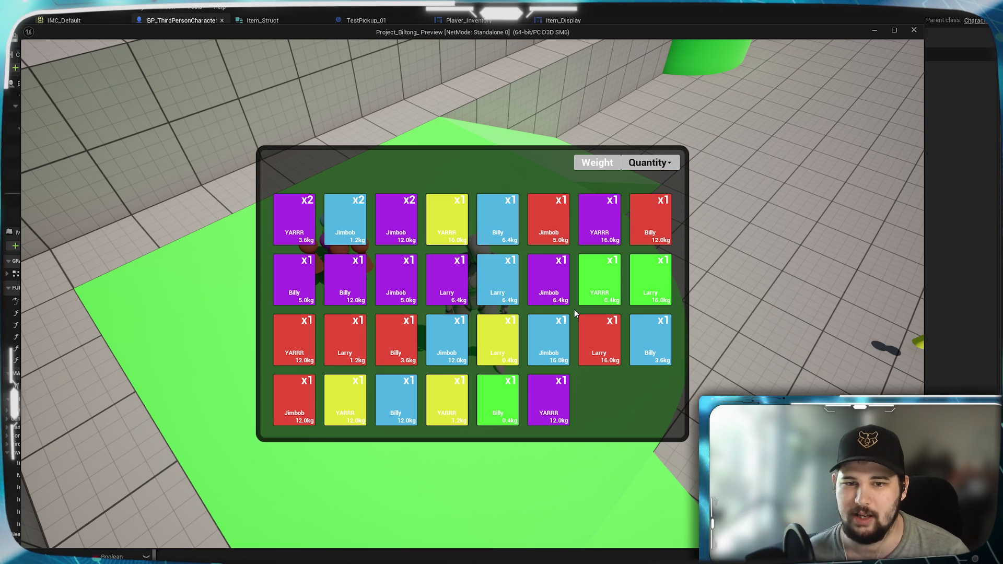
key("Escape")
mouse_move(475, 353)
left_mouse_down()
mouse_move(568, 330)
mouse_move(901, 308)
mouse_move(686, 335)
left_mouse_up()
mouse_move(459, 340)
left_mouse_down()
mouse_move(679, 321)
mouse_move(226, 352)
mouse_move(162, 328)
mouse_move(705, 339)
mouse_move(190, 318)
mouse_move(162, 337)
mouse_move(702, 349)
left_mouse_up()
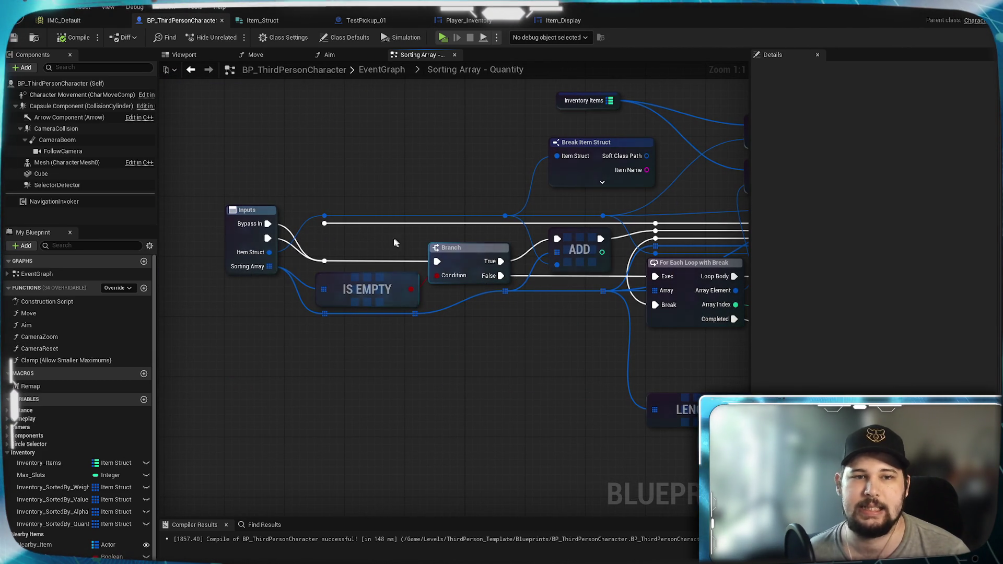
Delete the reroute node on the white wire and raise the top wire's reroute point.
left_click(325, 224)
left_click_drag(326, 227, 442, 239)
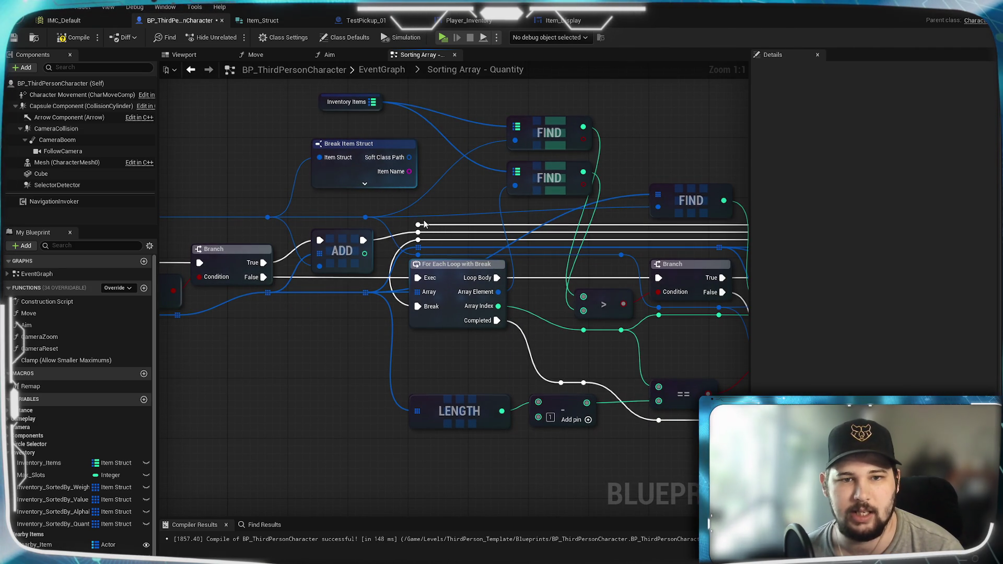
key("Delete")
left_click(424, 234)
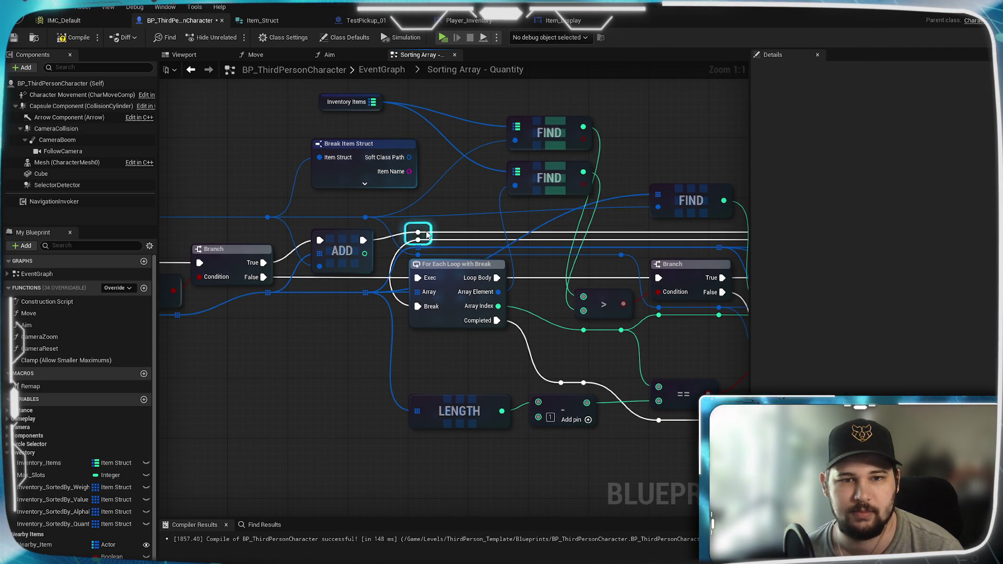
left_click_drag(593, 224, 235, 256)
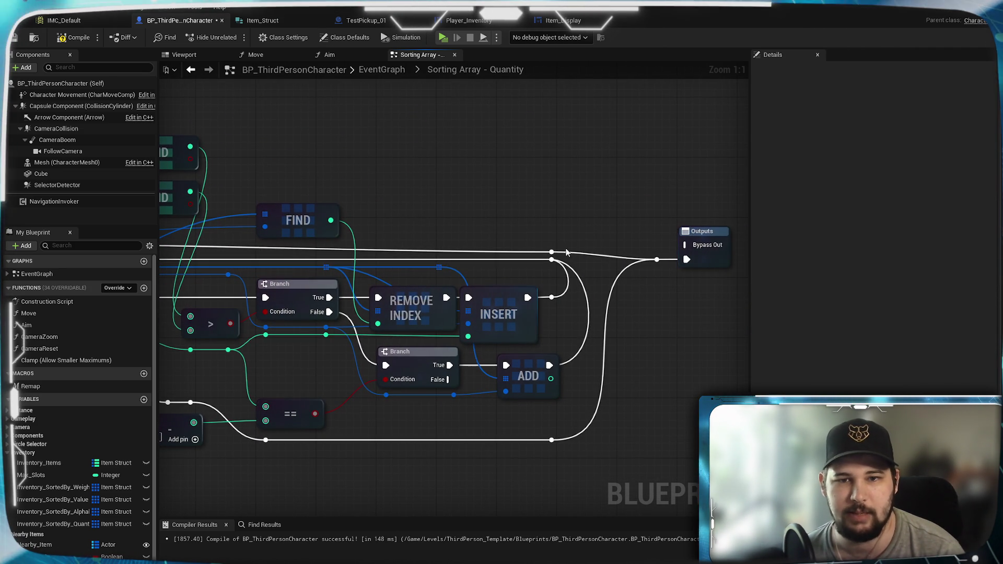
left_click_drag(559, 249, 559, 242)
Remove the Bypass Out output from the Outputs node.
left_click(703, 232)
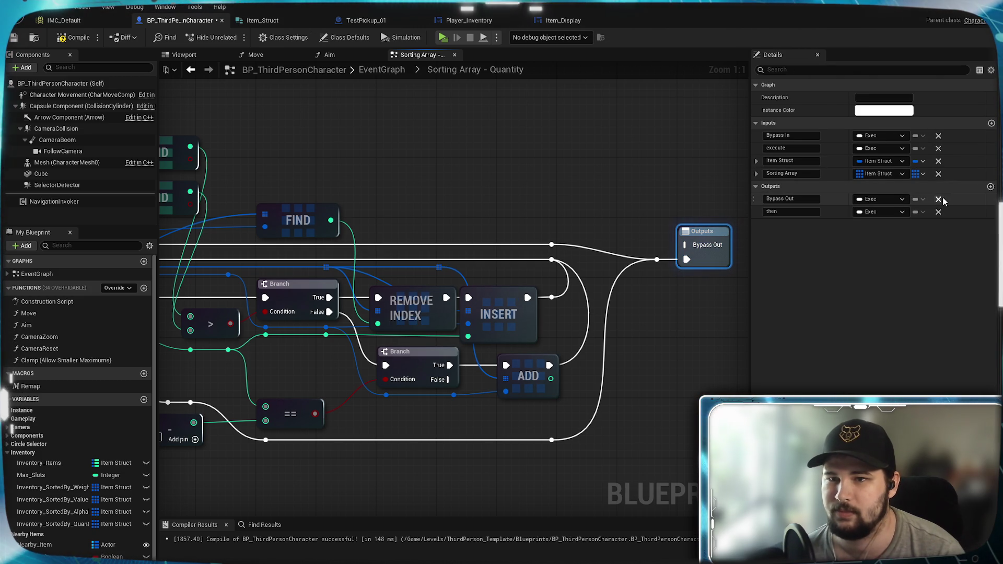
left_click(939, 200)
left_click(700, 236)
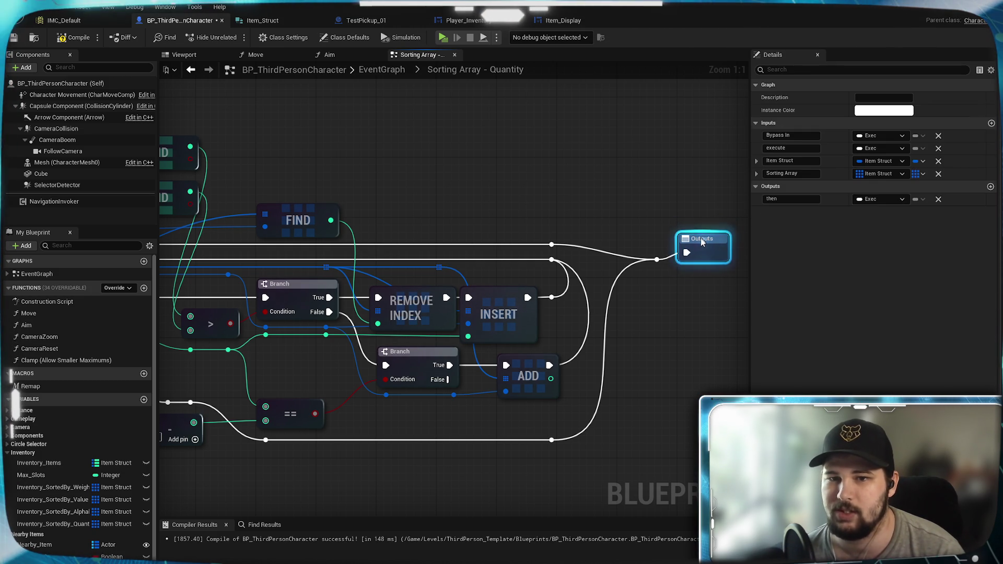
left_click(646, 203)
scroll(462, 184, "down", 3)
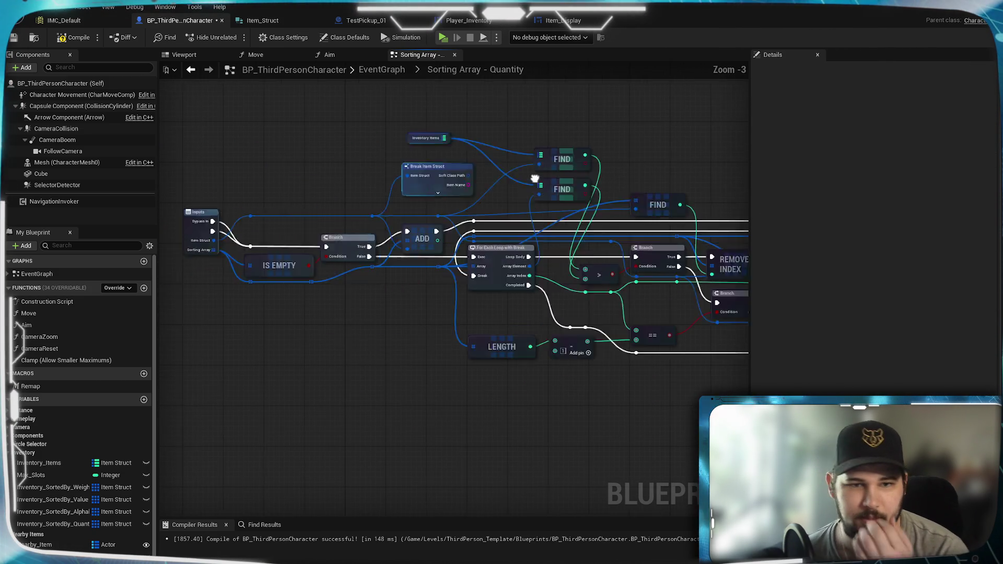
scroll(418, 188, "up", 3)
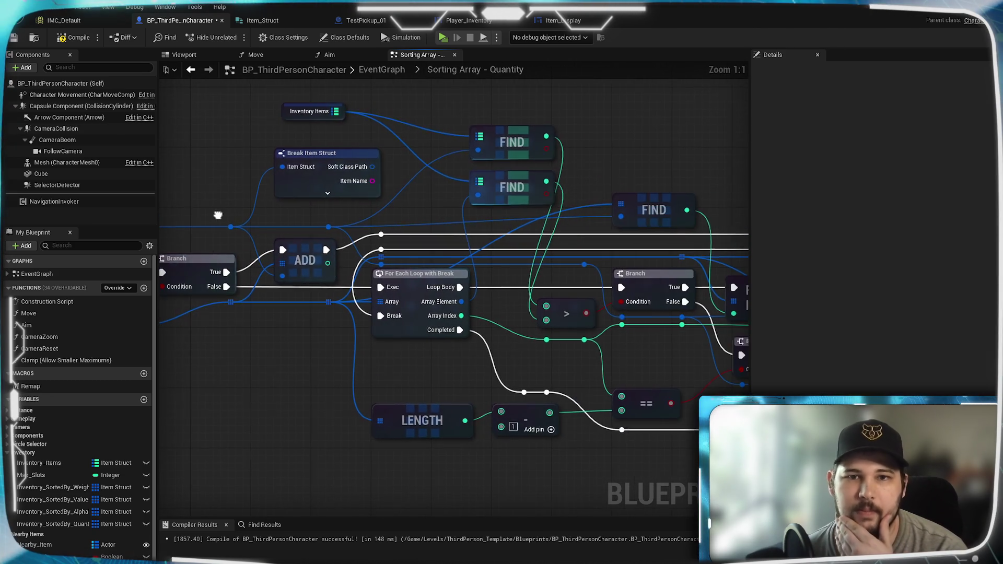
scroll(486, 230, "down", 2)
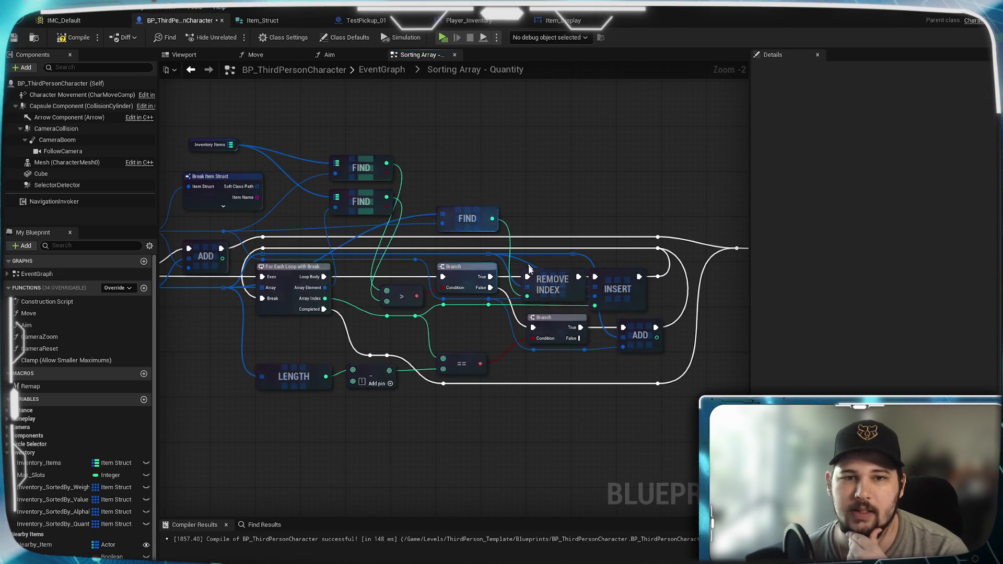
scroll(475, 300, "up", 2)
Pan around the graph to review the FIND, REMOVE INDEX, INSERT and ADD nodes.
left_click_drag(481, 328, 603, 306)
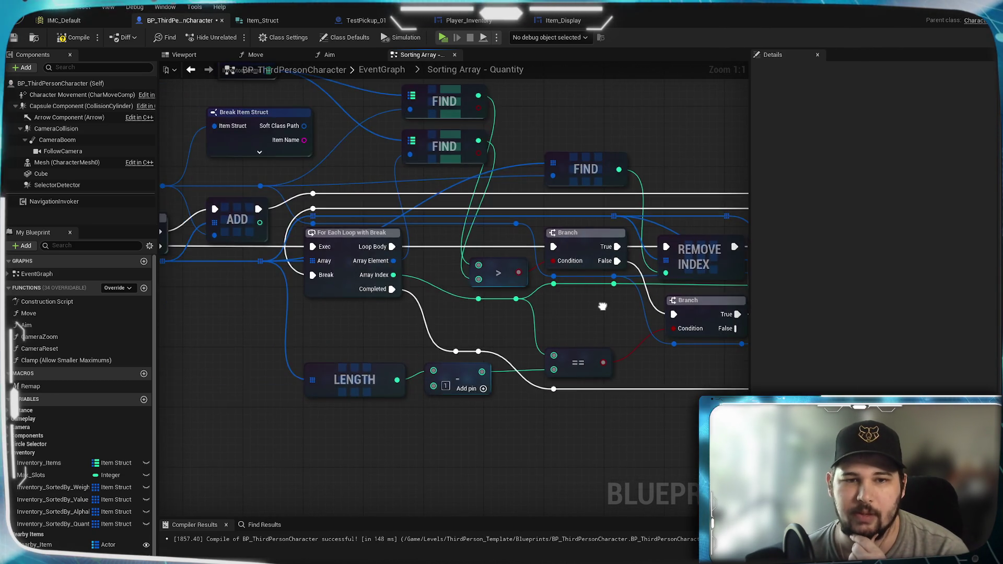
scroll(602, 306, "down", 2)
scroll(595, 321, "down", 1)
scroll(586, 339, "up", 3)
mouse_move(586, 340)
left_mouse_down()
mouse_move(643, 361)
mouse_move(919, 354)
mouse_move(512, 339)
mouse_move(700, 364)
left_mouse_up()
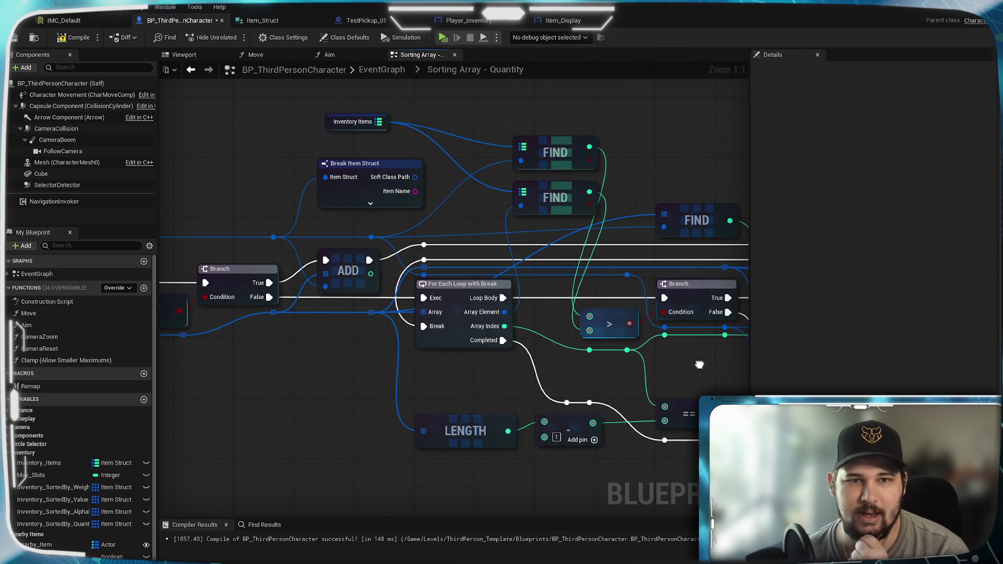
mouse_move(700, 365)
left_mouse_down()
mouse_move(411, 328)
mouse_move(676, 361)
mouse_move(888, 351)
mouse_move(480, 336)
left_mouse_up()
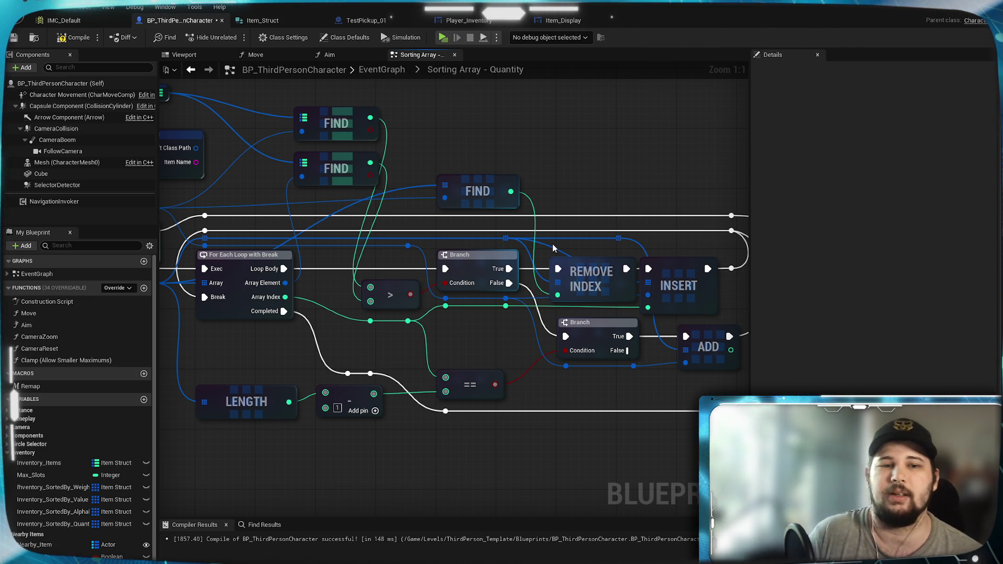
left_click_drag(186, 104, 375, 127)
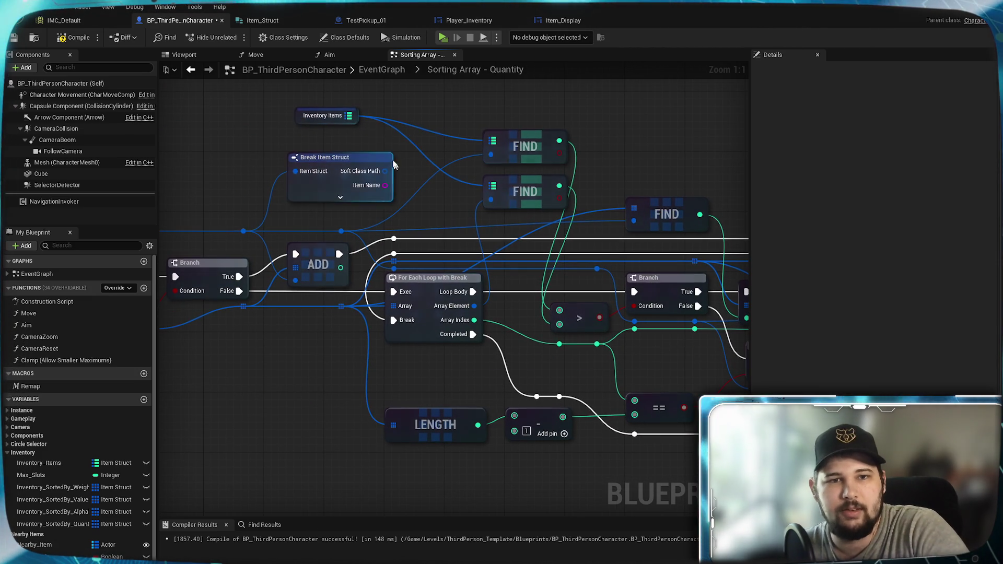
left_click_drag(447, 193, 382, 188)
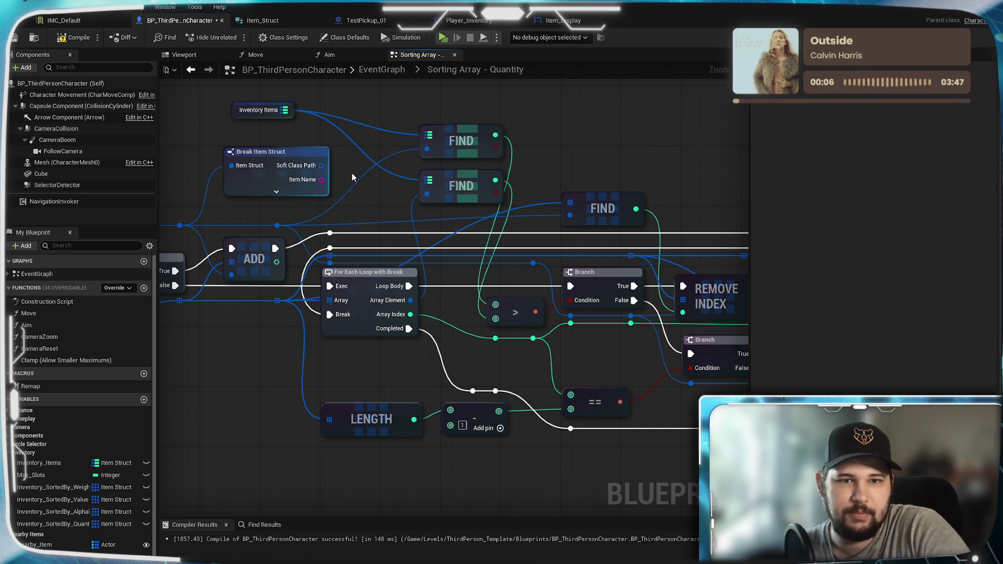
mouse_move(380, 200)
left_mouse_down()
mouse_move(683, 180)
mouse_move(360, 195)
left_mouse_up()
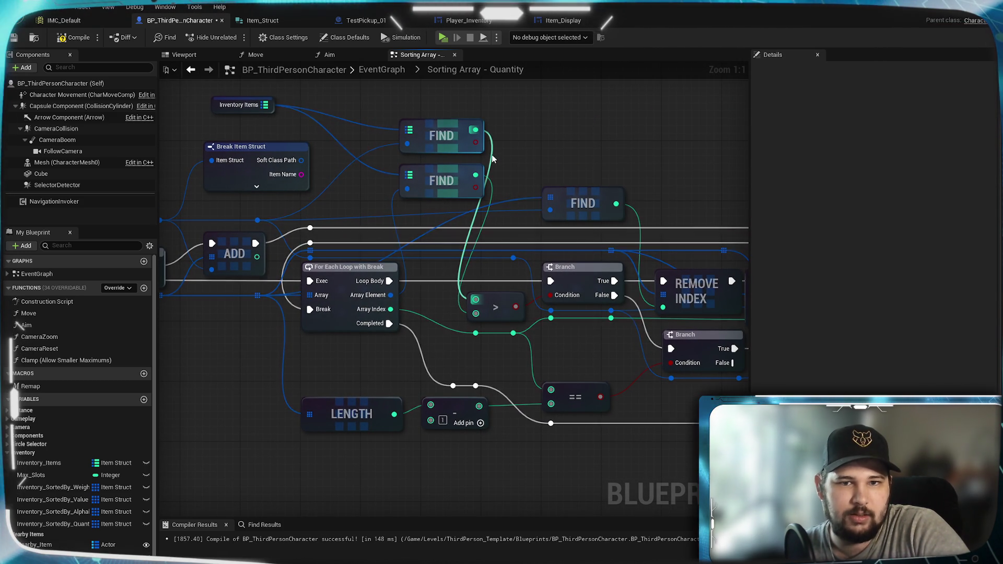
mouse_move(493, 158)
left_mouse_down()
mouse_move(444, 147)
mouse_move(430, 239)
mouse_move(479, 161)
left_mouse_up()
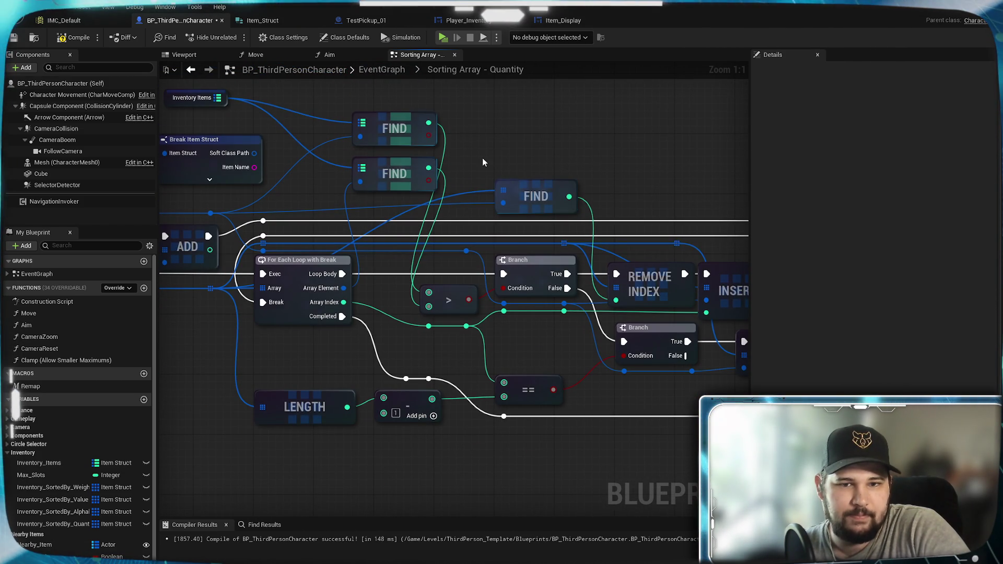
left_click_drag(635, 342, 494, 325)
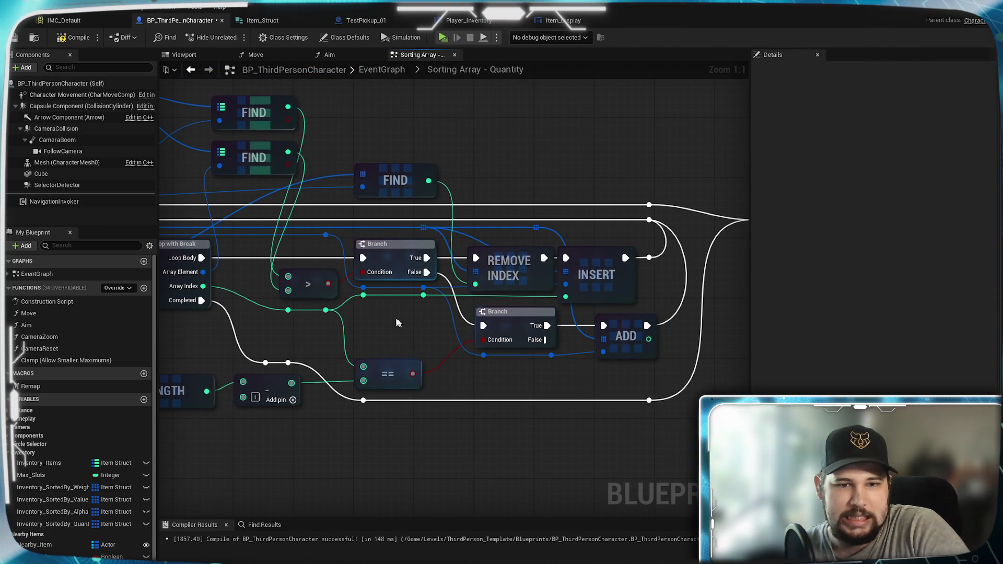
left_click_drag(306, 291, 443, 307)
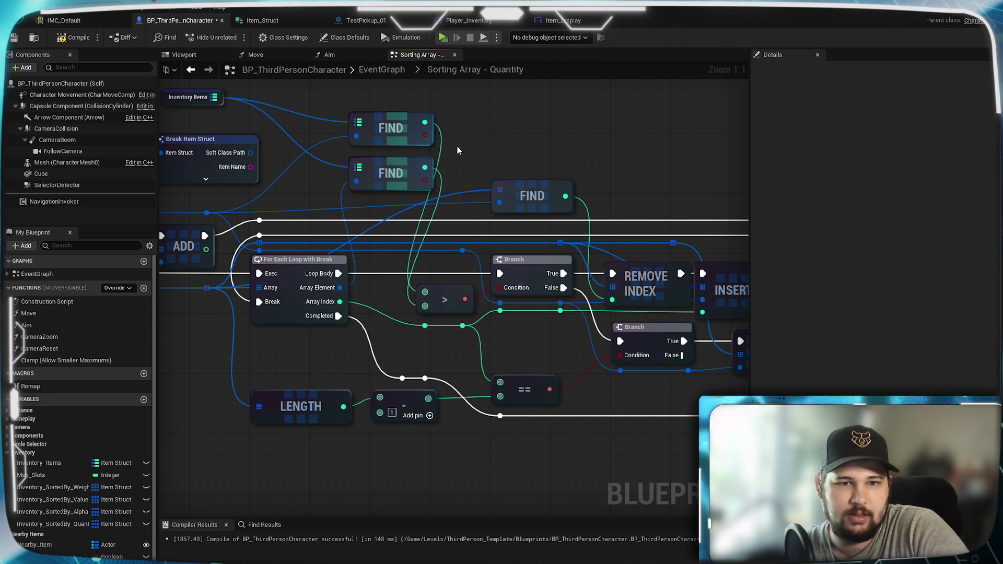
mouse_move(501, 194)
left_mouse_down()
mouse_move(330, 168)
mouse_move(557, 184)
mouse_move(446, 153)
mouse_move(471, 182)
left_mouse_up()
mouse_move(506, 228)
left_mouse_down()
mouse_move(452, 210)
mouse_move(405, 214)
mouse_move(486, 209)
mouse_move(429, 211)
left_mouse_up()
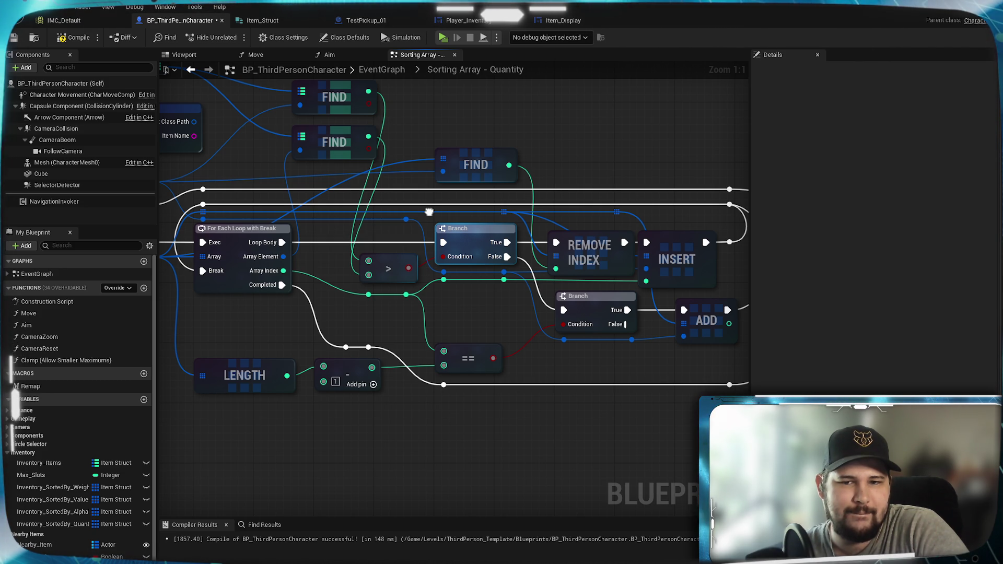
mouse_move(468, 127)
left_mouse_down()
mouse_move(465, 192)
mouse_move(454, 152)
mouse_move(535, 259)
mouse_move(613, 223)
mouse_move(567, 268)
left_mouse_up()
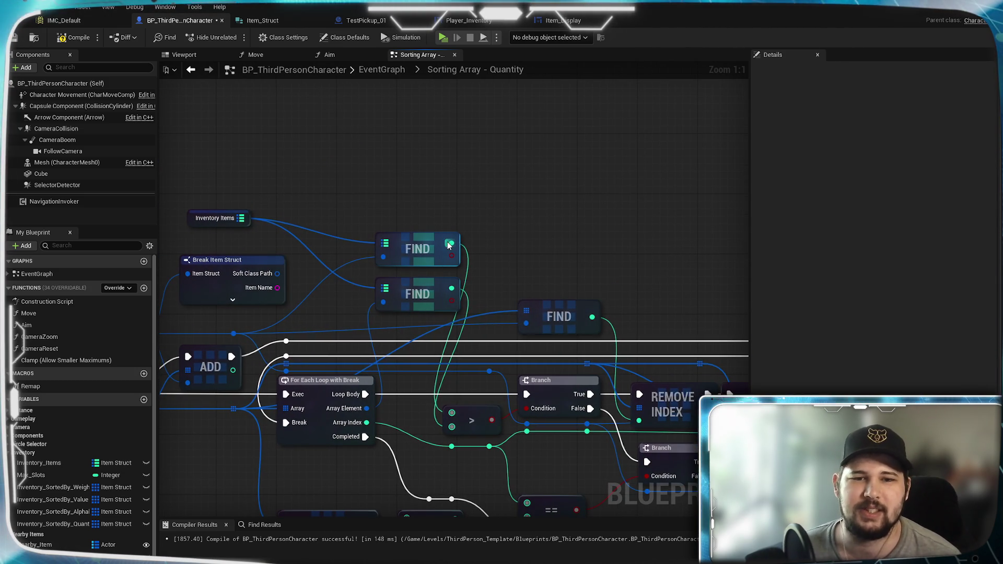
Add an Equal (==) node off the first FIND output and set its comparison value.
left_click_drag(451, 243, 512, 227)
type("==")
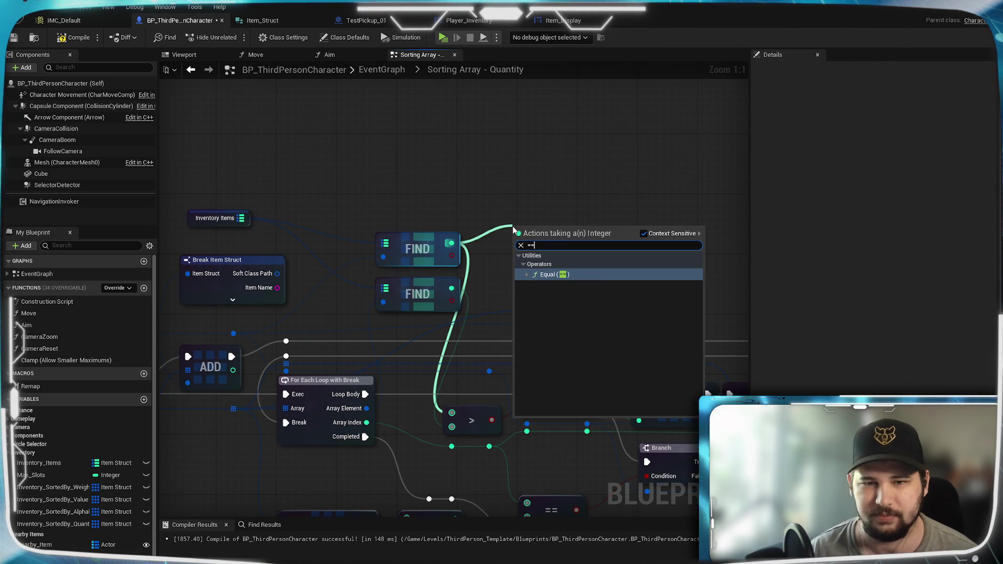
type("1")
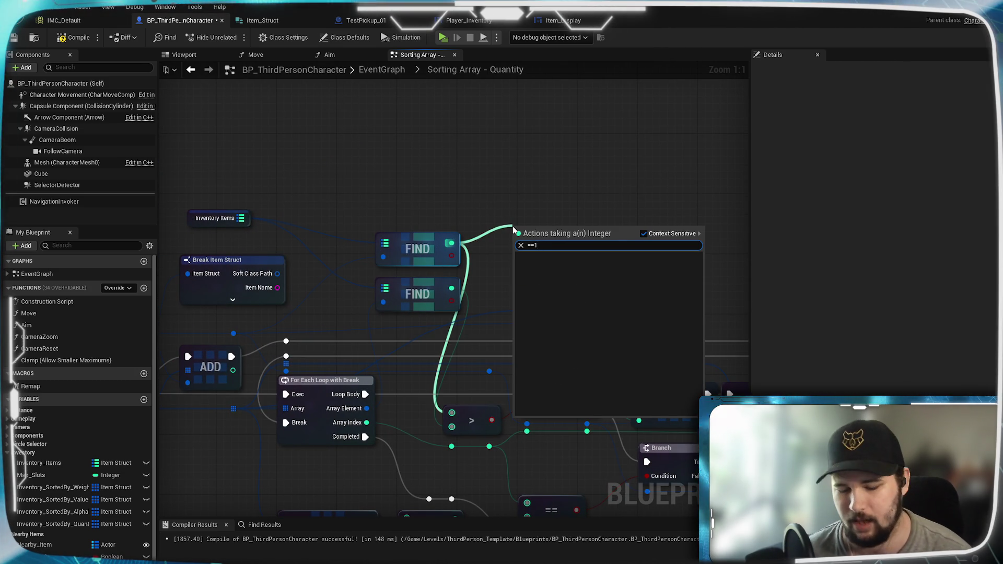
key("BackSpace")
key("Return")
left_click(531, 248)
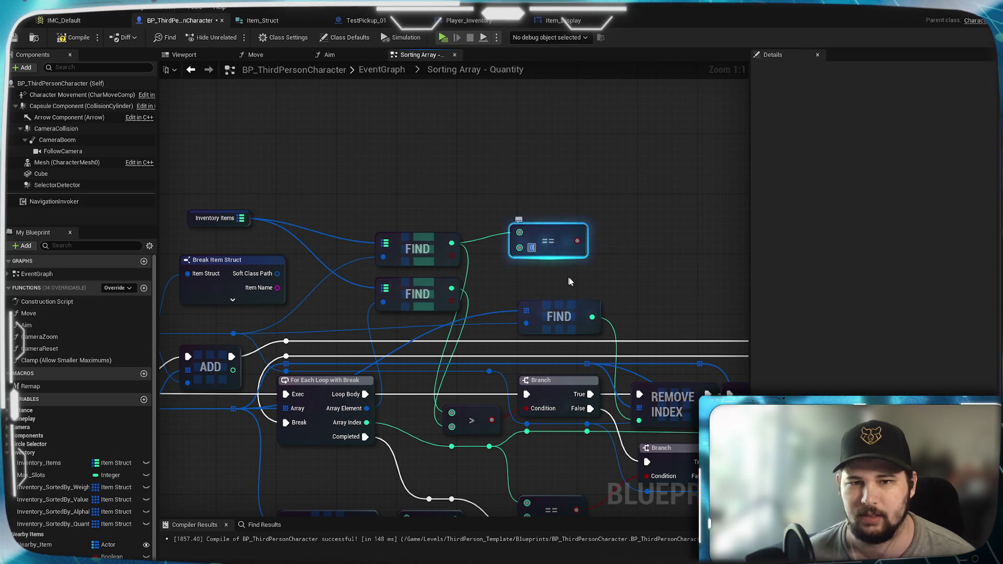
left_click(633, 271)
Add a Branch whose Condition comes from the equality check.
mouse_move(582, 238)
left_mouse_down()
mouse_move(538, 127)
mouse_move(545, 157)
left_mouse_up()
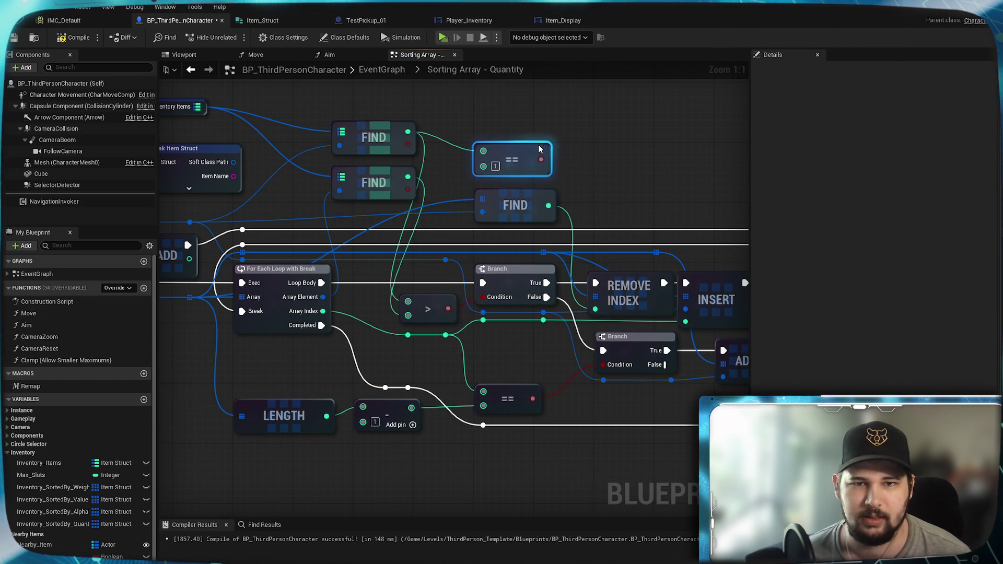
mouse_move(592, 184)
left_mouse_down()
mouse_move(590, 146)
mouse_move(540, 165)
left_mouse_up()
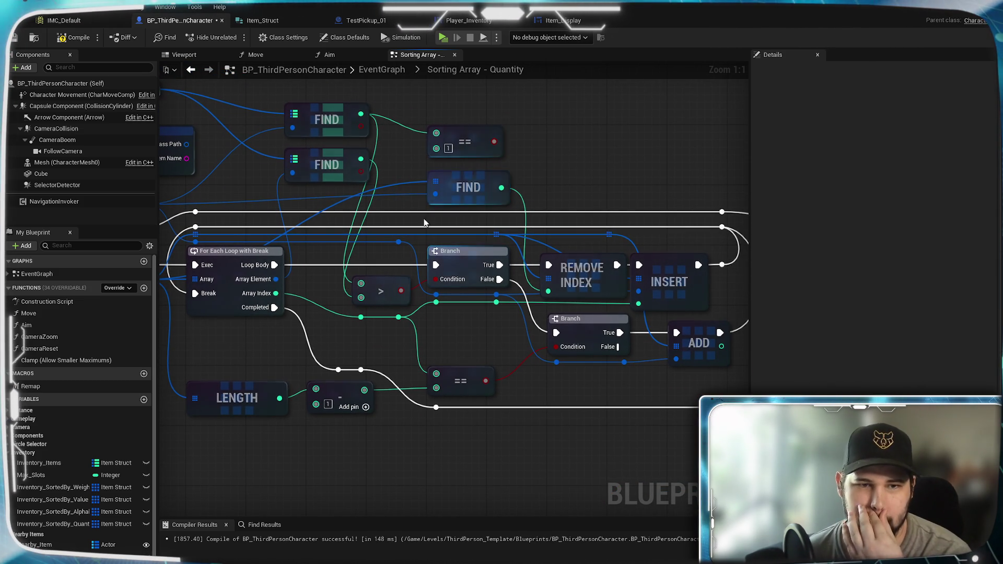
mouse_move(494, 142)
left_mouse_down()
mouse_move(578, 152)
mouse_move(396, 255)
mouse_move(344, 263)
left_mouse_up()
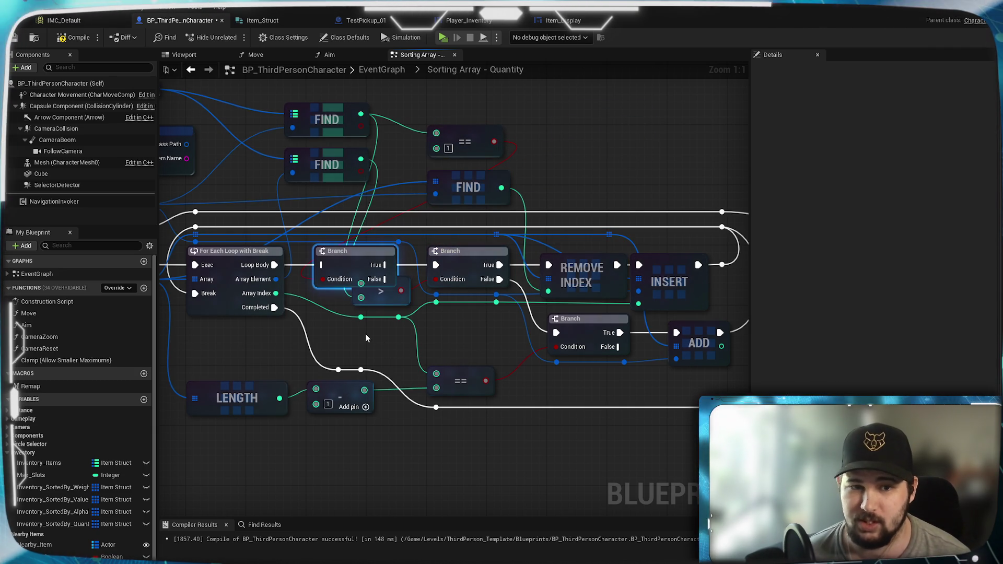
Wire the new Branch's False and True outputs onward to the next Branch.
left_click_drag(382, 295, 395, 301)
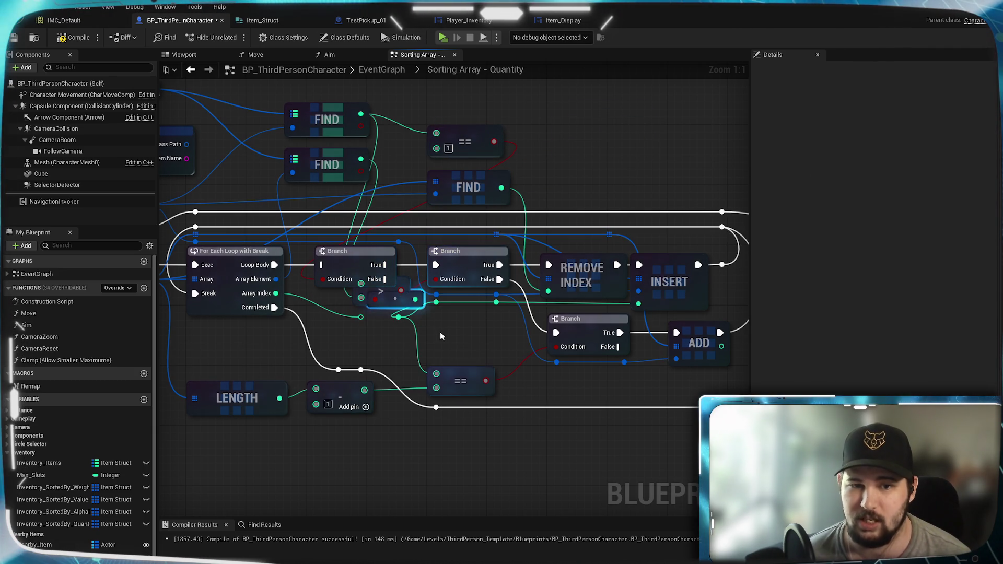
key("ctrl+z")
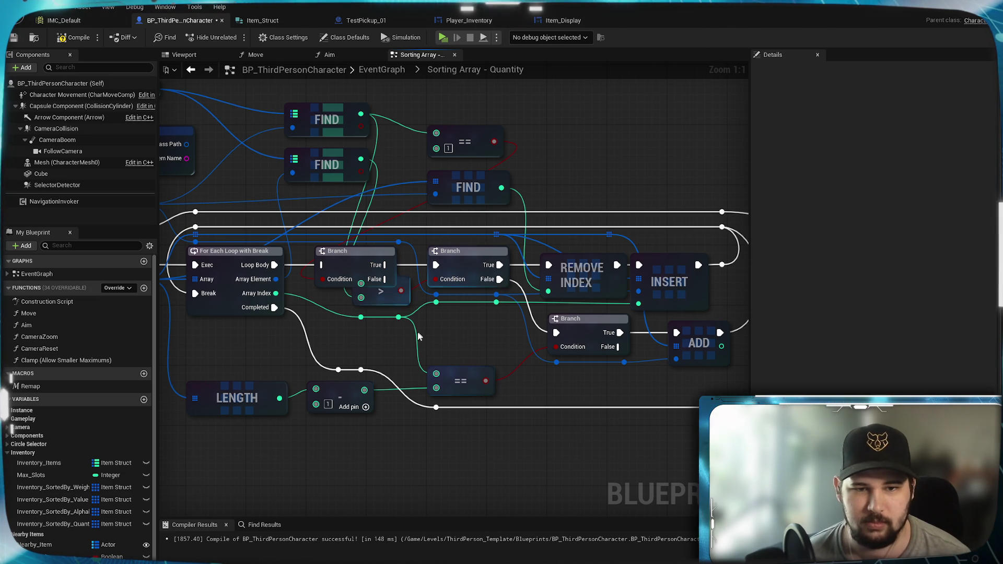
left_click_drag(400, 296, 390, 332)
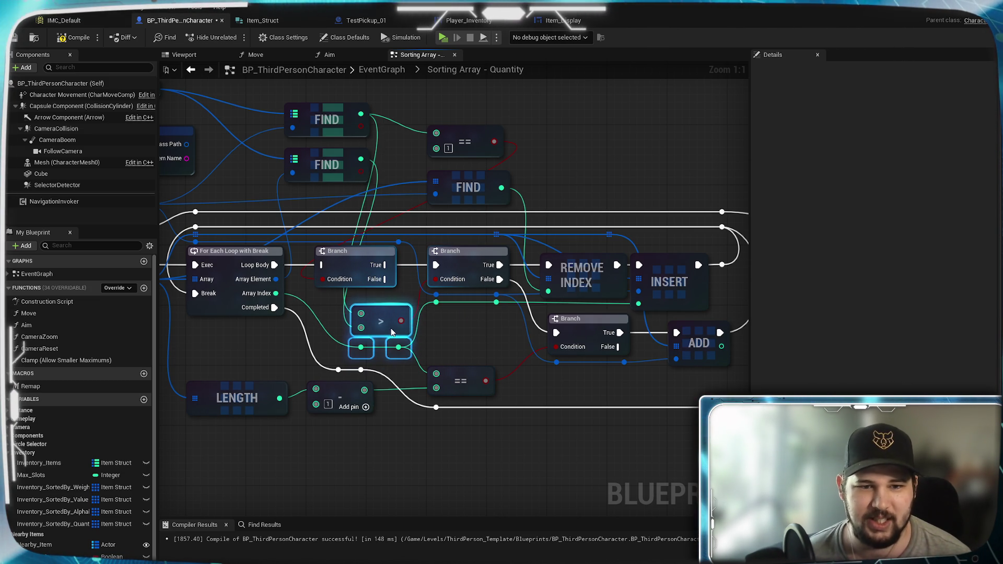
left_click(366, 269)
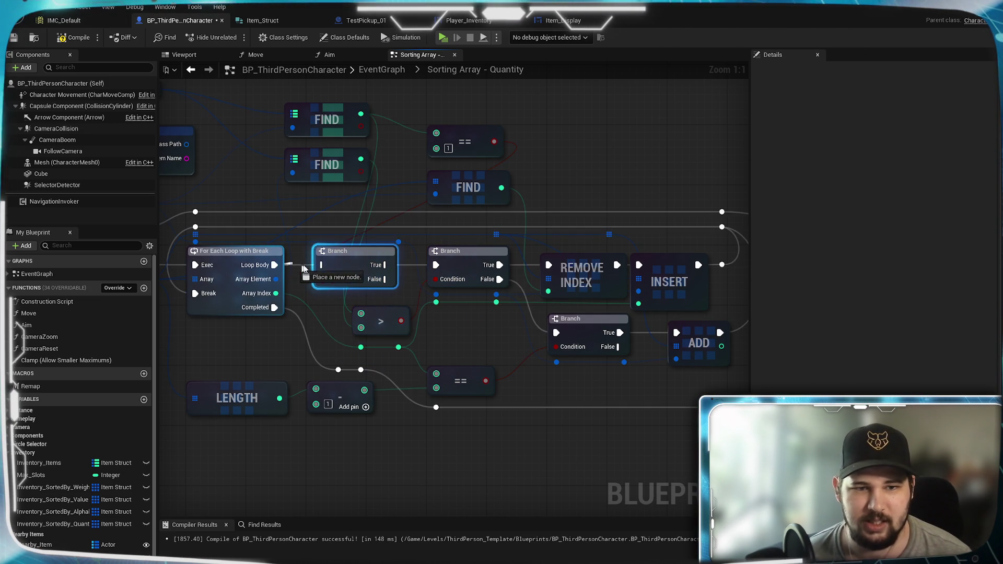
left_click_drag(386, 279, 435, 265)
left_click_drag(620, 332, 675, 334)
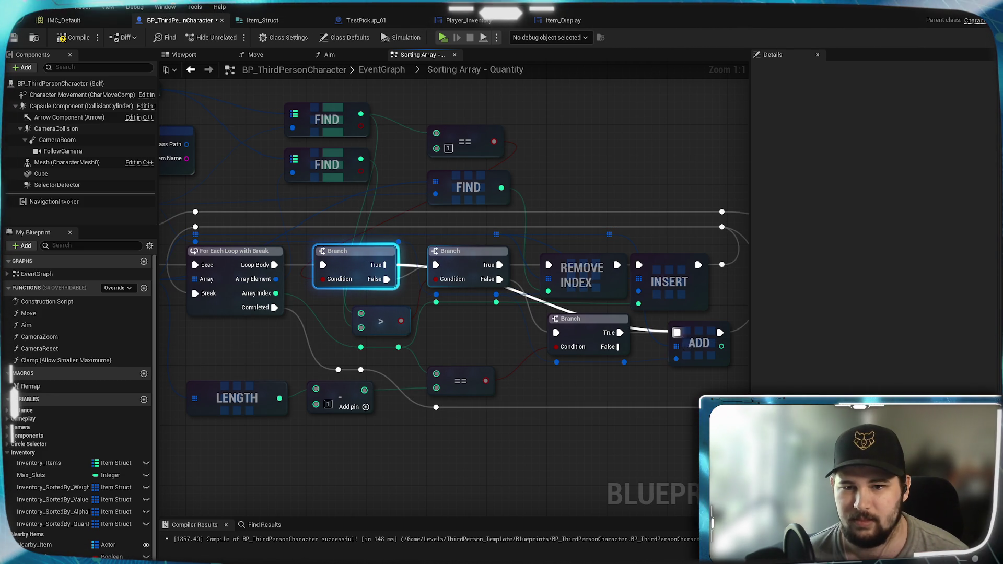
Connect the lower Branch's True output to ADD and tidy the reroute points and greater-than node.
left_click_drag(676, 334, 676, 333)
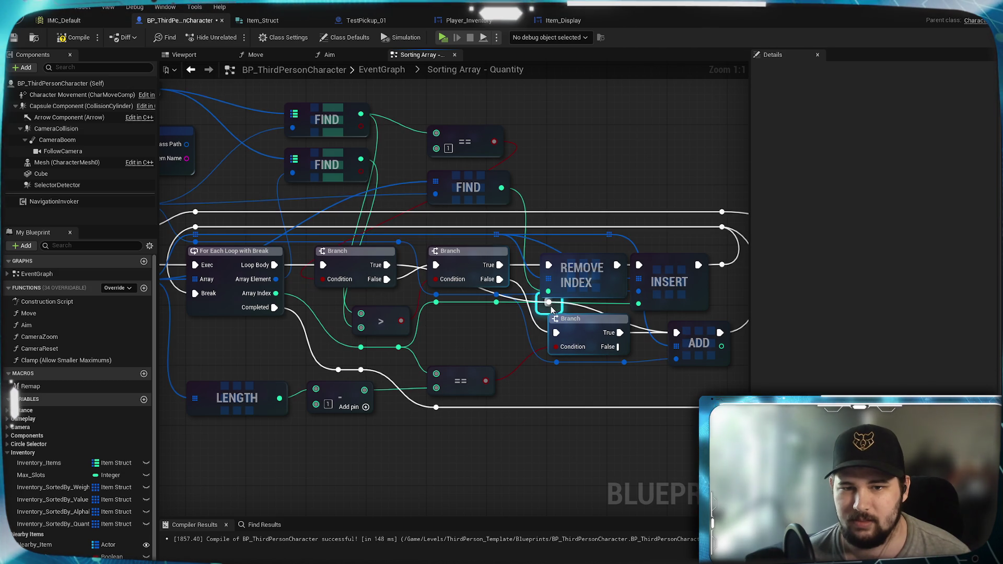
left_click_drag(548, 303, 454, 338)
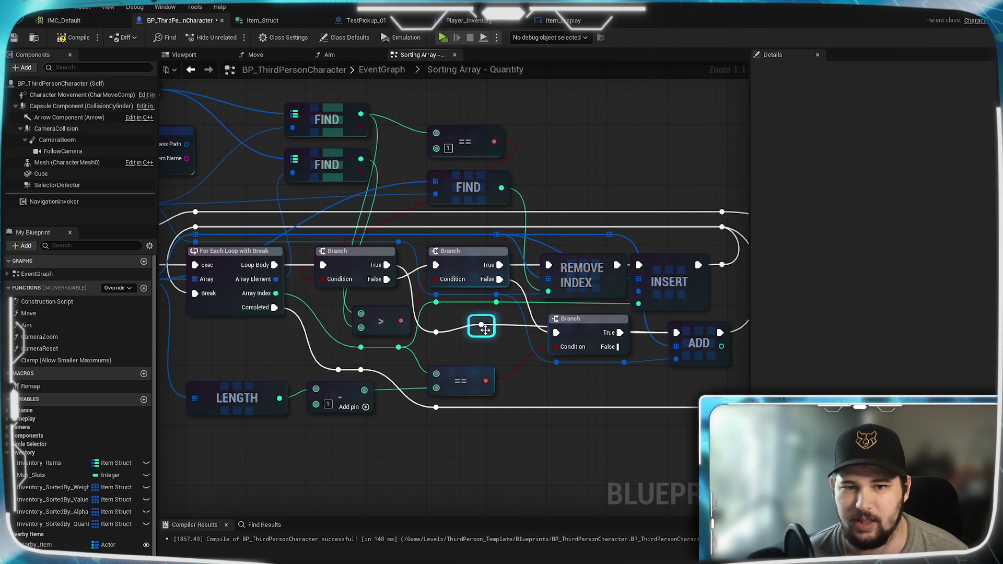
left_click_drag(489, 336, 571, 390)
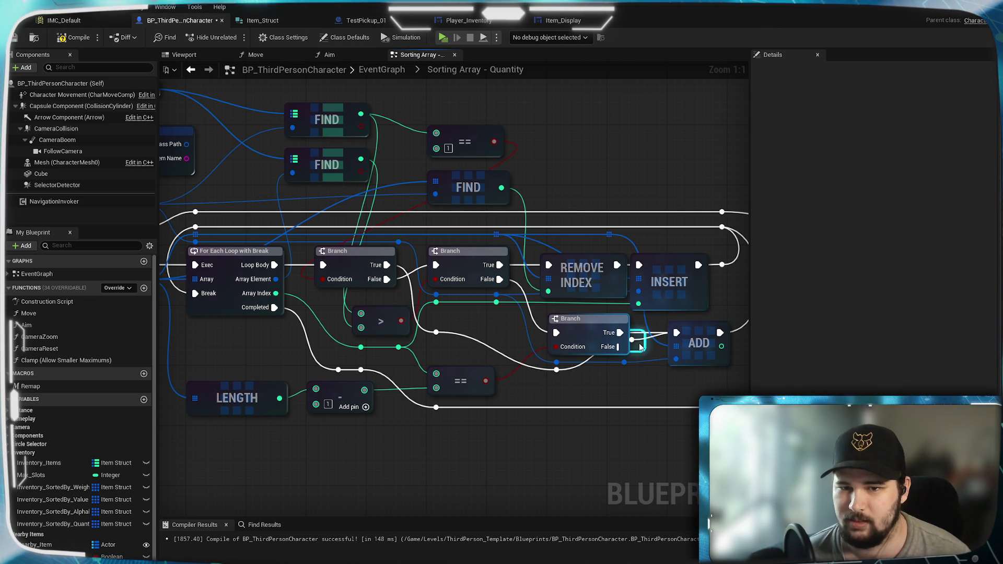
mouse_move(604, 382)
left_mouse_down()
mouse_move(792, 394)
mouse_move(354, 360)
mouse_move(589, 376)
left_mouse_up()
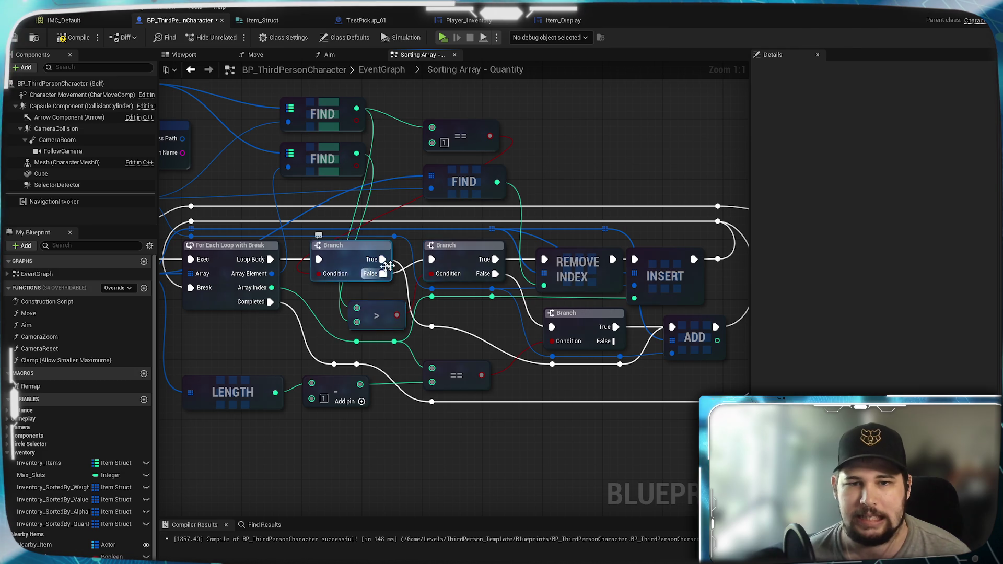
left_click_drag(389, 309, 385, 314)
left_click(460, 313)
left_click_drag(461, 312, 486, 361)
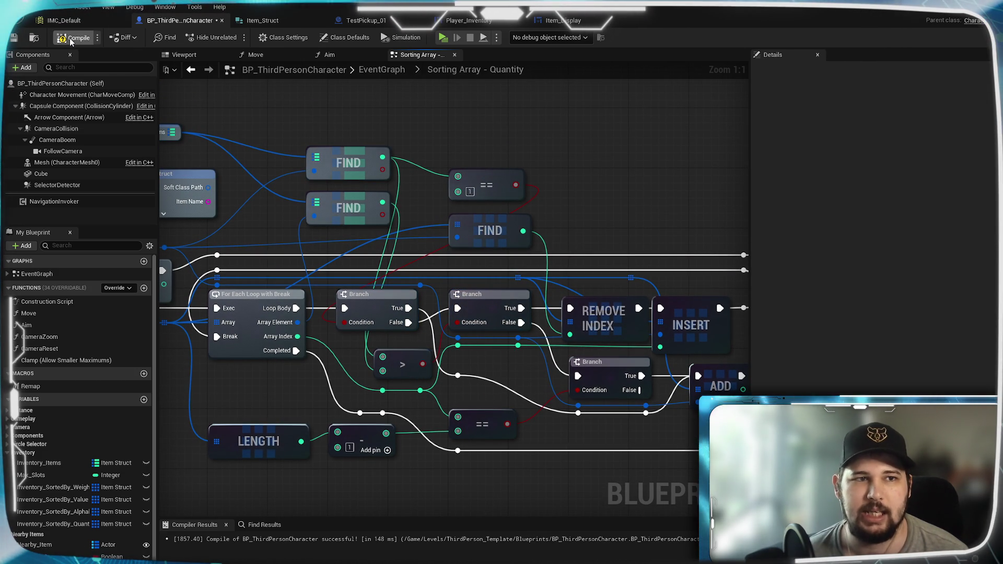
Compile and save BP_ThirdPersonCharacter, then zoom out to review the whole sorting logic.
left_click(14, 38)
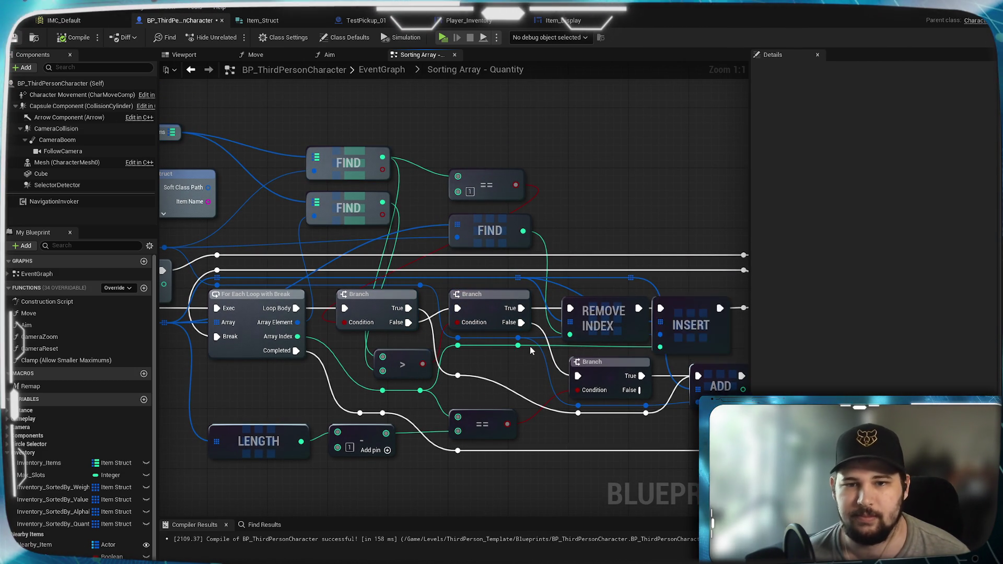
scroll(437, 347, "down", 2)
scroll(437, 347, "up", 2)
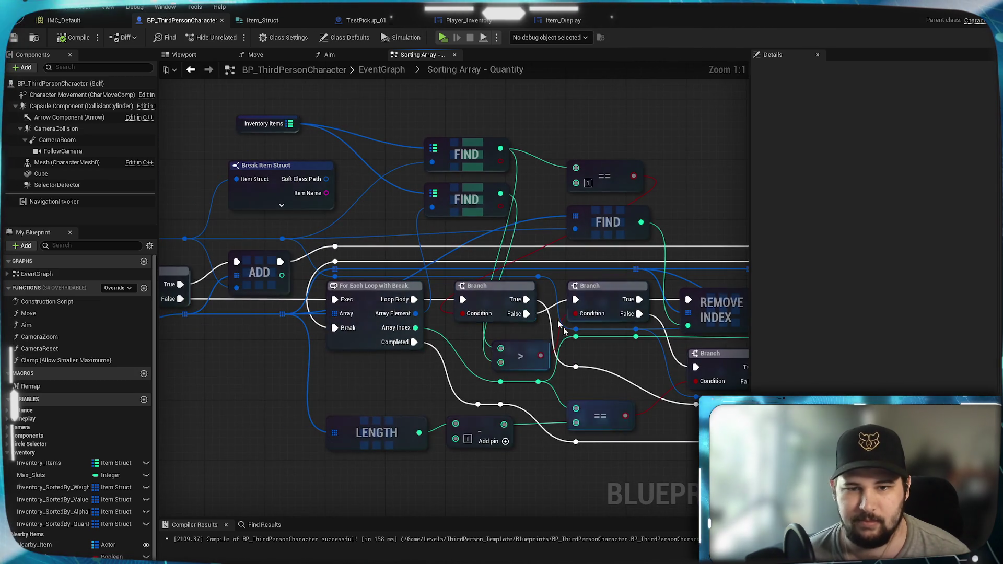
scroll(481, 365, "down", 2)
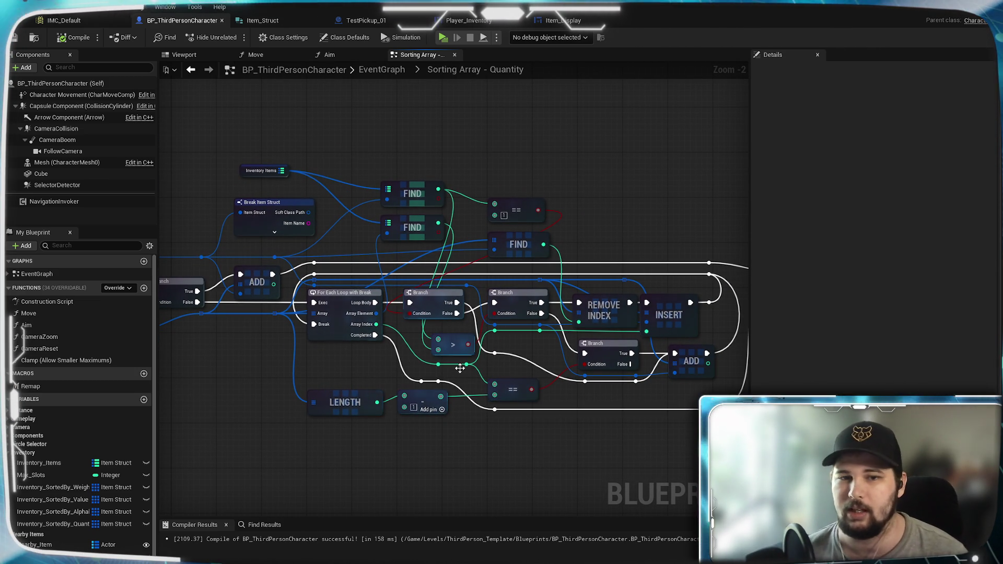
mouse_move(180, 382)
left_mouse_down()
mouse_move(342, 374)
mouse_move(481, 387)
mouse_move(299, 417)
left_mouse_up()
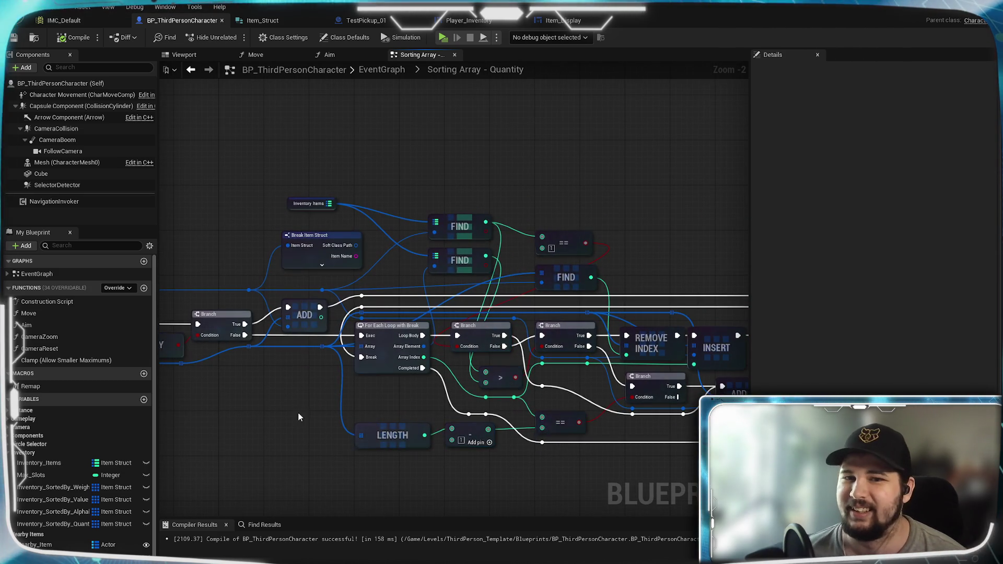
left_click_drag(416, 149, 379, 108)
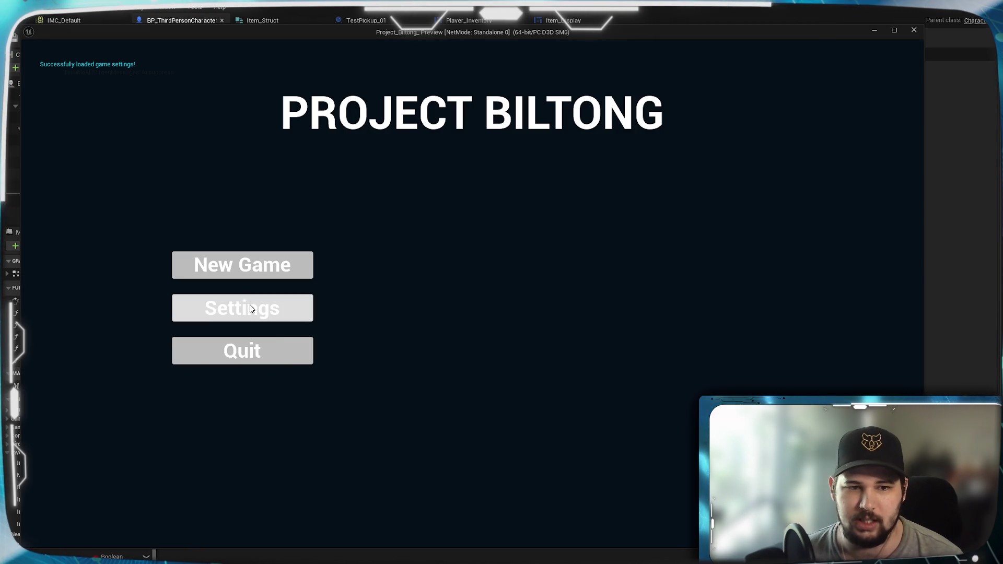
Start a new game and collect the yellow, blue and orange pickups around the green ramp.
left_click(230, 263)
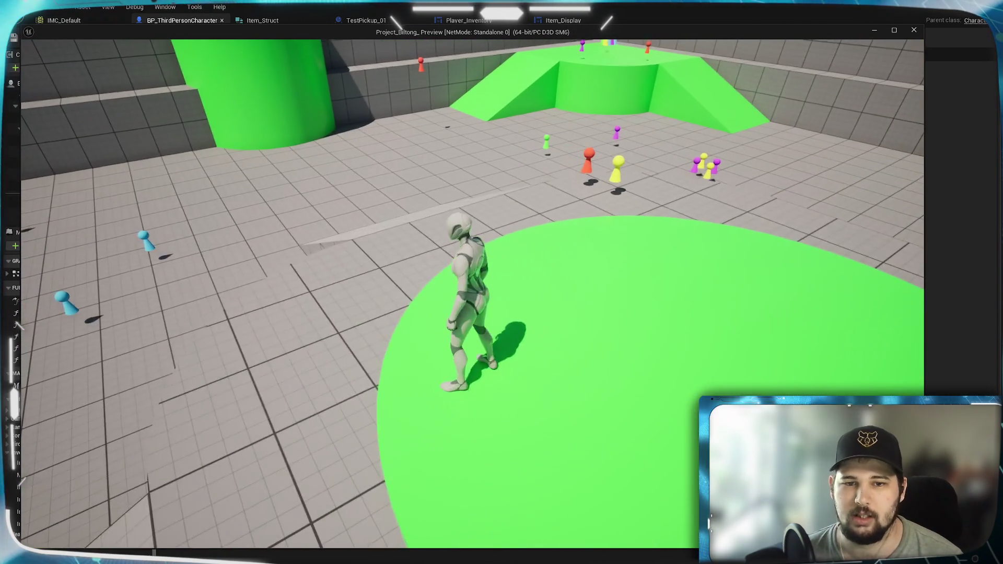
key("w")
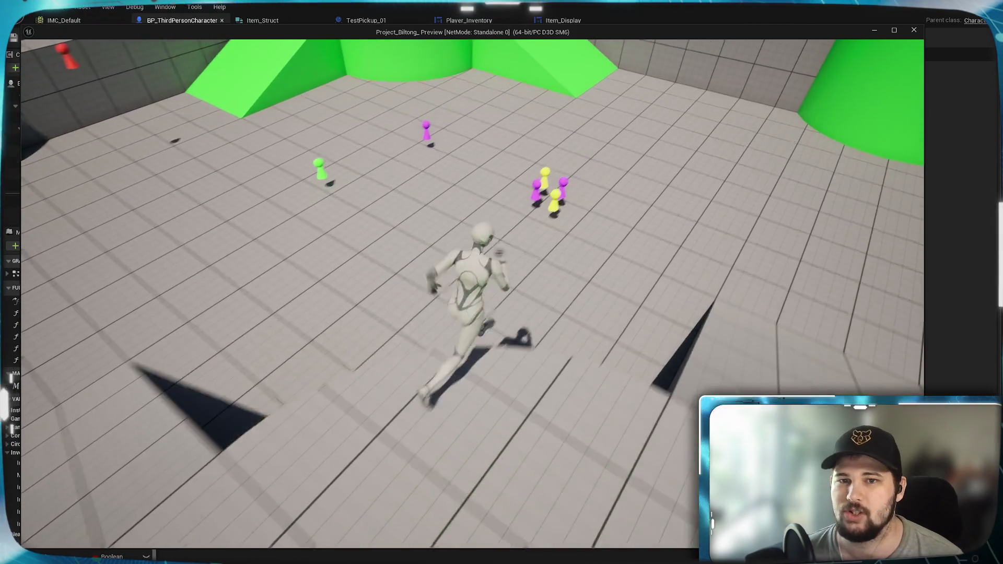
key("e")
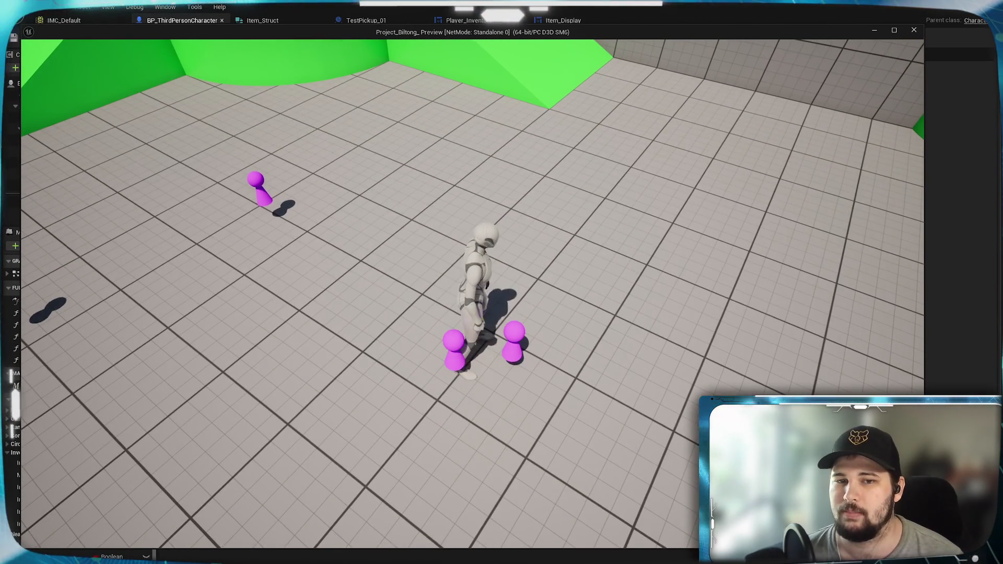
key("w")
key("w")
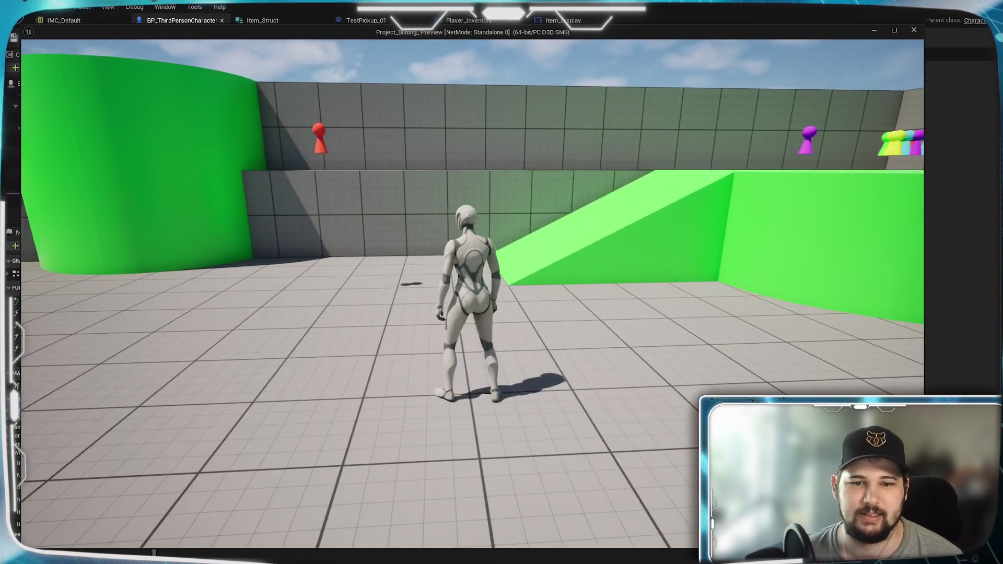
key("w")
key("space")
key("w")
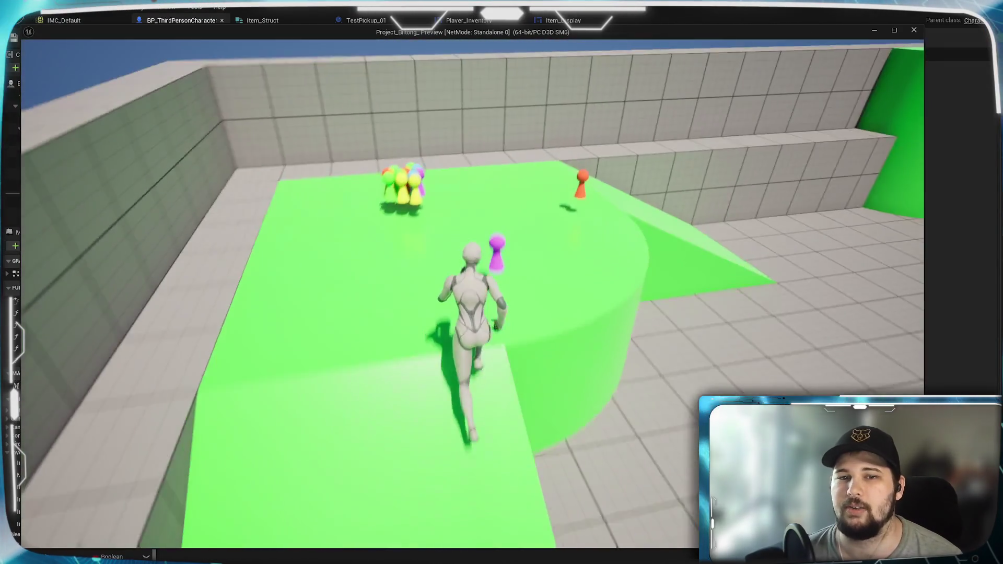
key("w")
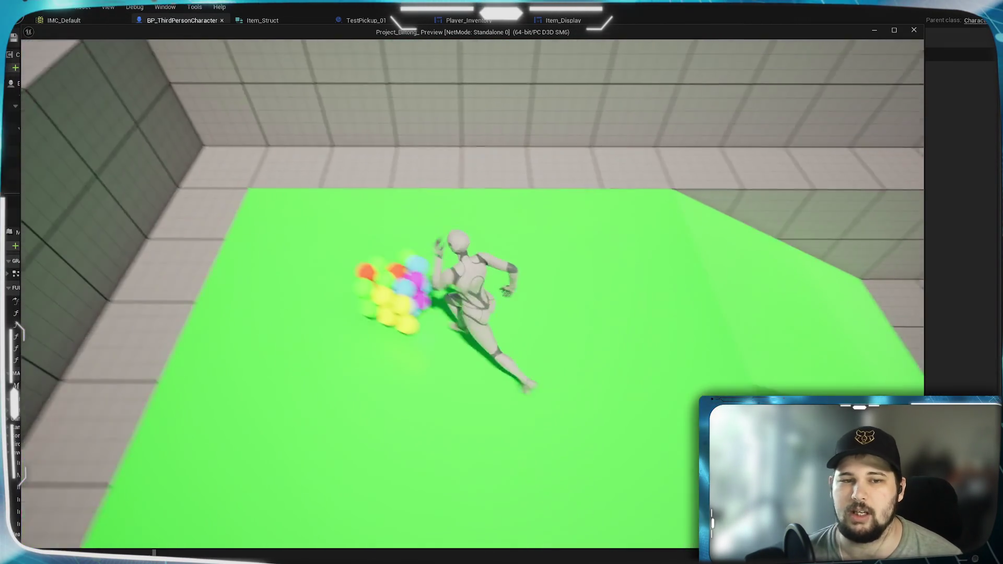
key("w")
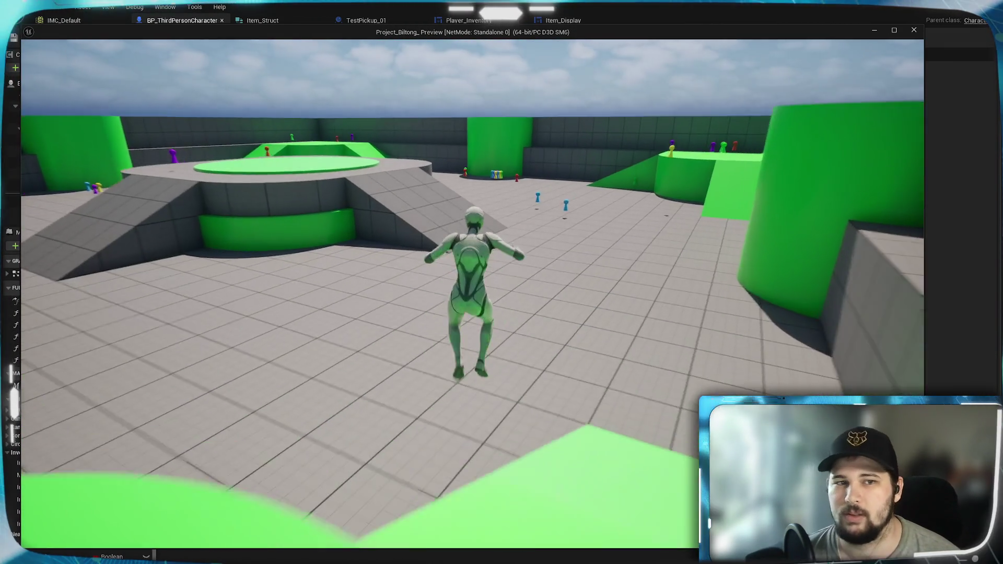
key("w")
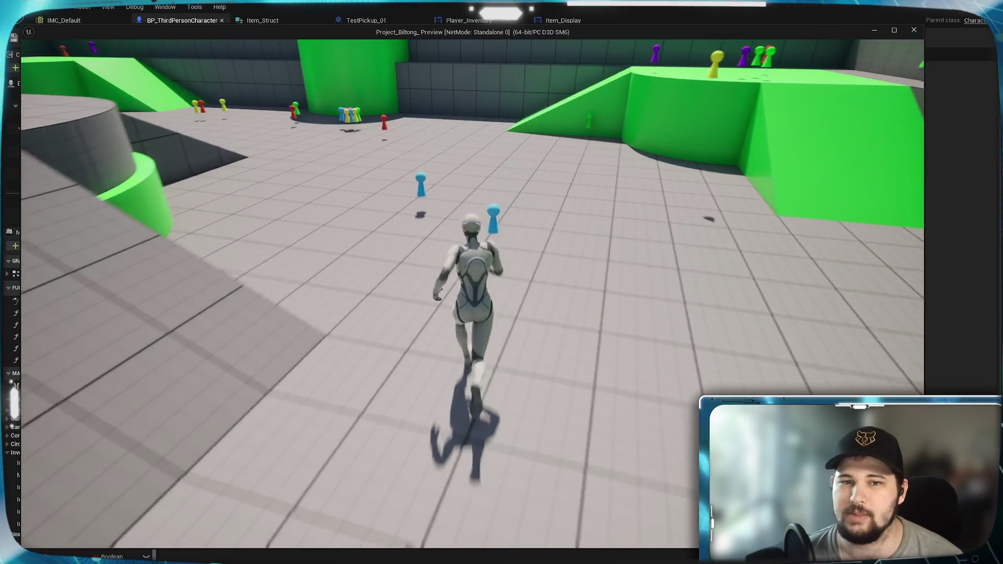
key("w")
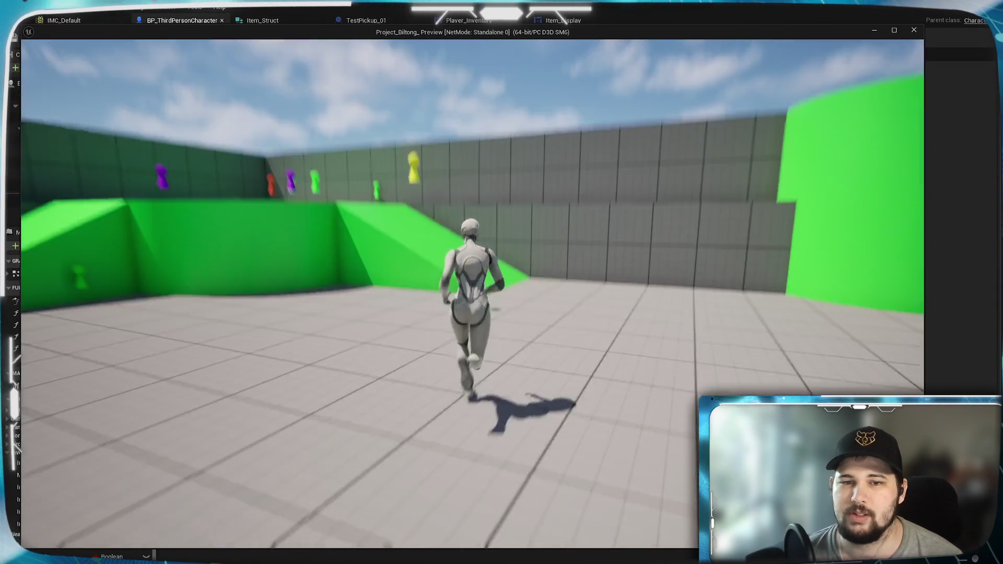
key("space")
key("w")
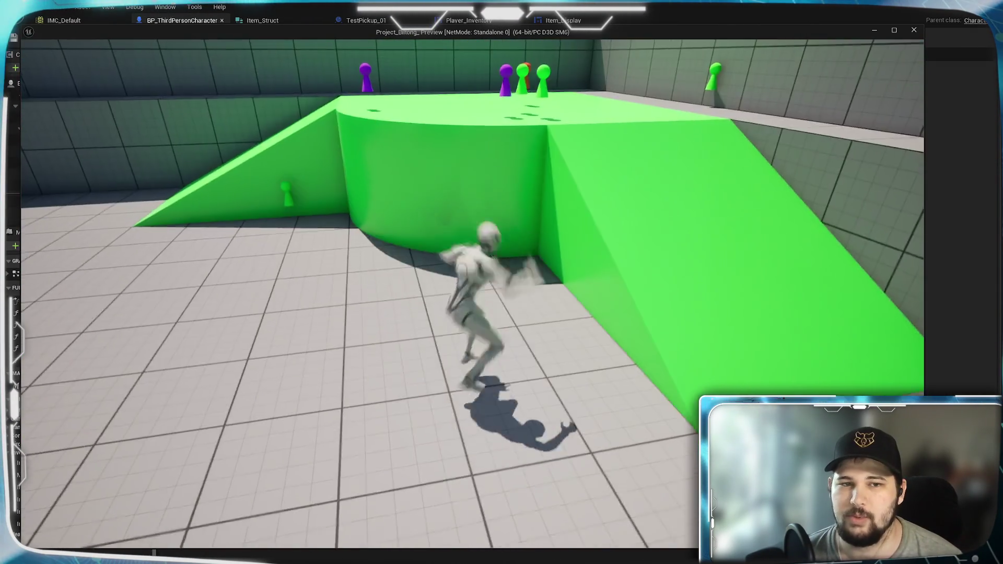
key("w")
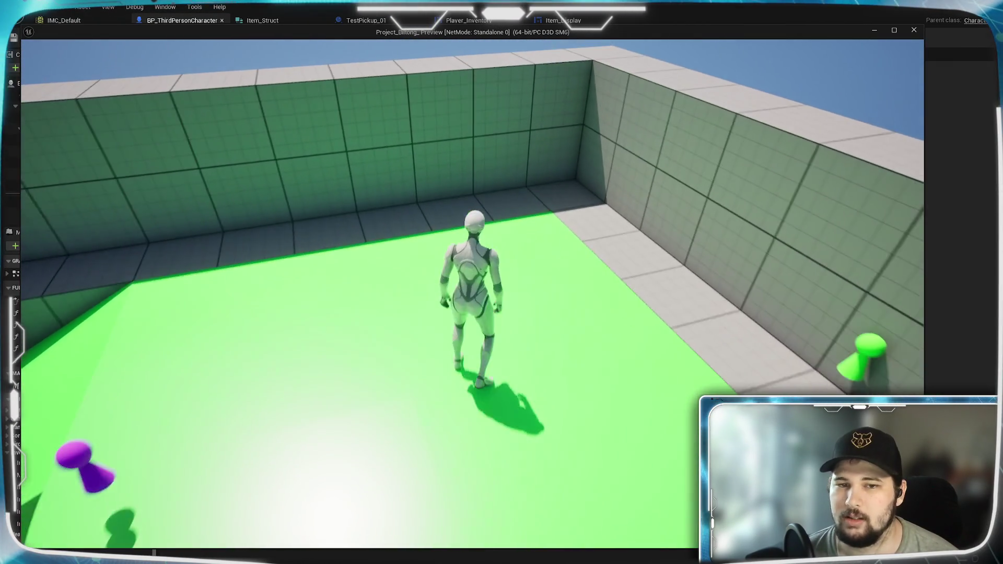
key("w")
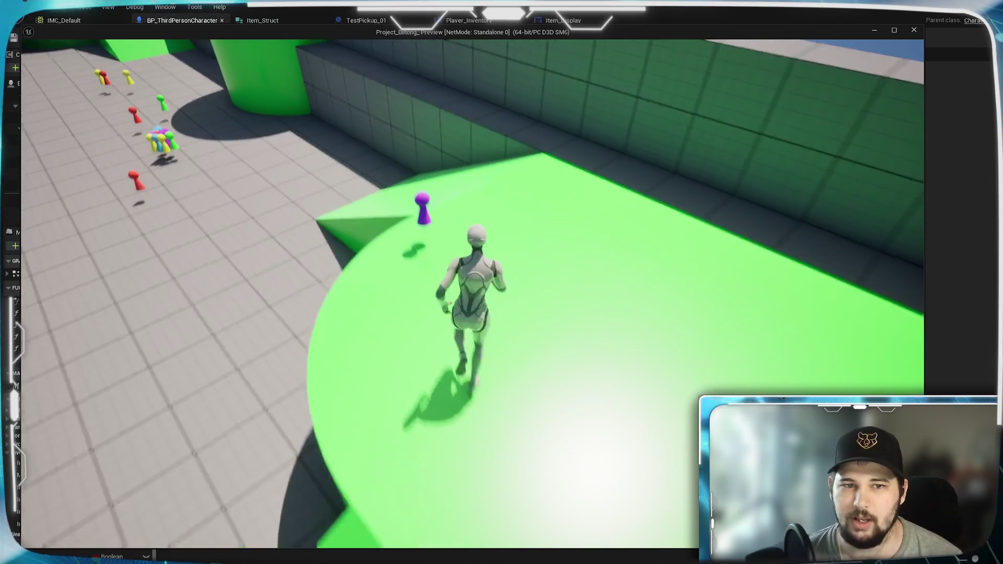
key("w")
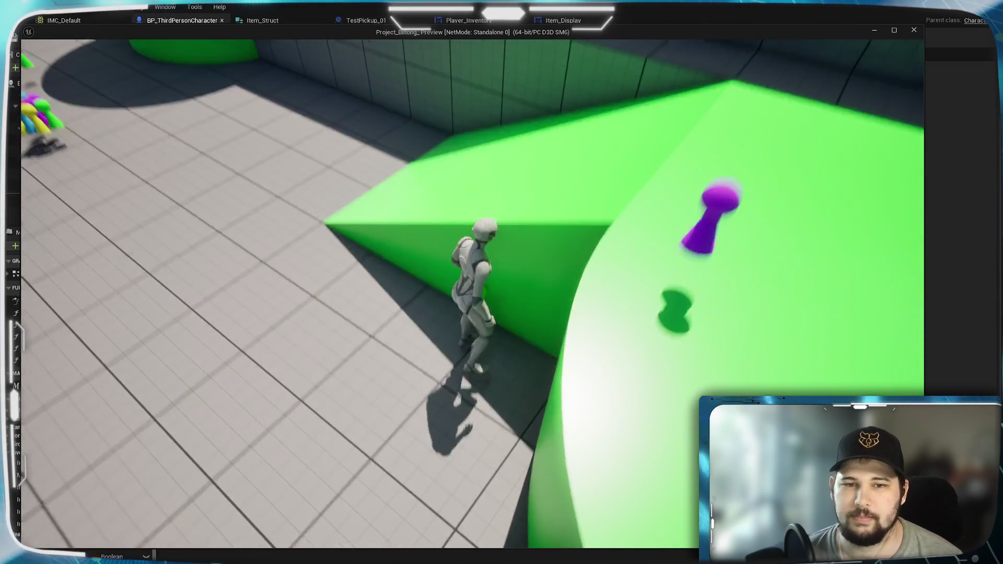
key("space")
Check the inventory grid, then collect more pickups from the cluster and recheck it.
key("Tab")
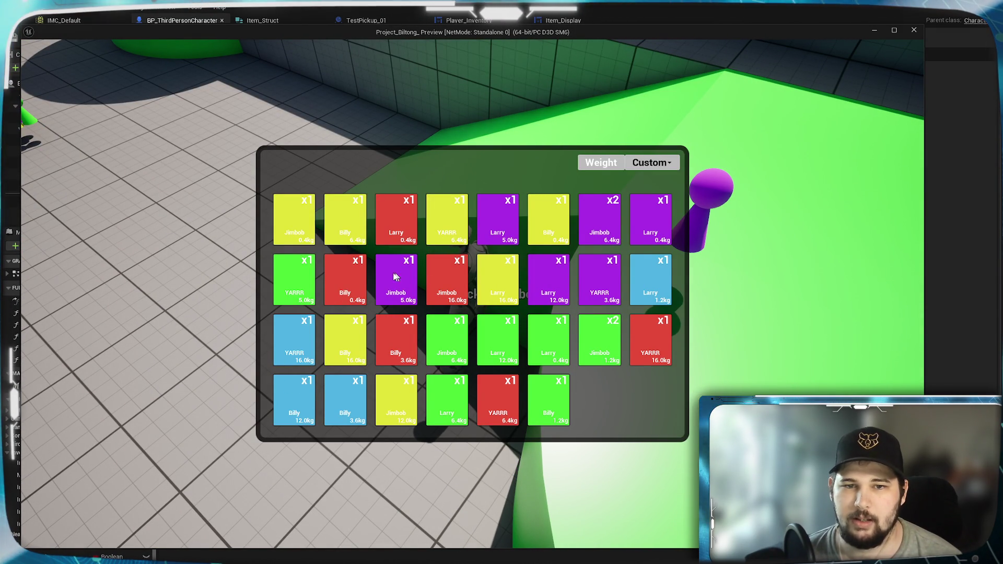
key("Tab")
key("w")
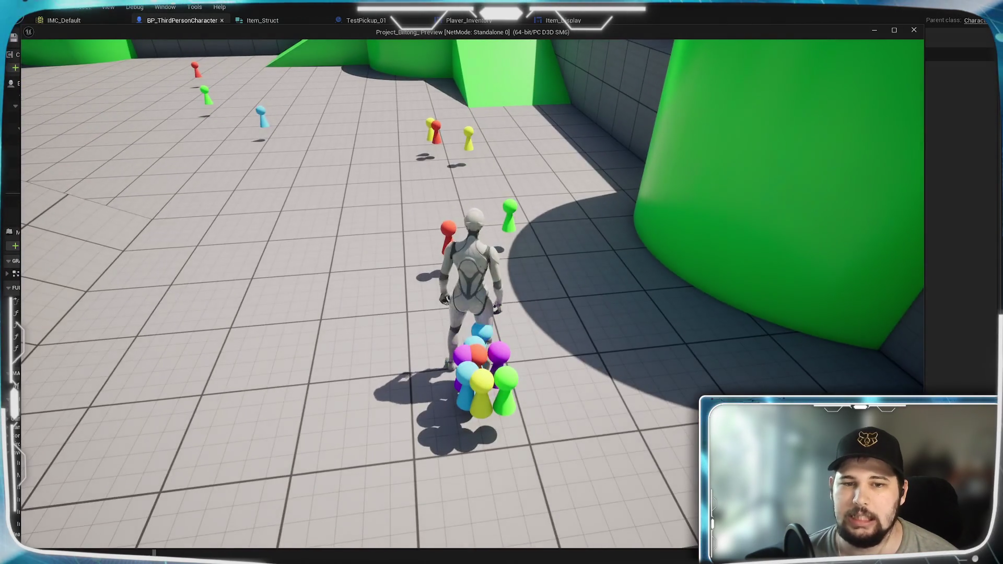
key("w")
key("s")
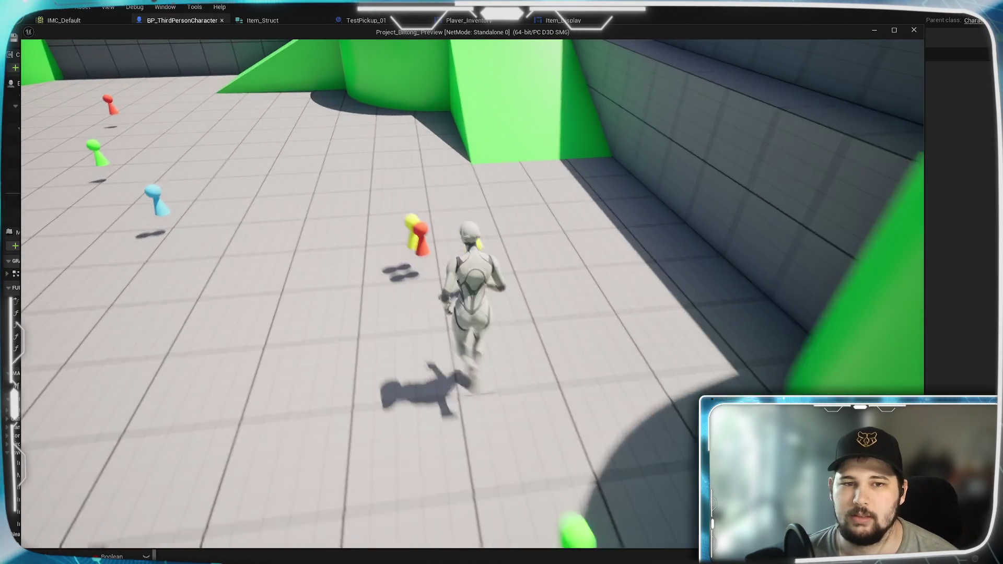
key("w")
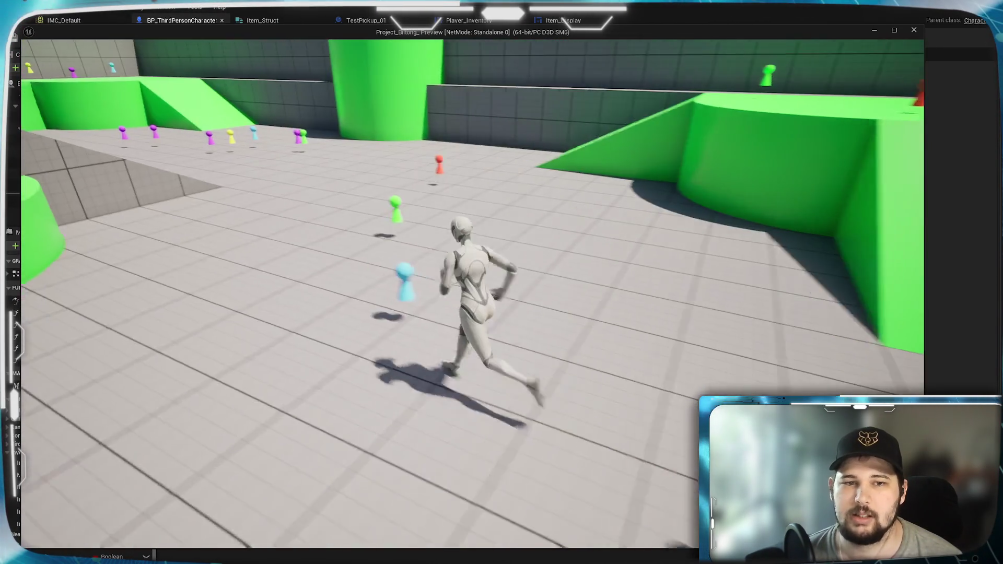
key("w")
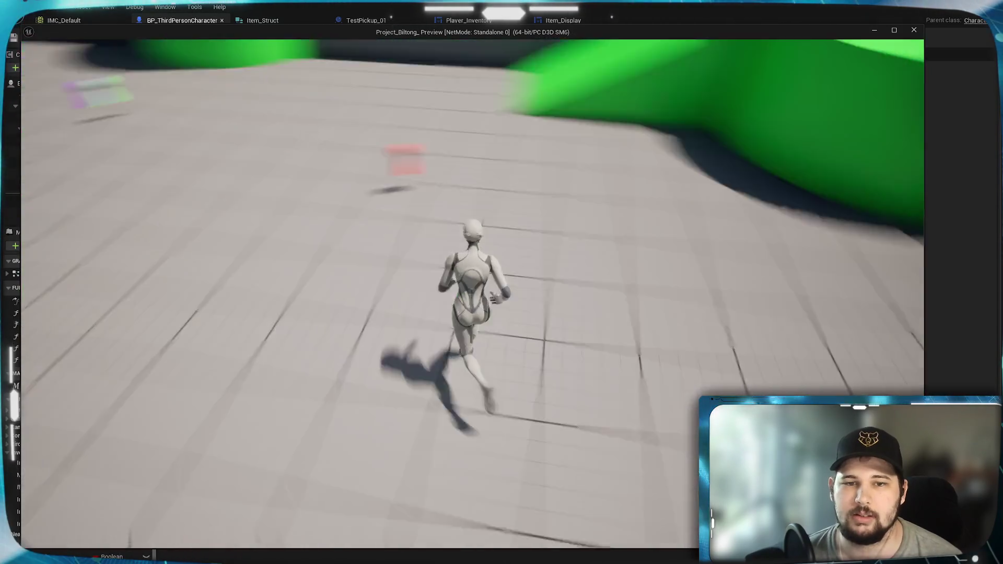
key("w")
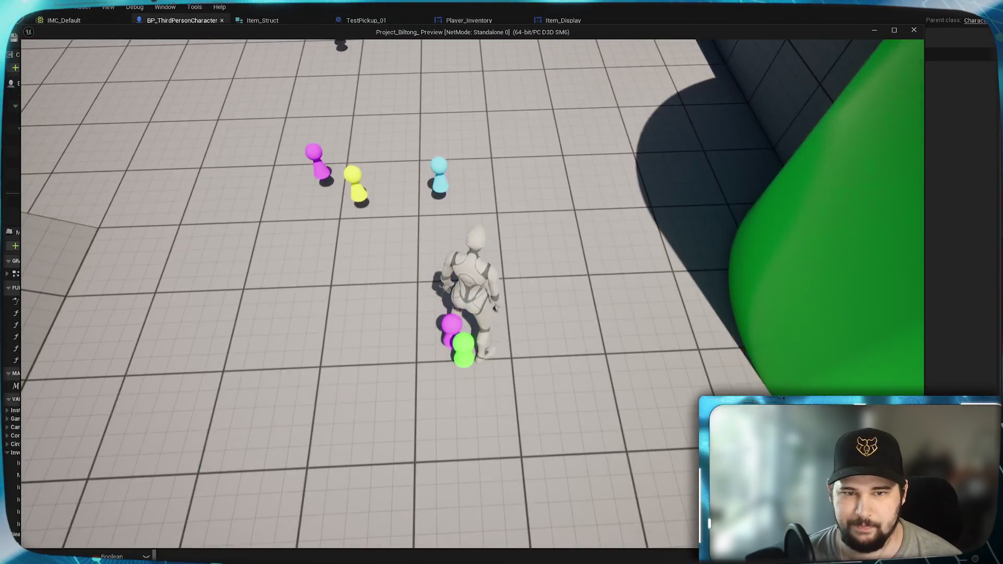
key("w")
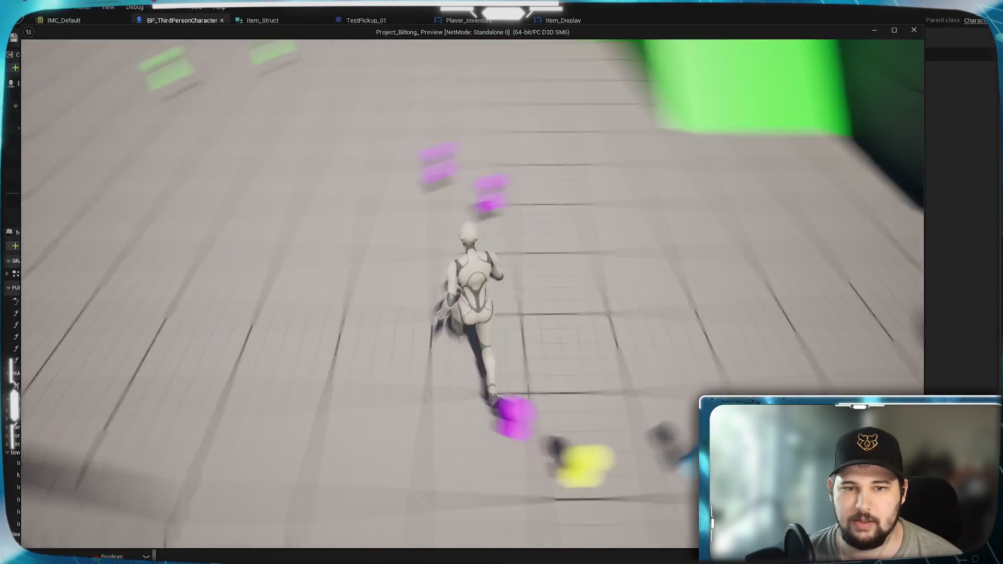
key("w")
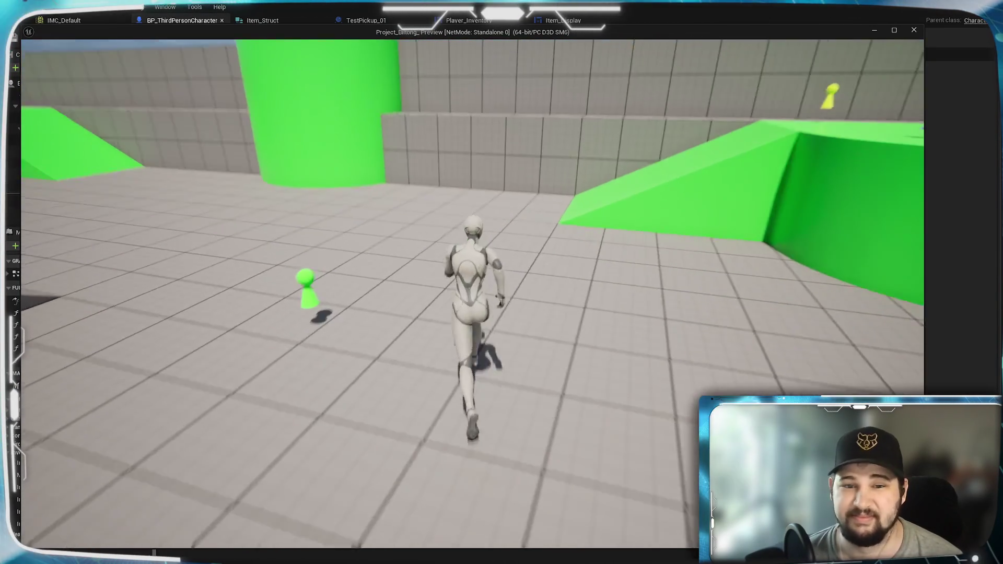
key("Tab")
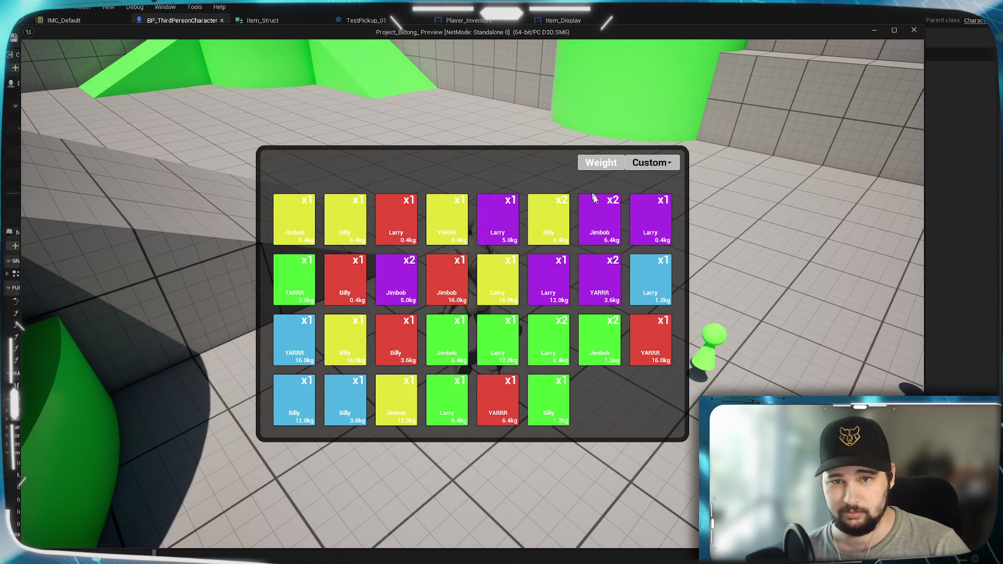
key("Tab")
Reopen the inventory, sort it by Quantity, and stop the play session.
key("w")
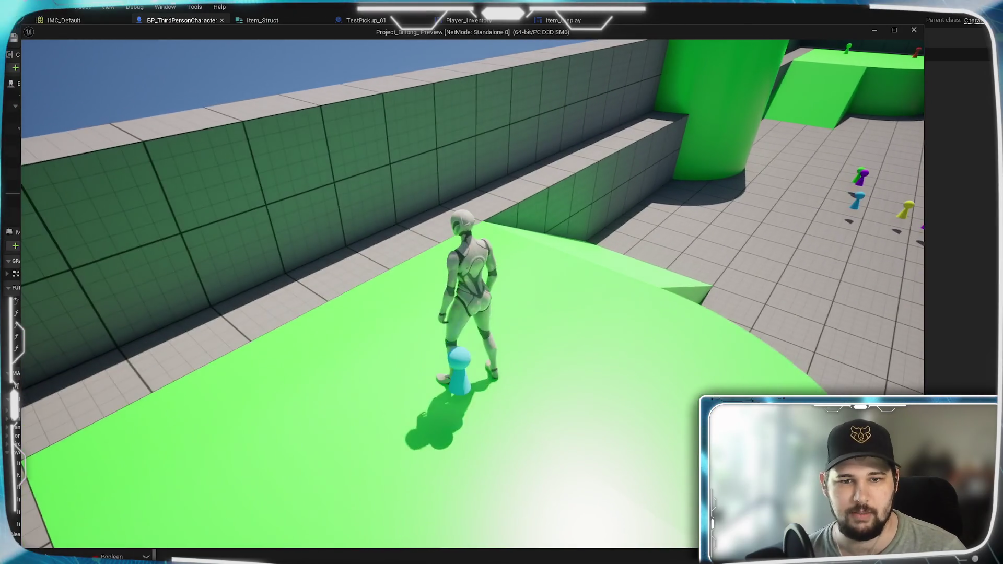
key("Tab")
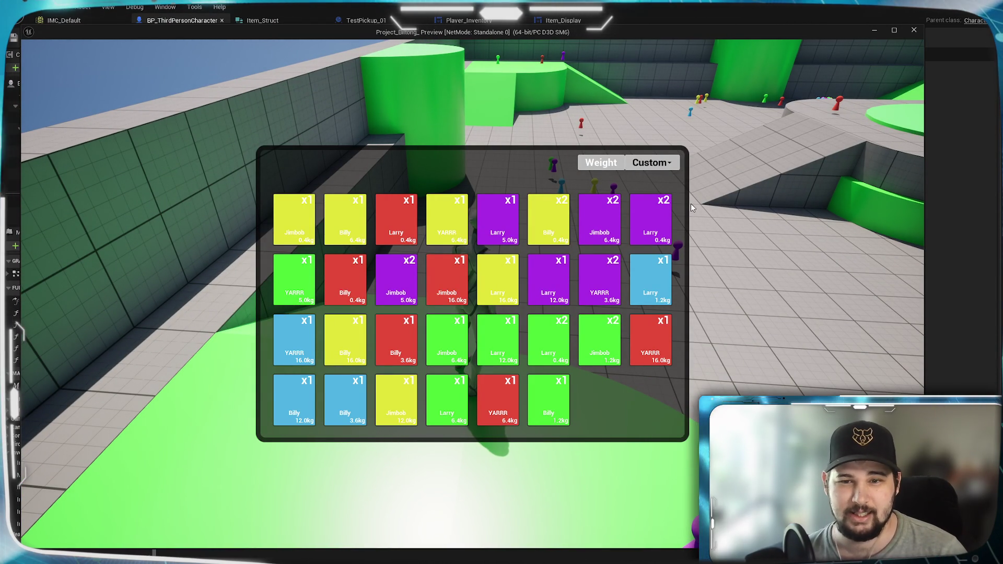
key("Tab")
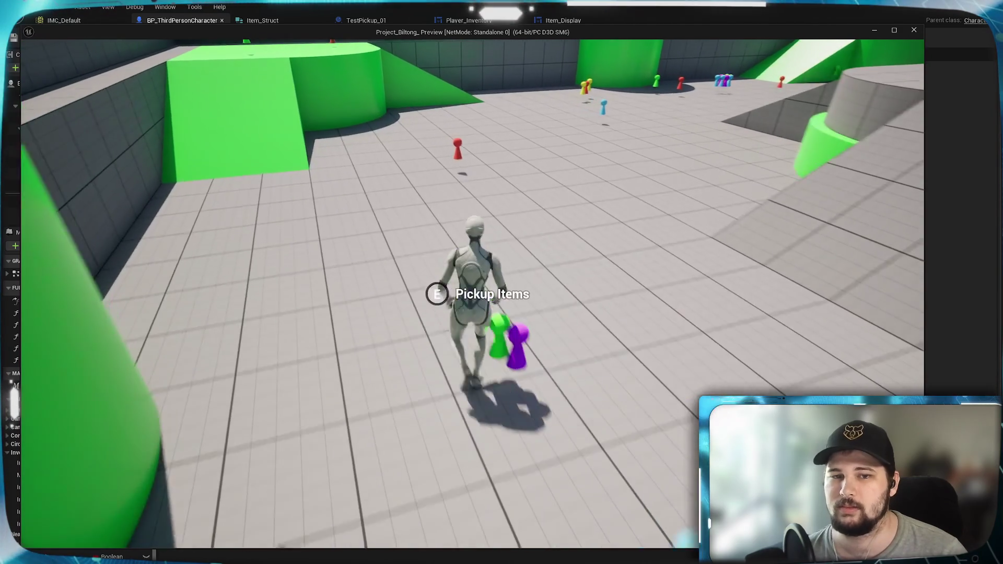
key("Tab")
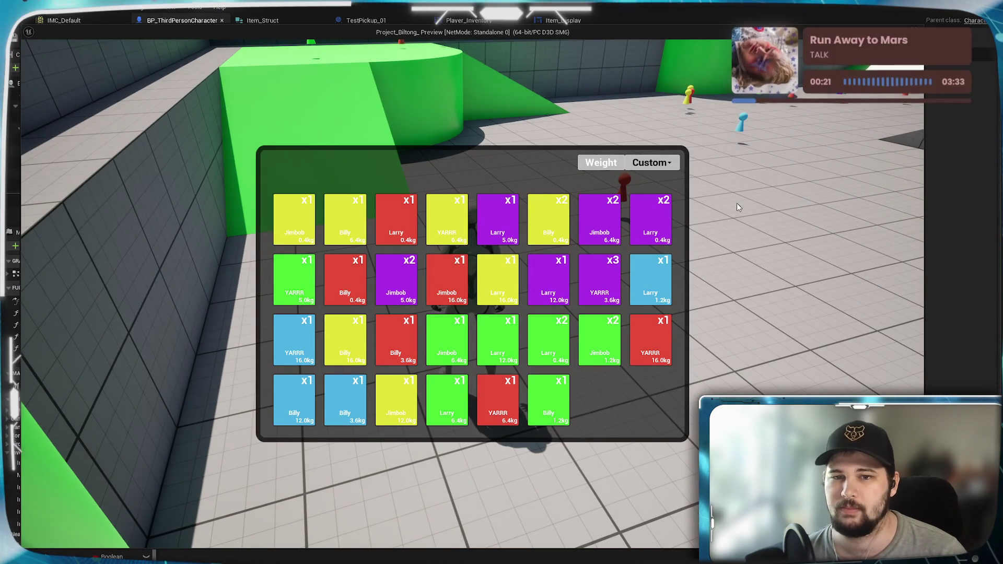
left_click(651, 162)
left_click(648, 223)
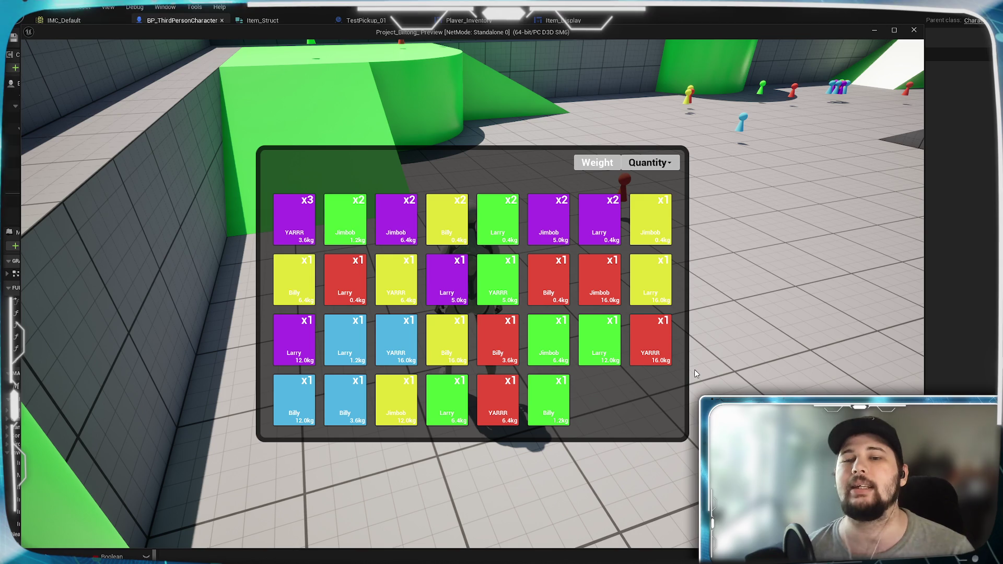
key("Escape")
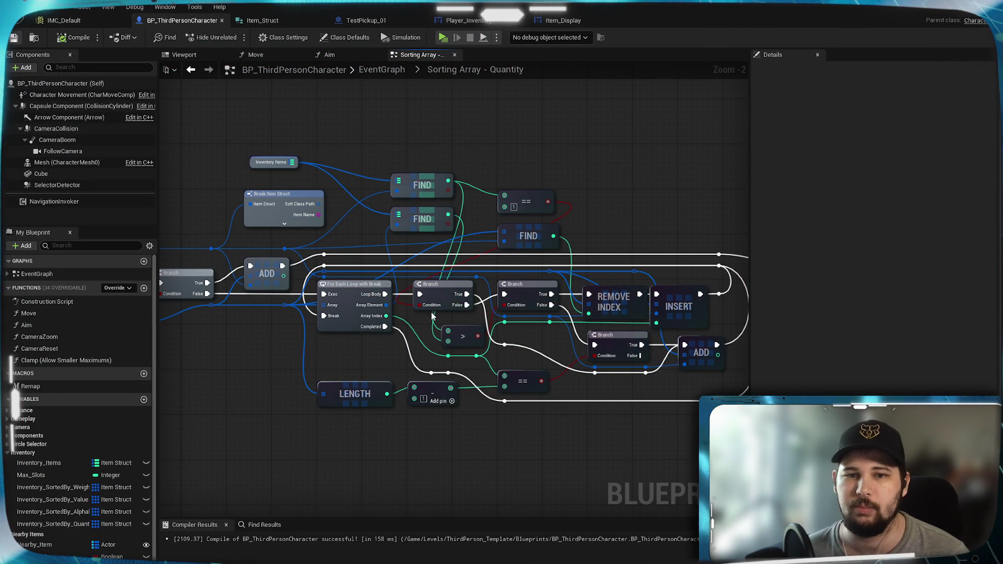
Return to the character's EventGraph and inspect the Add to Viewport and Interact nodes.
left_click_drag(512, 137, 579, 137)
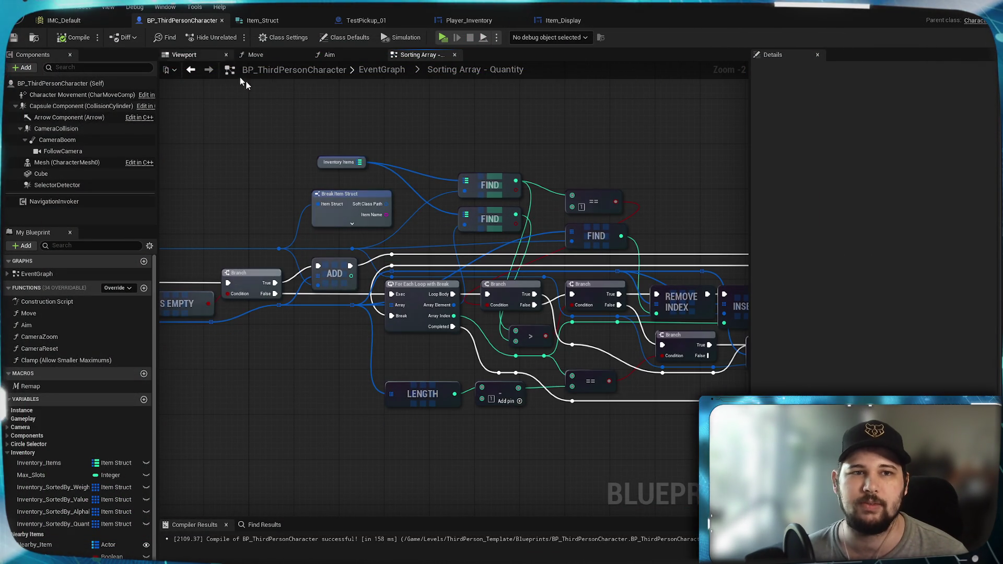
left_click(382, 69)
scroll(444, 331, "up", 6)
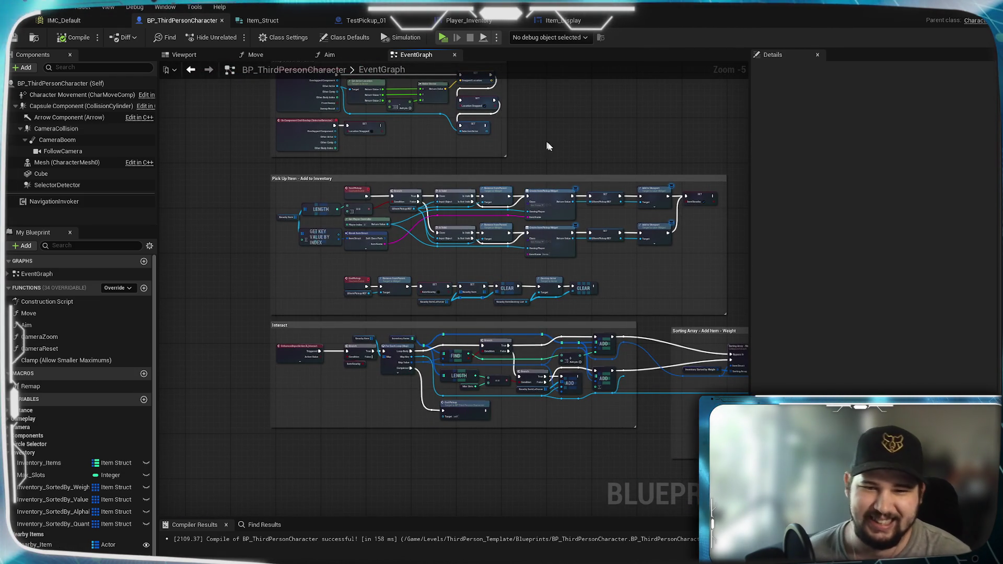
scroll(520, 172, "up", 4)
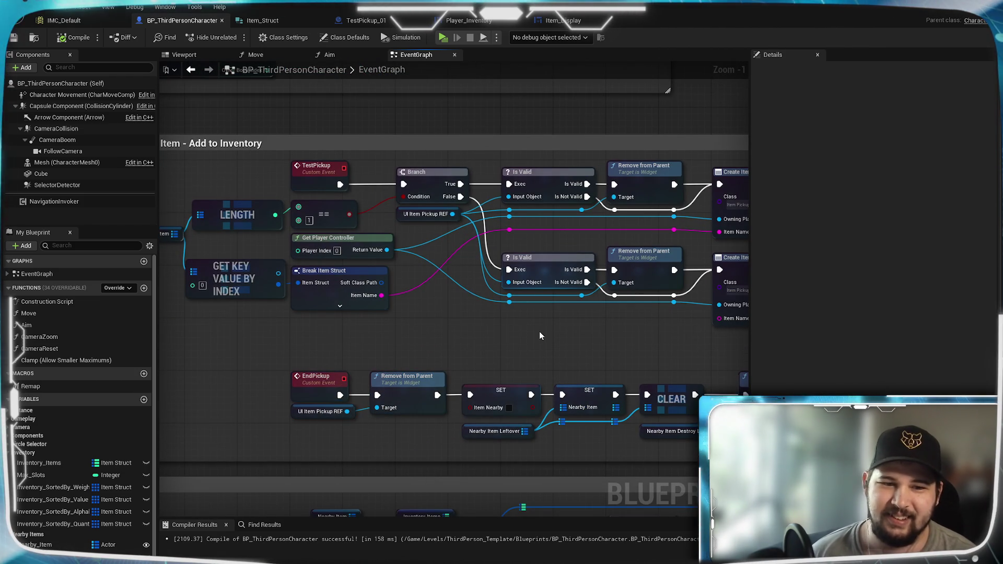
scroll(515, 346, "down", 1)
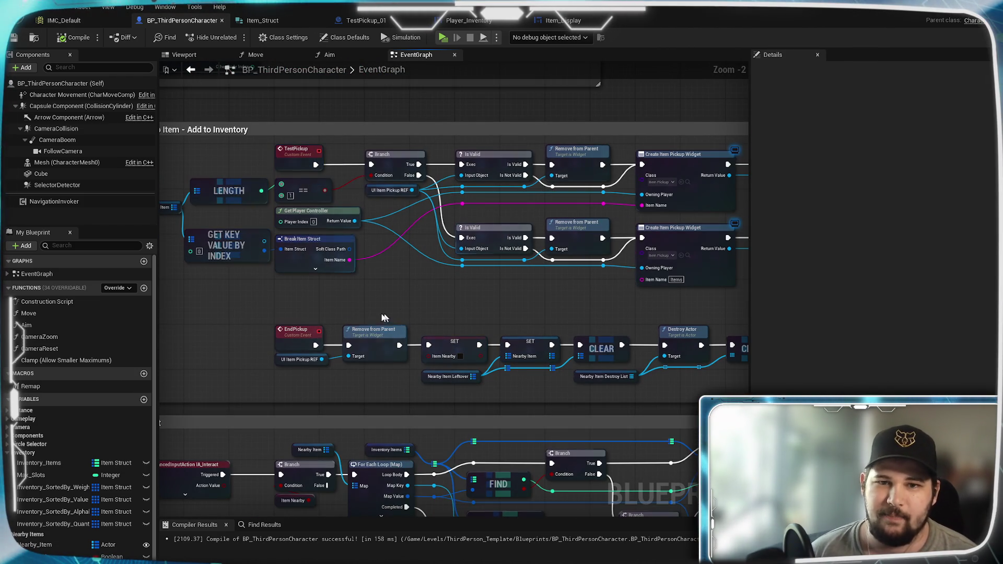
mouse_move(477, 294)
left_mouse_down()
mouse_move(486, 287)
mouse_move(538, 315)
mouse_move(354, 331)
left_mouse_up()
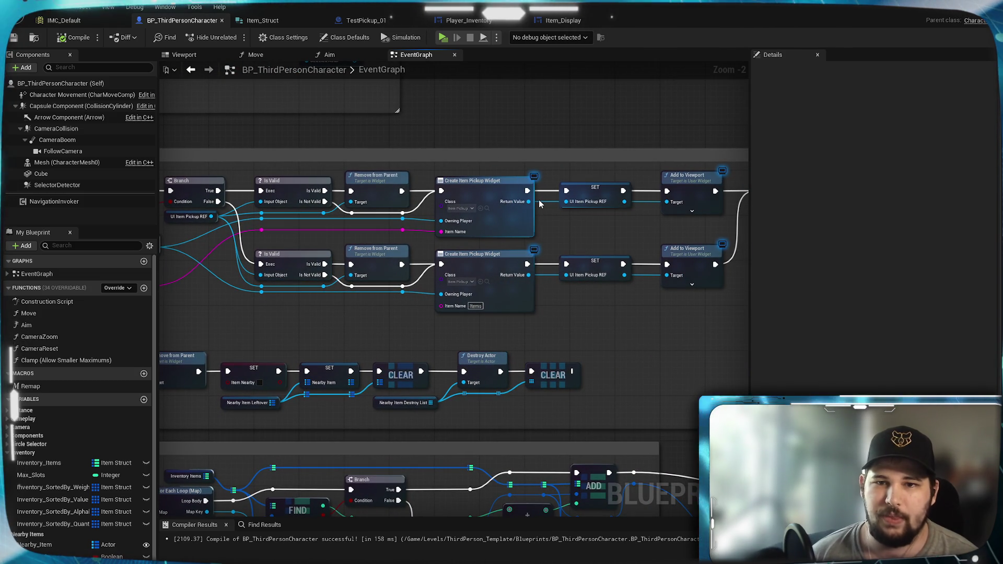
mouse_move(539, 204)
left_mouse_down()
mouse_move(619, 302)
mouse_move(506, 125)
mouse_move(459, 133)
left_mouse_up()
left_click(396, 22)
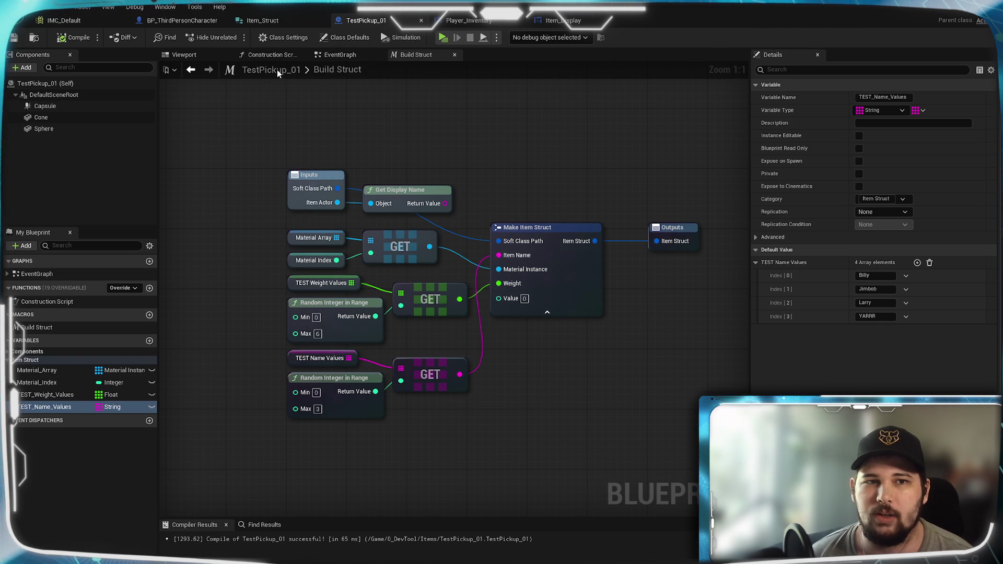
Open TestPickup_01's EventGraph and pan over its overlap event nodes.
left_click(340, 55)
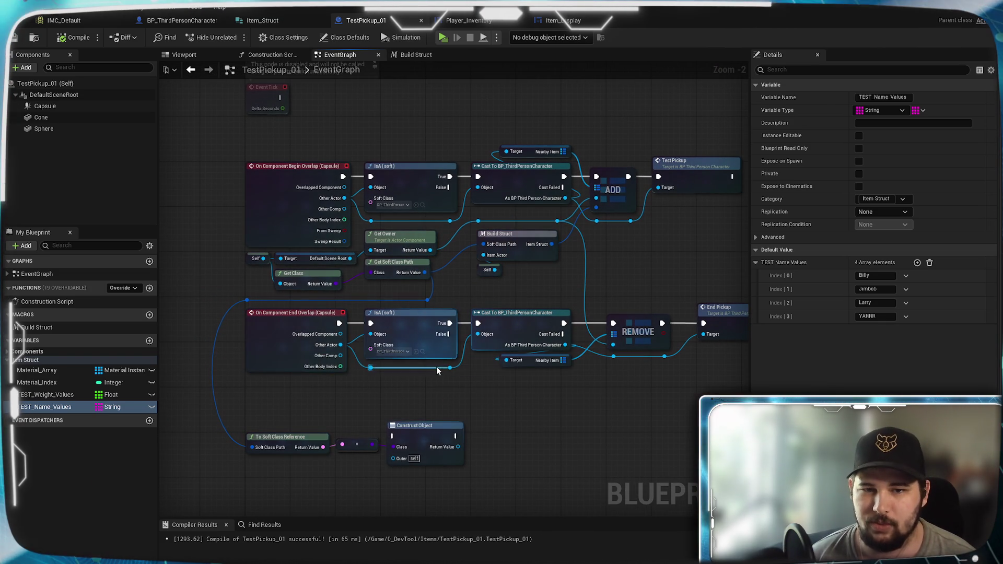
scroll(437, 366, "up", 2)
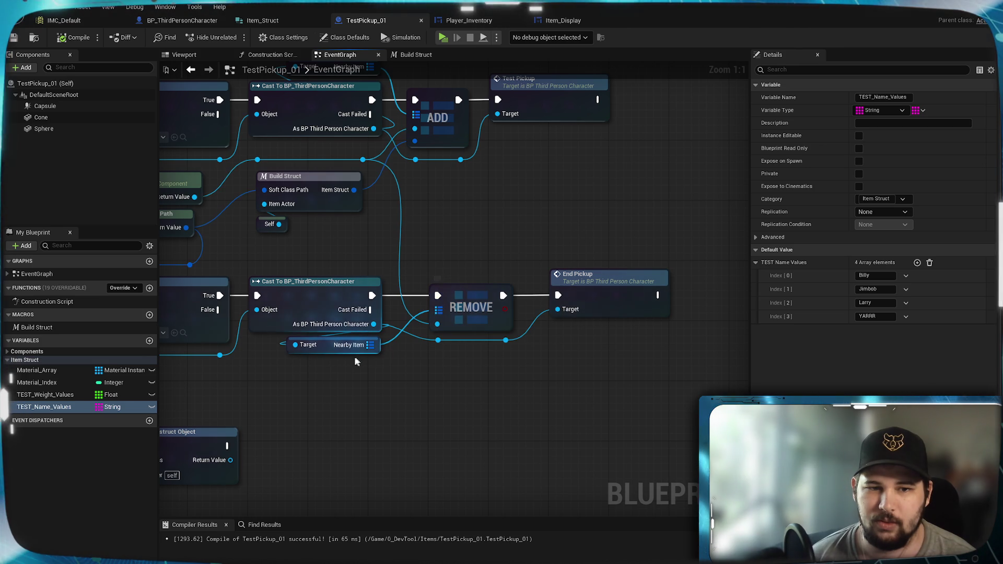
mouse_move(385, 349)
left_mouse_down()
mouse_move(625, 247)
mouse_move(383, 222)
mouse_move(380, 367)
mouse_move(432, 222)
mouse_move(446, 305)
left_mouse_up()
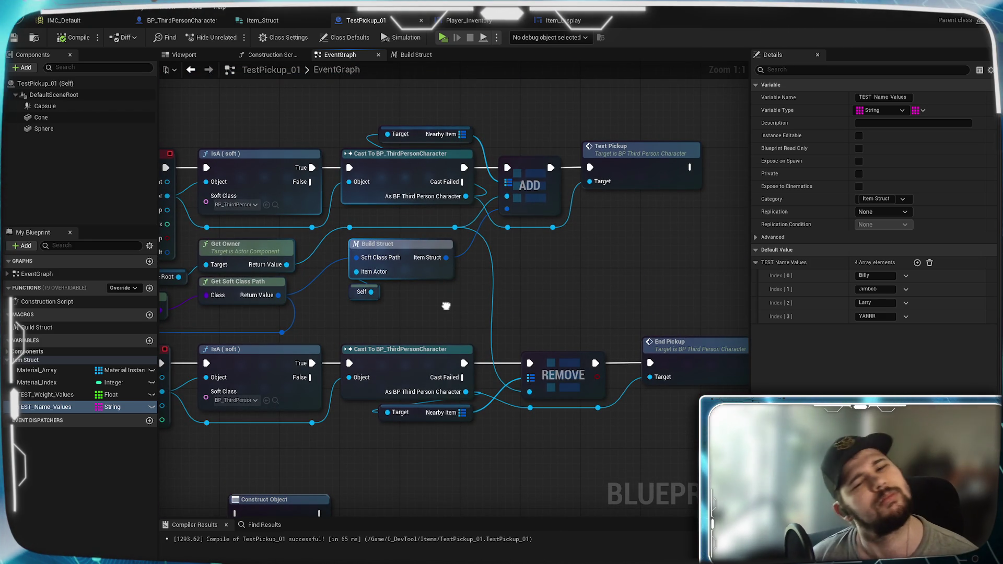
left_click_drag(446, 306, 447, 305)
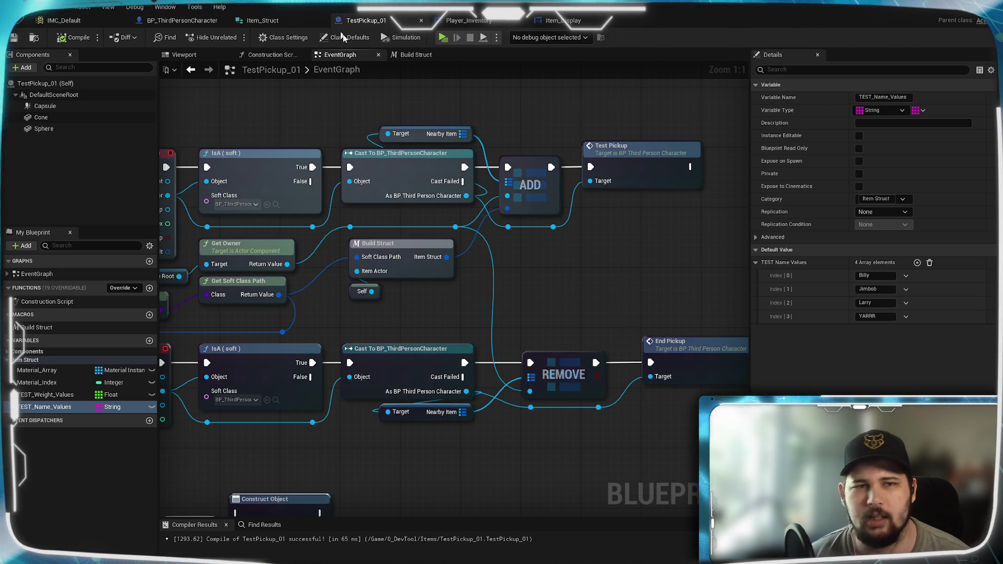
left_click(182, 21)
left_click_drag(387, 235, 298, 280)
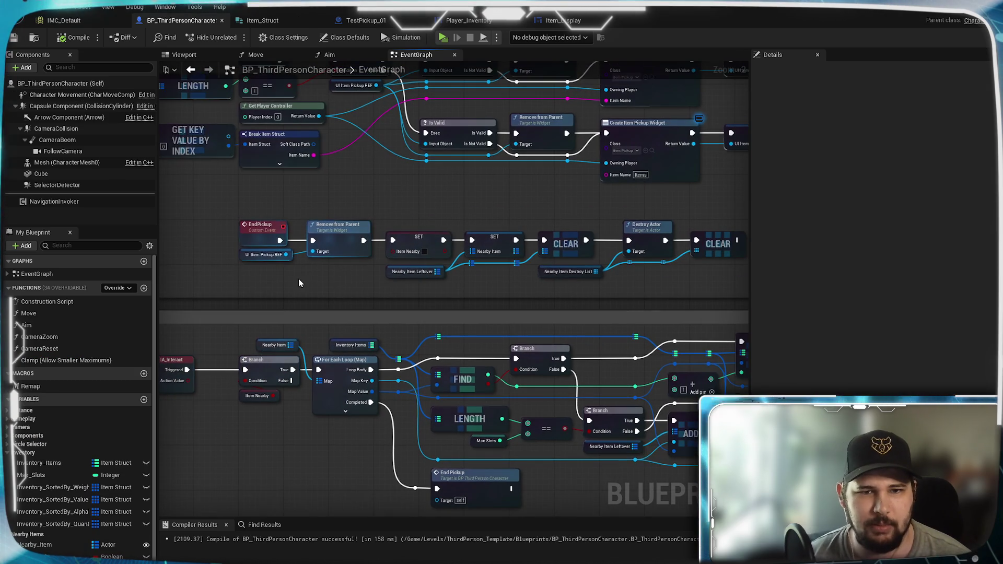
mouse_move(472, 286)
left_mouse_down()
mouse_move(233, 294)
mouse_move(392, 296)
left_mouse_up()
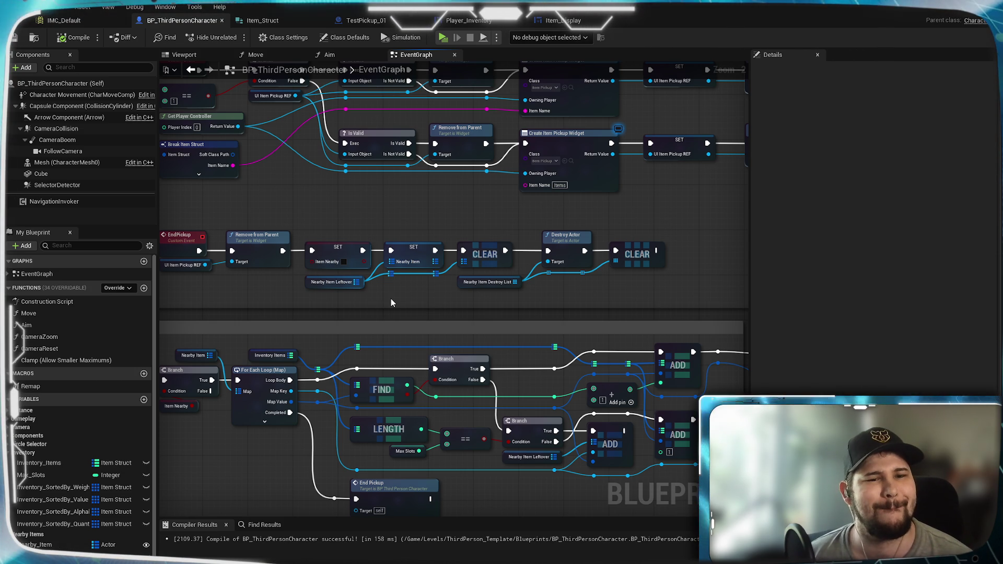
scroll(391, 303, "up", 2)
left_click_drag(391, 303, 529, 307)
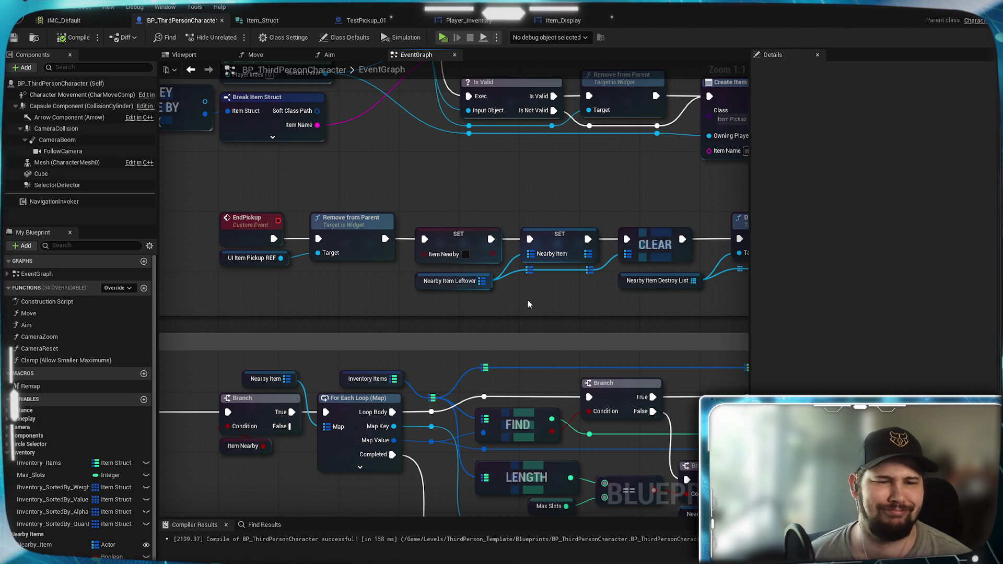
mouse_move(528, 302)
left_mouse_down()
mouse_move(622, 230)
mouse_move(664, 143)
mouse_move(755, 162)
mouse_move(532, 339)
left_mouse_up()
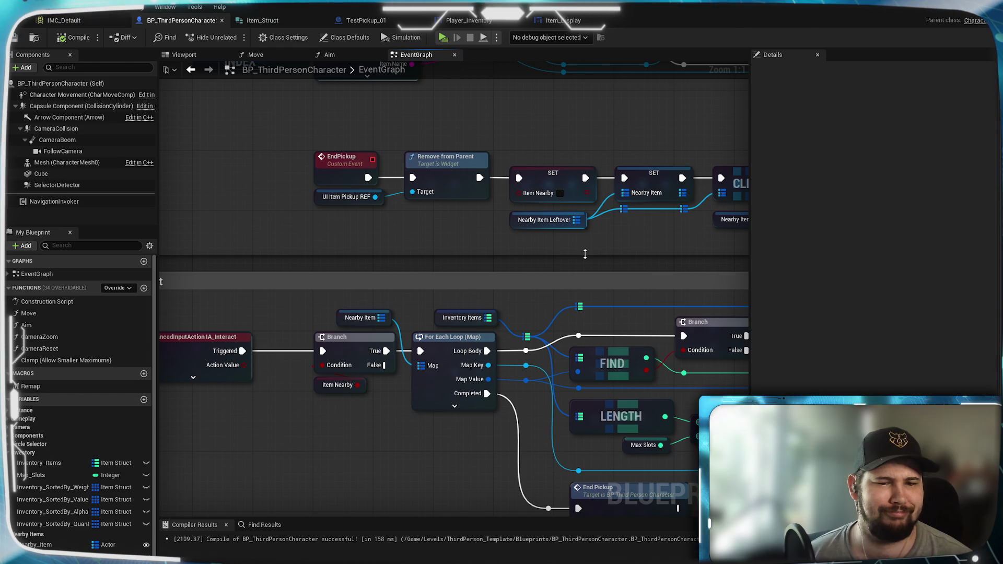
scroll(613, 254, "down", 2)
left_click_drag(614, 254, 299, 183)
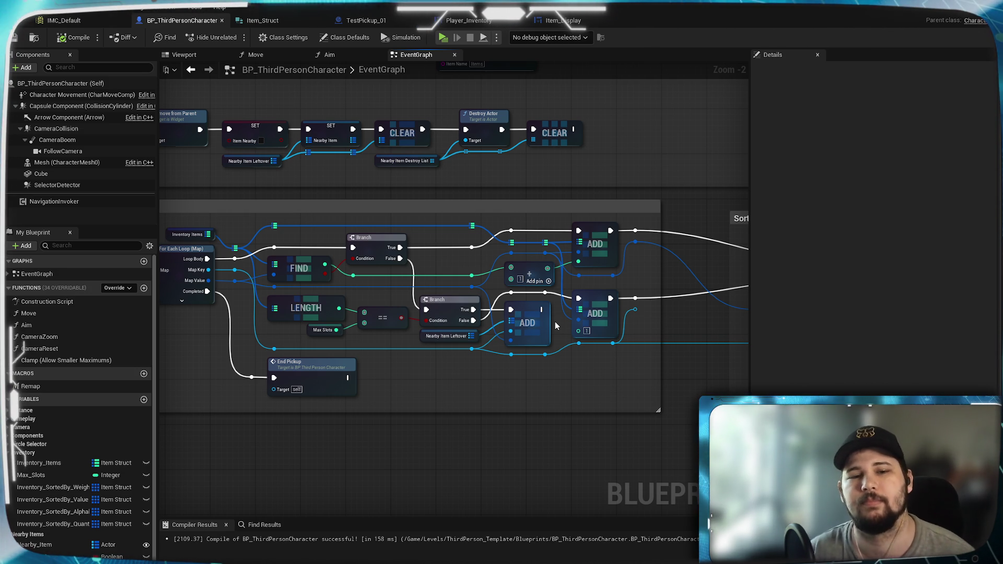
mouse_move(226, 360)
left_mouse_down()
mouse_move(478, 349)
mouse_move(439, 506)
left_mouse_up()
mouse_move(438, 237)
left_mouse_down()
mouse_move(438, 285)
mouse_move(425, 280)
mouse_move(434, 204)
mouse_move(385, 167)
left_mouse_up()
mouse_move(349, 245)
left_mouse_down()
mouse_move(532, 207)
mouse_move(495, 200)
left_mouse_up()
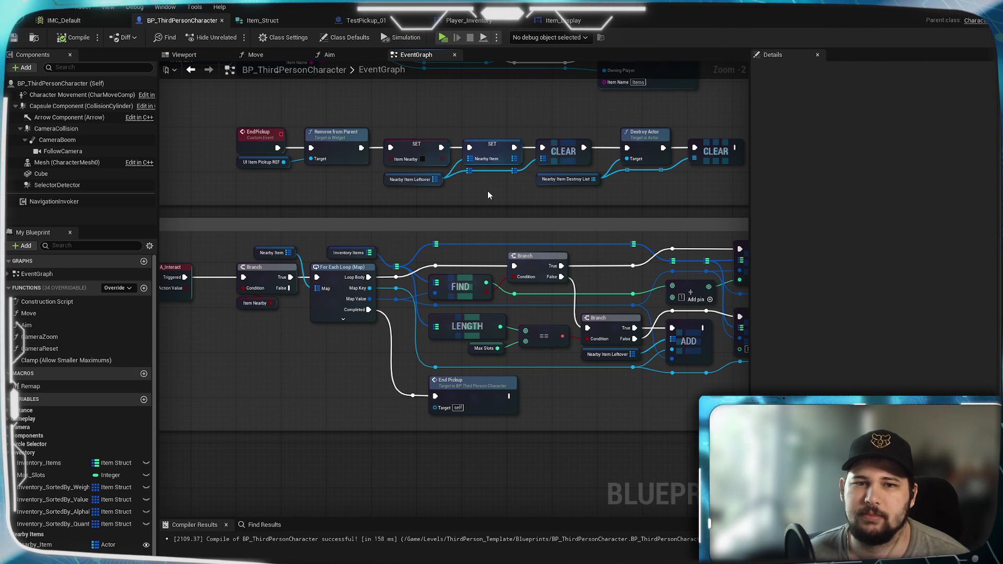
scroll(487, 191, "up", 2)
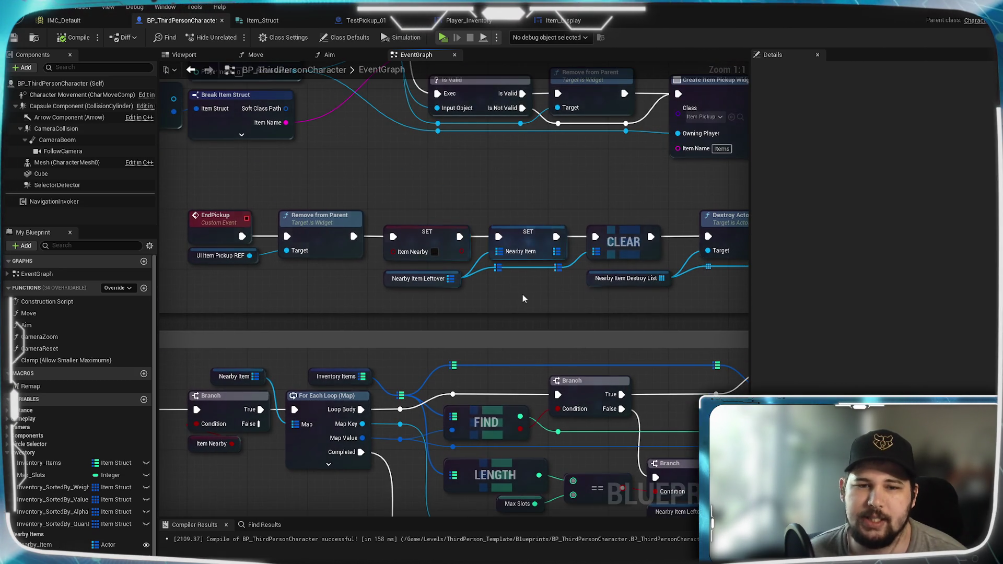
left_click_drag(502, 300, 624, 252)
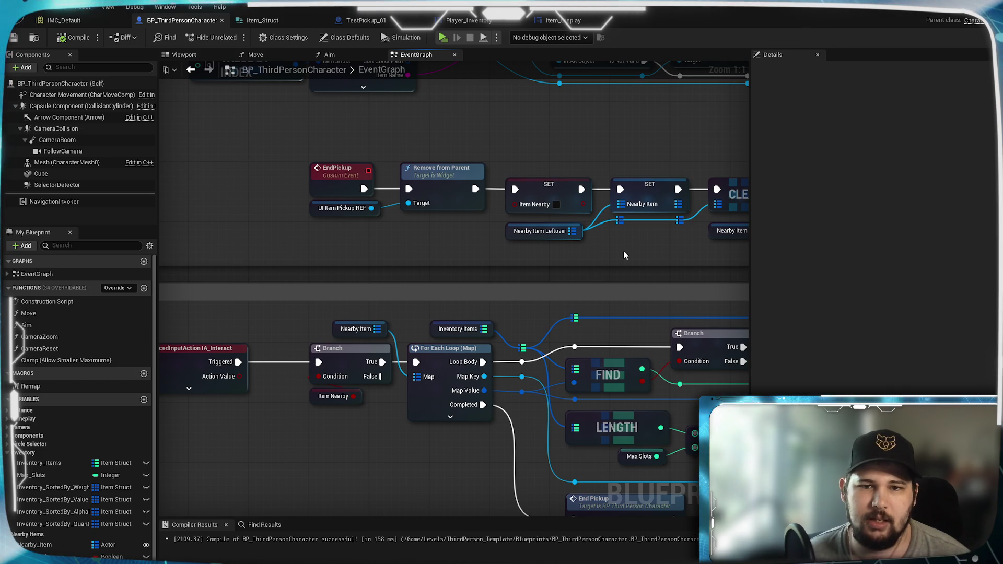
scroll(624, 255, "down", 1)
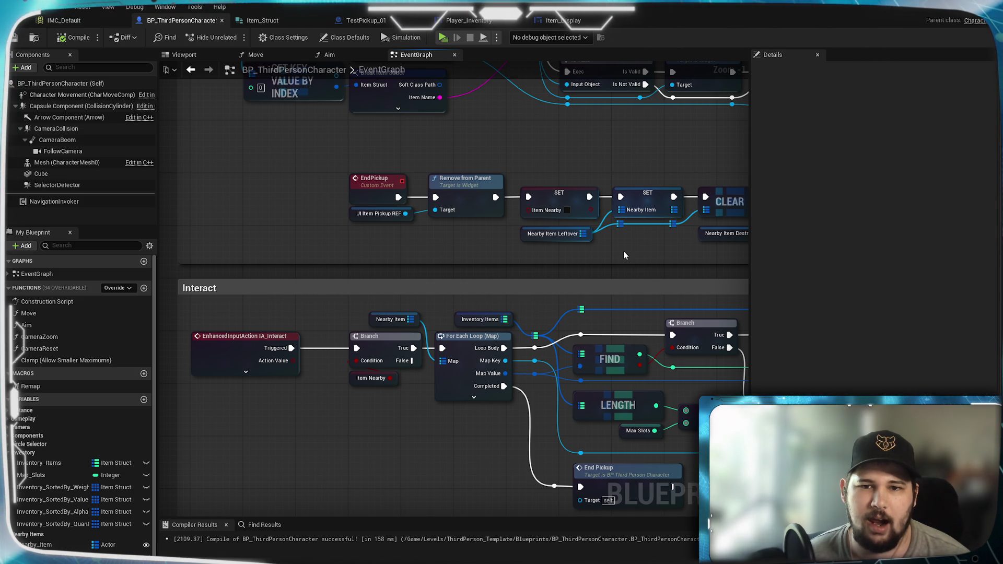
mouse_move(623, 252)
left_mouse_down()
mouse_move(427, 252)
mouse_move(520, 258)
mouse_move(650, 205)
mouse_move(340, 118)
mouse_move(355, 223)
left_mouse_up()
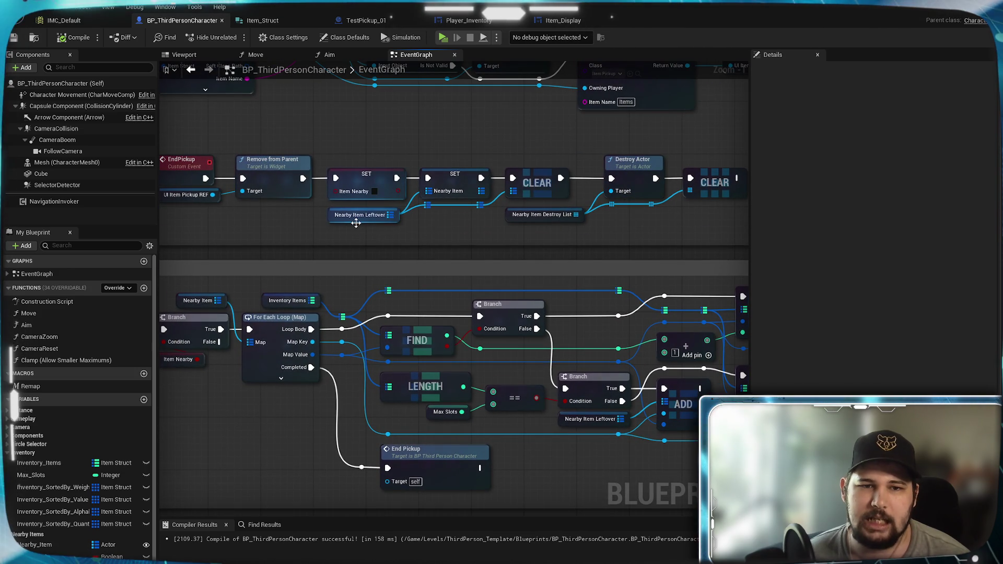
mouse_move(289, 237)
left_mouse_down()
mouse_move(519, 208)
mouse_move(441, 208)
mouse_move(472, 221)
left_mouse_up()
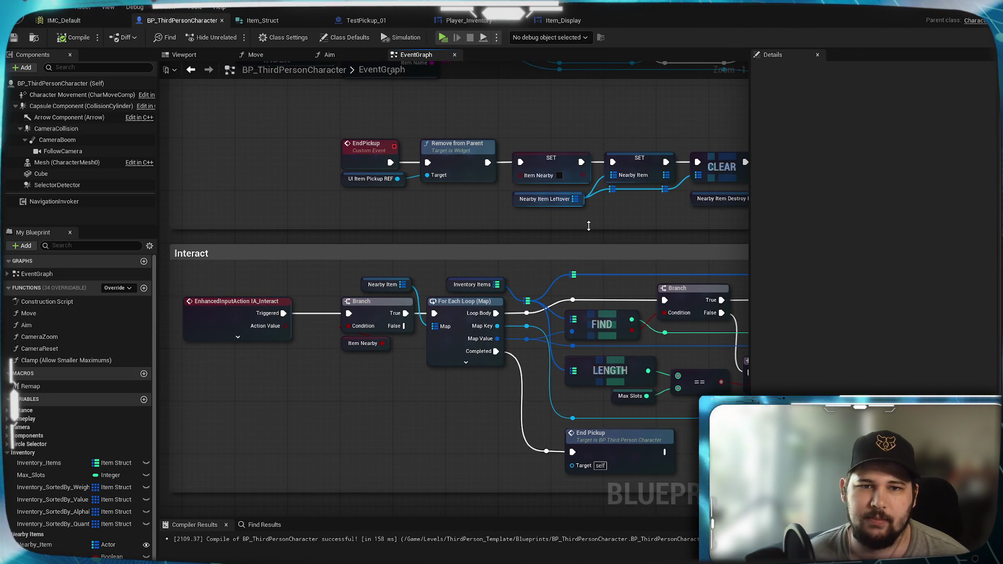
mouse_move(666, 407)
left_mouse_down()
mouse_move(398, 372)
mouse_move(410, 381)
mouse_move(402, 375)
mouse_move(548, 383)
left_mouse_up()
left_click_drag(532, 292, 515, 312)
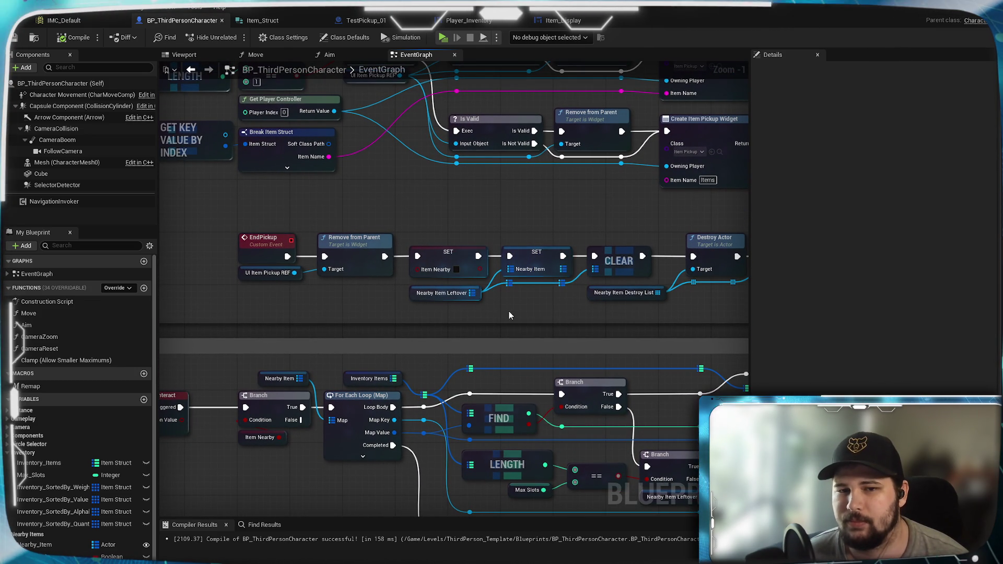
left_click_drag(512, 313, 501, 306)
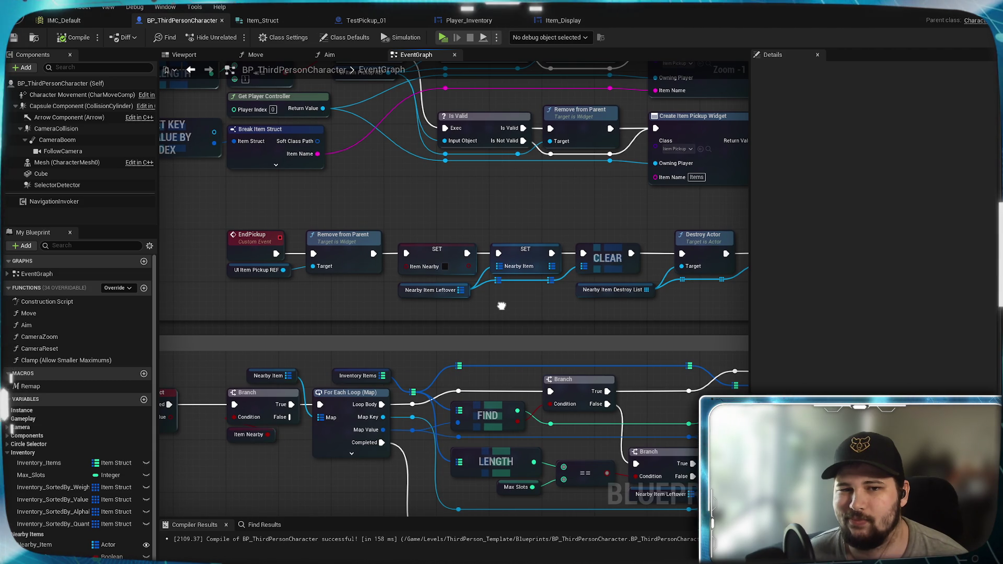
left_click_drag(501, 306, 529, 311)
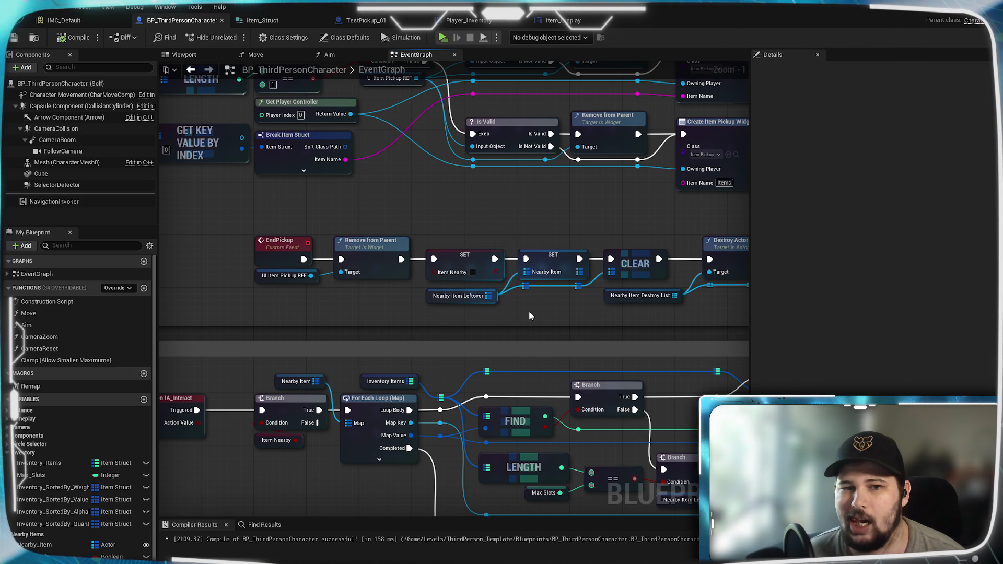
left_click_drag(528, 311, 715, 261)
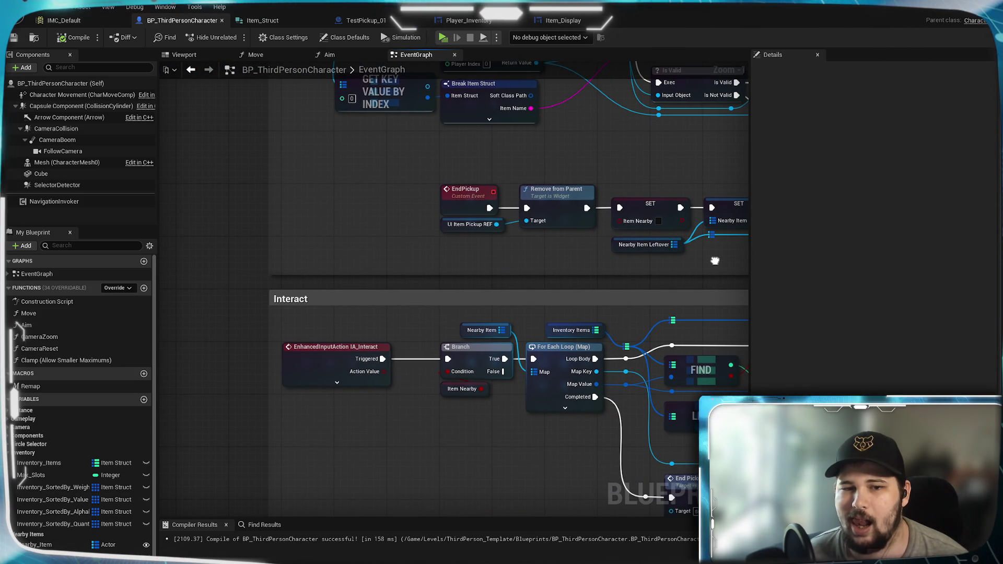
mouse_move(714, 260)
left_mouse_down()
mouse_move(277, 188)
mouse_move(311, 166)
mouse_move(551, 270)
mouse_move(281, 171)
mouse_move(506, 166)
left_mouse_up()
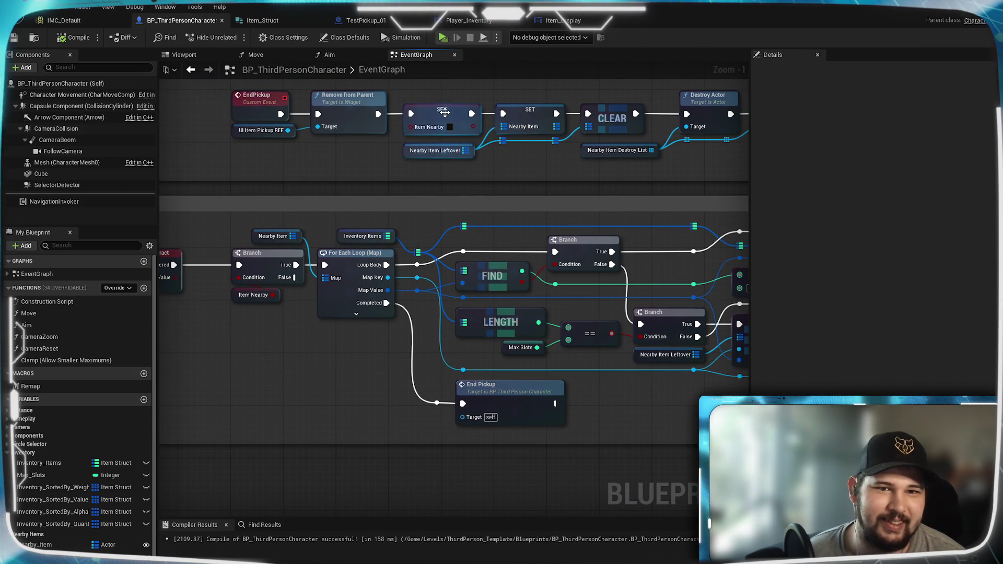
left_click(432, 124)
mouse_move(432, 127)
left_mouse_down()
mouse_move(368, 129)
mouse_move(429, 195)
mouse_move(367, 205)
mouse_move(438, 218)
left_mouse_up()
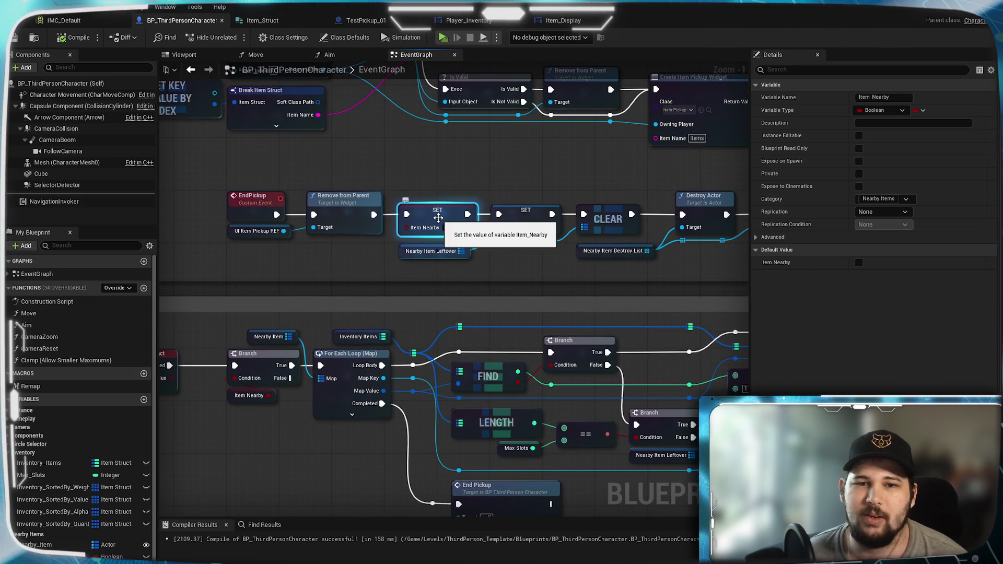
mouse_move(522, 259)
left_mouse_down()
mouse_move(331, 248)
mouse_move(558, 256)
mouse_move(441, 256)
mouse_move(622, 270)
mouse_move(416, 253)
mouse_move(545, 261)
left_mouse_up()
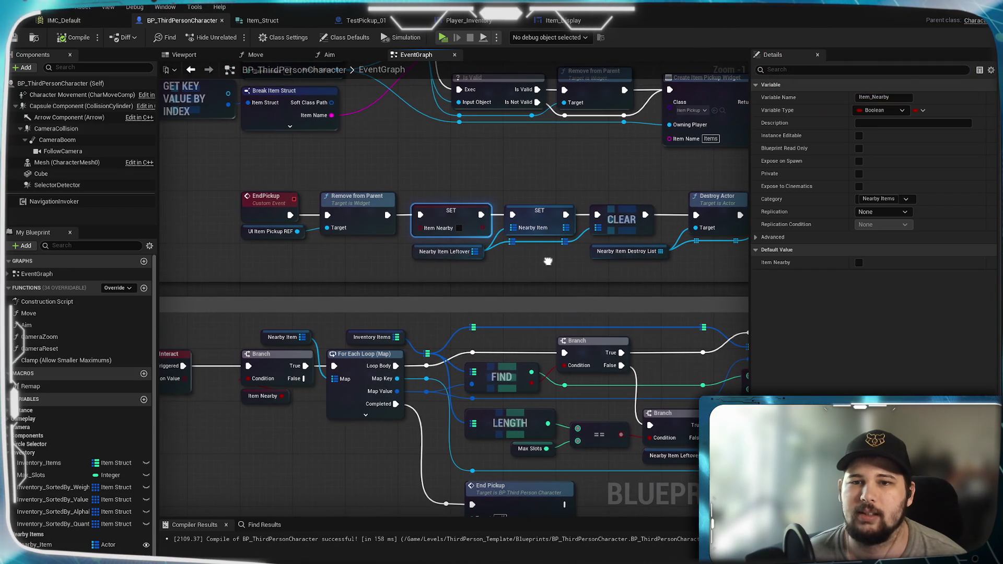
mouse_move(545, 262)
left_mouse_down()
mouse_move(551, 282)
mouse_move(654, 289)
mouse_move(519, 153)
mouse_move(575, 156)
left_mouse_up()
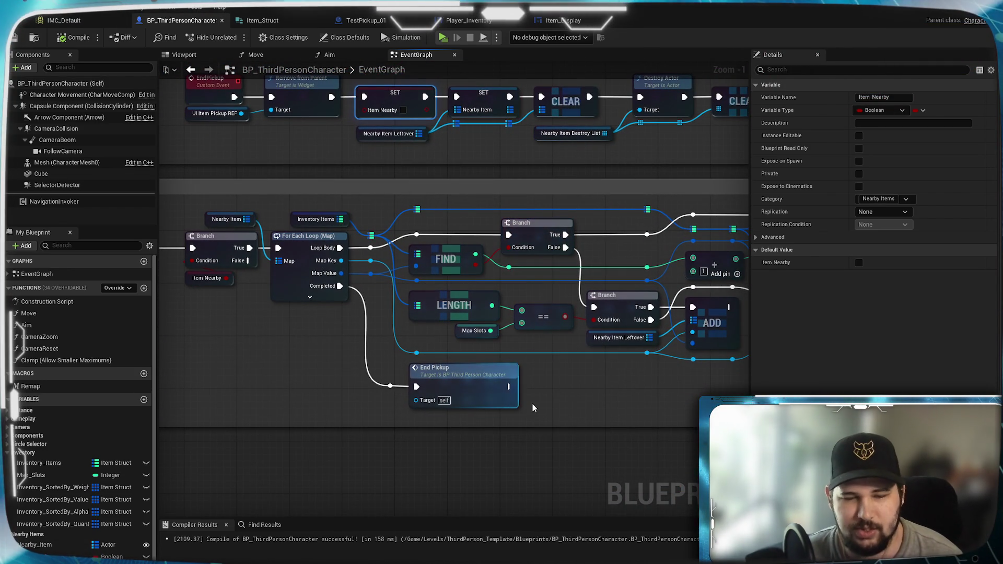
key("ctrl+v")
mouse_move(606, 392)
left_mouse_down()
mouse_move(387, 418)
mouse_move(328, 386)
left_mouse_up()
left_click_drag(439, 370, 517, 370)
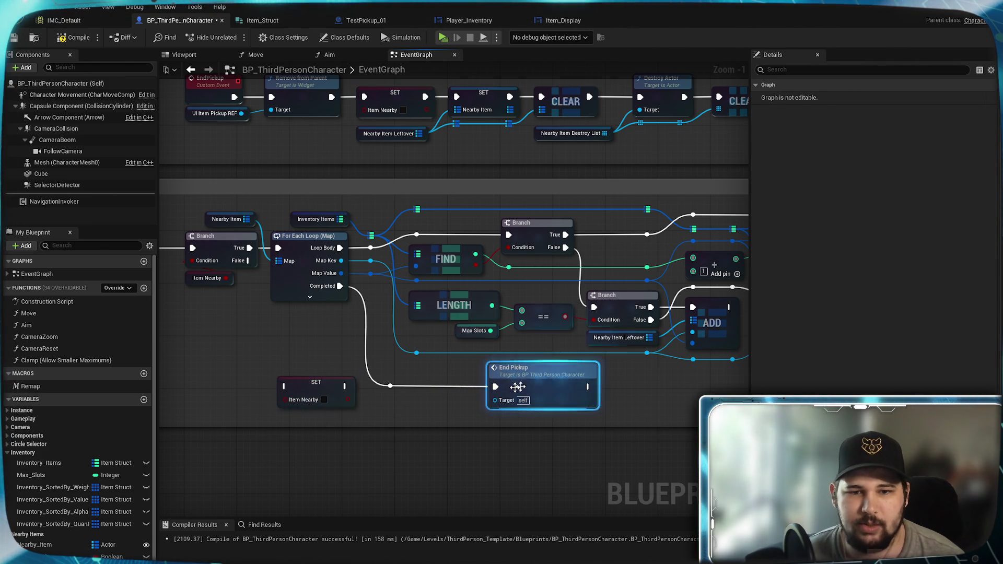
left_click_drag(315, 388, 495, 387)
left_click(618, 397)
mouse_move(342, 173)
left_mouse_down()
mouse_move(404, 275)
mouse_move(538, 248)
mouse_move(459, 276)
mouse_move(451, 298)
mouse_move(394, 309)
left_mouse_up()
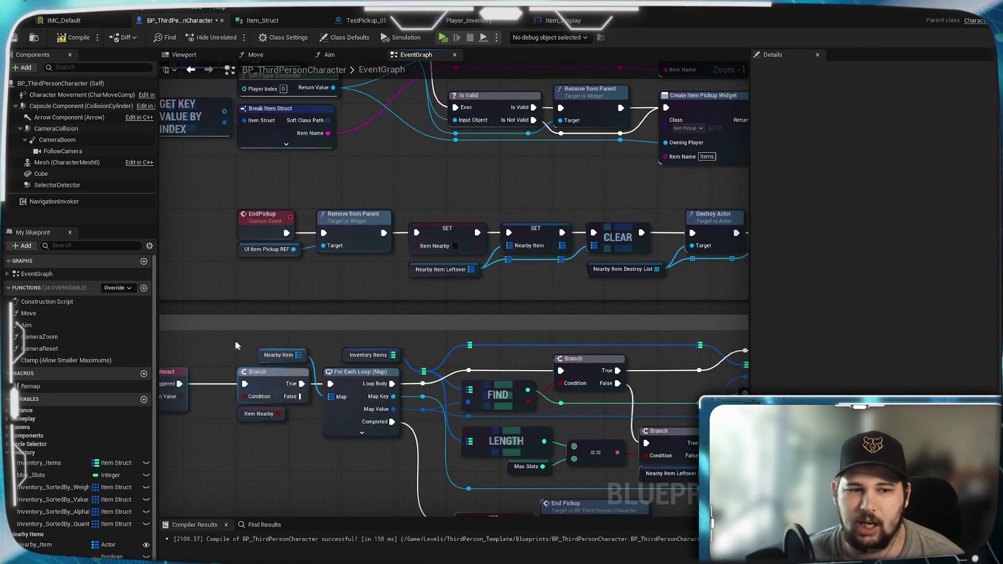
scroll(44, 544, "down", 1)
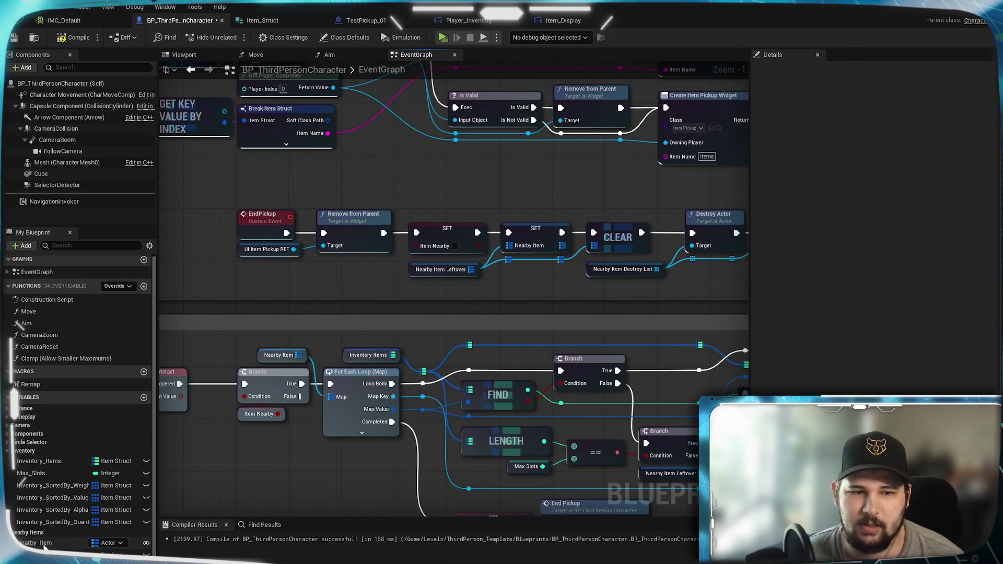
mouse_move(44, 544)
left_mouse_down()
mouse_move(379, 292)
mouse_move(355, 255)
mouse_move(352, 282)
left_mouse_up()
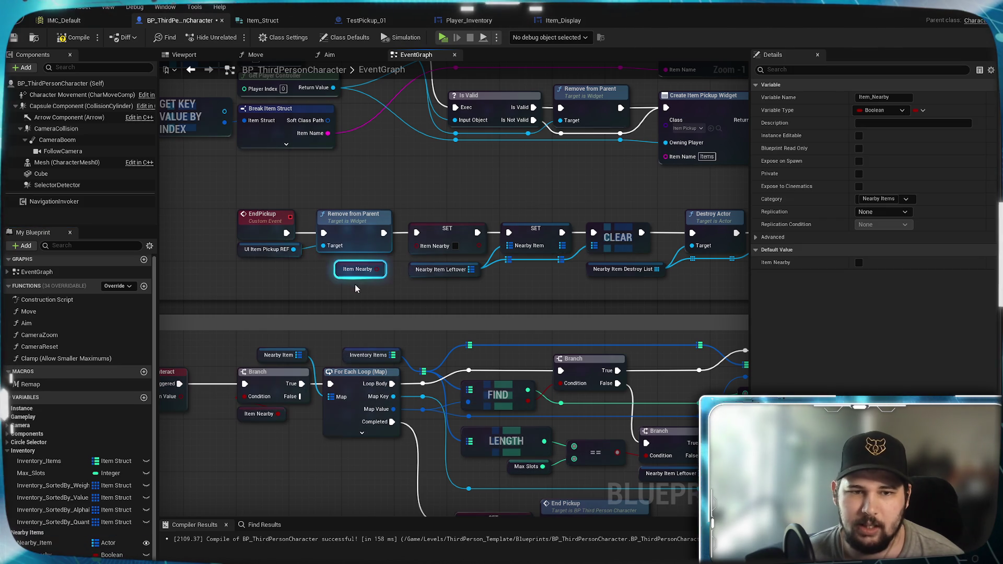
left_click(445, 230)
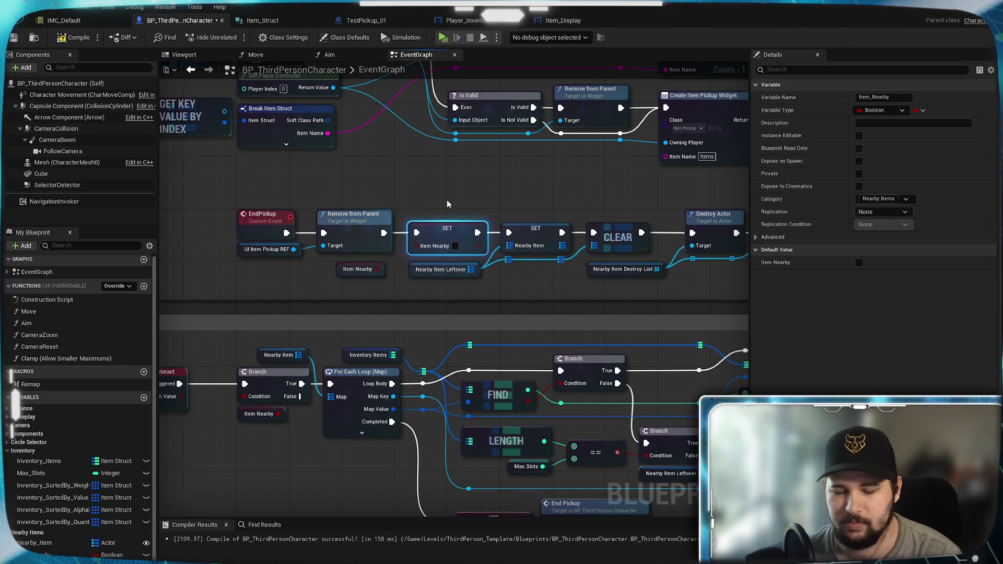
key("Delete")
mouse_move(376, 269)
left_mouse_down()
mouse_move(447, 241)
mouse_move(443, 227)
left_mouse_up()
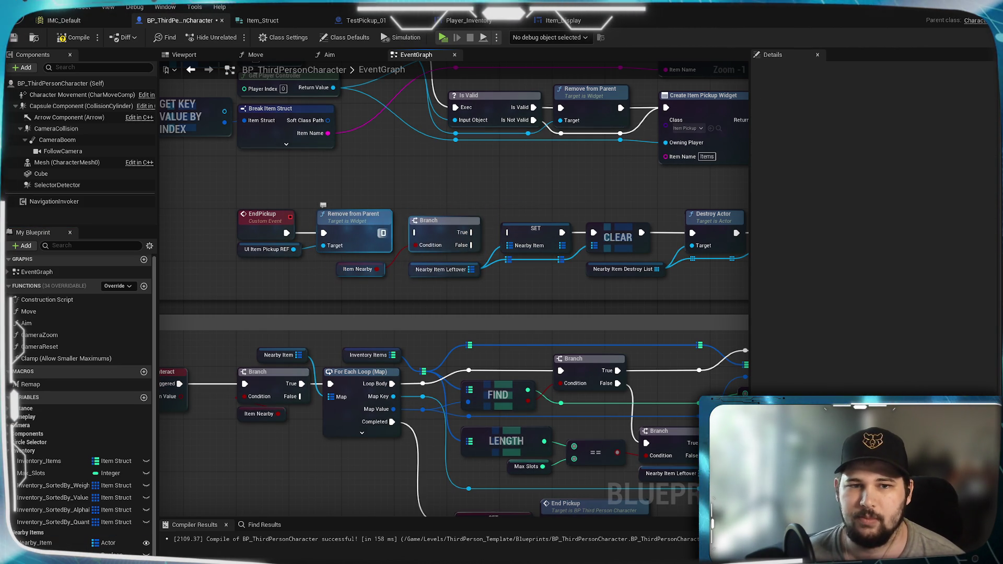
left_click_drag(382, 233, 416, 233)
mouse_move(472, 245)
left_mouse_down()
mouse_move(500, 258)
mouse_move(508, 233)
left_mouse_up()
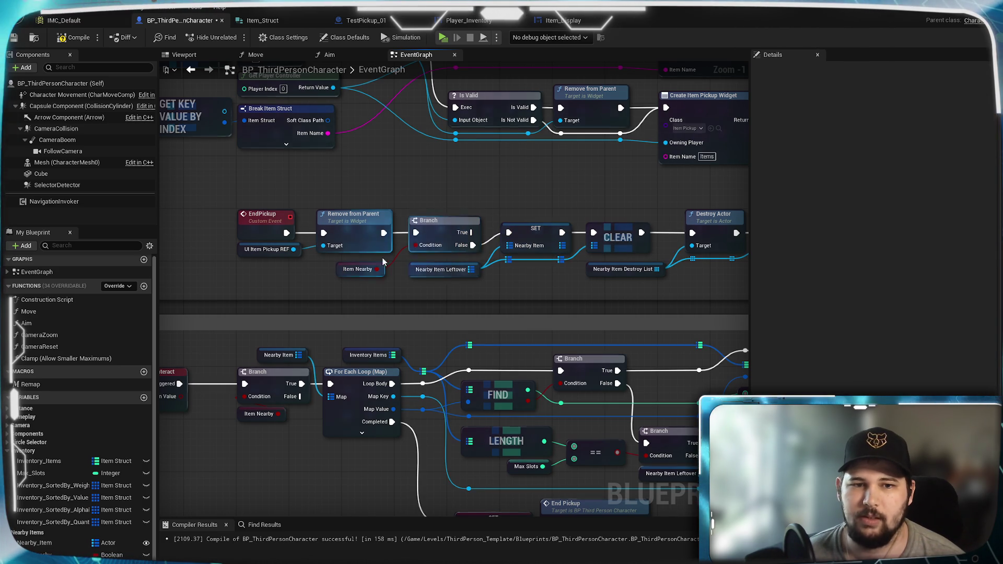
left_click_drag(366, 269, 373, 262)
left_click(489, 171)
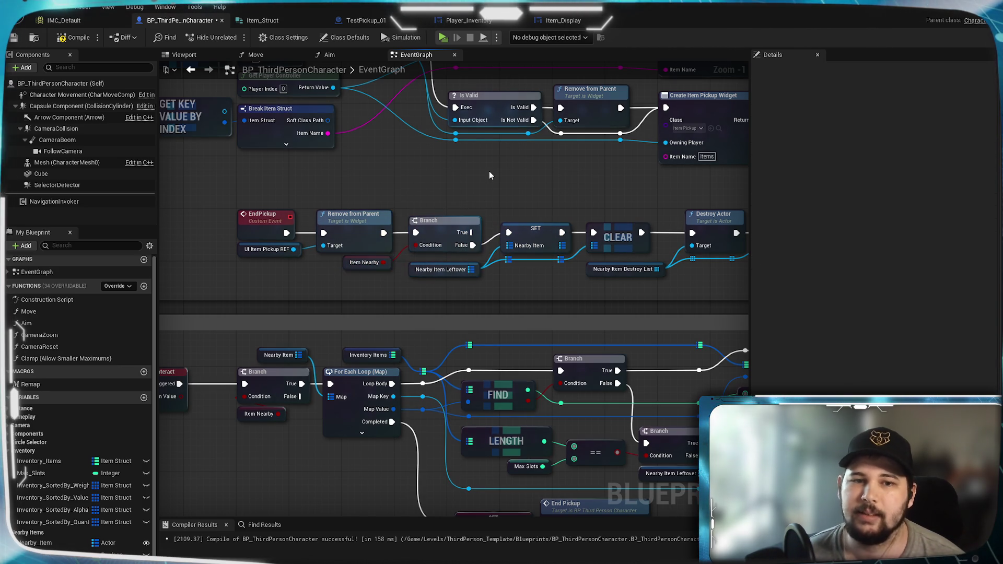
mouse_move(216, 409)
left_mouse_down()
mouse_move(314, 364)
mouse_move(230, 392)
left_mouse_up()
mouse_move(510, 287)
left_mouse_down()
mouse_move(342, 320)
mouse_move(494, 317)
left_mouse_up()
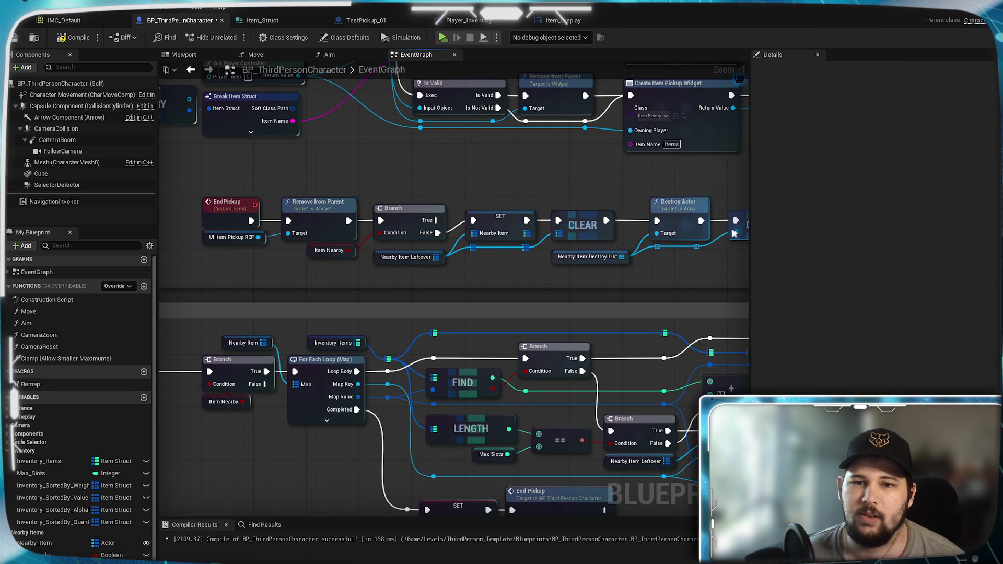
mouse_move(587, 251)
left_mouse_down()
mouse_move(410, 256)
mouse_move(426, 218)
mouse_move(493, 164)
mouse_move(201, 176)
left_mouse_up()
left_click(15, 42)
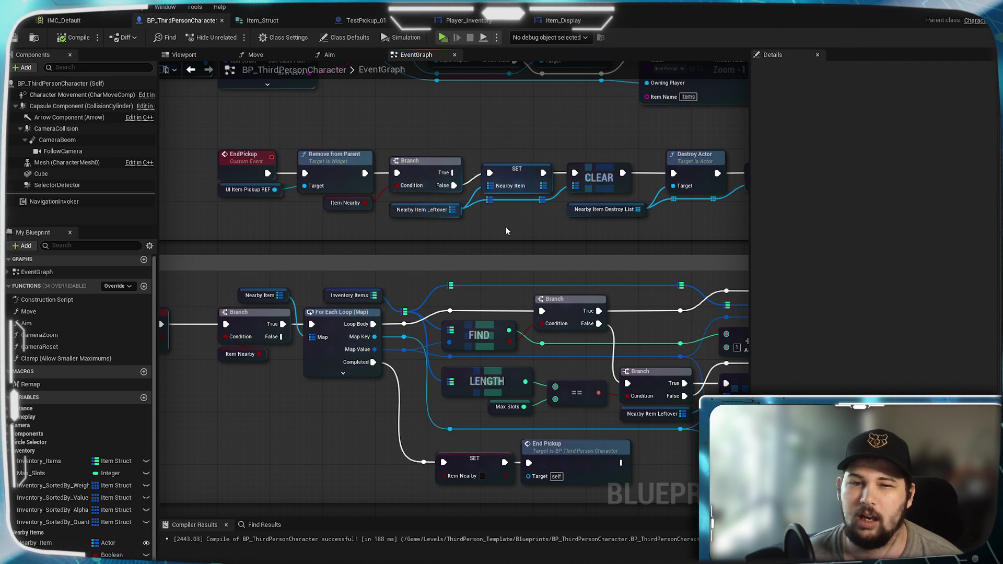
mouse_move(505, 232)
left_mouse_down()
mouse_move(376, 217)
mouse_move(533, 230)
left_mouse_up()
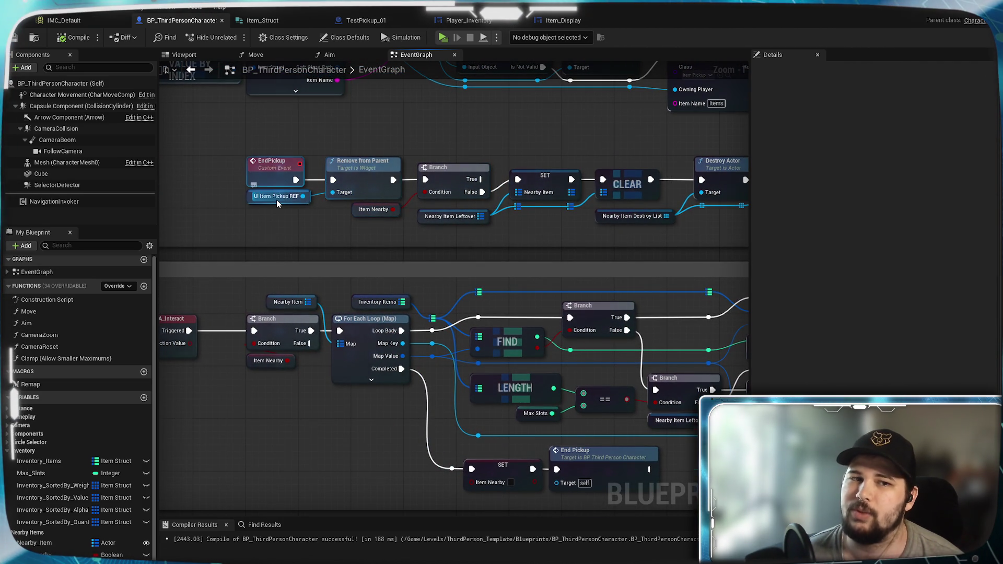
scroll(276, 200, "up", 1)
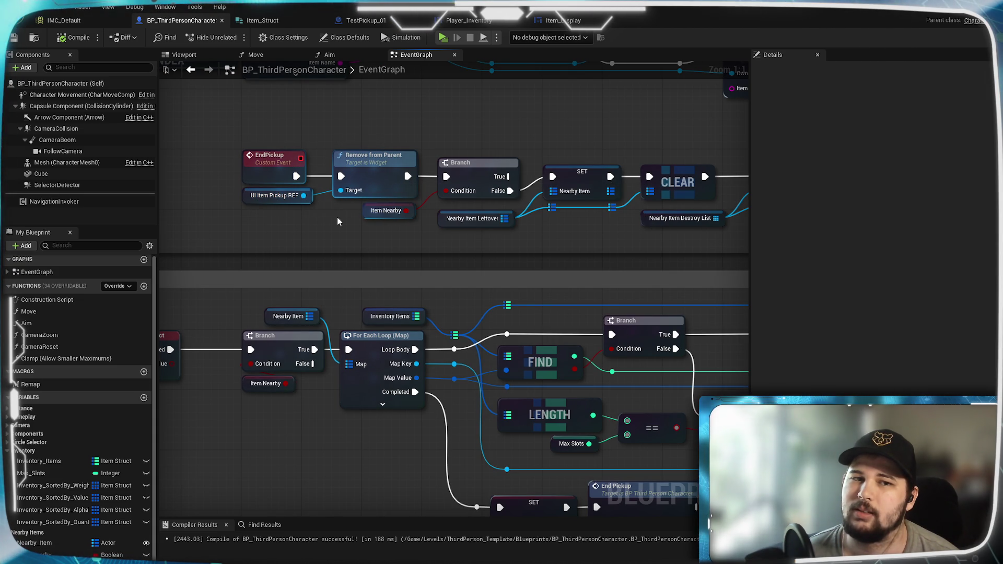
mouse_move(431, 124)
left_mouse_down()
mouse_move(341, 386)
mouse_move(527, 354)
mouse_move(147, 328)
left_mouse_up()
mouse_move(528, 339)
left_mouse_down()
mouse_move(349, 332)
mouse_move(402, 344)
mouse_move(657, 311)
mouse_move(541, 273)
mouse_move(410, 270)
mouse_move(494, 384)
mouse_move(541, 360)
mouse_move(507, 340)
mouse_move(240, 336)
mouse_move(555, 328)
mouse_move(256, 288)
mouse_move(515, 337)
mouse_move(152, 325)
mouse_move(2, 337)
left_mouse_up()
left_click_drag(13, 397, 521, 322)
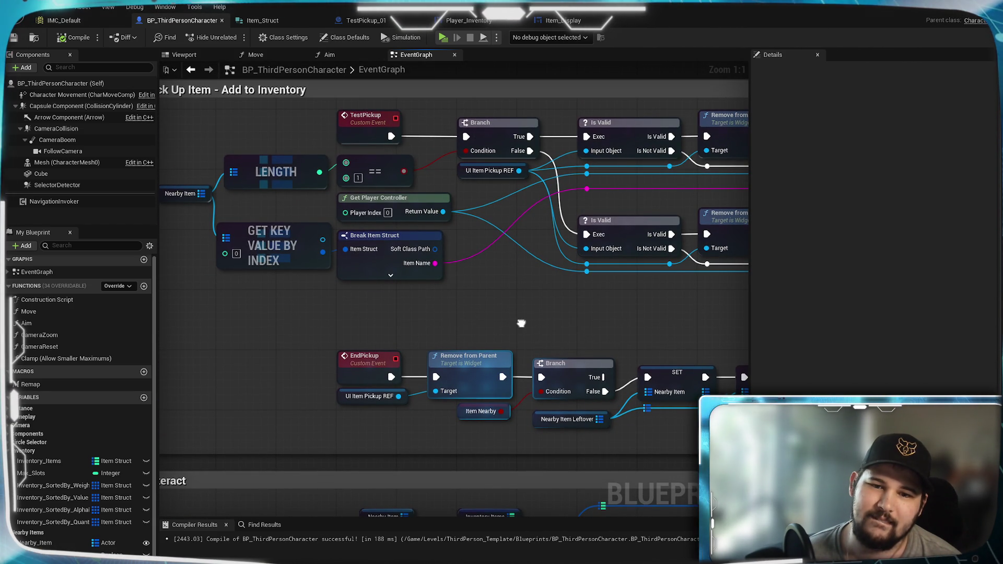
mouse_move(521, 323)
left_mouse_down()
mouse_move(423, 82)
mouse_move(472, 285)
left_mouse_up()
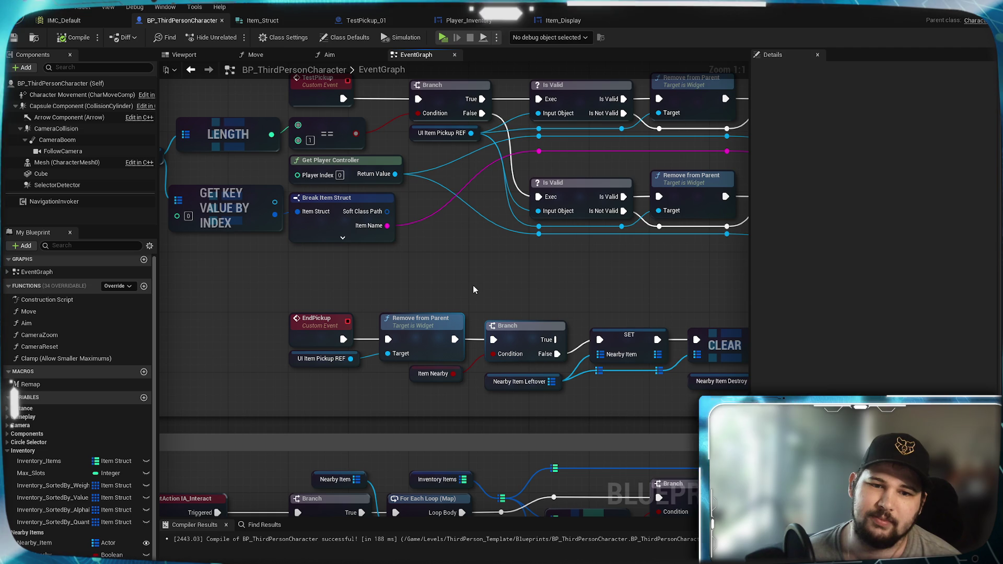
scroll(473, 289, "down", 3)
mouse_move(474, 289)
left_mouse_down()
mouse_move(459, 81)
mouse_move(479, 126)
mouse_move(372, 253)
mouse_move(240, 287)
mouse_move(463, 291)
left_mouse_up()
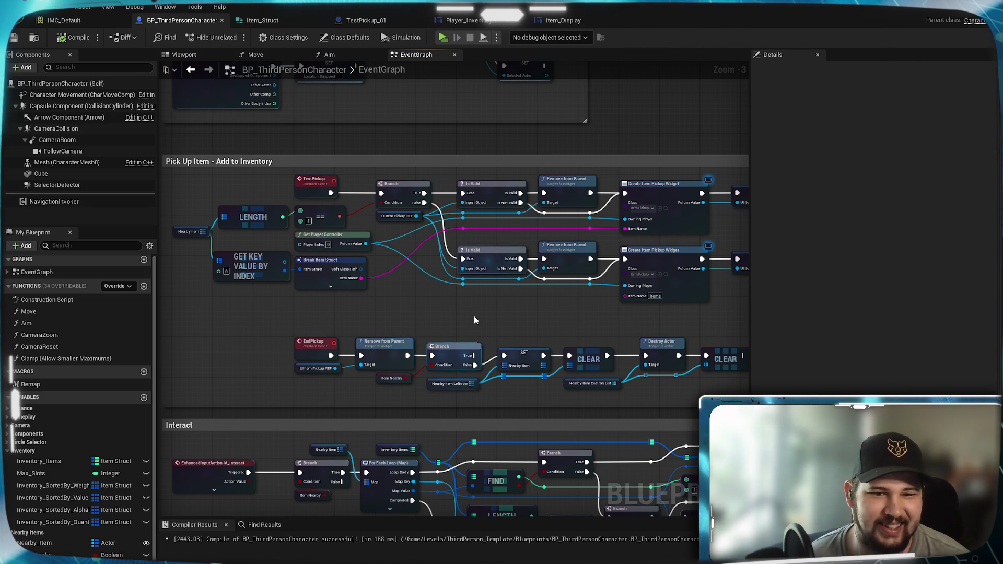
left_click(394, 355)
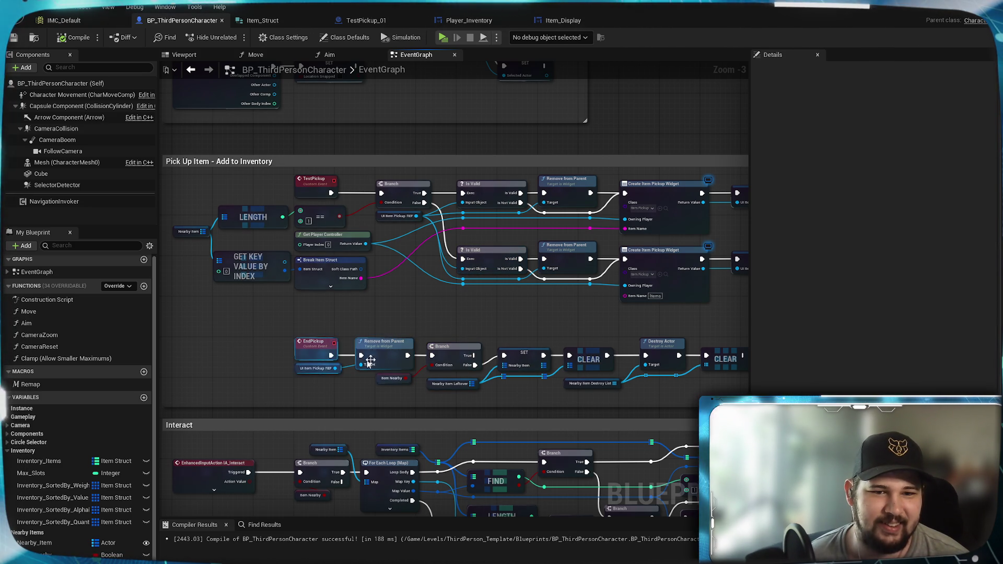
scroll(394, 355, "up", 3)
mouse_move(493, 308)
left_mouse_down()
mouse_move(530, 291)
mouse_move(657, 298)
mouse_move(458, 325)
left_mouse_up()
mouse_move(423, 370)
left_mouse_down()
mouse_move(450, 344)
mouse_move(417, 360)
mouse_move(422, 370)
mouse_move(463, 332)
left_mouse_up()
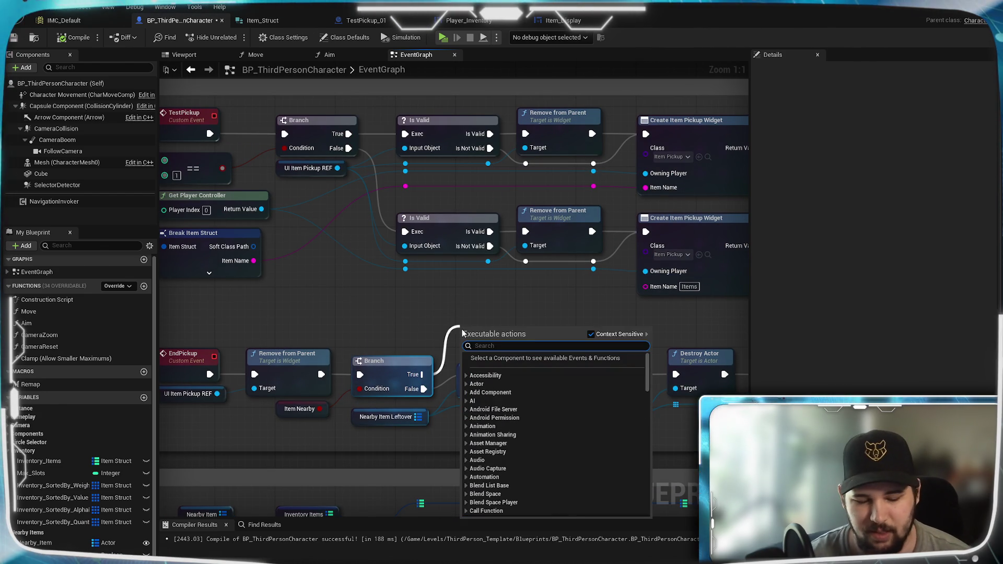
Add a Test Pickup call on the Branch's True output and pan over the Pick Up Item logic.
type("pick")
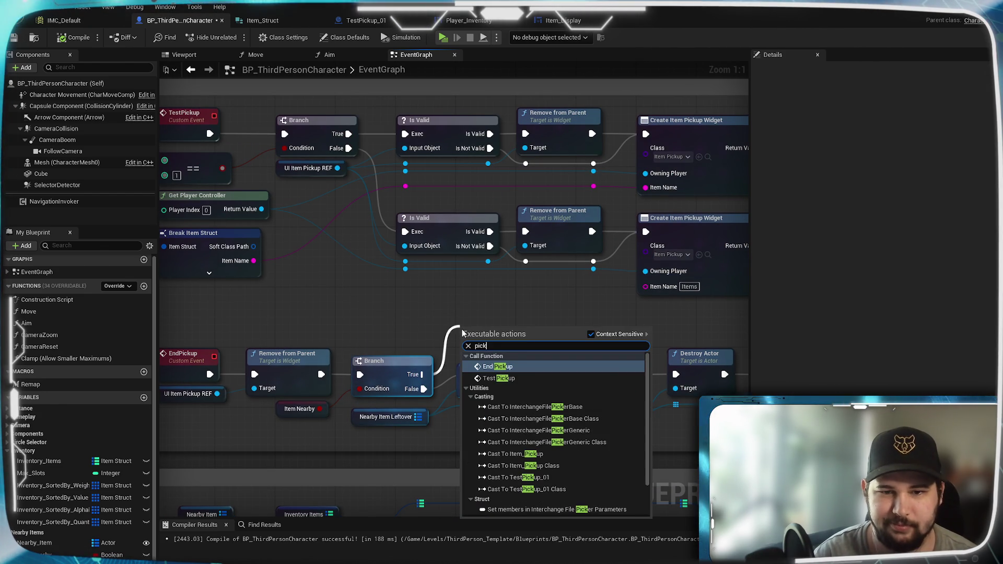
left_click(500, 378)
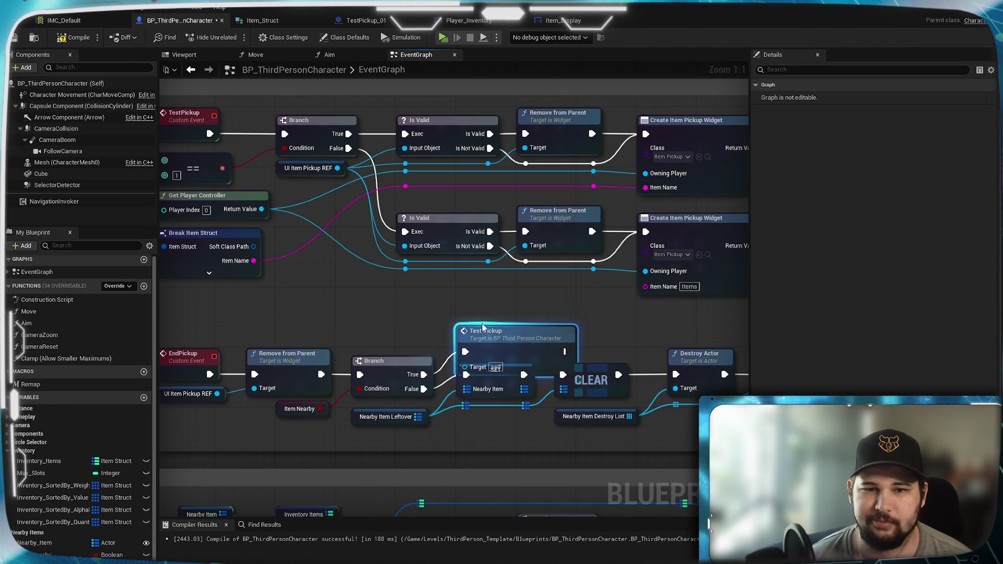
mouse_move(379, 321)
left_mouse_down()
mouse_move(607, 332)
mouse_move(486, 284)
left_mouse_up()
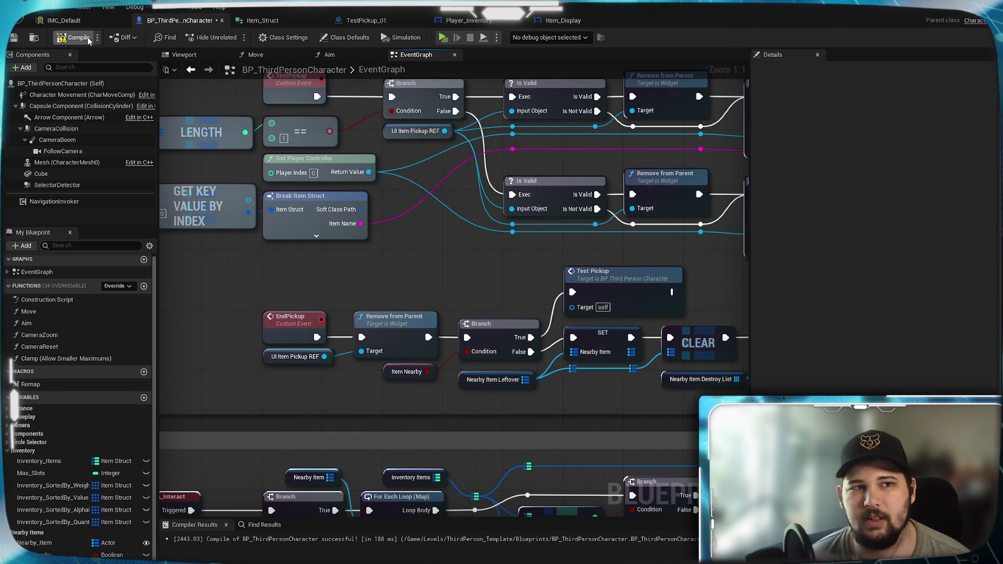
mouse_move(342, 227)
left_mouse_down()
mouse_move(458, 201)
mouse_move(469, 146)
mouse_move(358, 368)
mouse_move(418, 288)
mouse_move(382, 212)
left_mouse_up()
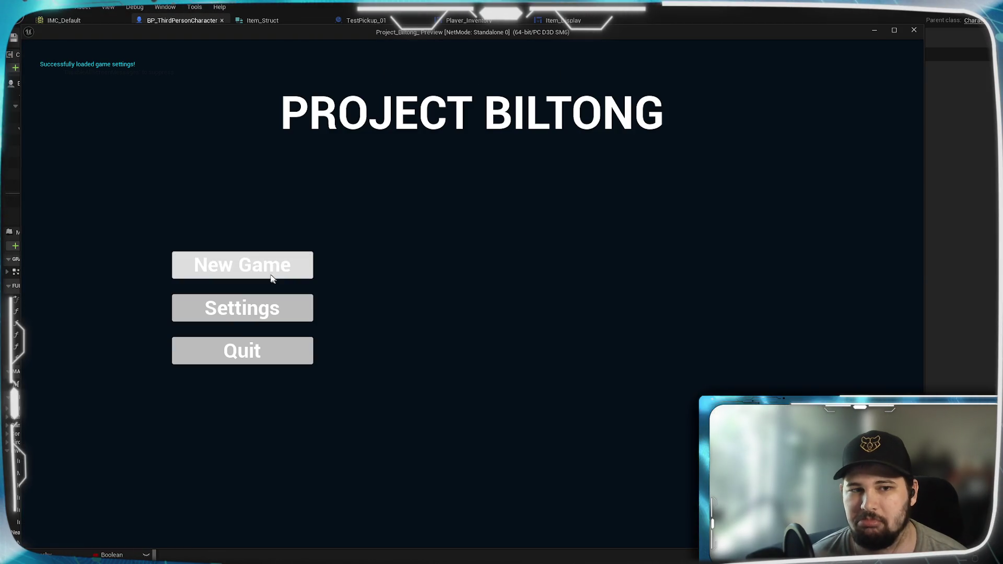
Start a New Game and move the character between the Larry, Jimbob and Billy pickups.
left_click(275, 273)
key("w")
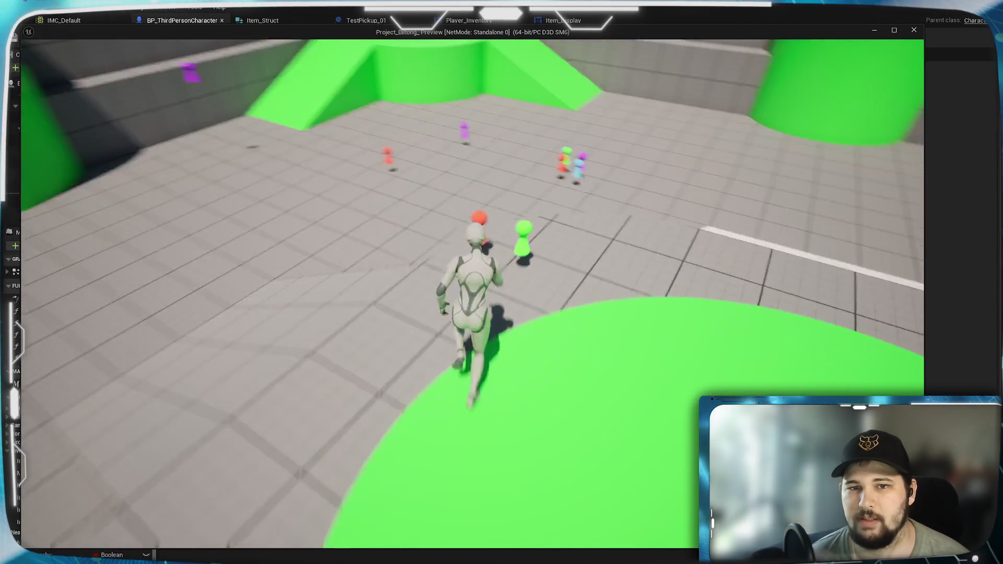
key("a")
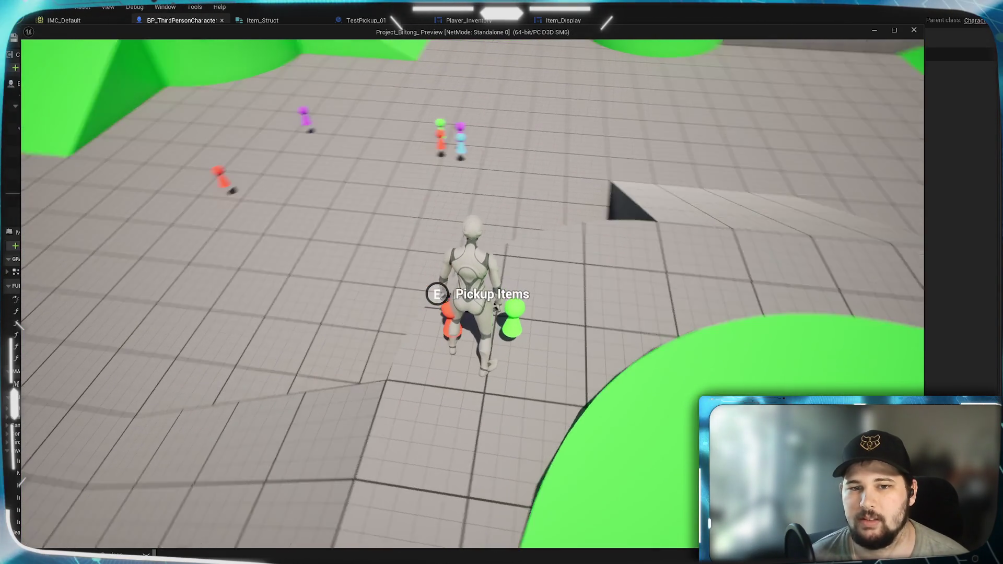
key("a")
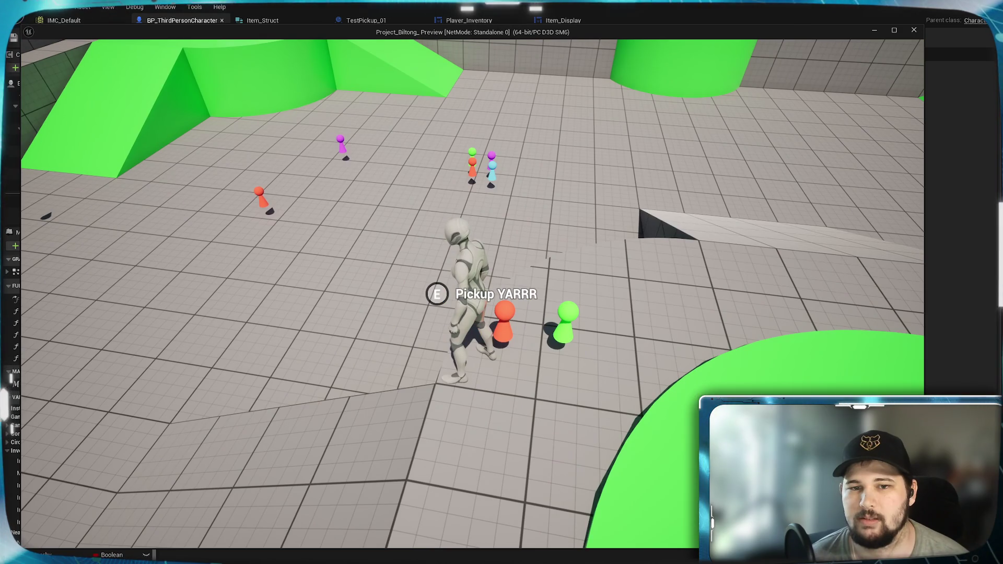
key("d")
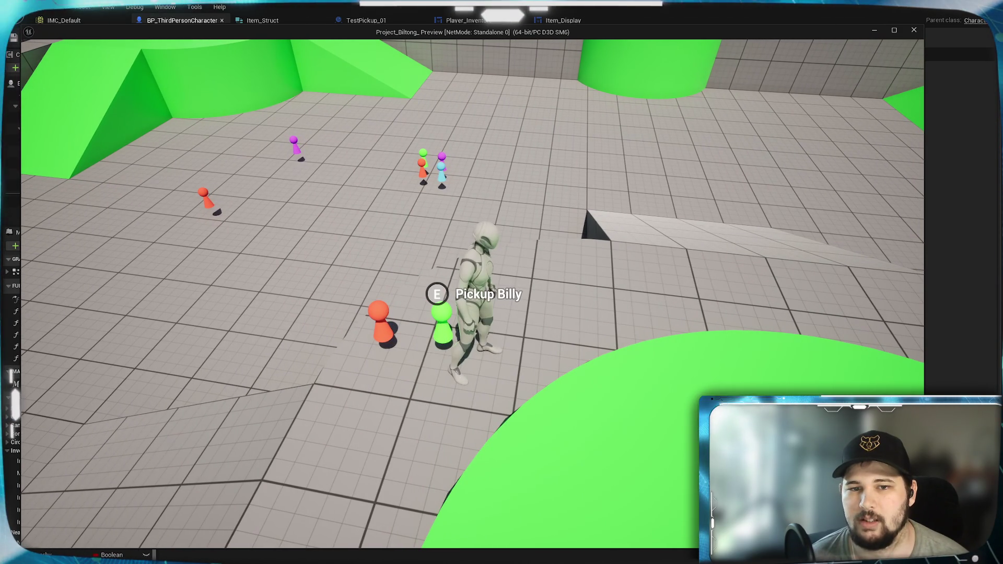
key("a")
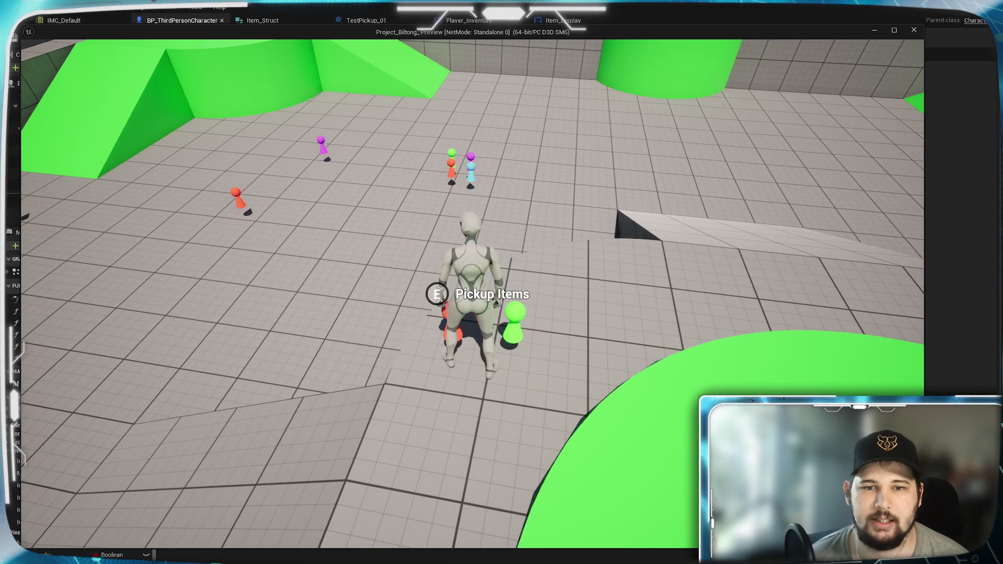
key("a")
key("d")
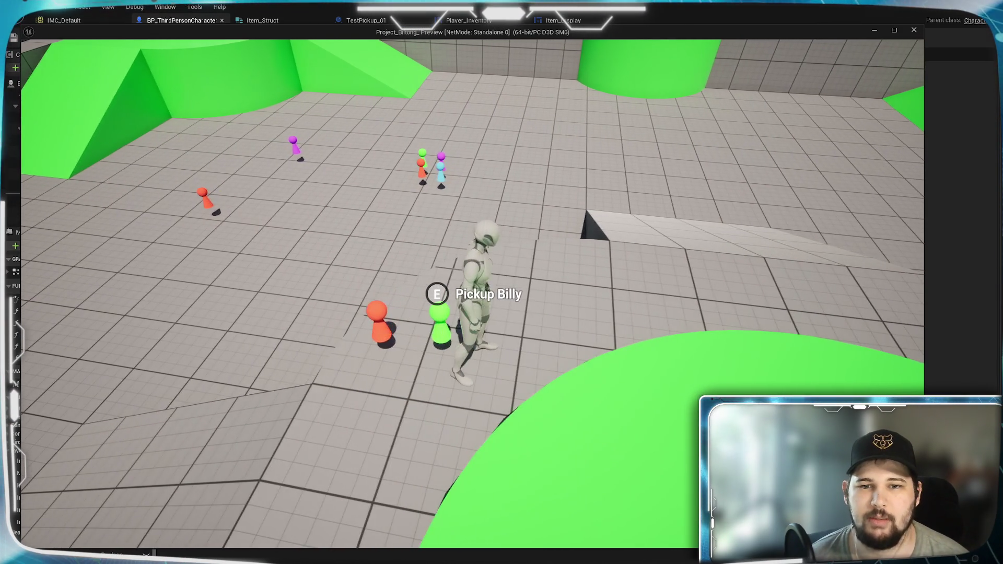
key("a")
key("d")
key("a")
key("d")
key("a")
key("d")
key("a")
key("d")
key("a")
key("d")
Check the inventory for Larry, then step onto Jimbob and confirm both items are listed.
key("i")
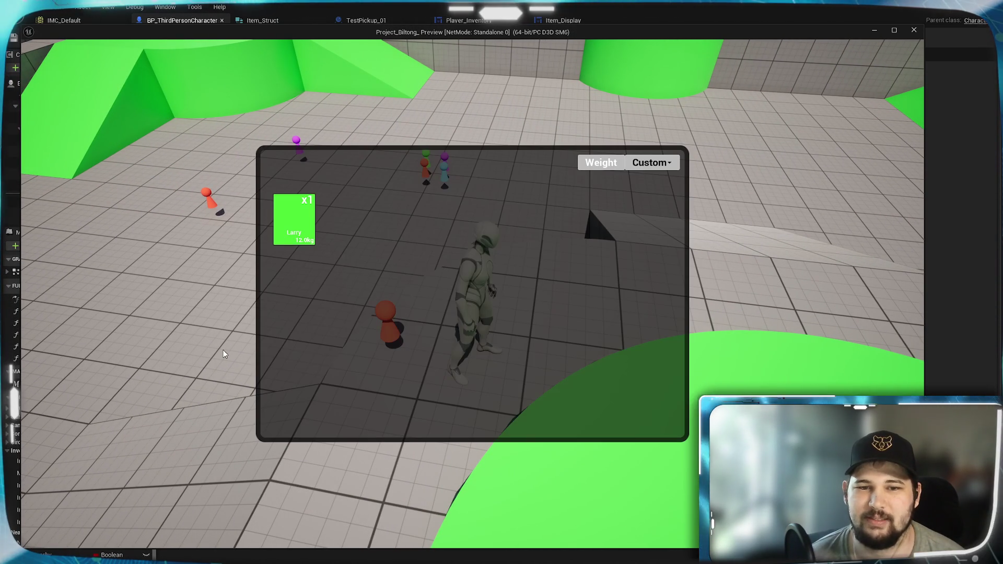
key("i")
key("a")
key("d")
key("a")
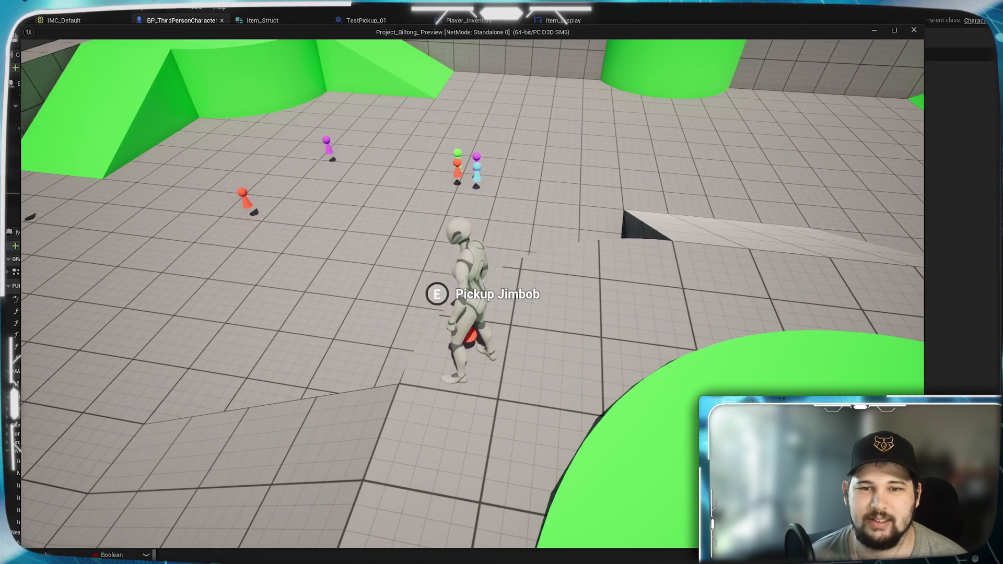
key("i")
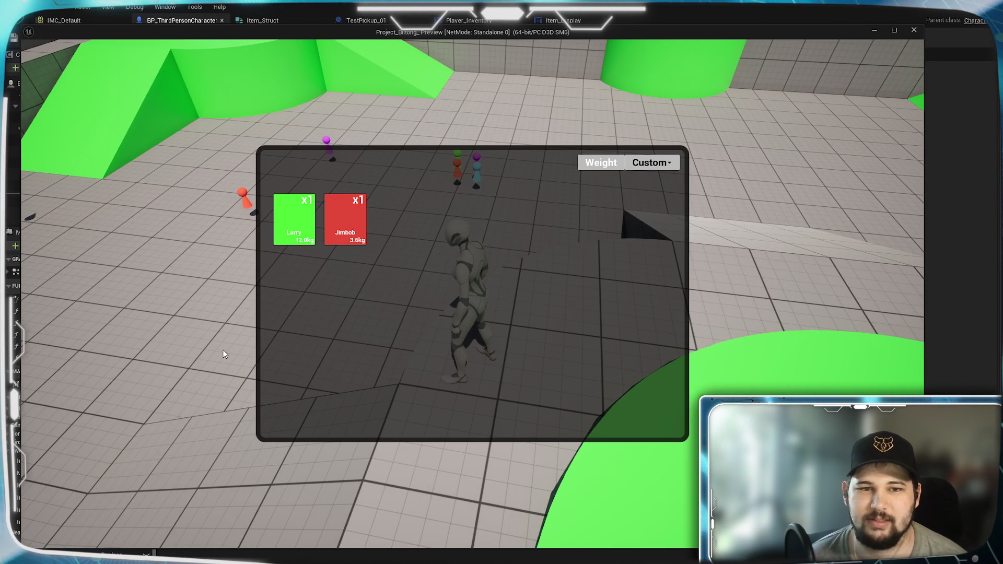
key("i")
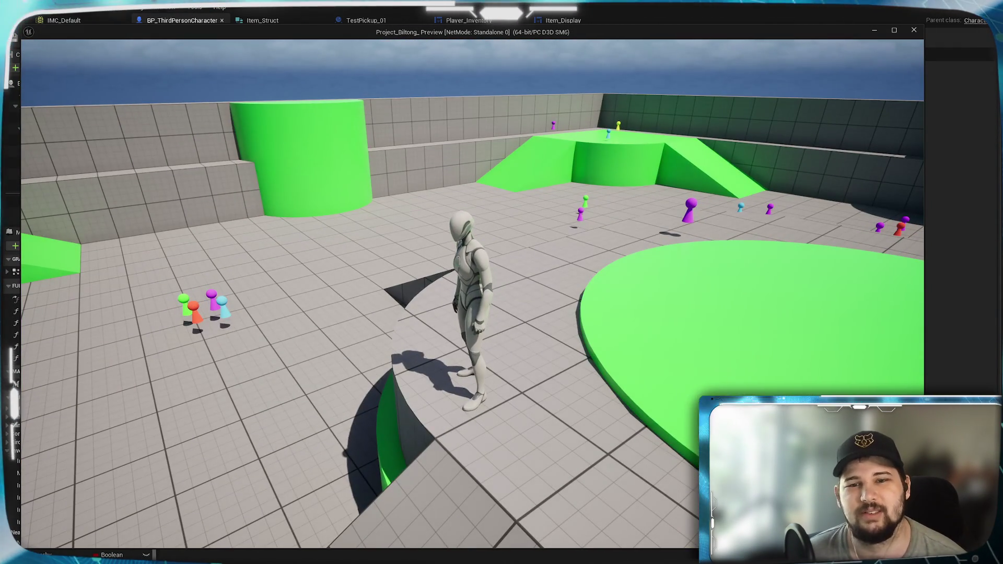
Collect the remaining pickups, confirm six inventory items, and exit the preview.
key("w")
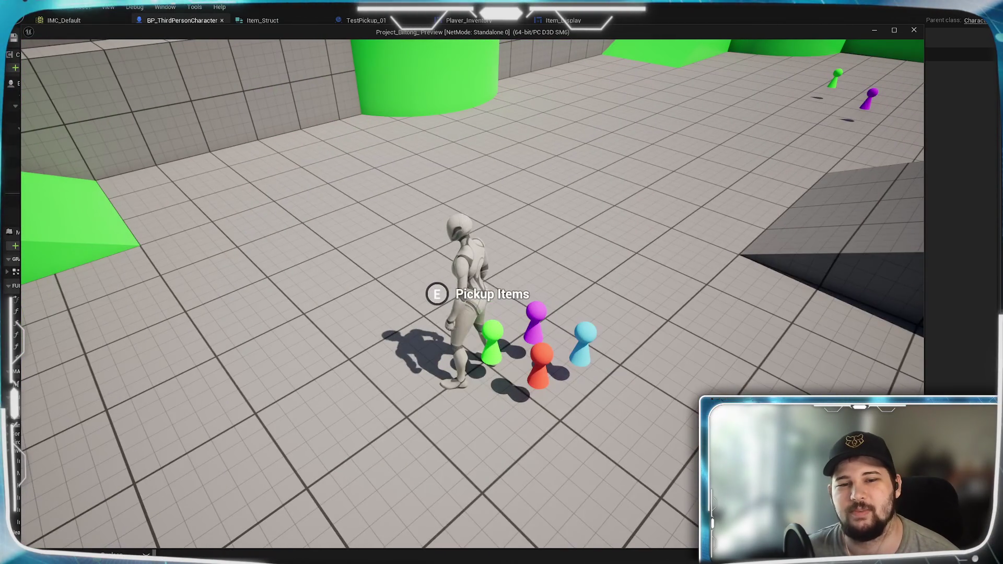
key("d")
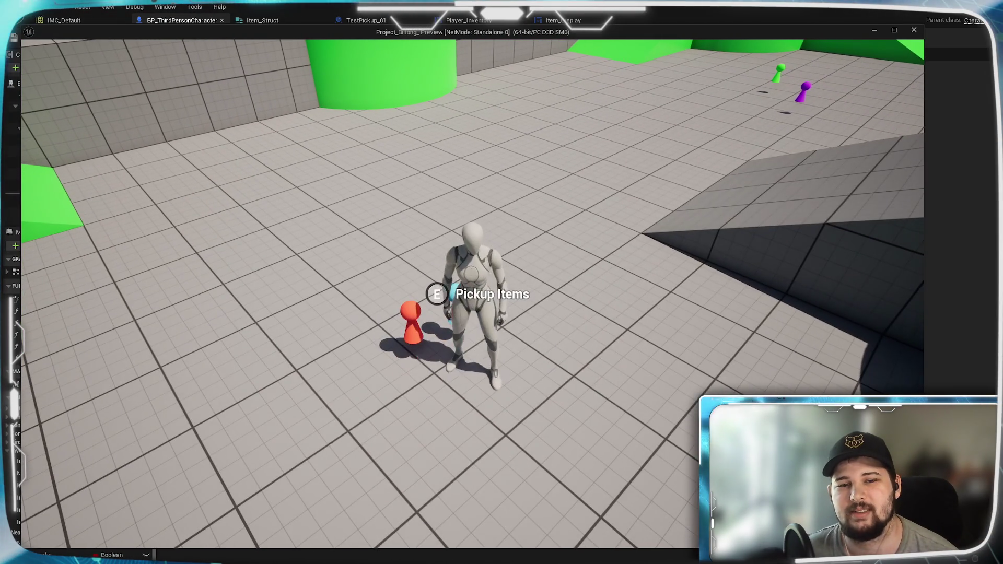
key("e")
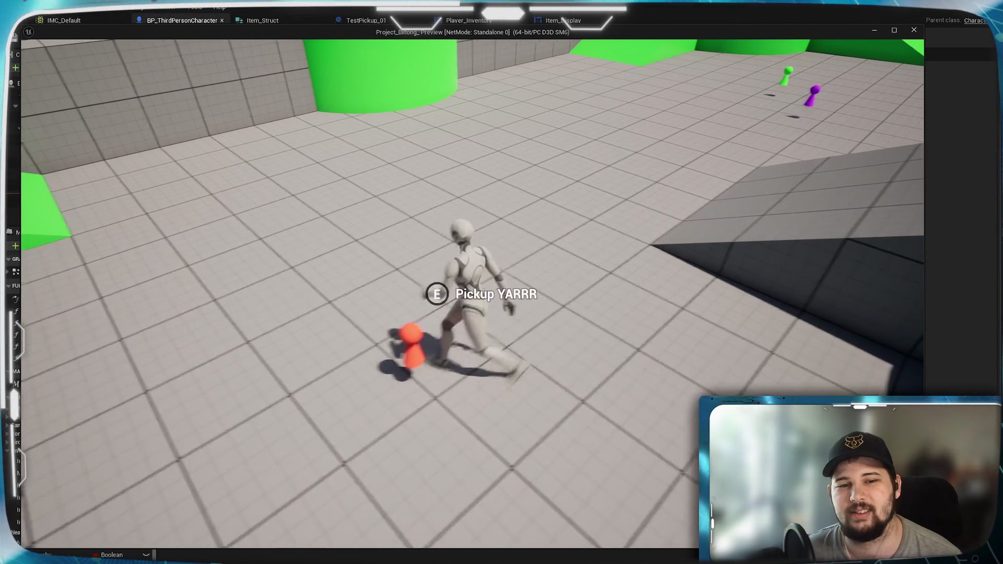
key("e")
key("i")
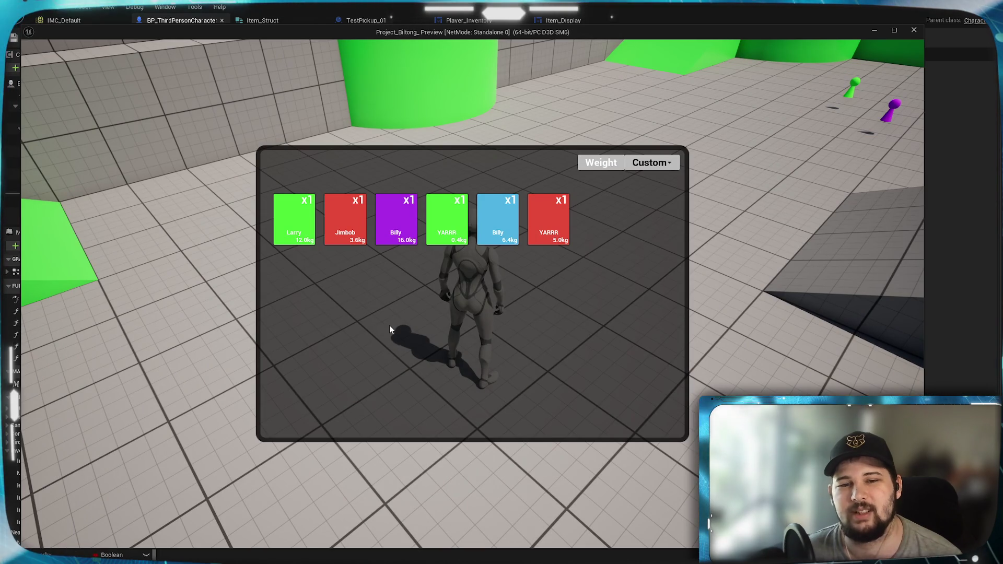
key("Escape")
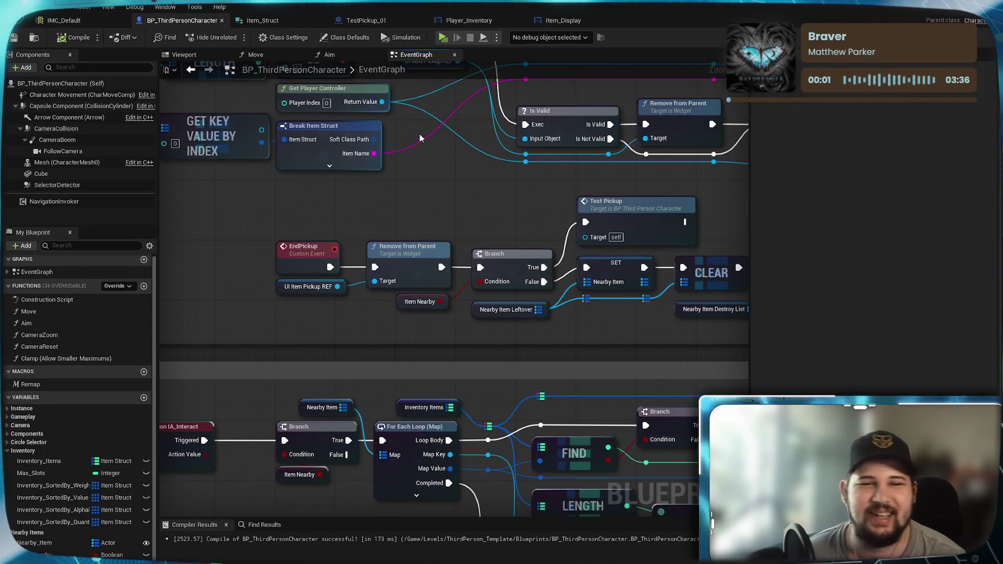
Go to TestPickup_01 and center the overlap, Test Pickup and Remove nodes in view.
left_click(344, 22)
mouse_move(489, 360)
left_mouse_down()
mouse_move(538, 246)
mouse_move(592, 238)
mouse_move(564, 296)
left_mouse_up()
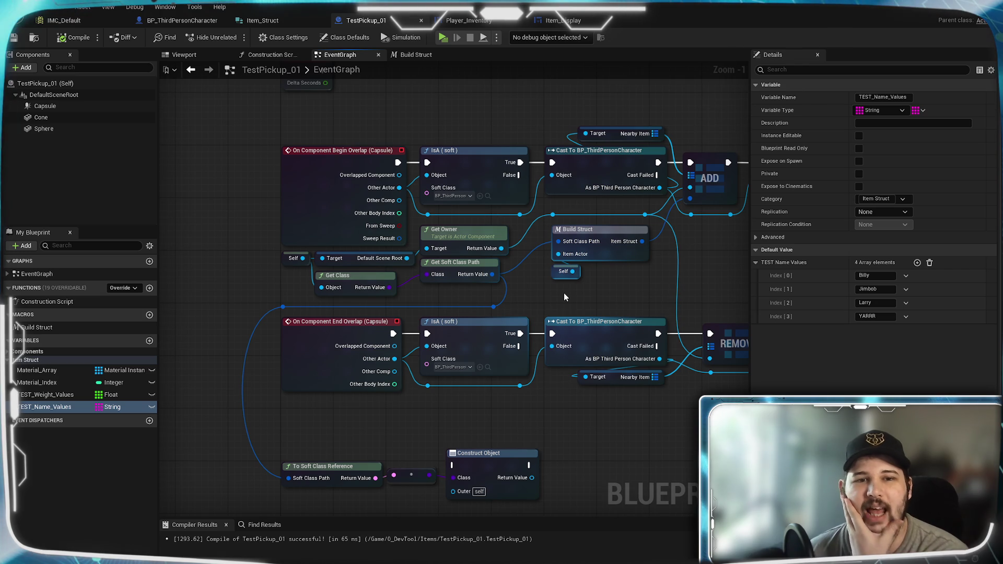
left_click_drag(565, 296, 434, 354)
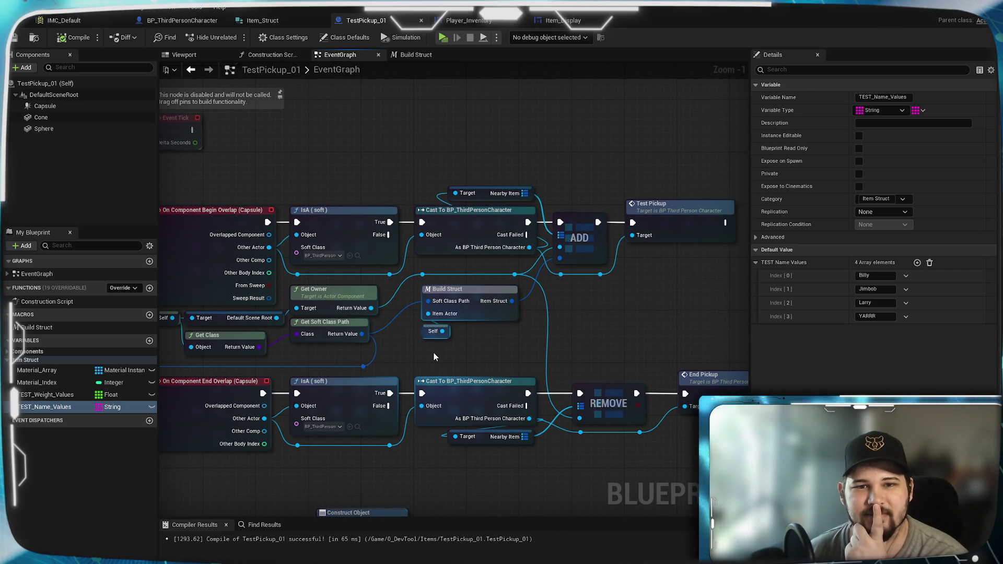
left_click_drag(433, 357, 501, 351)
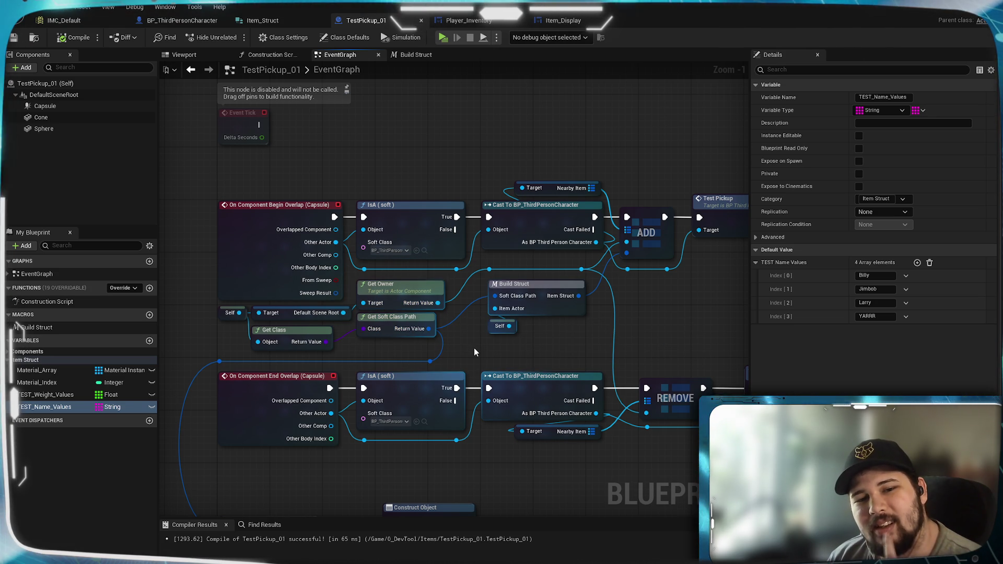
Feed Get Class into Construct Object's class input and recompile with F7.
left_click_drag(325, 343, 325, 345)
mouse_move(484, 304)
left_mouse_down()
mouse_move(494, 300)
mouse_move(438, 342)
left_mouse_up()
left_click_drag(371, 344, 361, 343)
left_click(468, 328)
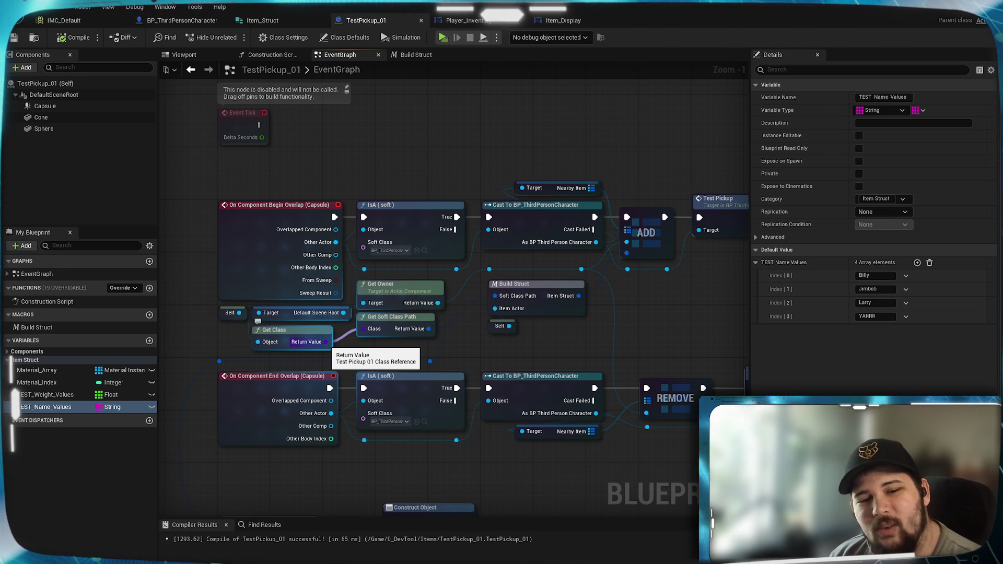
mouse_move(455, 351)
left_mouse_down()
mouse_move(518, 217)
mouse_move(481, 262)
left_mouse_up()
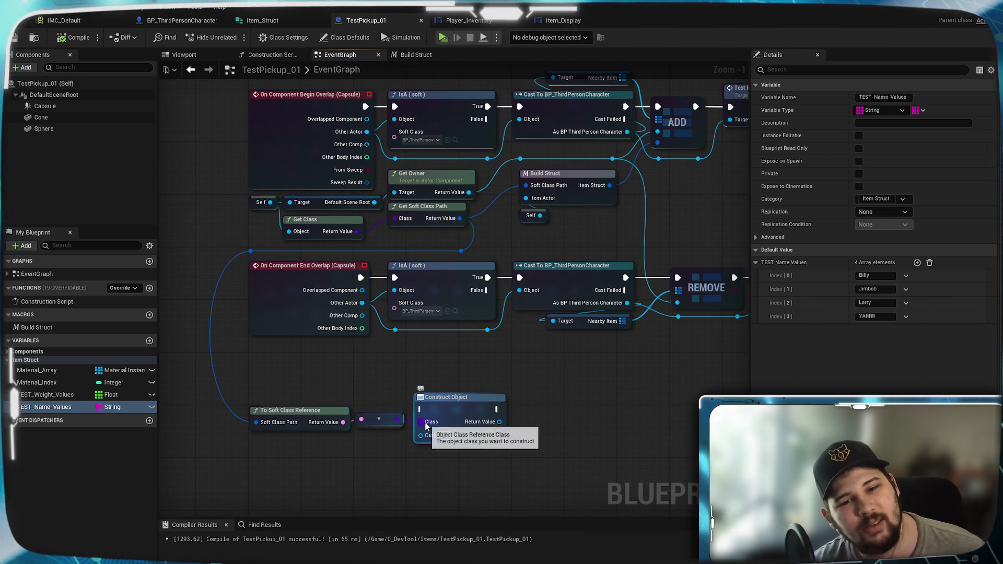
mouse_move(357, 232)
left_mouse_down()
mouse_move(397, 365)
mouse_move(427, 422)
left_mouse_up()
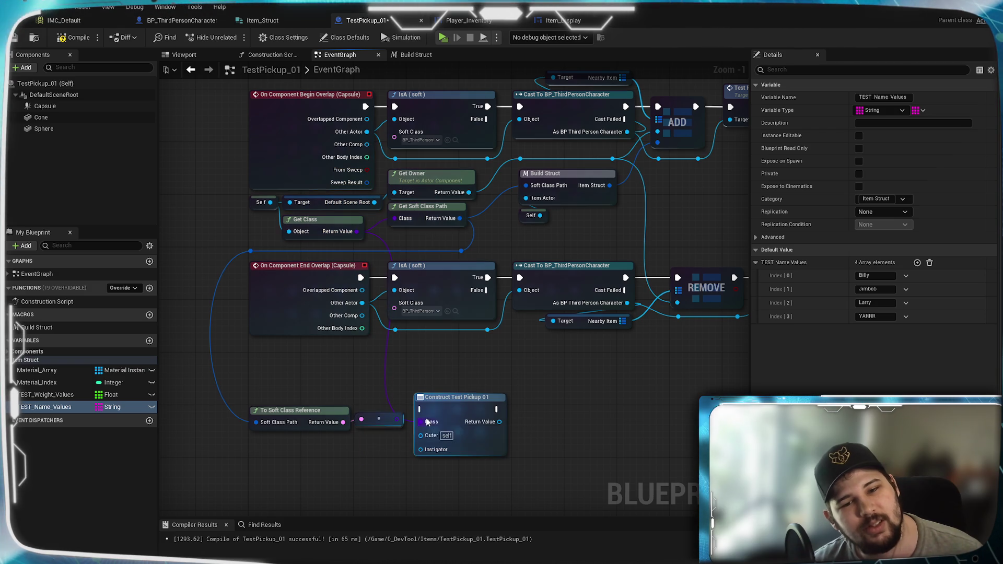
left_click_drag(444, 371, 482, 319)
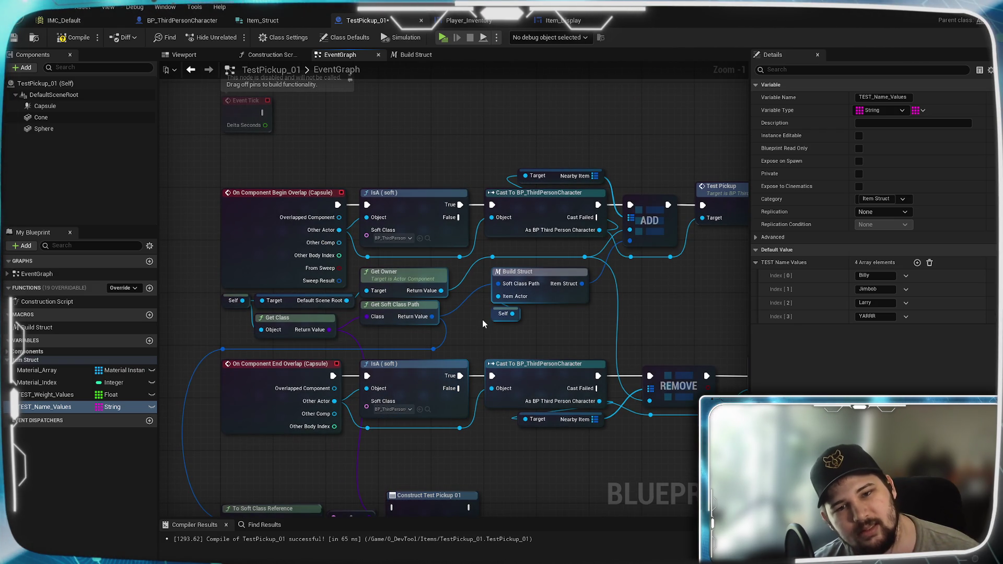
key("F7")
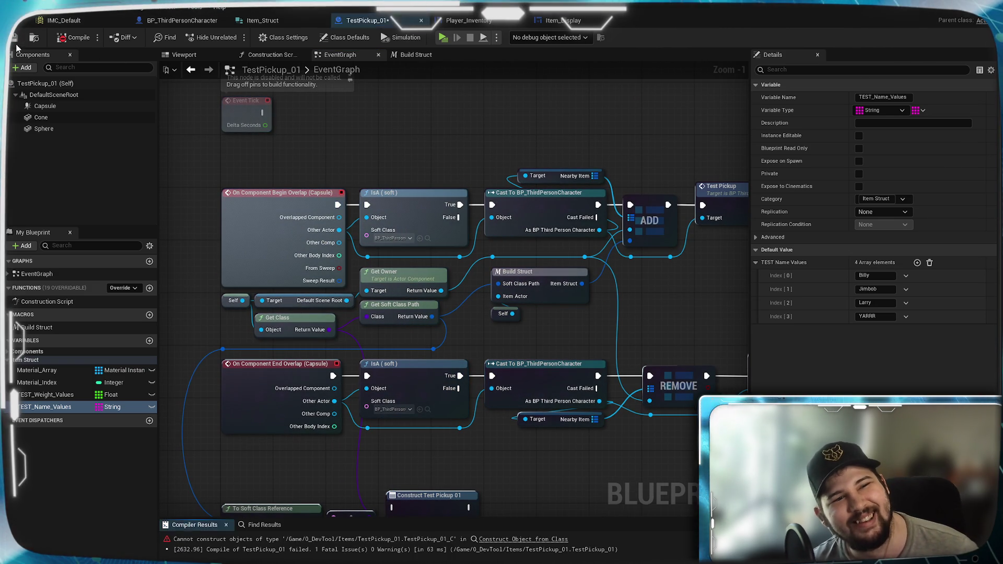
Break all links on the erroring Construct NONE node and recompile.
mouse_move(476, 115)
left_mouse_down()
mouse_move(242, 79)
mouse_move(404, 84)
mouse_move(483, 74)
left_mouse_up()
mouse_move(440, 427)
left_mouse_down()
mouse_move(440, 277)
mouse_move(439, 329)
left_mouse_up()
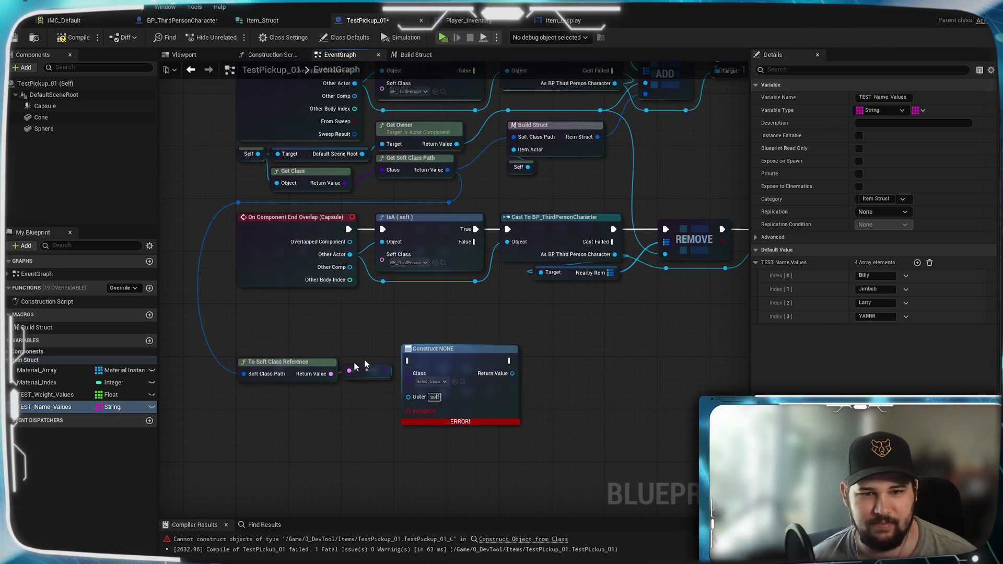
right_click(418, 327)
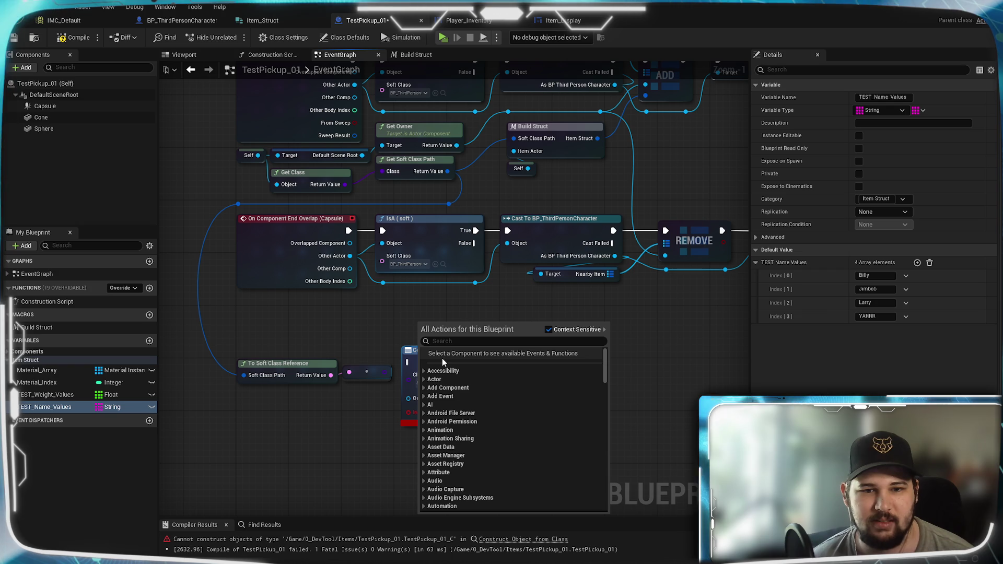
left_click(347, 339)
left_click(439, 347)
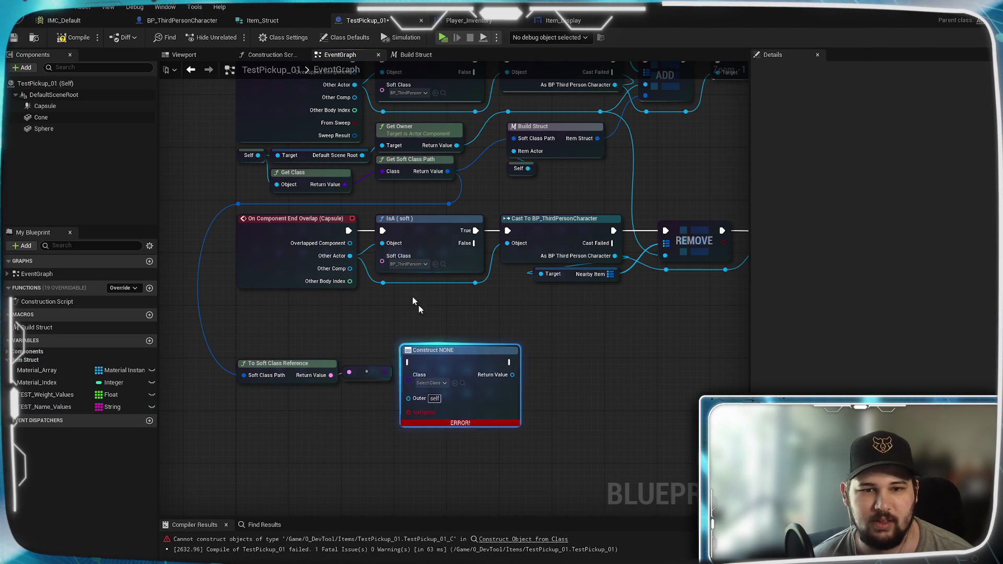
key("F7")
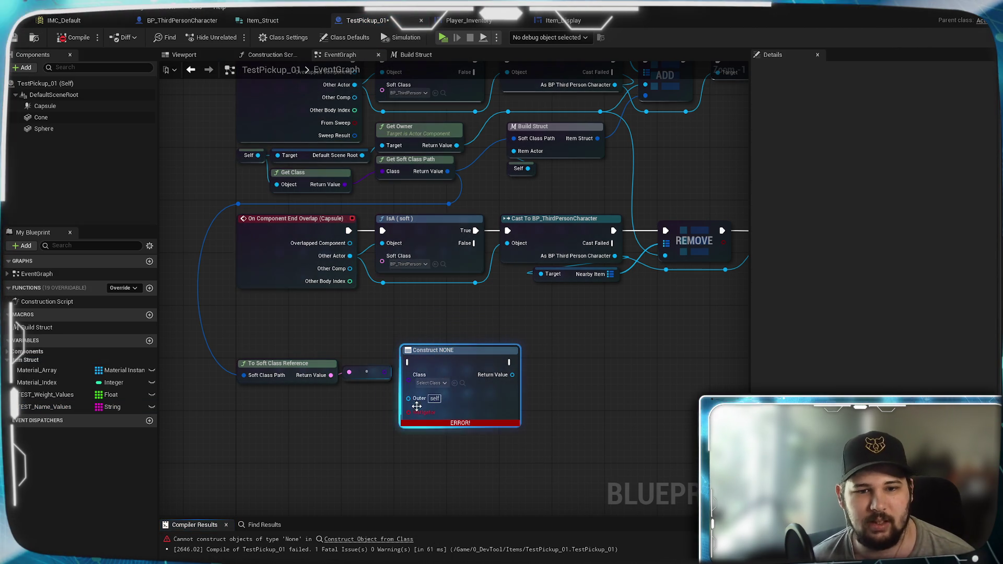
right_click(479, 393)
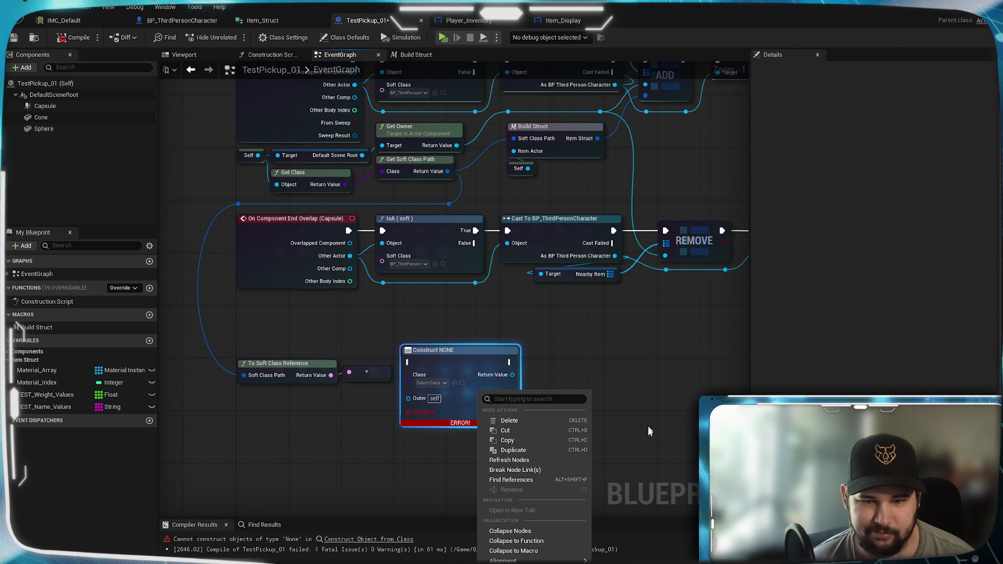
left_click(533, 469)
left_click(493, 439)
Delete the To Soft Class Reference, reroute and Construct nodes, then compile and save.
left_click(73, 37)
left_click_drag(464, 359, 448, 359)
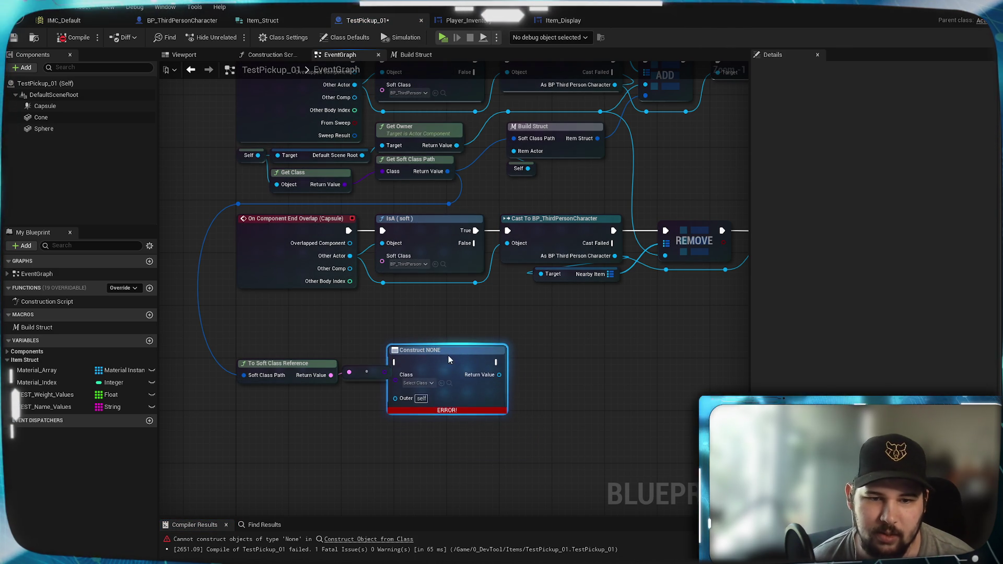
left_click_drag(575, 426, 229, 347)
left_click_drag(433, 399, 440, 398)
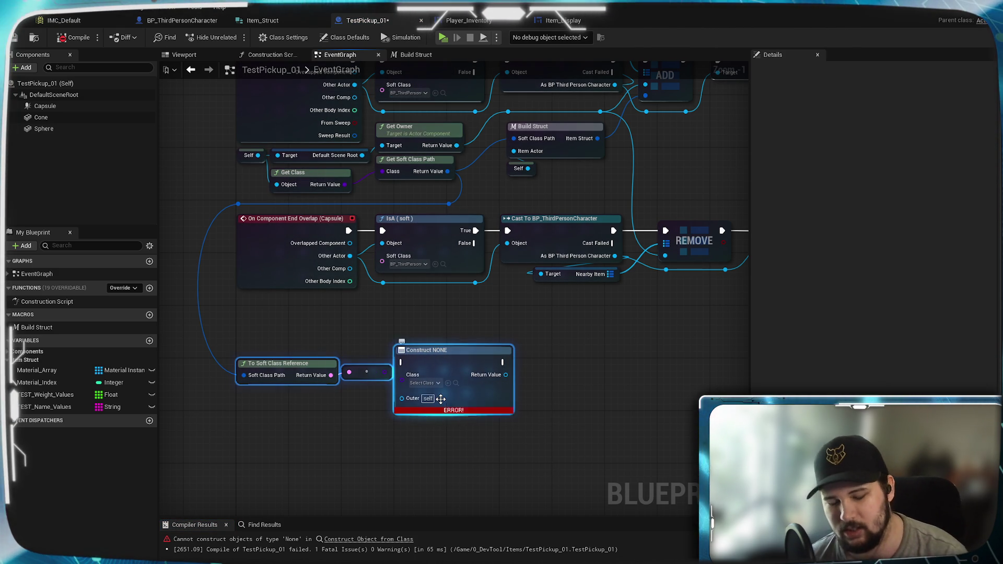
key("Delete")
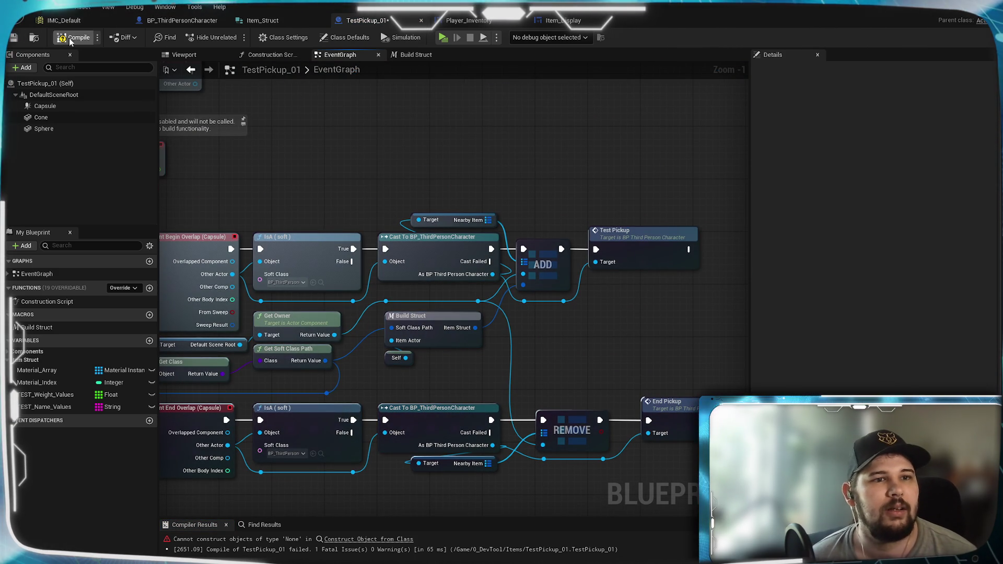
left_click(74, 38)
left_click(263, 20)
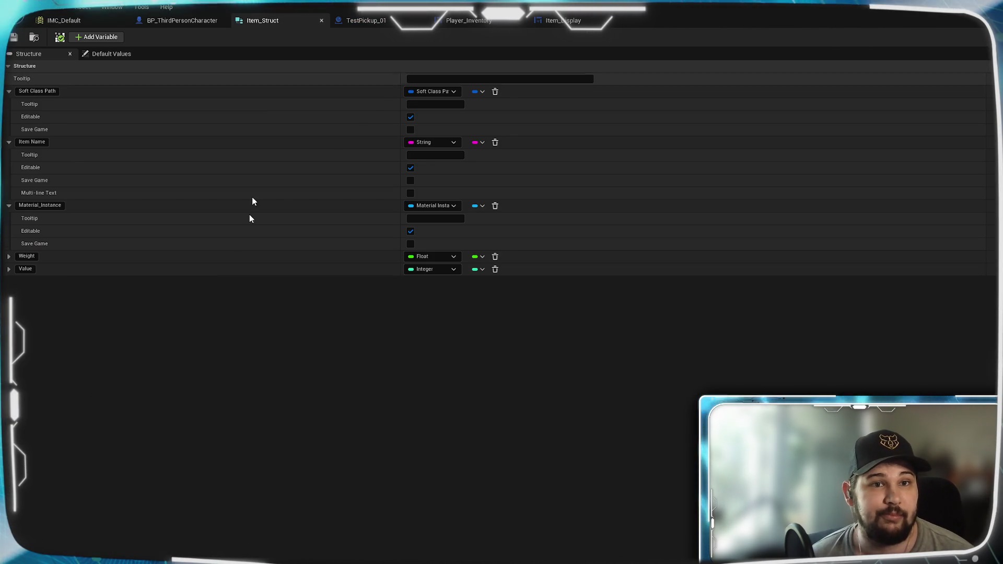
Rename Item_Struct's first member to Class, leaving its type as Soft Class Path.
double_click(29, 91)
type("Class Path")
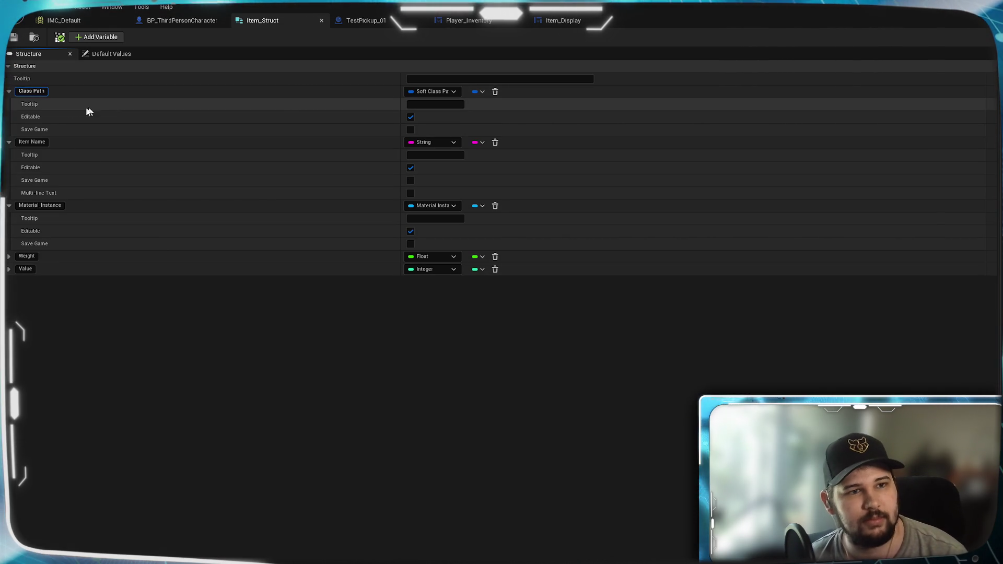
key("BackSpace")
key("BackSpace")
key("BackSpace")
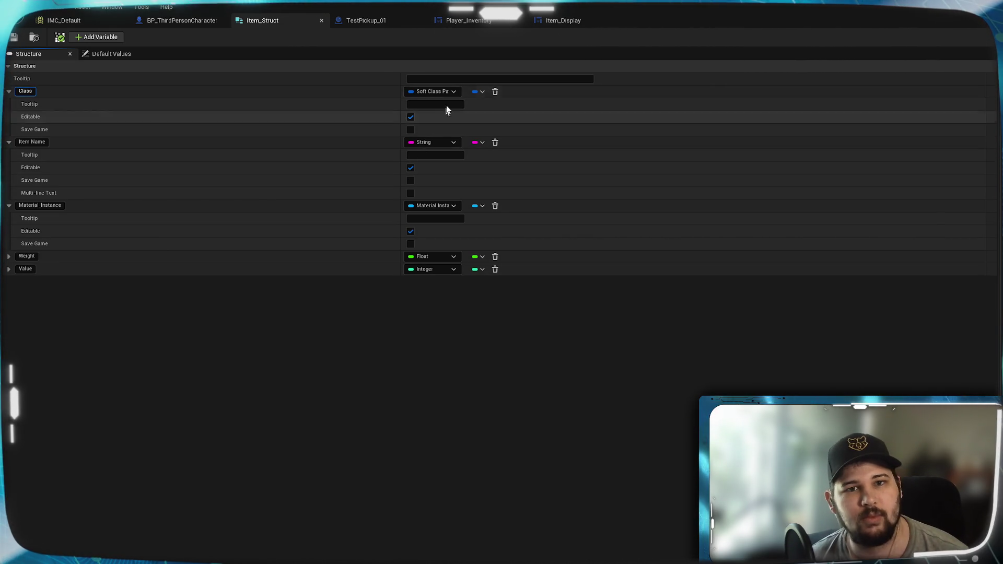
left_click(447, 91)
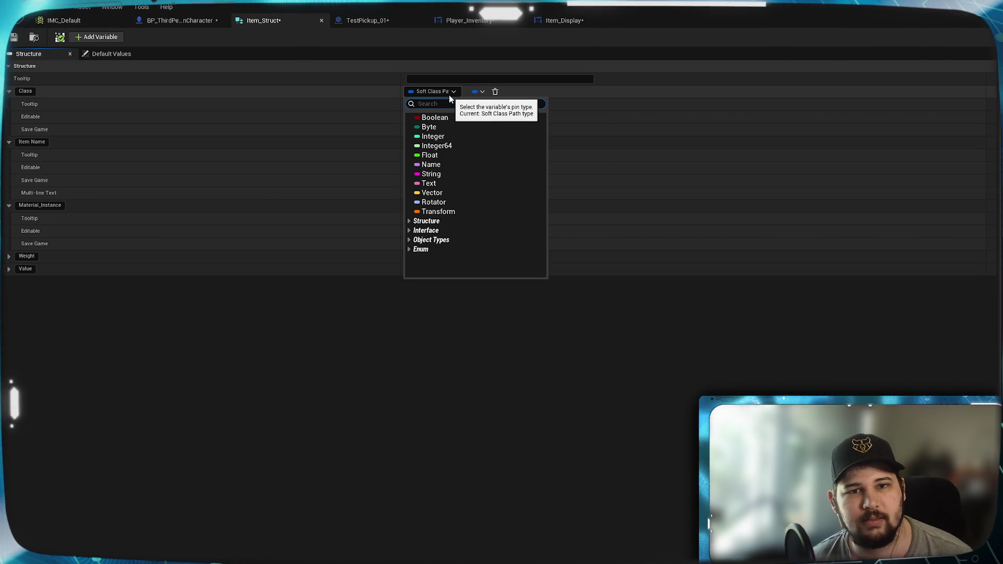
type("Class")
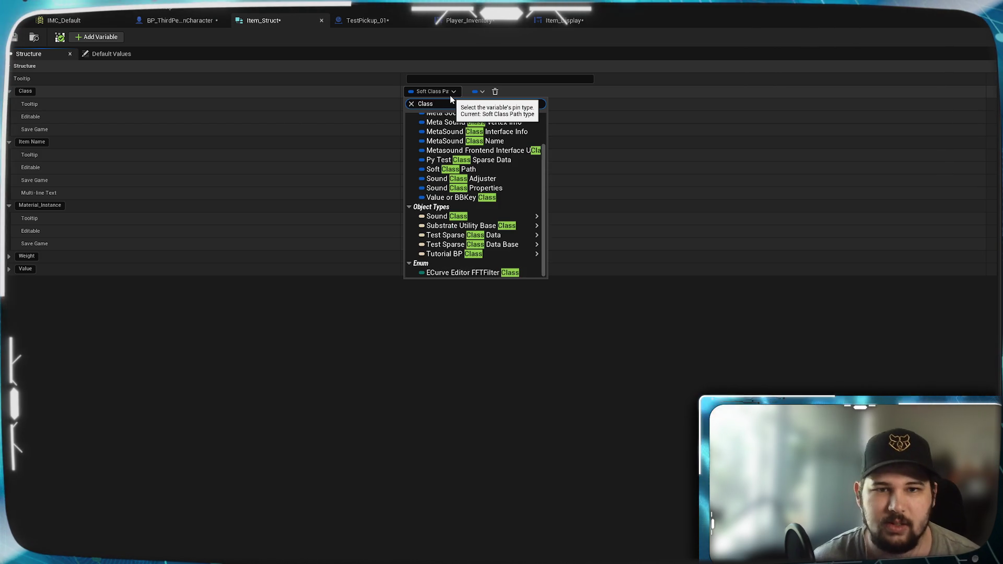
scroll(488, 178, "down", 2)
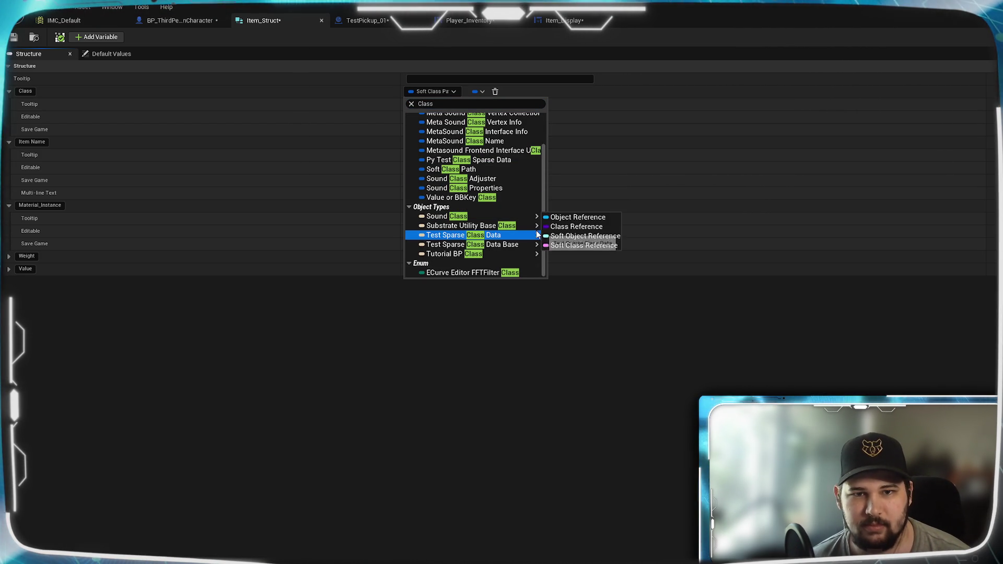
scroll(523, 229, "up", 2)
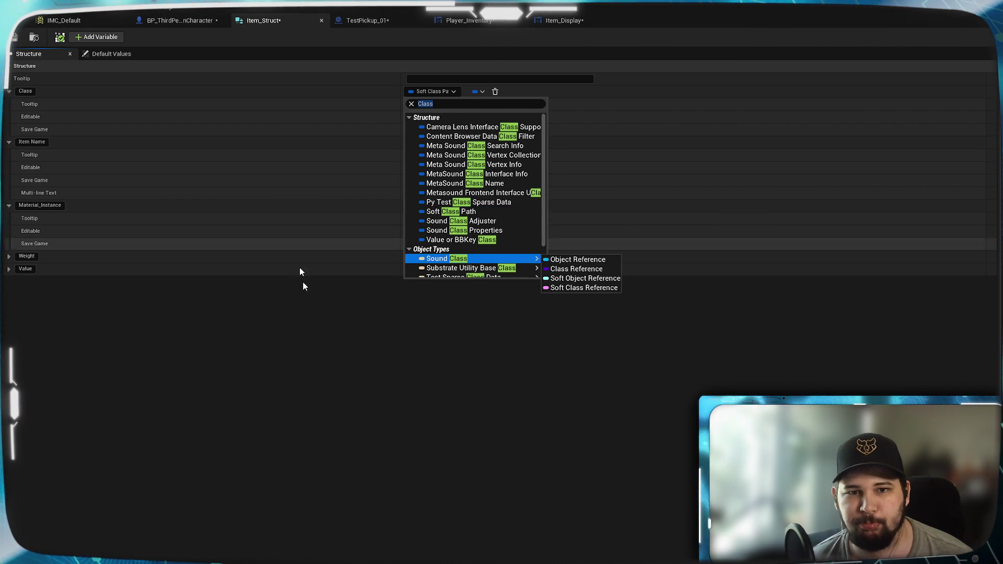
left_click(393, 342)
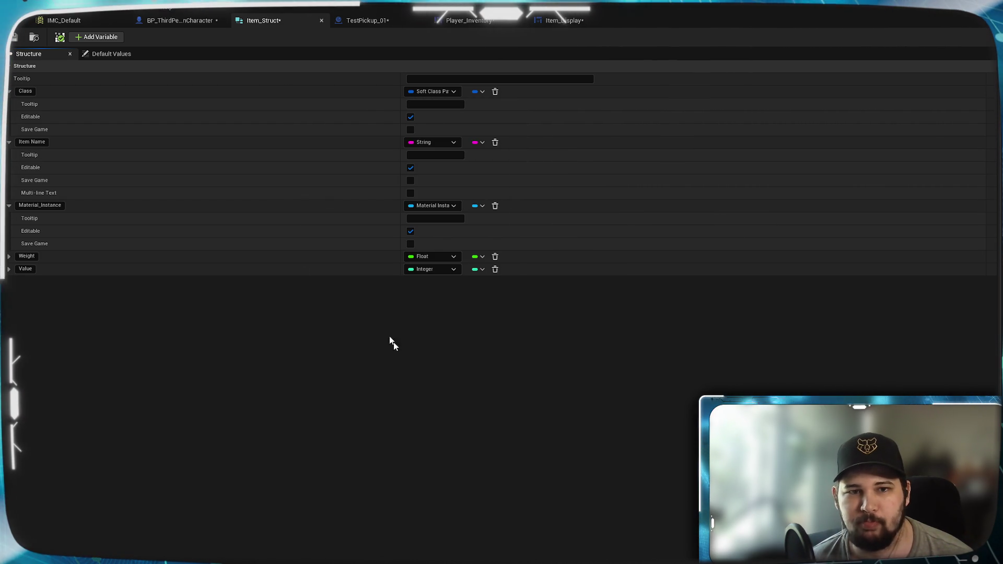
left_click(190, 24)
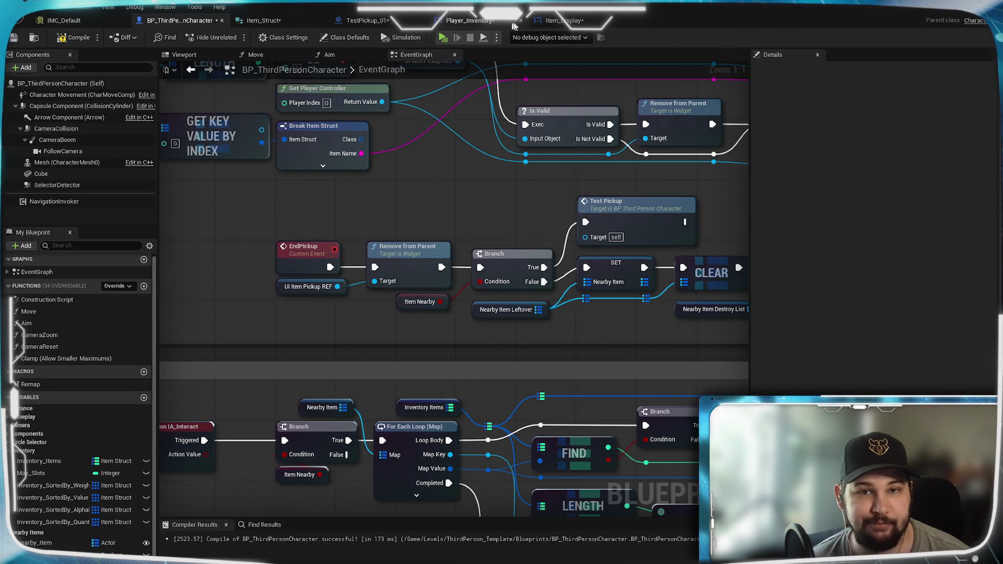
In TestPickup_01, add a Get Class Path Name node wired to Get Class's return value.
left_click(469, 21)
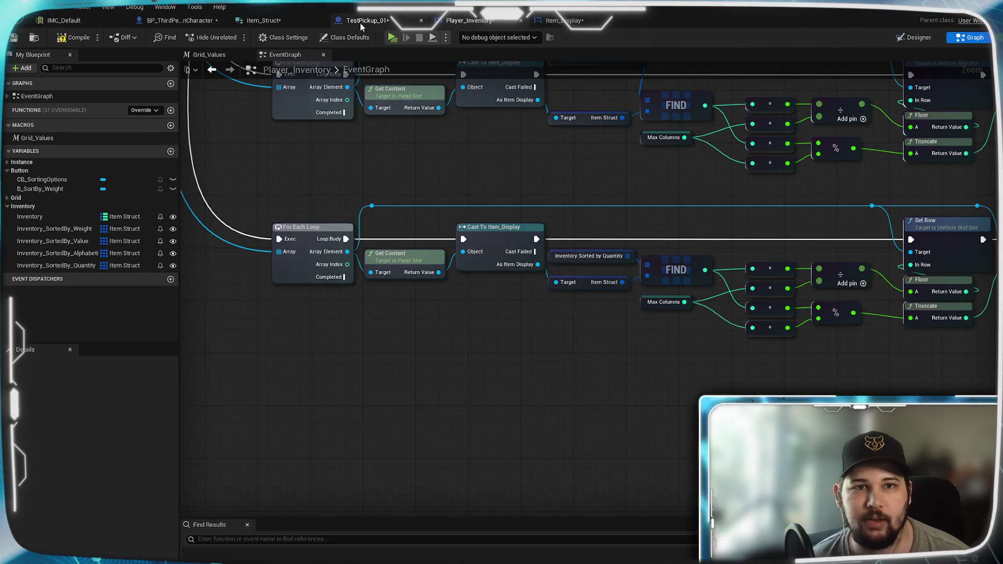
left_click(366, 20)
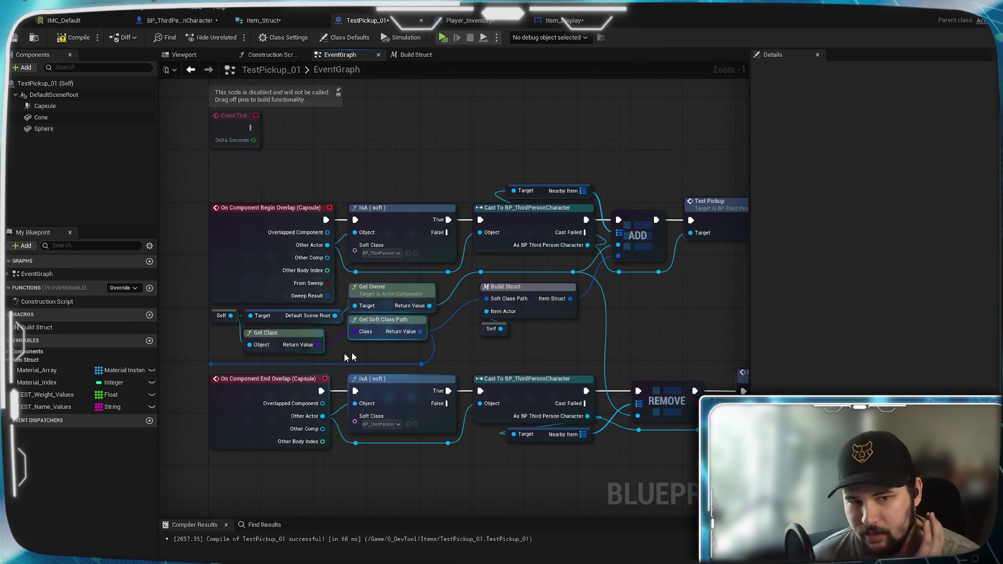
mouse_move(317, 345)
left_mouse_down()
mouse_move(431, 374)
mouse_move(395, 360)
left_mouse_up()
type("class path")
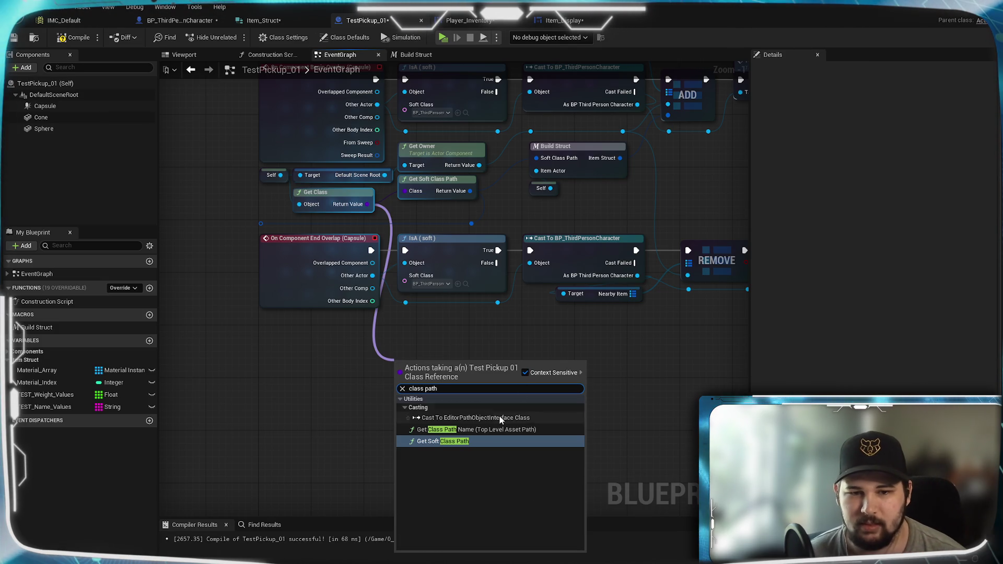
left_click(475, 430)
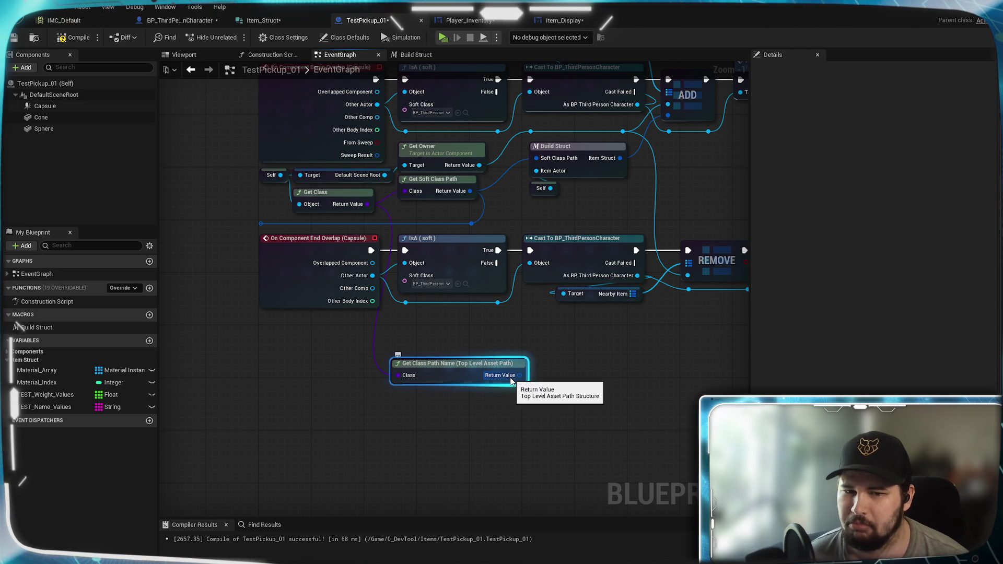
Search actions for the asset path output, browse Utilities and Array categories, adding nothing.
left_click_drag(511, 380, 421, 400)
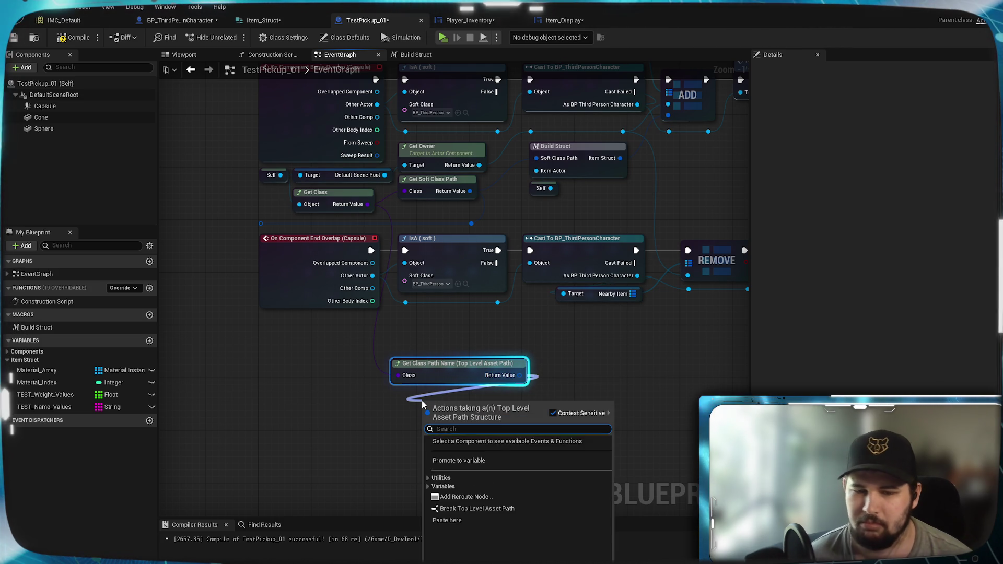
type("get class")
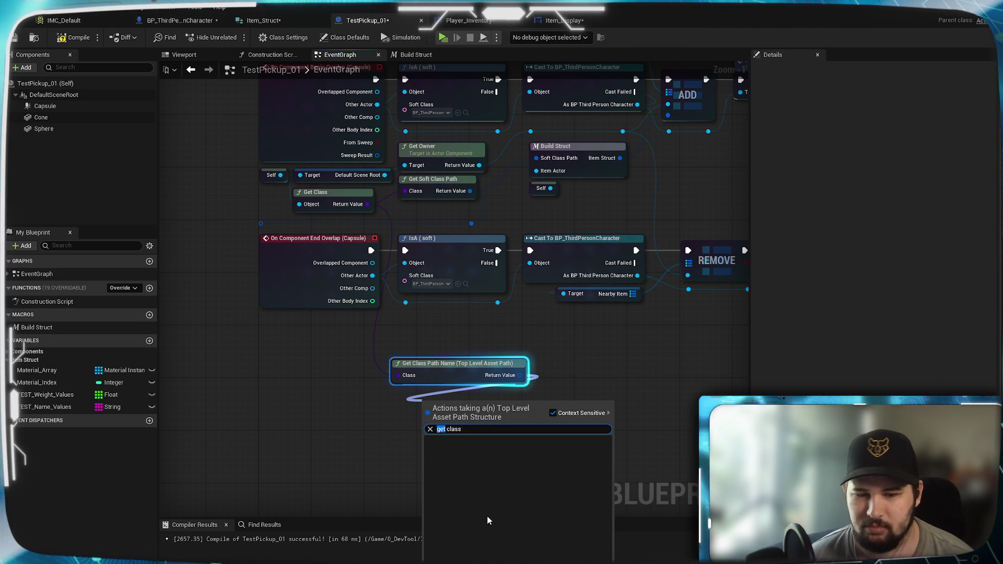
key("BackSpace")
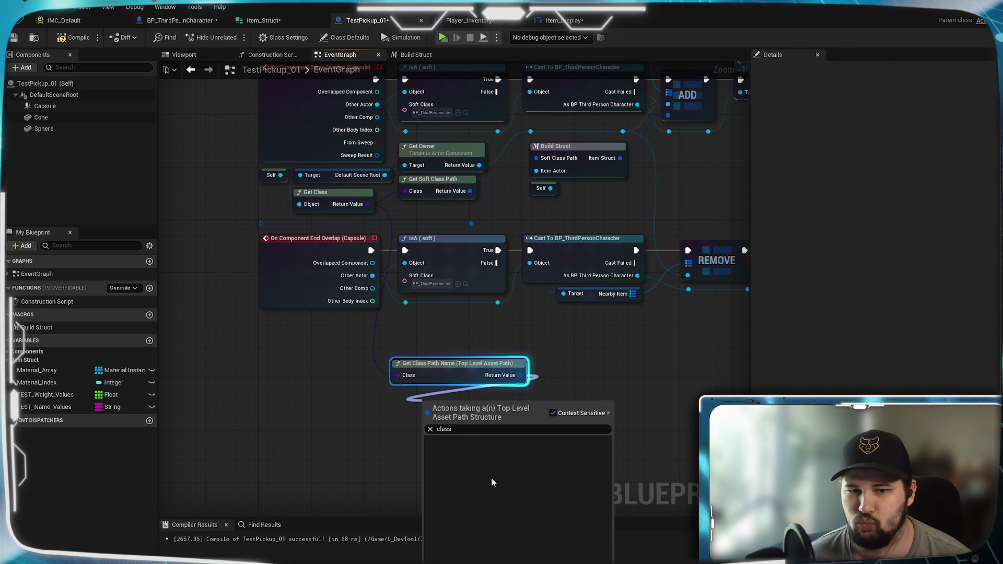
left_click(553, 413)
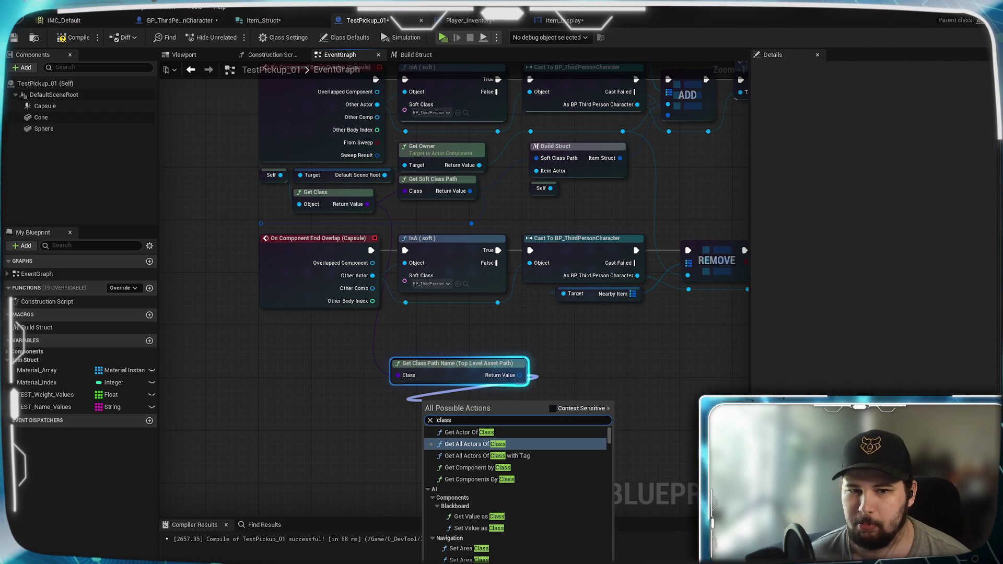
left_click(552, 409)
left_click(429, 428)
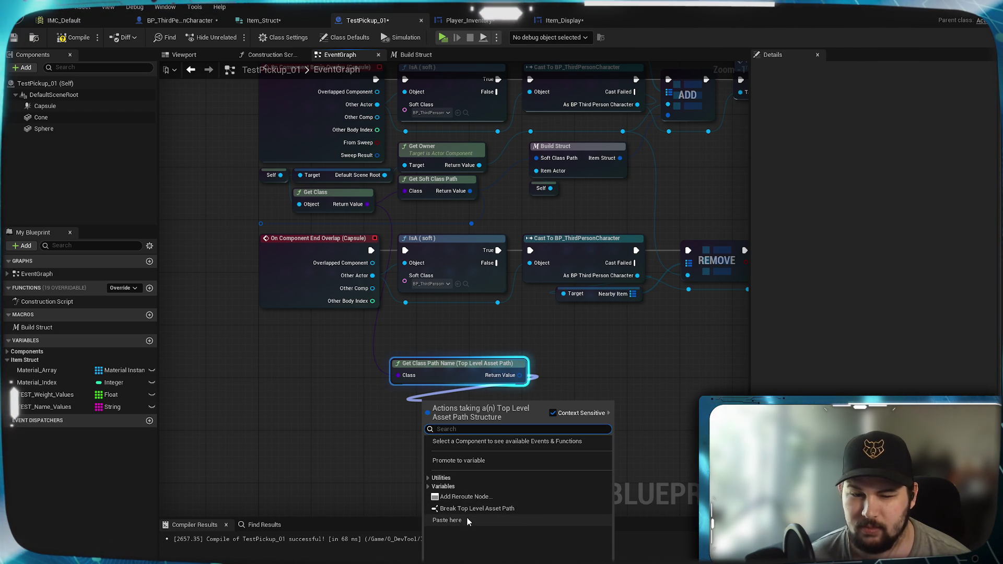
left_click(426, 478)
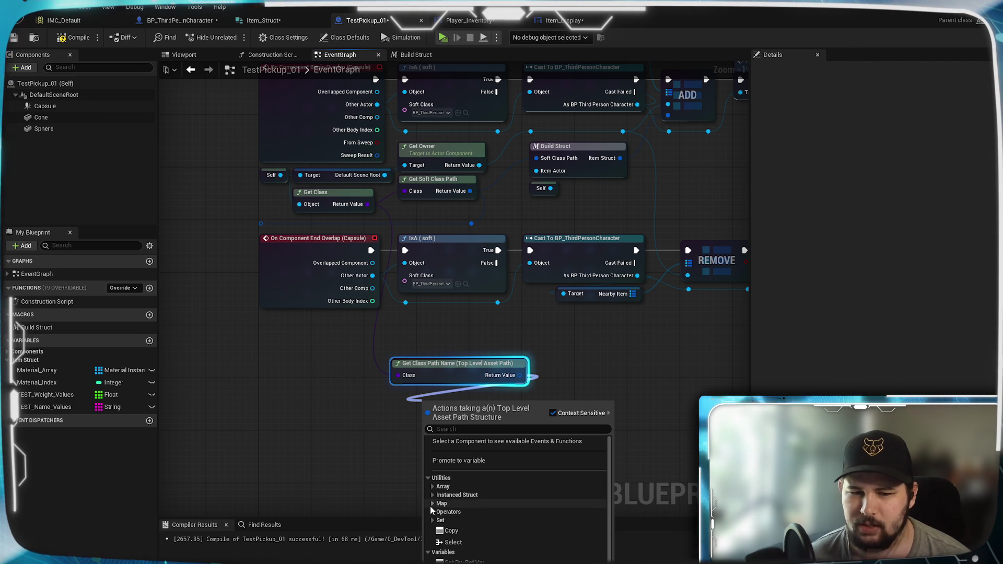
left_click(432, 496)
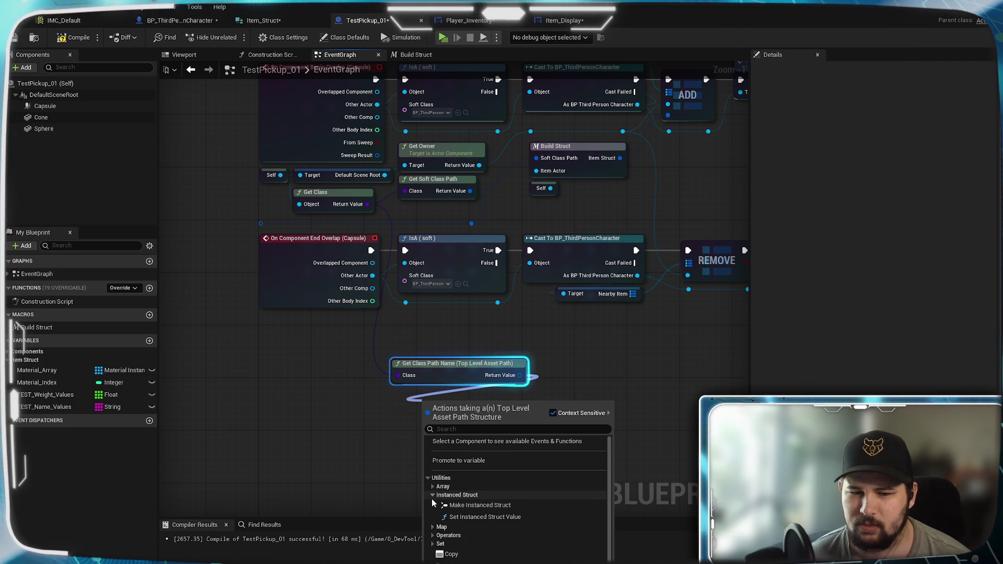
left_click(431, 496)
left_click(434, 487)
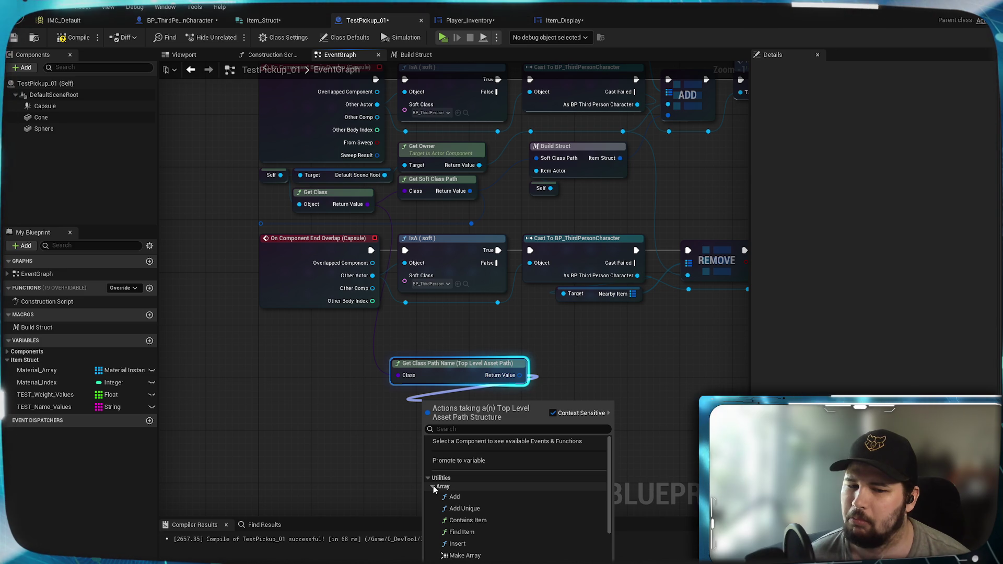
left_click(599, 345)
Add a Construct Object from Class node with context-sensitive filtering off.
mouse_move(477, 365)
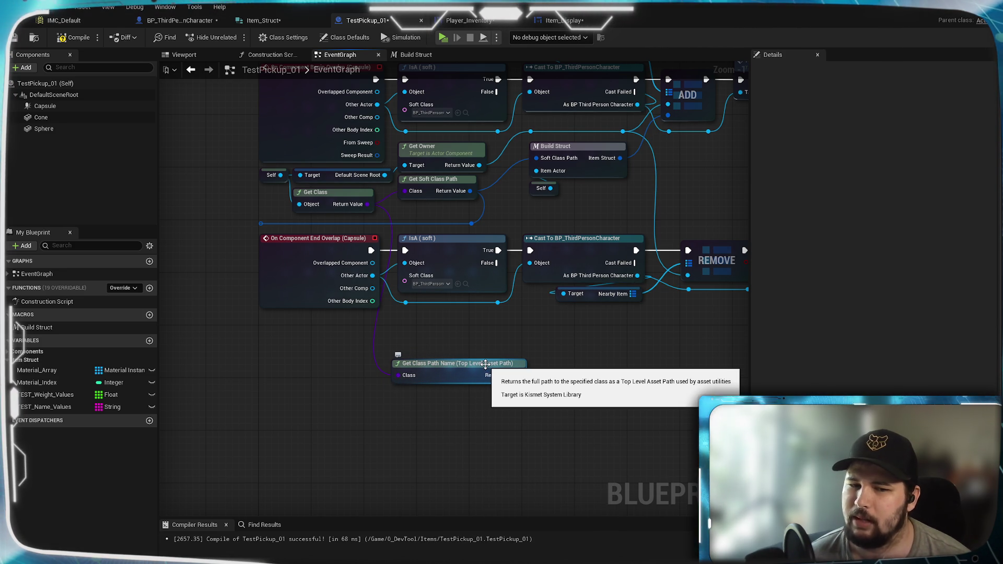
mouse_move(486, 365)
left_mouse_down()
mouse_move(366, 360)
mouse_move(373, 352)
mouse_move(345, 331)
mouse_move(466, 421)
left_mouse_up()
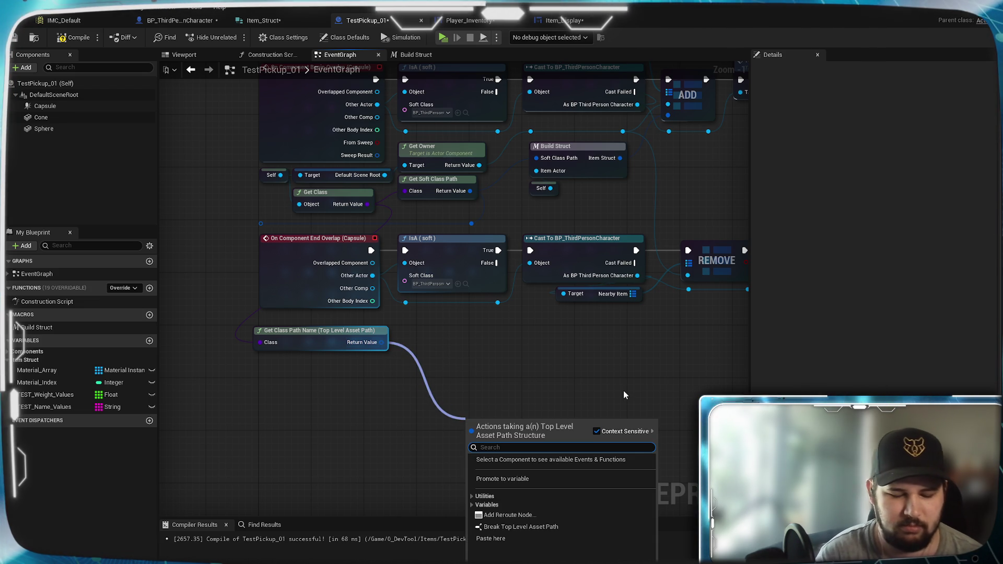
type("construct")
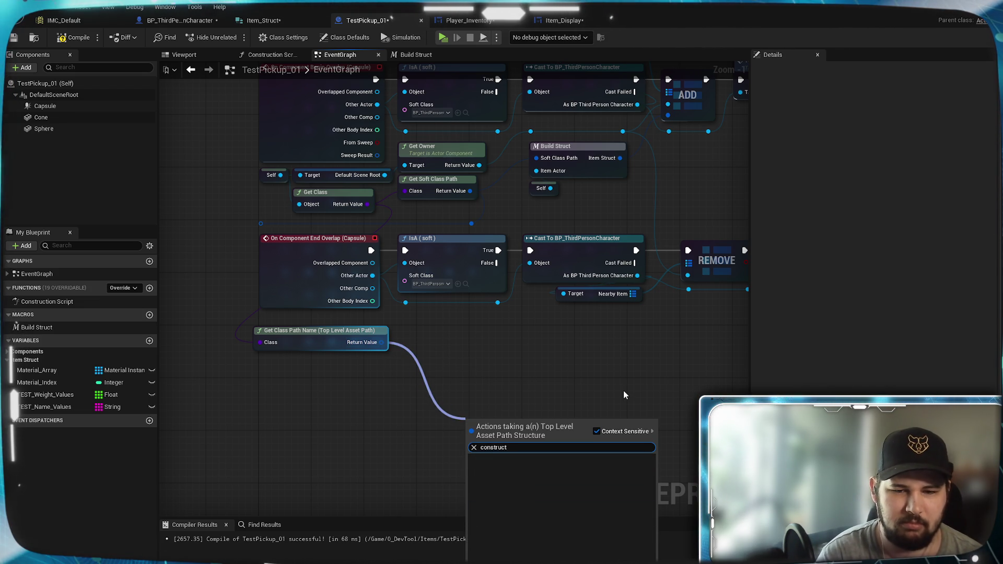
type(" object")
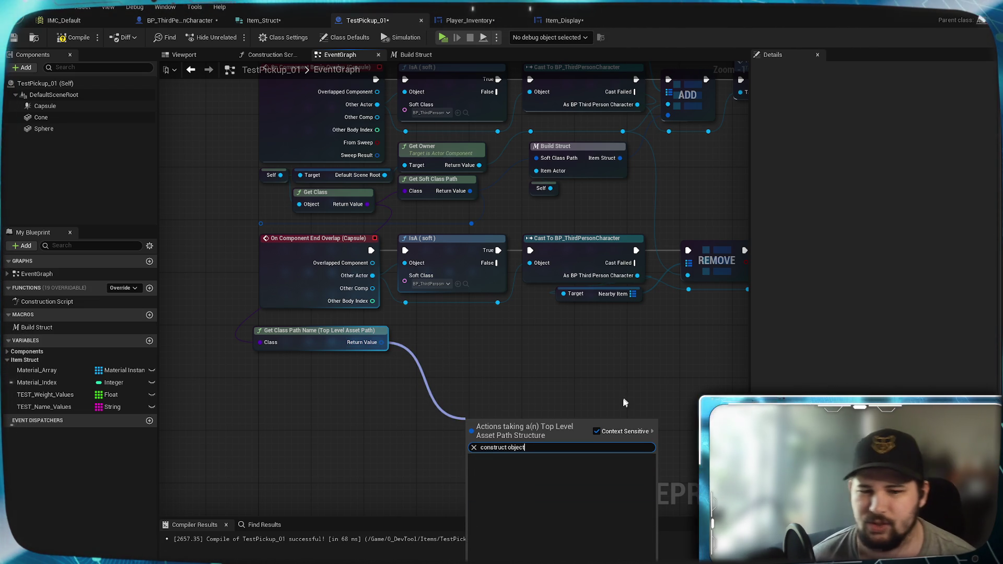
left_click(603, 431)
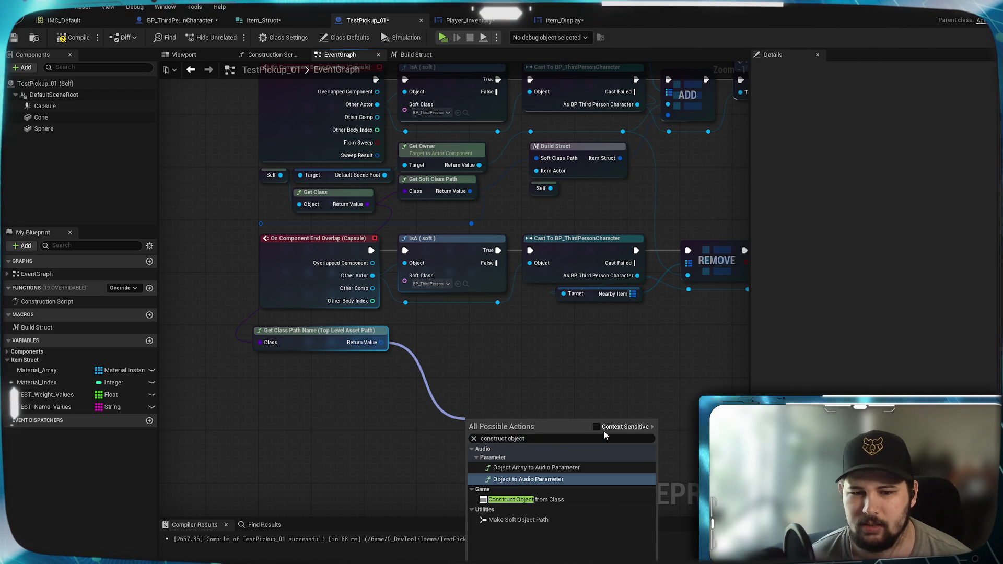
left_click(587, 500)
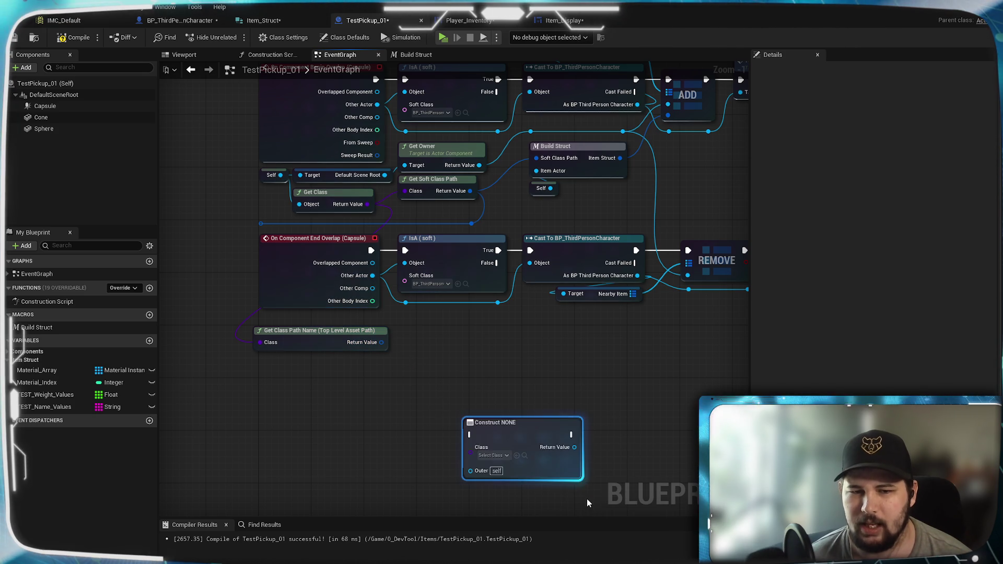
left_click_drag(523, 422, 522, 370)
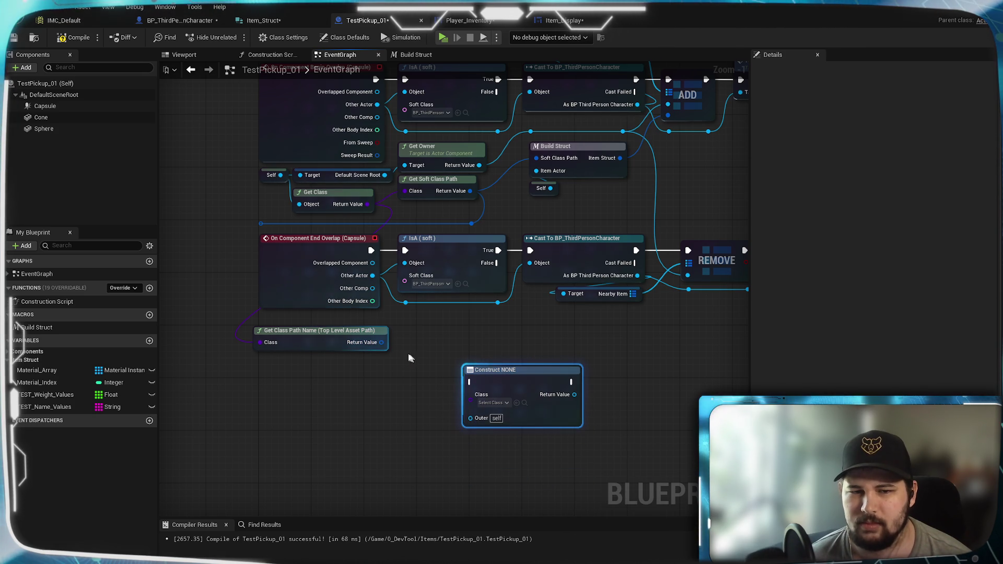
left_click(492, 402)
left_click(338, 430)
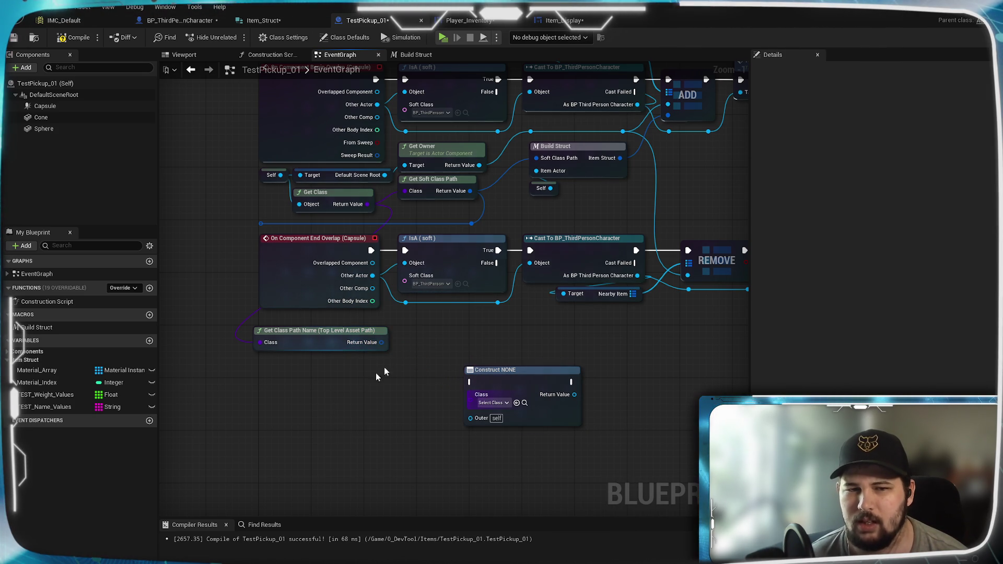
Drag a wire from Get Class, close the action list, and open the Build Struct graph.
mouse_move(366, 208)
left_mouse_down()
mouse_move(207, 431)
mouse_move(332, 387)
mouse_move(313, 404)
left_mouse_up()
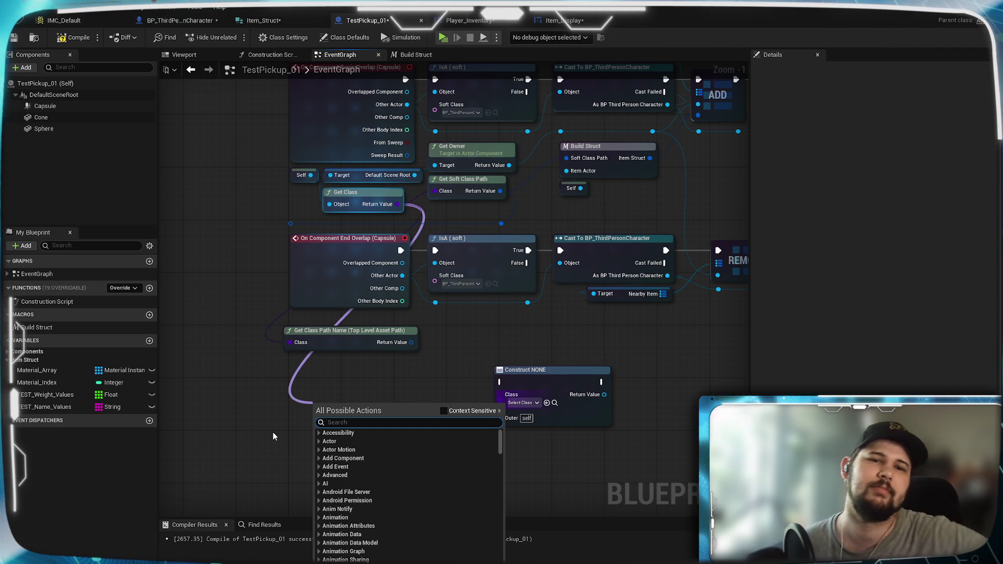
left_click(635, 210)
double_click(585, 146)
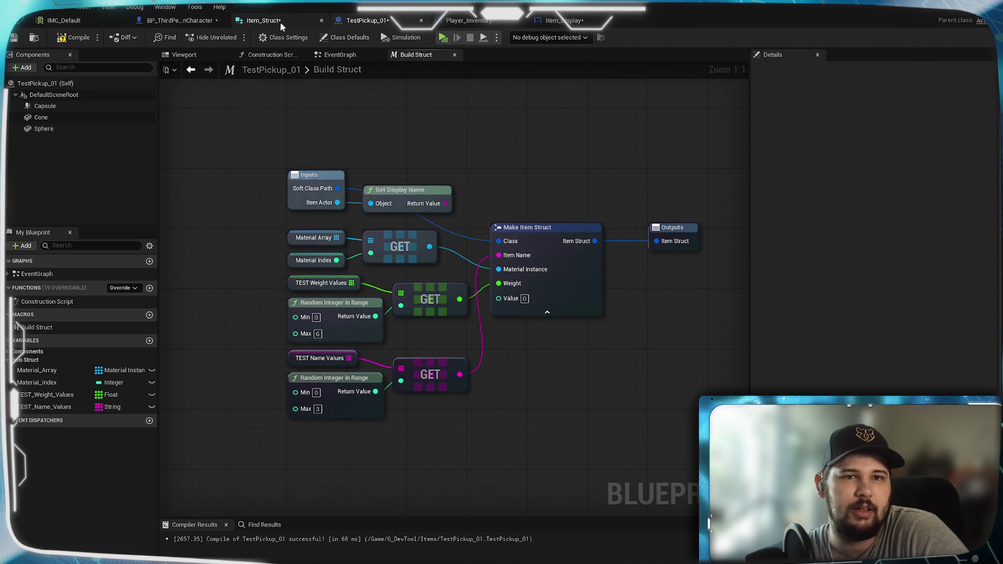
Rename Item_Struct's Class member to Soft Class Path and save the struct.
left_click(264, 20)
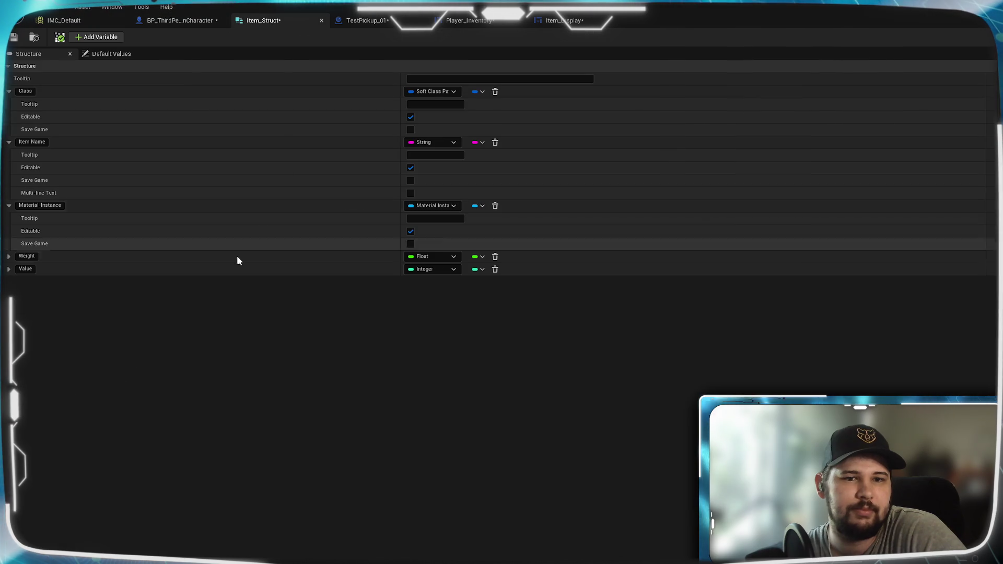
left_click(25, 91)
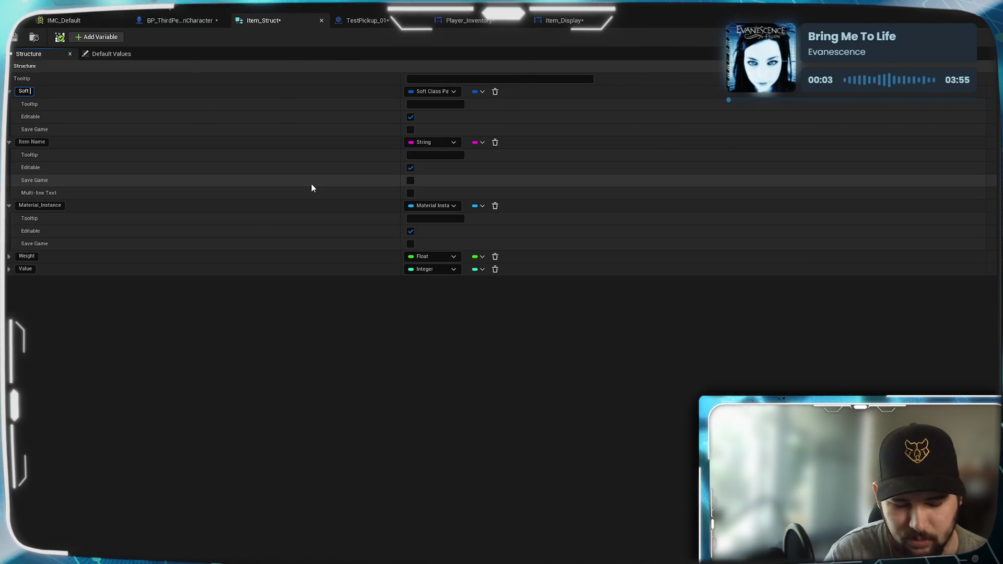
type("Soft Class Path")
key("Return")
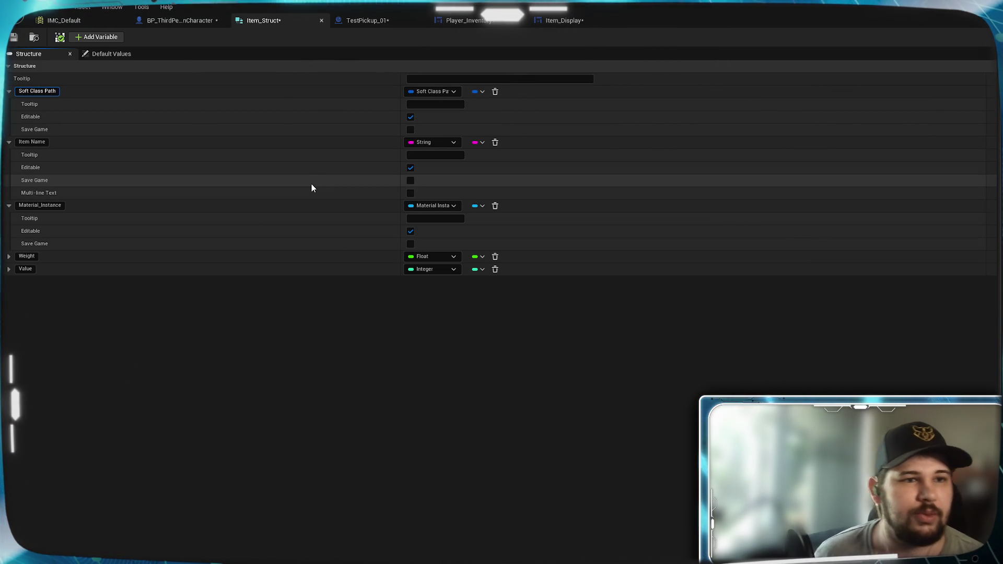
left_click(14, 37)
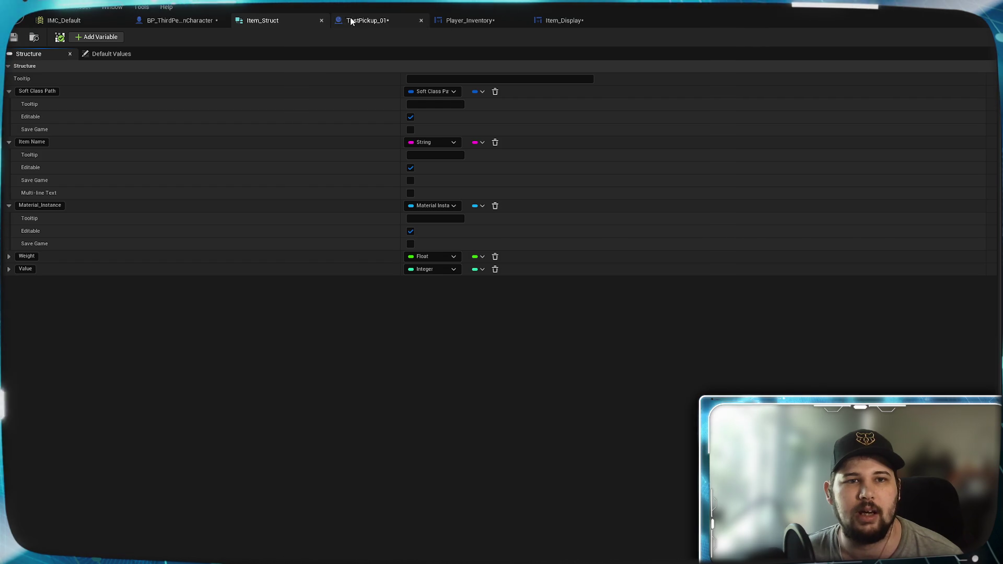
Delete the Get Display Name node from Build Struct and compile TestPickup_01.
left_click(366, 20)
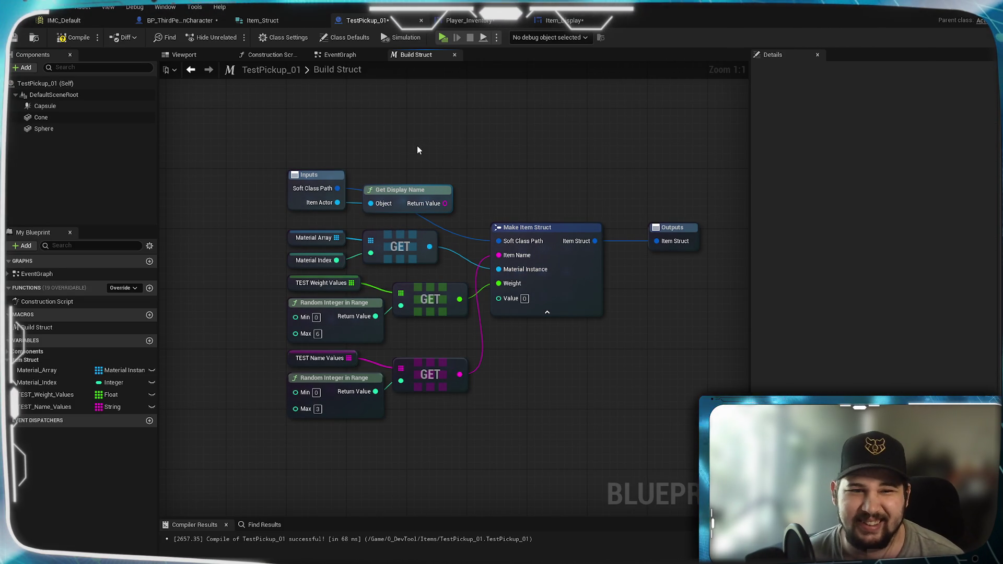
mouse_move(432, 190)
left_mouse_down()
mouse_move(495, 175)
mouse_move(467, 152)
mouse_move(440, 149)
left_mouse_up()
key("Delete")
left_click(313, 174)
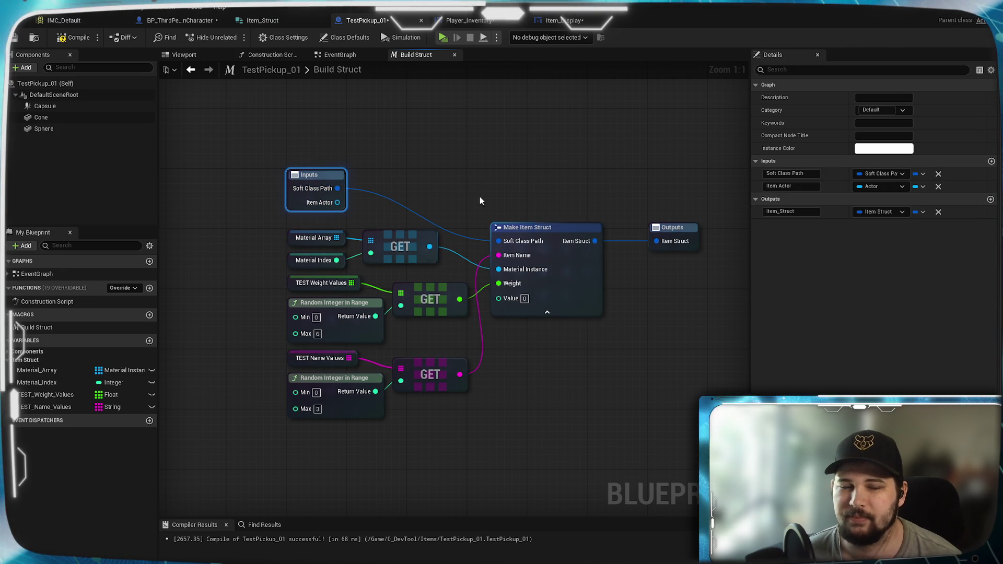
left_click(261, 104)
left_click(14, 37)
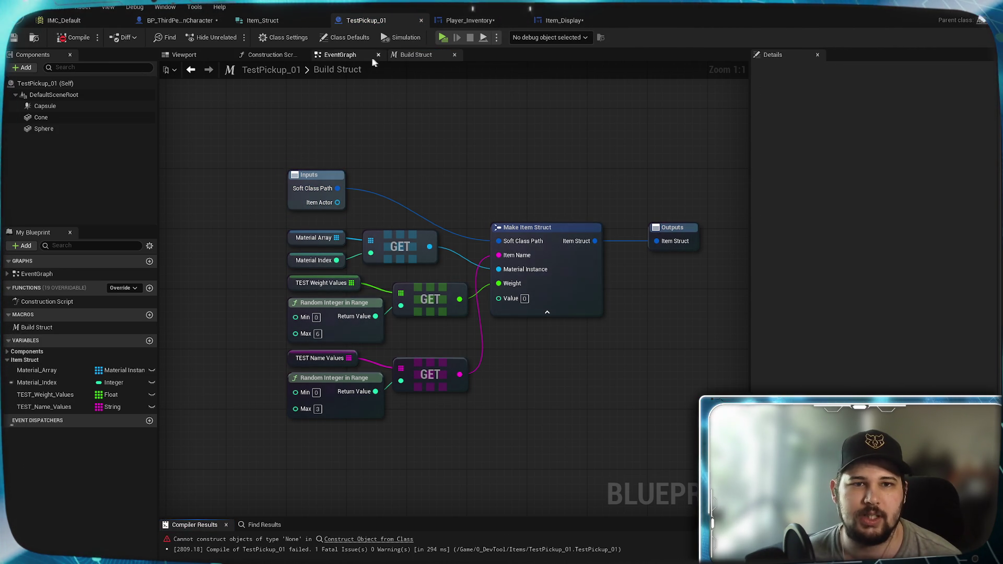
In the EventGraph, delete the failing Construct NONE node and the stray reroute node.
left_click(337, 55)
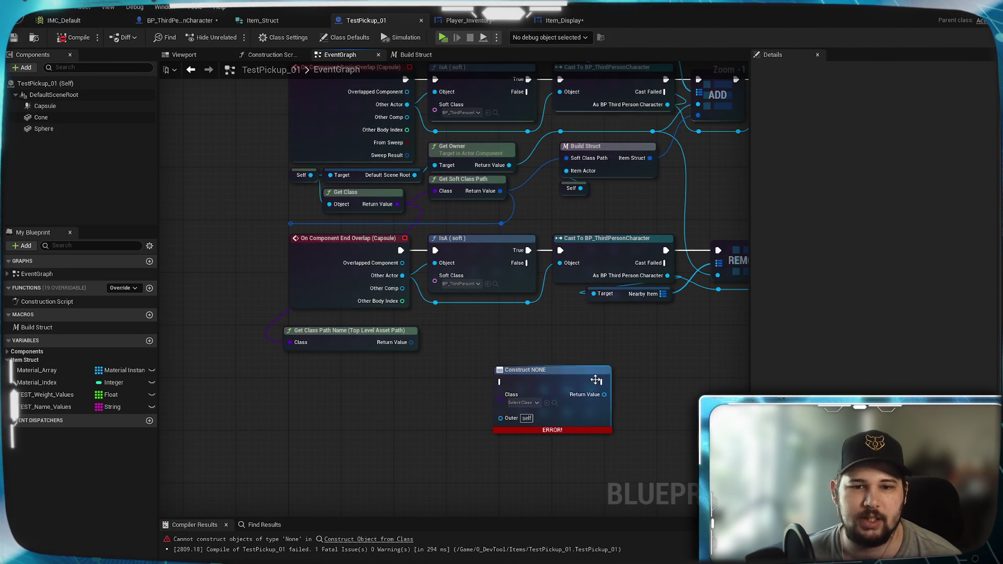
left_click(601, 403)
key("Delete")
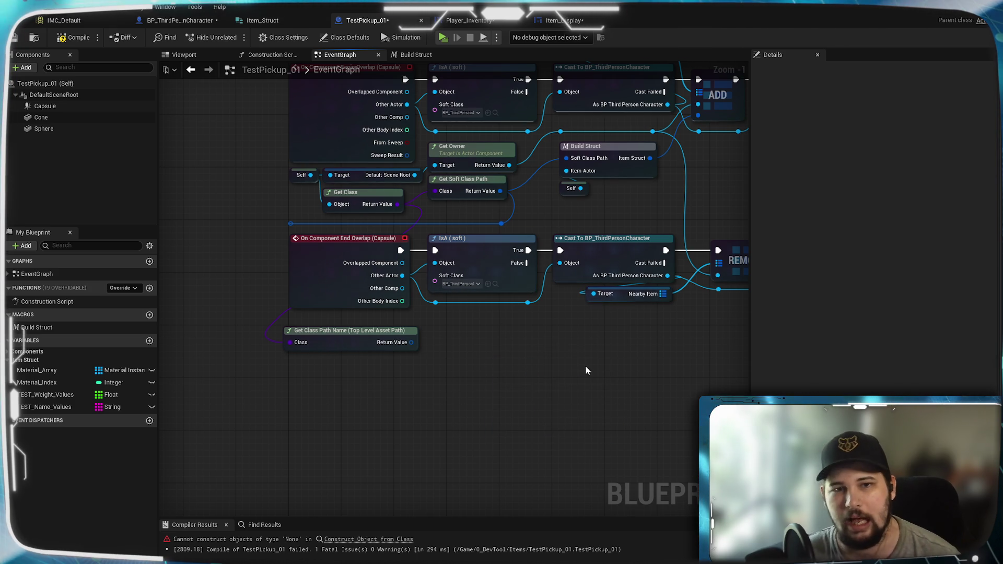
left_click_drag(570, 353, 550, 396)
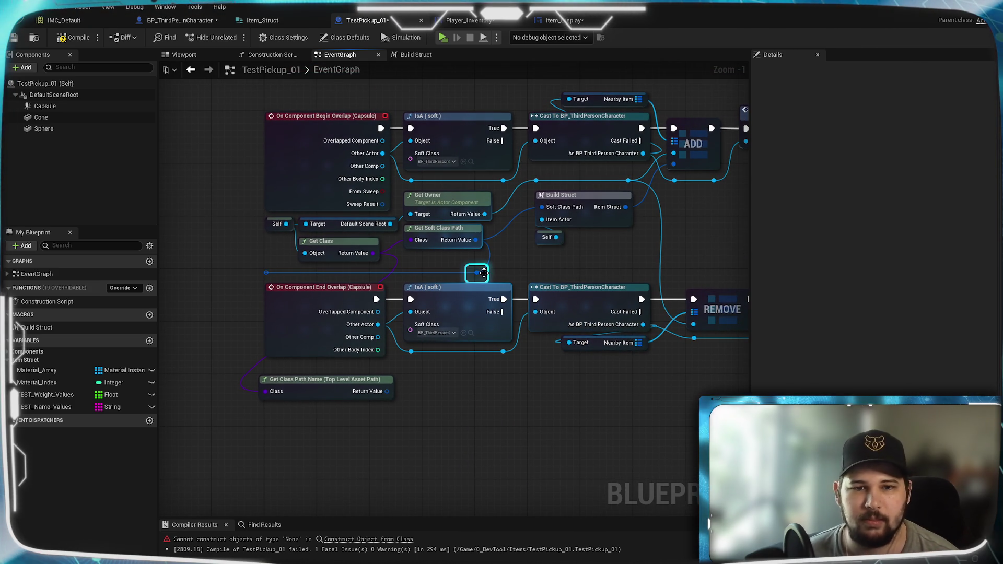
left_click(484, 273)
key("Delete")
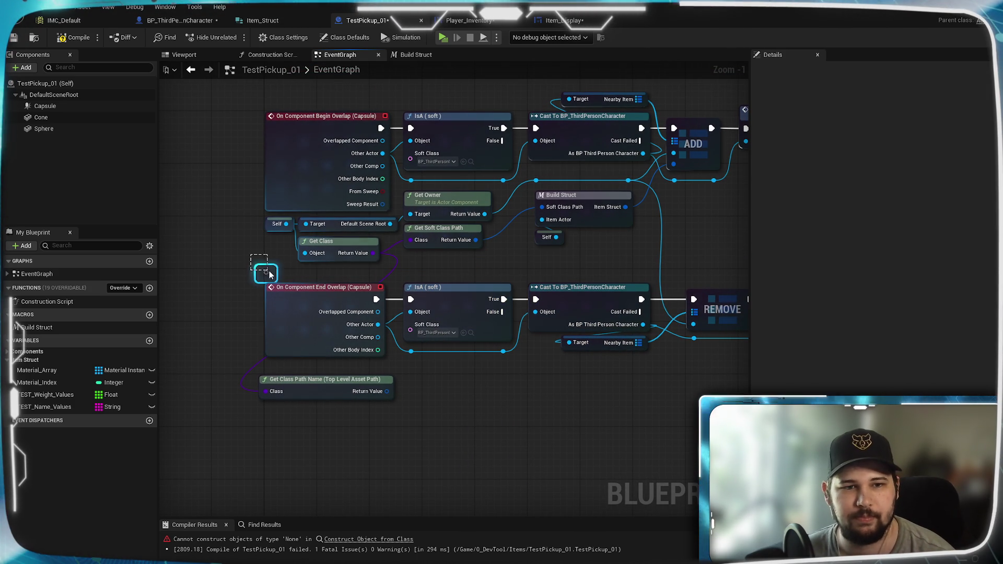
left_click_drag(454, 440, 321, 502)
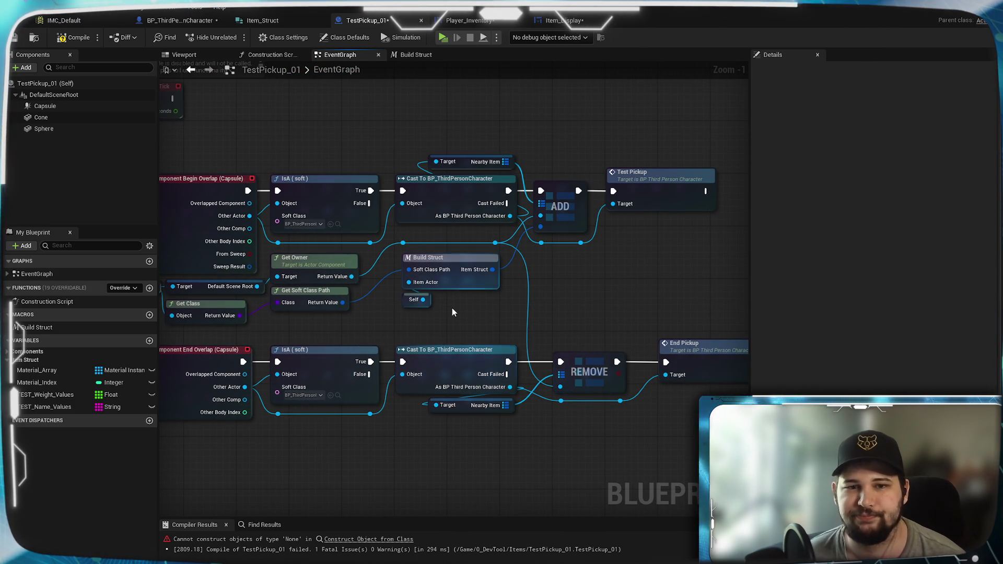
Recompile TestPickup_01 and inspect the Build Struct node and overlap networks.
left_click(67, 42)
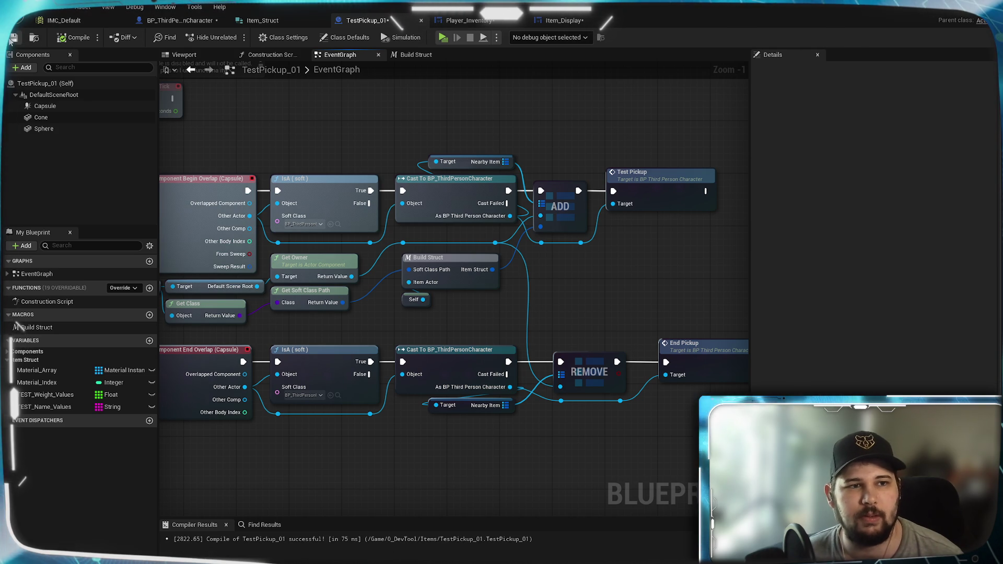
mouse_move(311, 319)
left_mouse_down()
mouse_move(487, 304)
mouse_move(520, 346)
mouse_move(432, 363)
mouse_move(625, 334)
mouse_move(523, 404)
mouse_move(625, 332)
mouse_move(560, 321)
mouse_move(575, 374)
mouse_move(512, 367)
mouse_move(630, 445)
left_mouse_up()
left_click(597, 389)
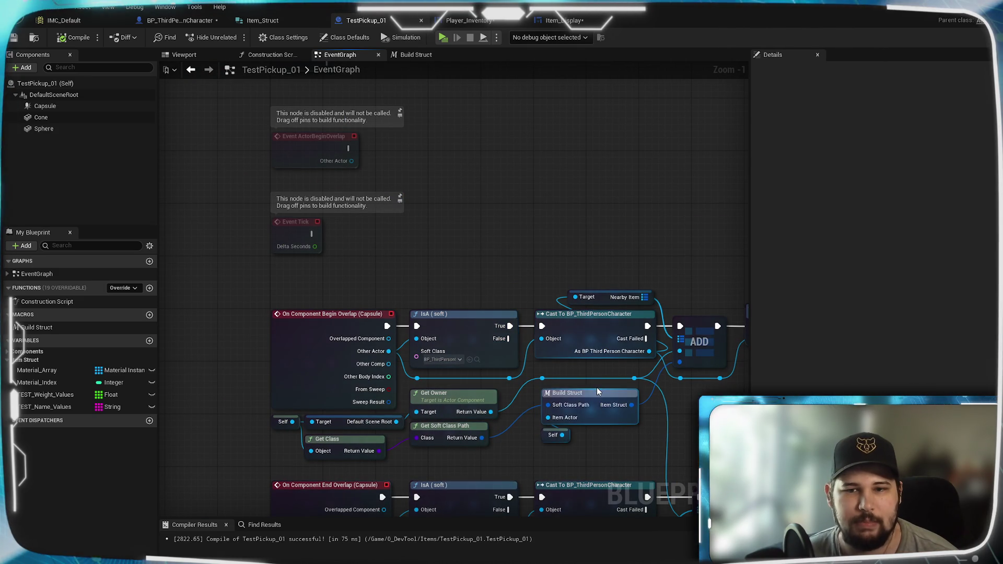
mouse_move(550, 412)
left_mouse_down()
mouse_move(532, 407)
mouse_move(529, 432)
left_mouse_up()
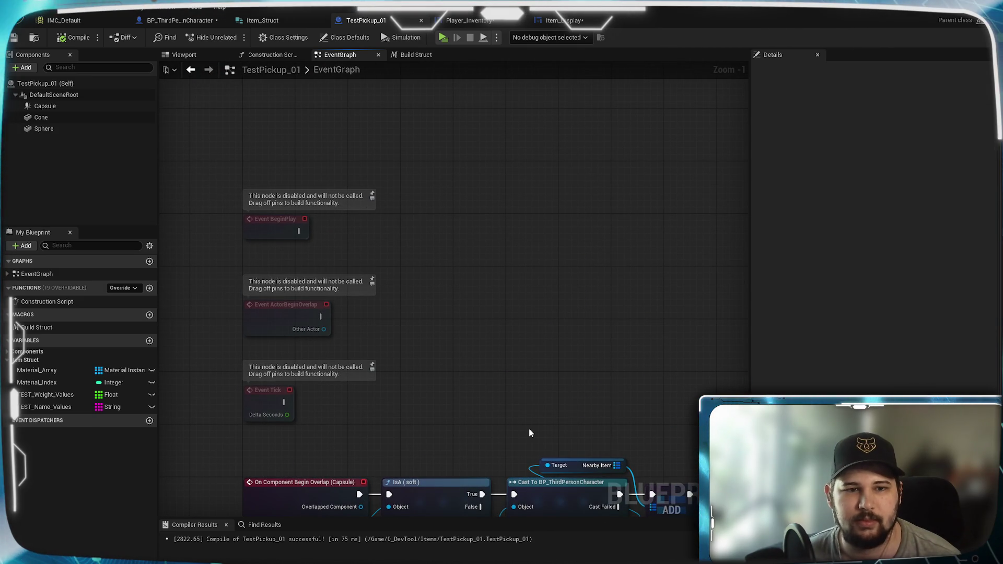
left_click_drag(513, 396, 505, 181)
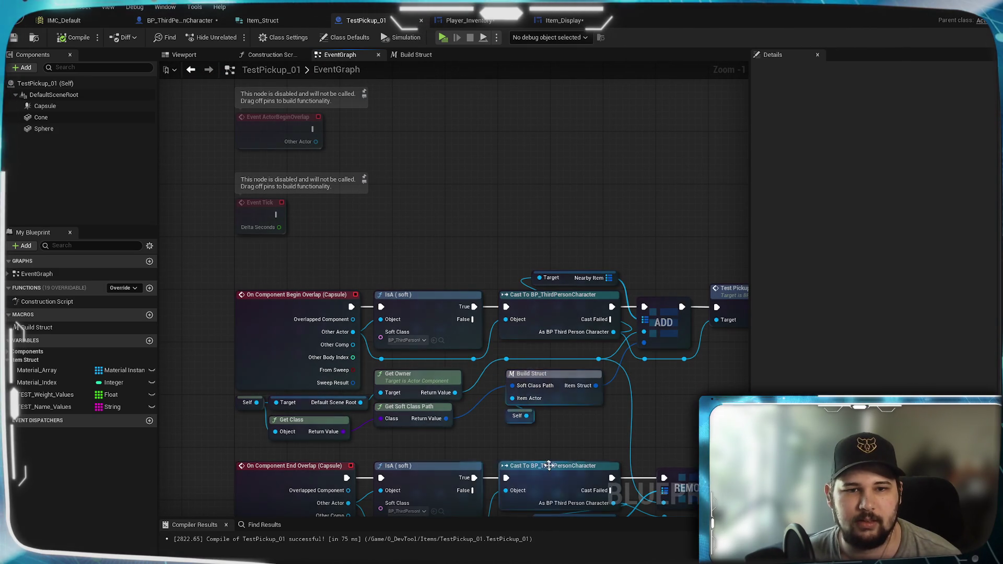
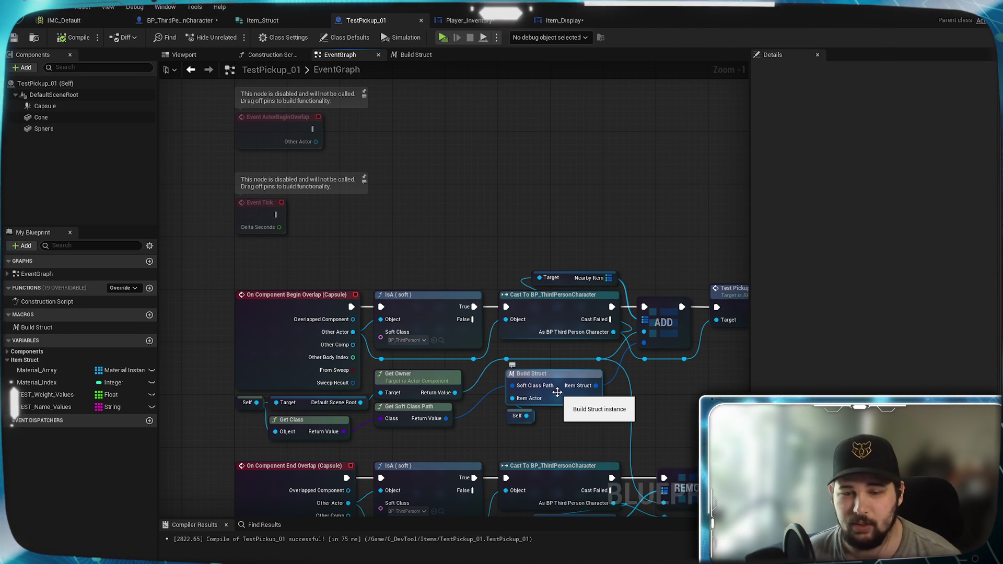
Search the EventGraph action list for 'constru' with context-sensitive filtering, then clear the search.
mouse_move(466, 201)
left_mouse_down()
mouse_move(459, 148)
mouse_move(452, 279)
mouse_move(448, 190)
mouse_move(441, 240)
left_mouse_up()
scroll(451, 279, "down", 1)
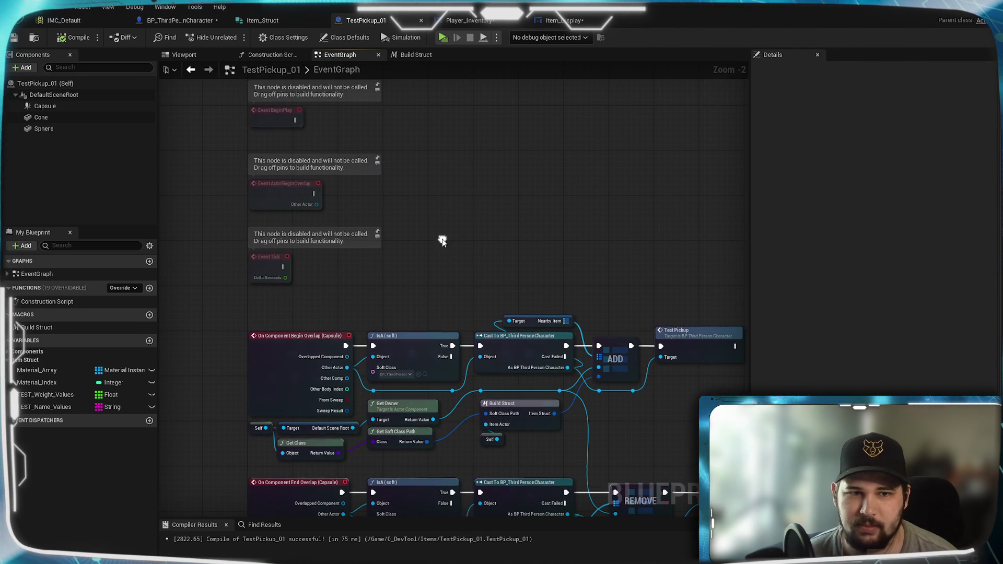
right_click(446, 206)
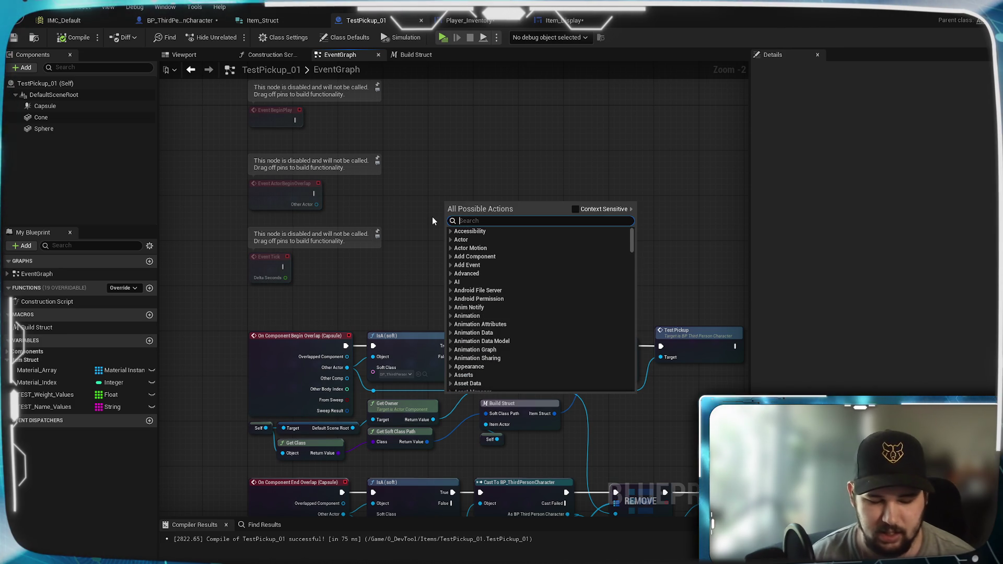
type("constru")
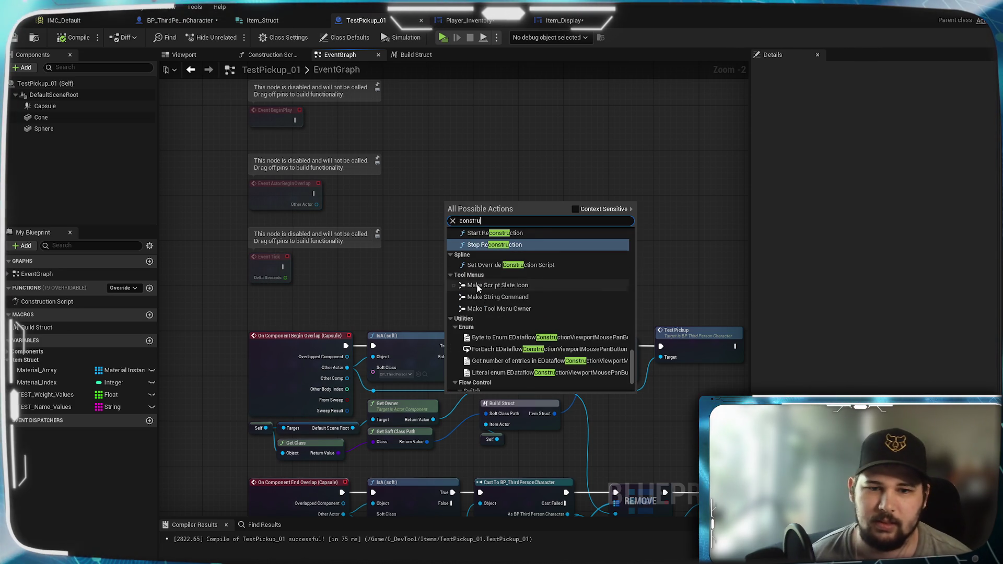
left_click(575, 209)
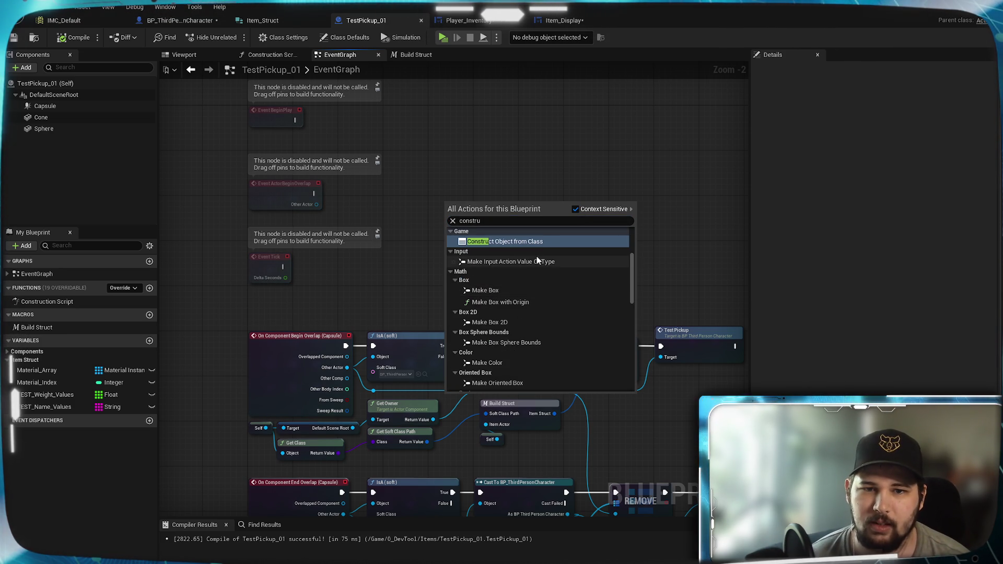
left_click(453, 220)
Browse the Add Event > Game events actions, then switch to the Construction Script graph.
left_click(452, 275)
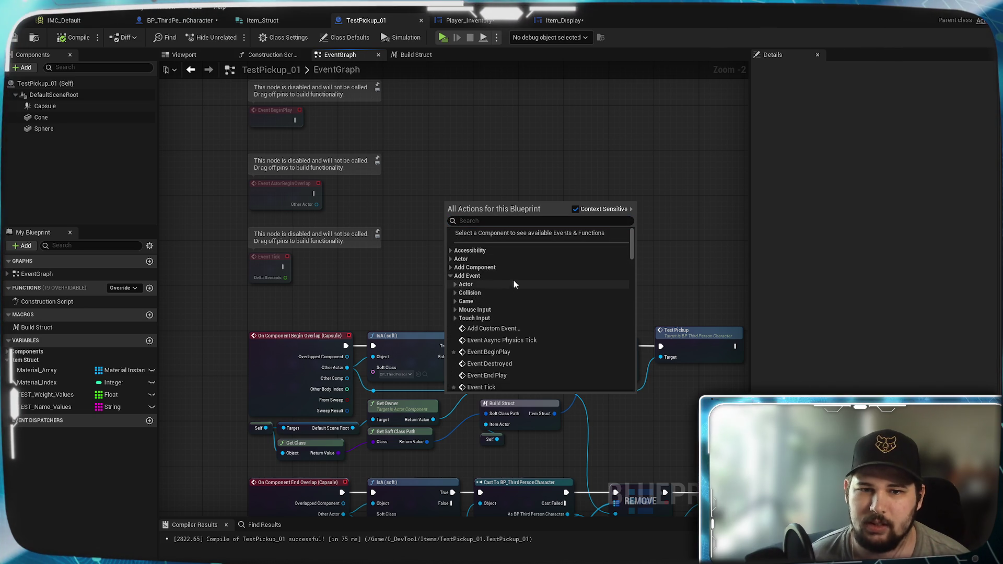
scroll(490, 272, "down", 1)
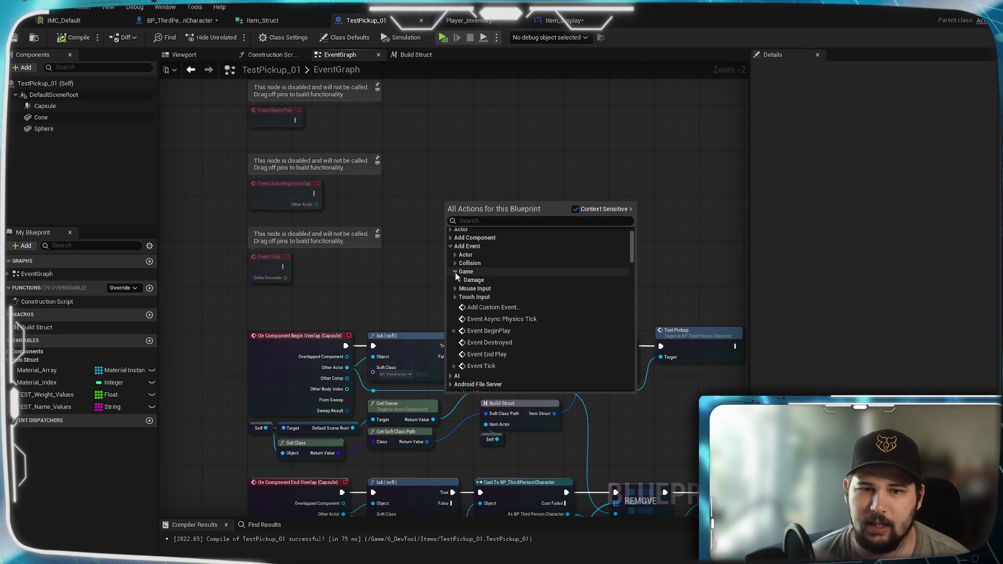
left_click(533, 269)
scroll(491, 372, "down", 1)
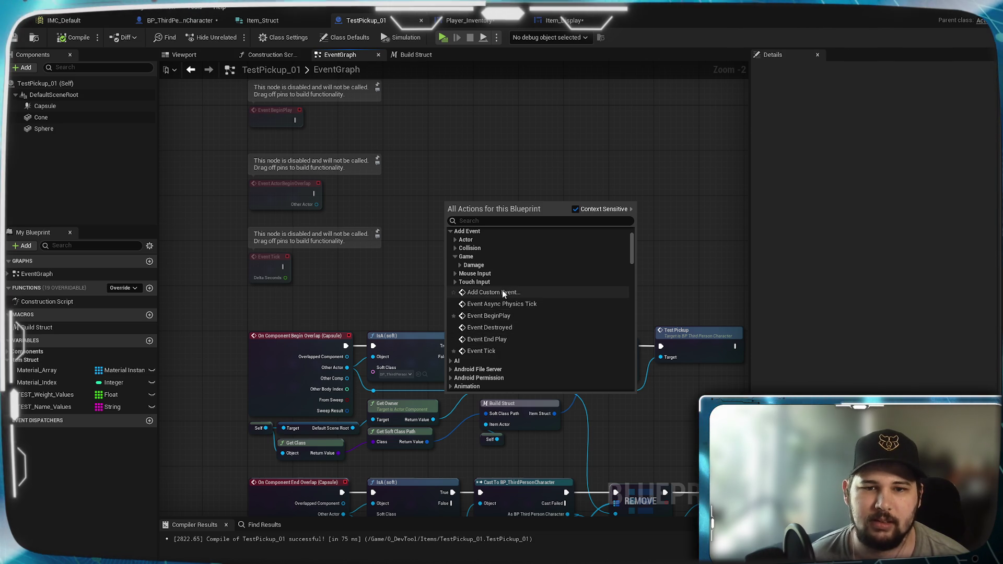
left_click(473, 176)
left_click(267, 56)
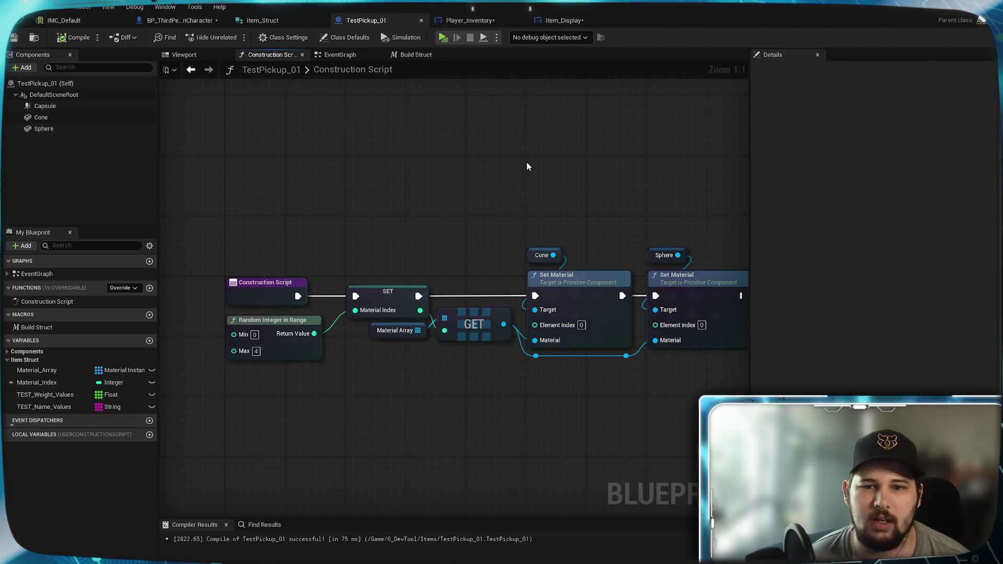
Add a new blueprint variable named Item_Struct.
scroll(564, 170, "down", 1)
left_click_drag(564, 170, 488, 161)
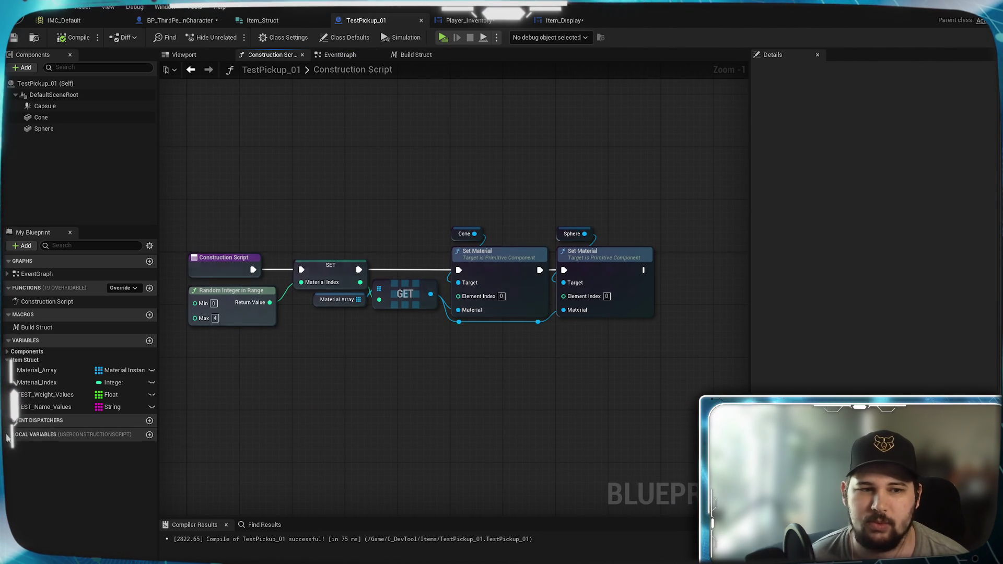
left_click(28, 351)
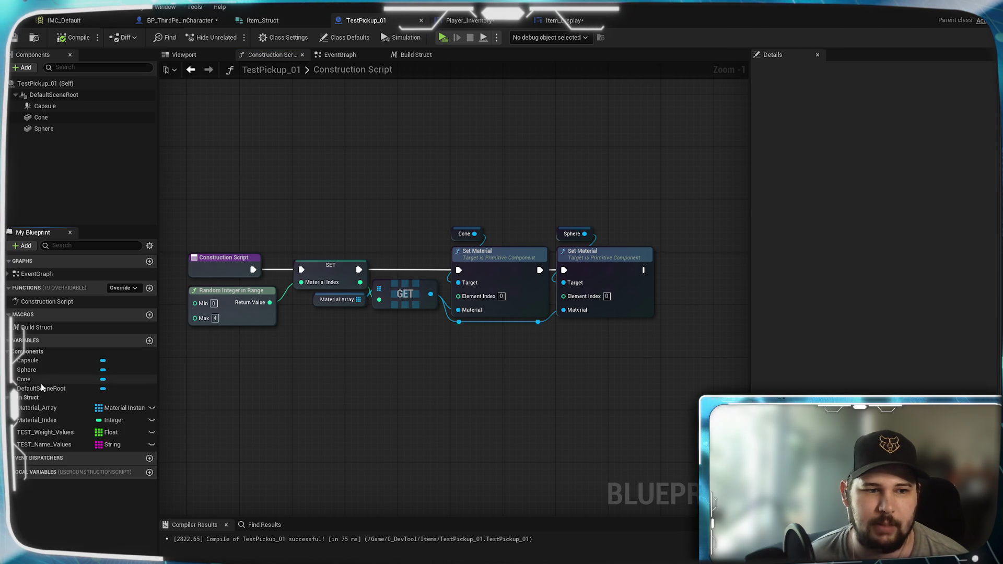
left_click(150, 340)
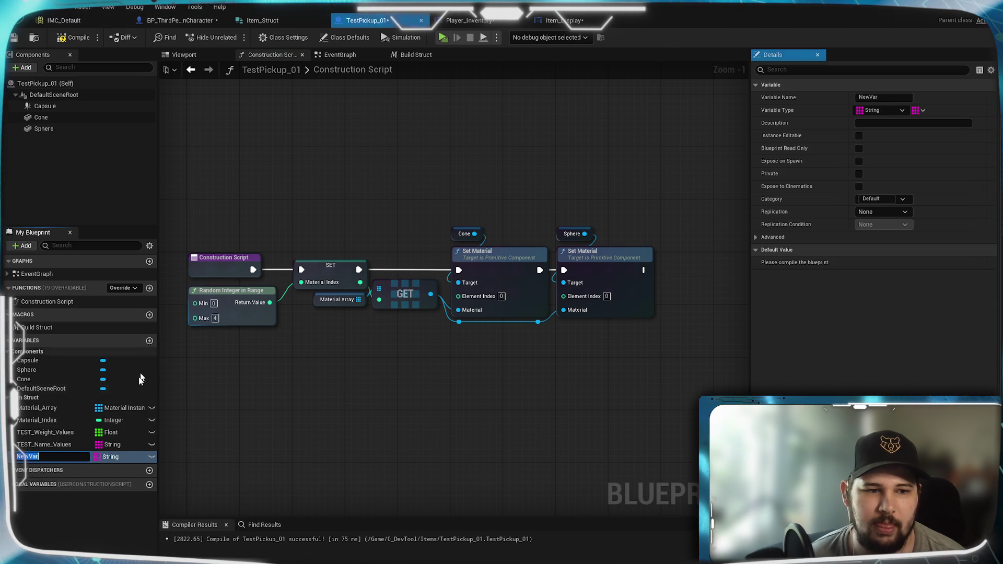
type("Ite")
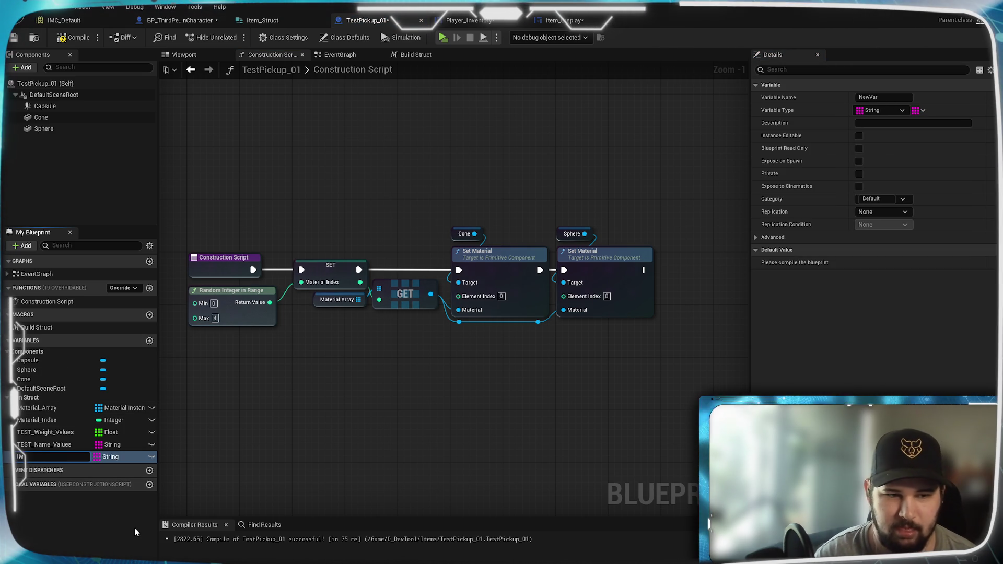
type("m_Struct")
key("Return")
Set Item_Struct's type to the Item Struct structure as a single value.
left_click(110, 457)
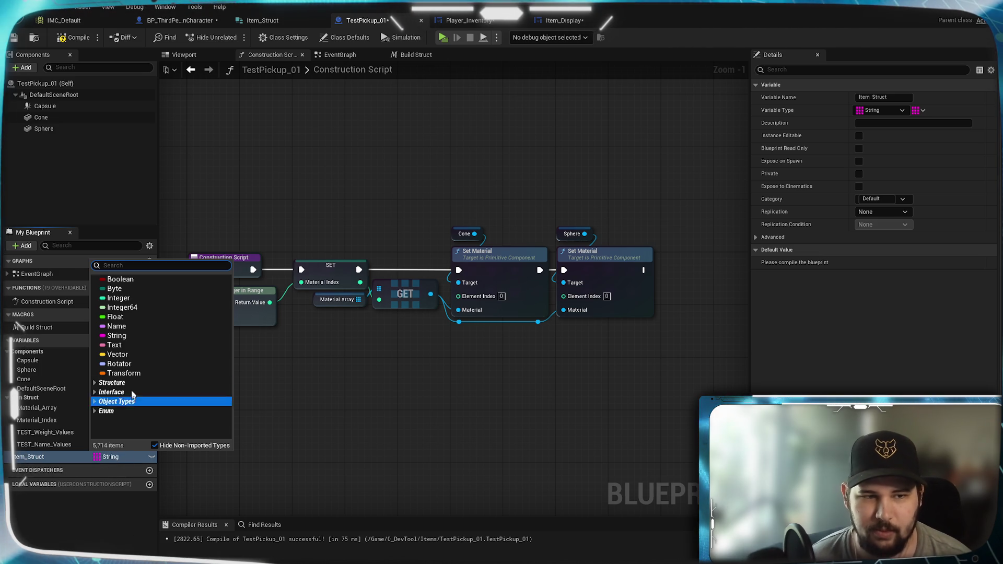
type("Item_")
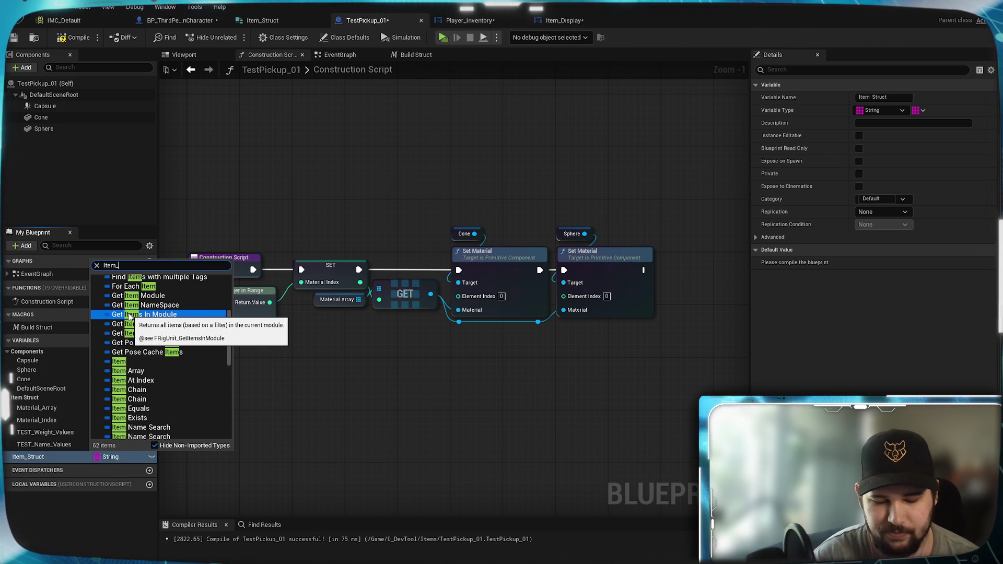
type("Struct")
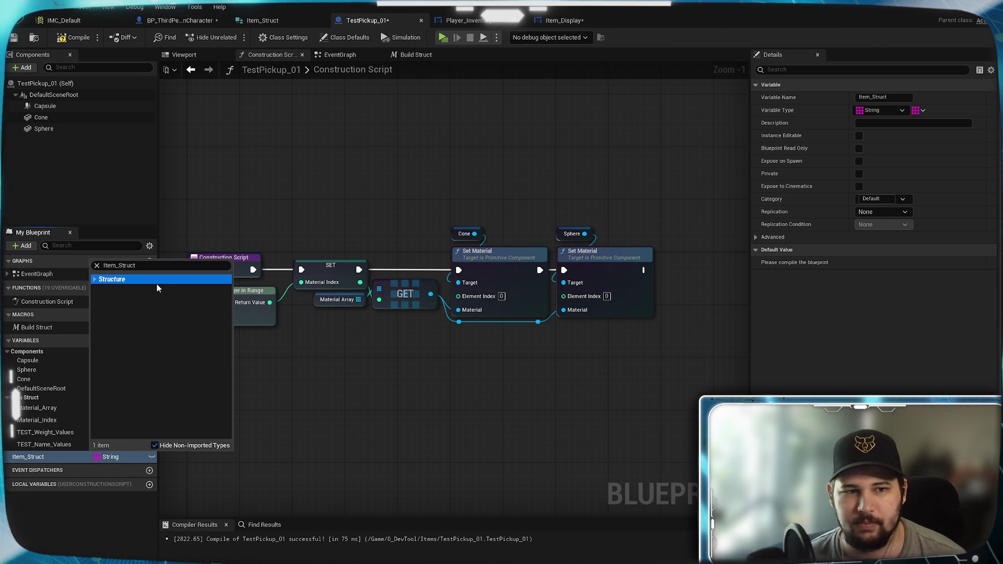
left_click(151, 279)
left_click(149, 292)
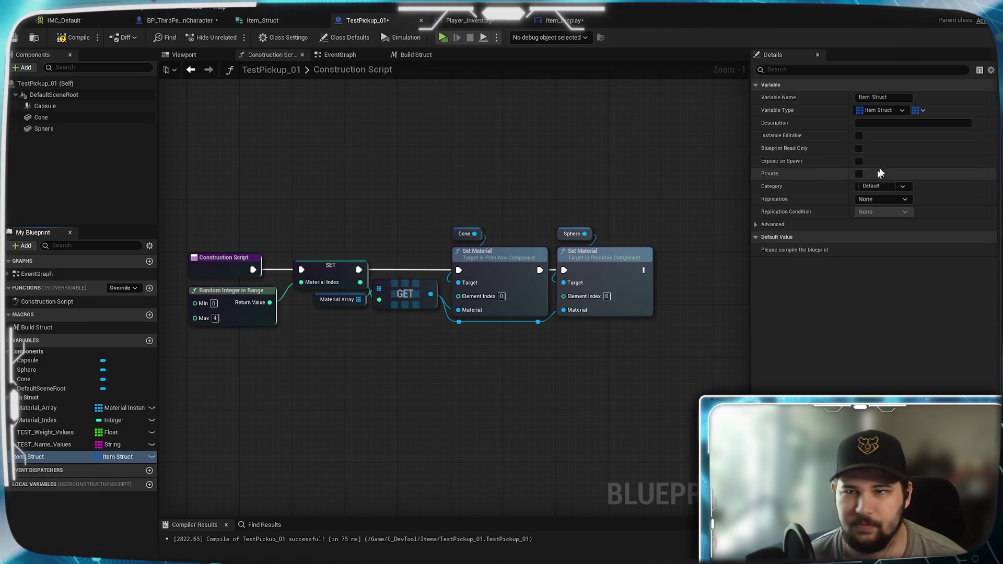
left_click(915, 110)
left_click(840, 123)
Check Item_Struct's properties and compile TestPickup_01.
left_click(74, 538)
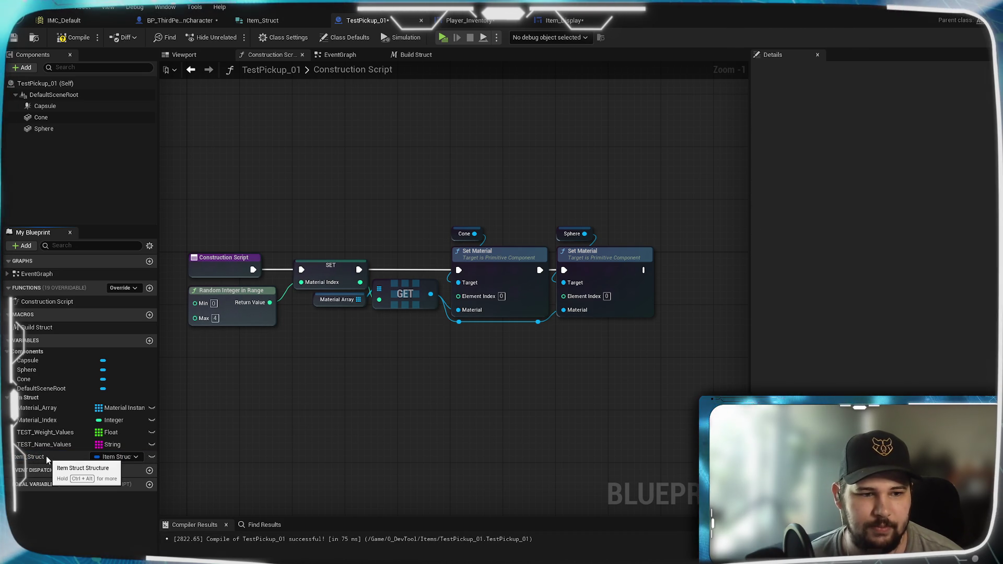
left_click(46, 456)
left_click(78, 544)
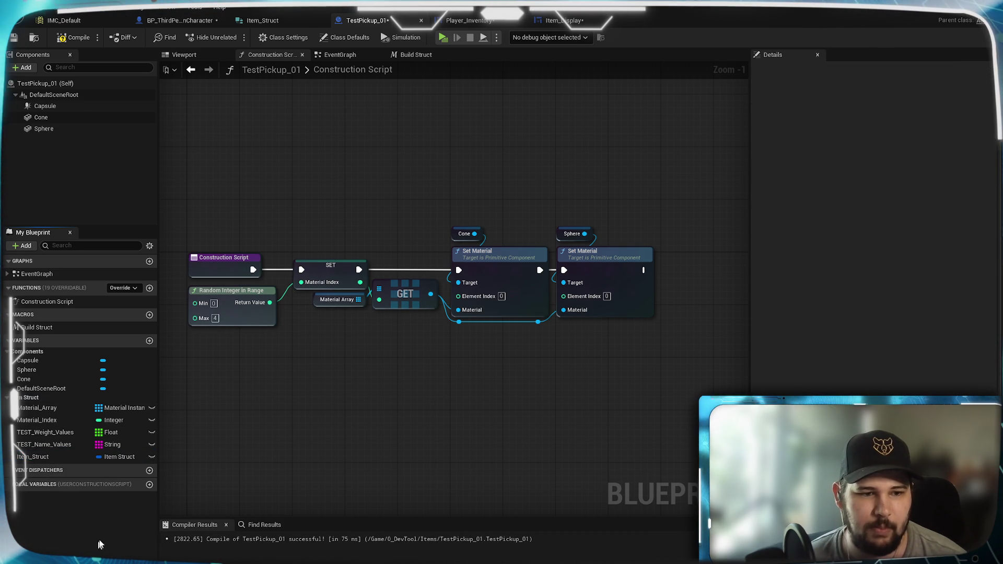
left_click(74, 37)
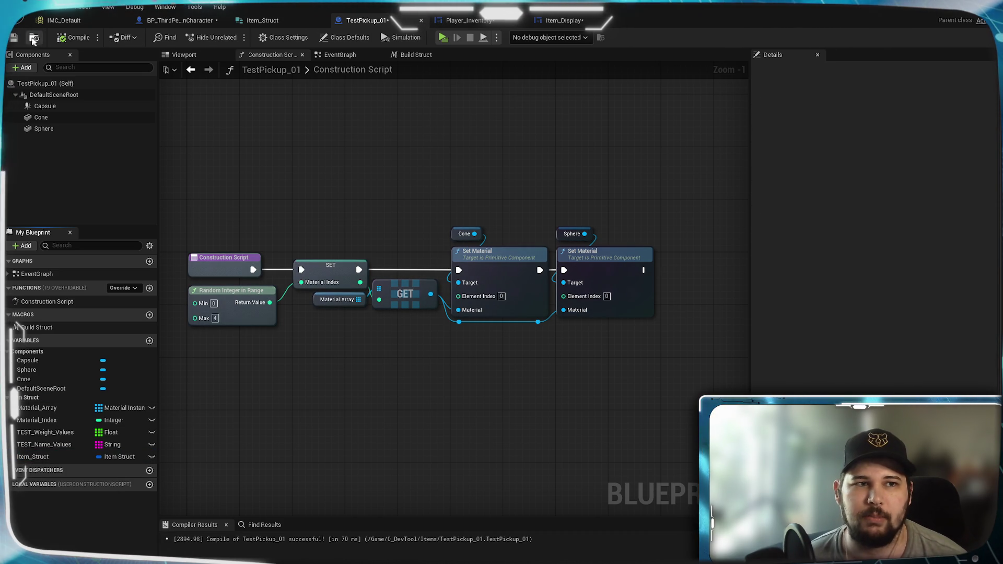
Select the Build Struct, Get Soft Class Path and Get Class nodes in the EventGraph.
left_click(420, 55)
left_click(346, 55)
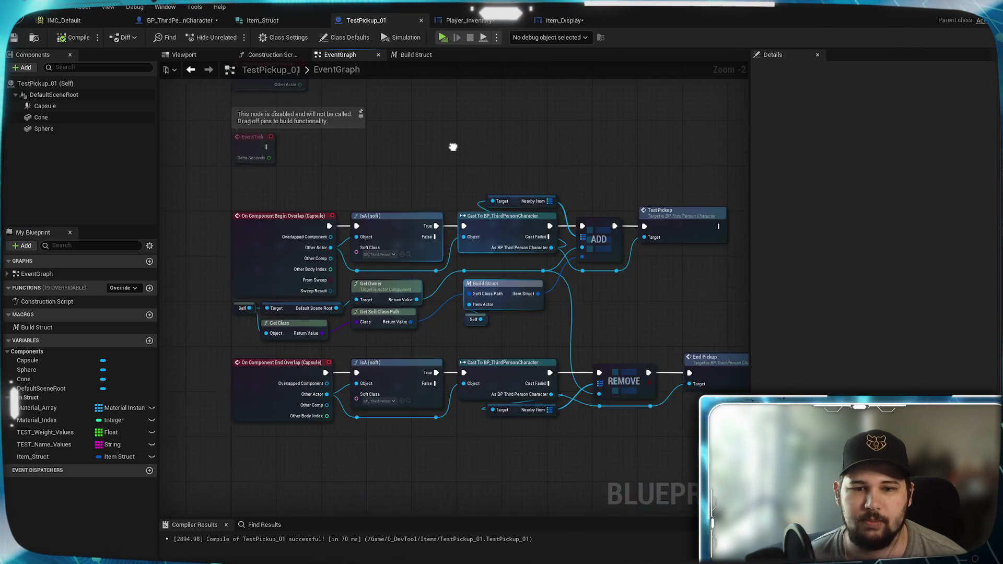
scroll(538, 301, "up", 3)
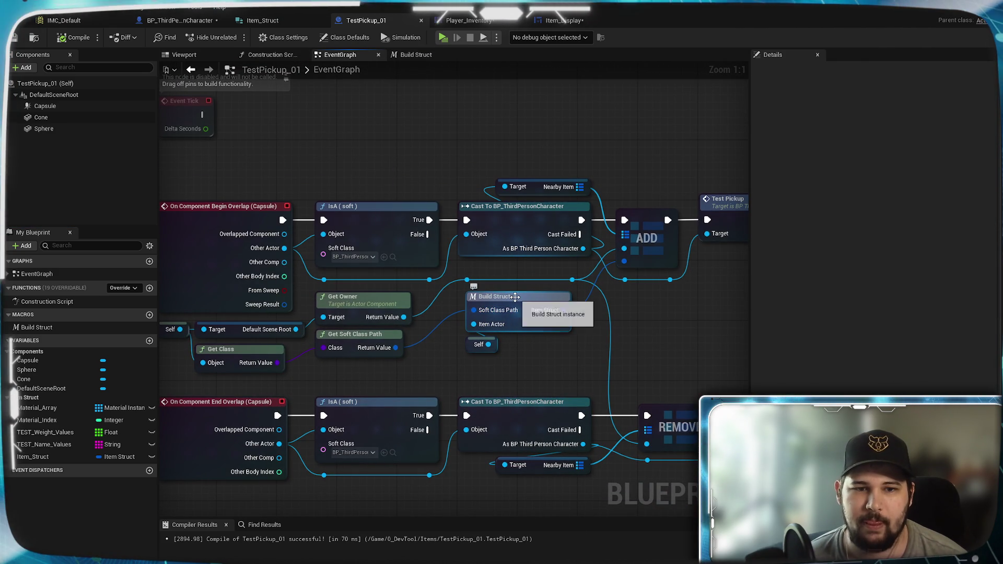
left_click(515, 297)
mouse_move(410, 355)
left_mouse_down()
mouse_move(526, 335)
mouse_move(482, 316)
left_mouse_up()
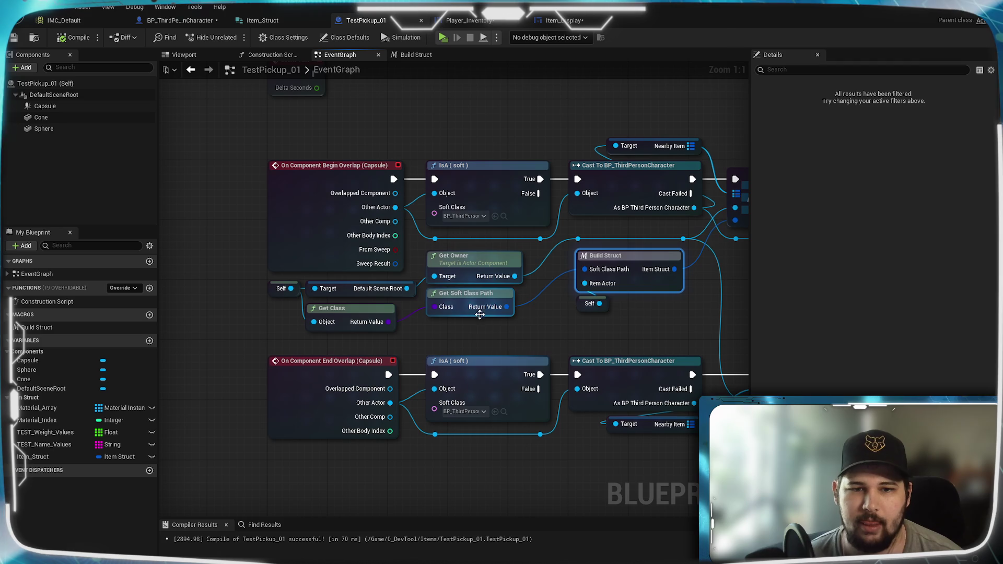
left_click(458, 303, "ctrl")
left_click(340, 309, "ctrl")
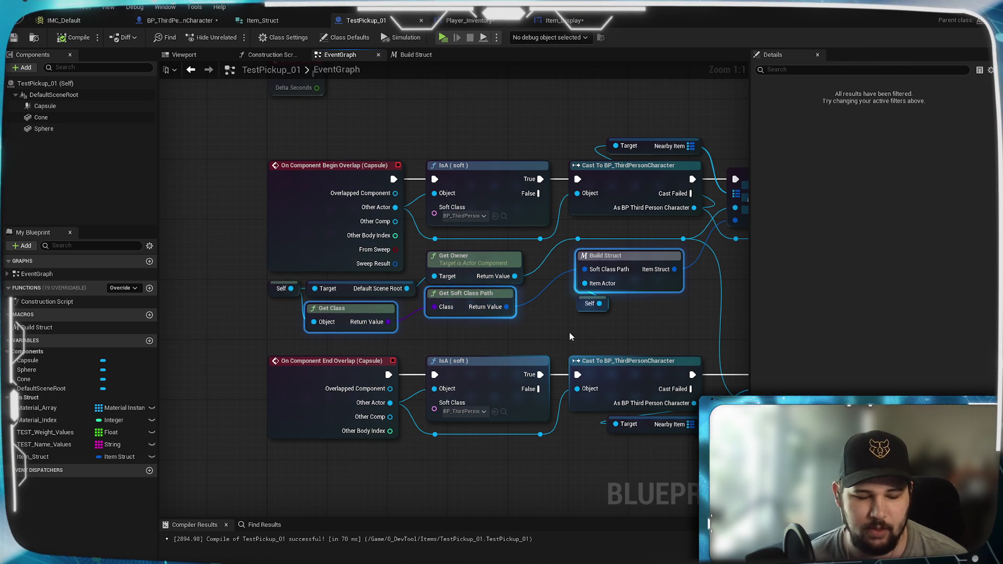
Paste those nodes into the Construction Script with Get Class beside Get Soft Class Path.
left_click(264, 54)
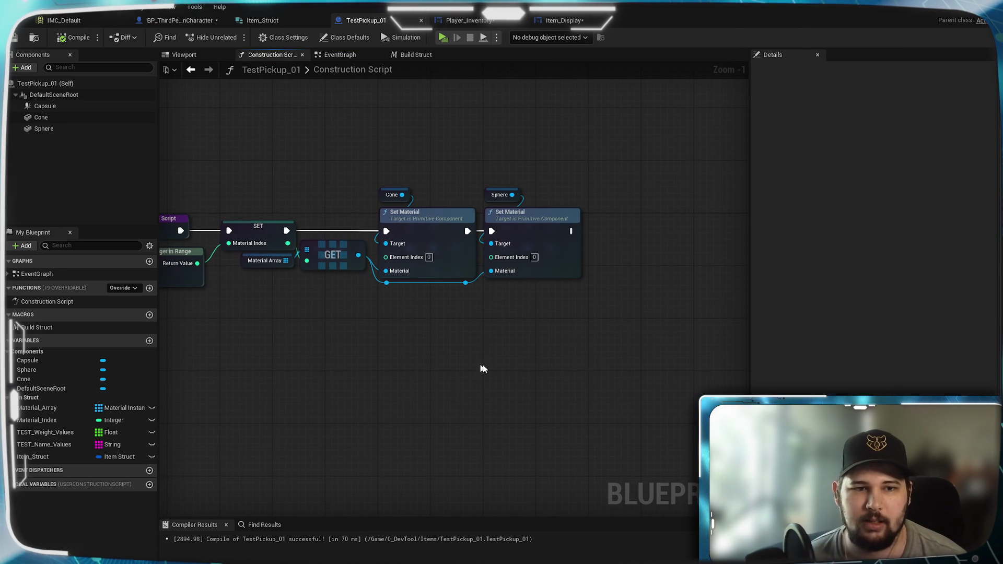
key("ctrl+v")
mouse_move(283, 321)
left_mouse_down()
mouse_move(500, 330)
mouse_move(272, 312)
mouse_move(384, 331)
mouse_move(461, 330)
left_mouse_up()
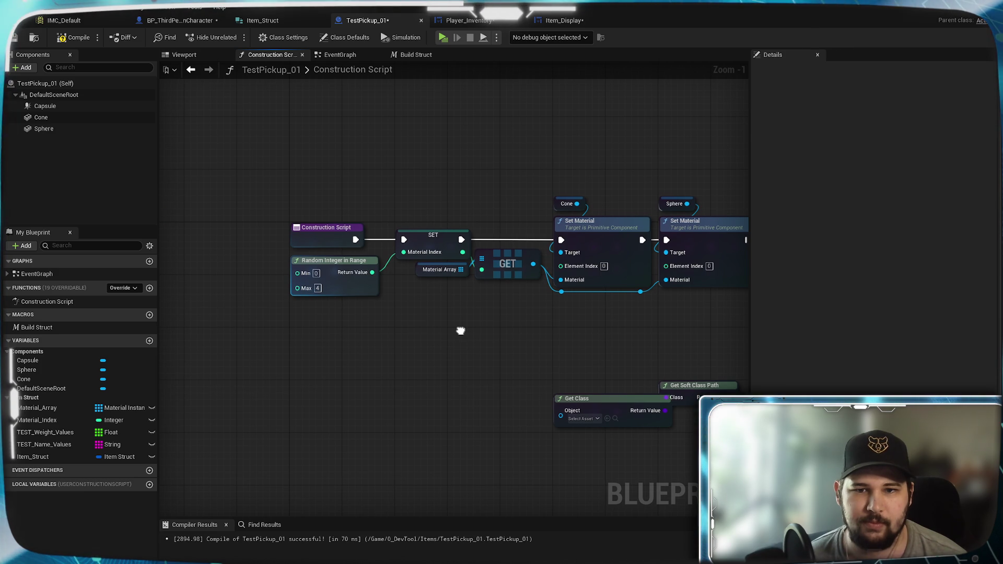
left_click_drag(461, 331, 167, 300)
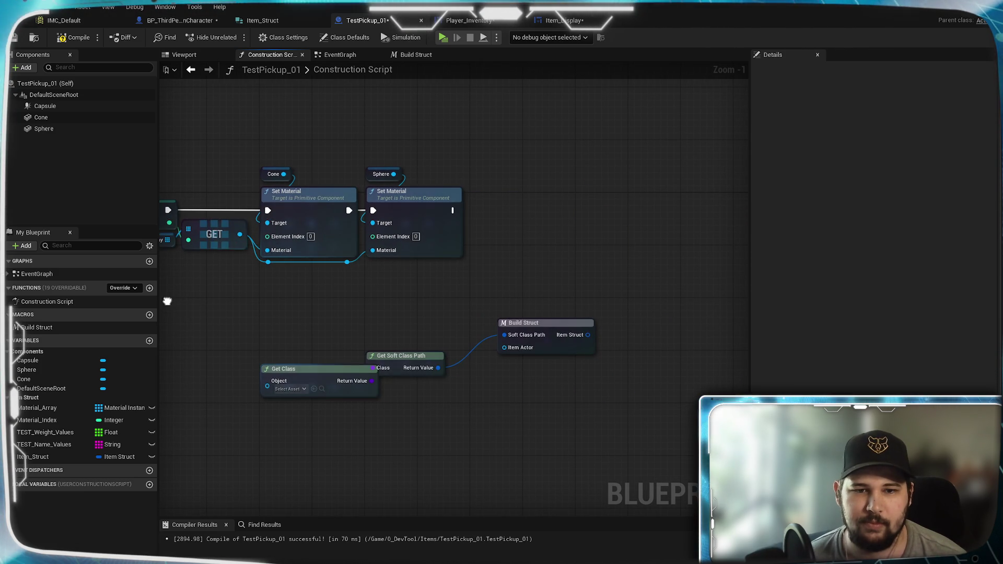
mouse_move(400, 359)
left_mouse_down()
mouse_move(400, 292)
mouse_move(400, 305)
left_mouse_up()
left_click_drag(320, 289, 402, 309)
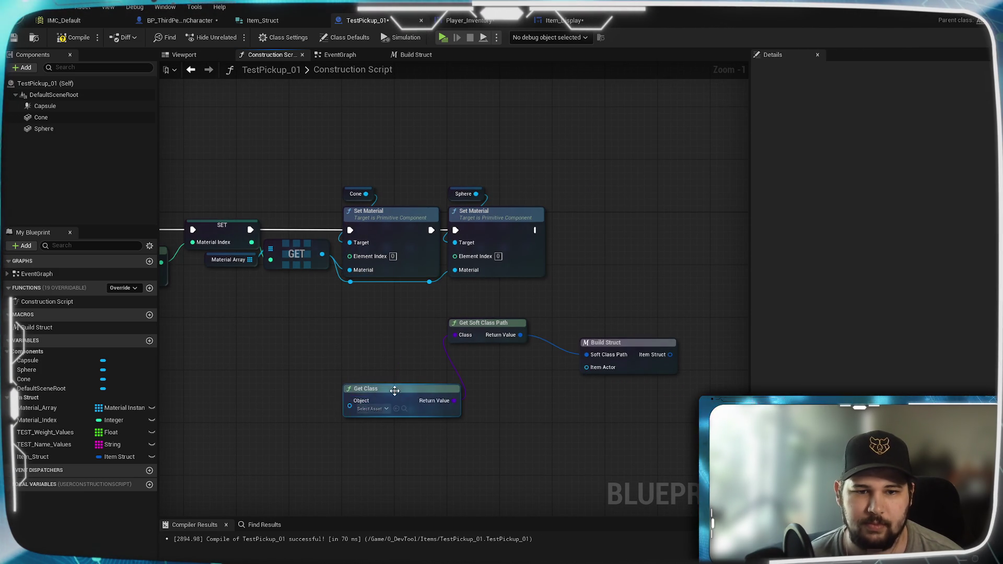
left_click_drag(392, 398, 369, 326)
left_click(252, 298)
left_click_drag(253, 298, 463, 302)
Wire a Self reference into Get Class's Object input.
left_click(563, 347)
left_click(540, 348)
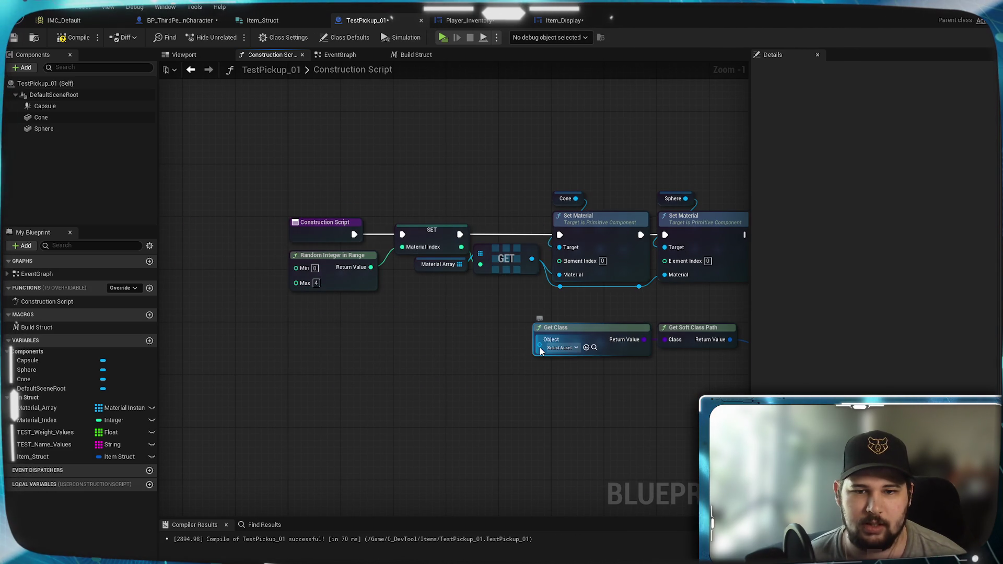
left_click_drag(512, 342, 511, 343)
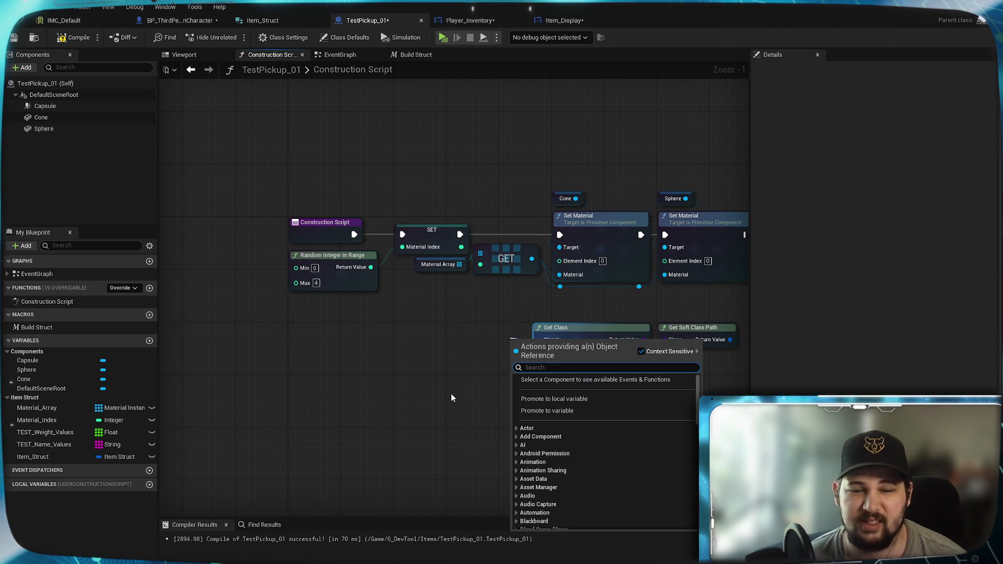
type("self")
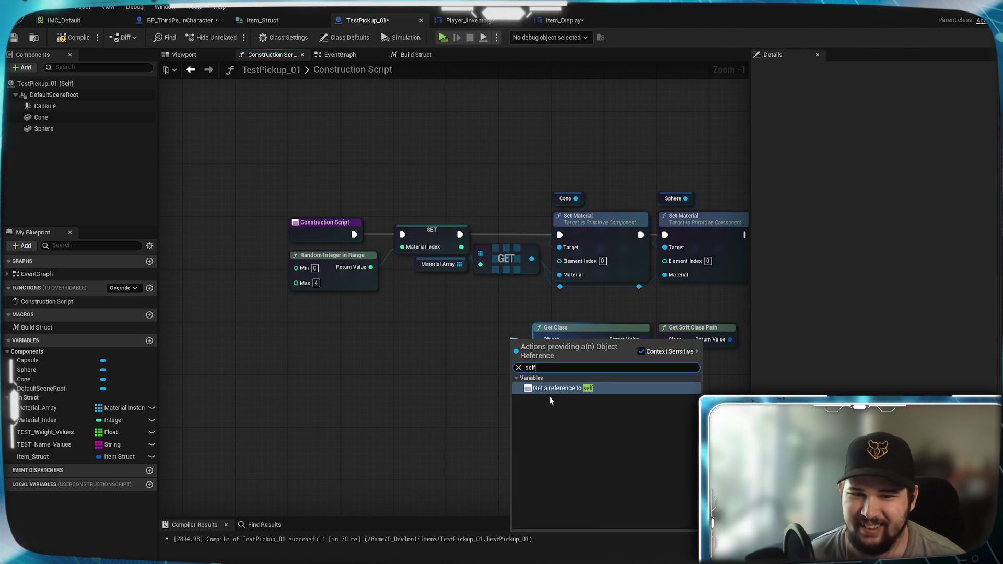
left_click(547, 391)
left_click_drag(532, 348, 515, 344)
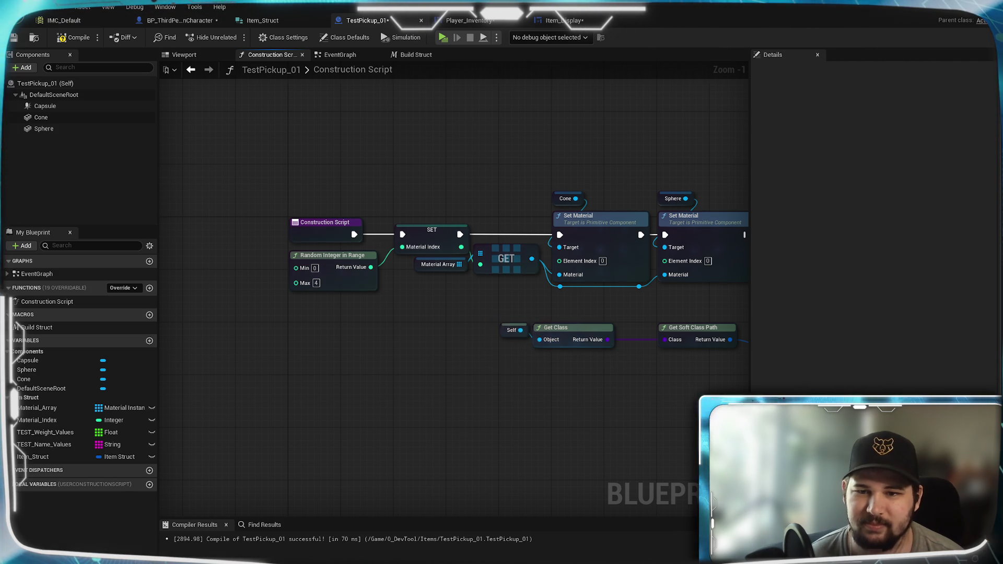
Align Build Struct with Get Soft Class Path and connect Self to its Item Actor.
left_click(494, 362)
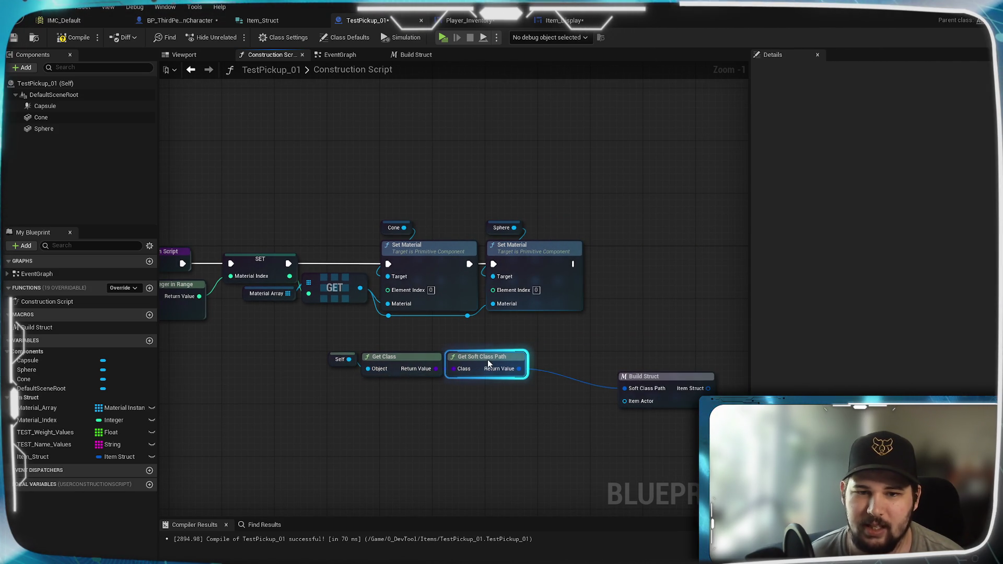
left_click(658, 376)
left_click_drag(664, 386, 588, 359)
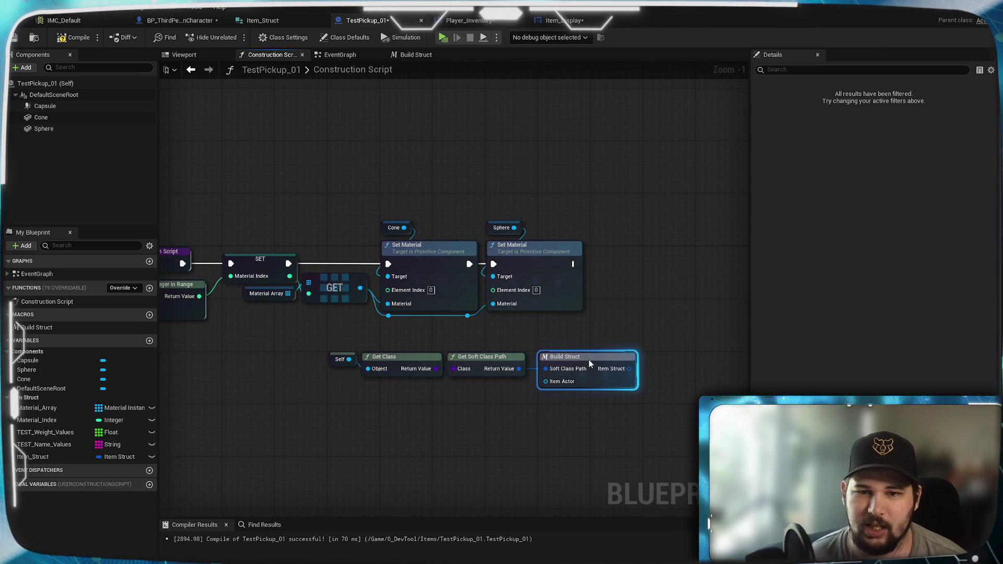
left_click(593, 337)
left_click_drag(367, 362, 536, 338)
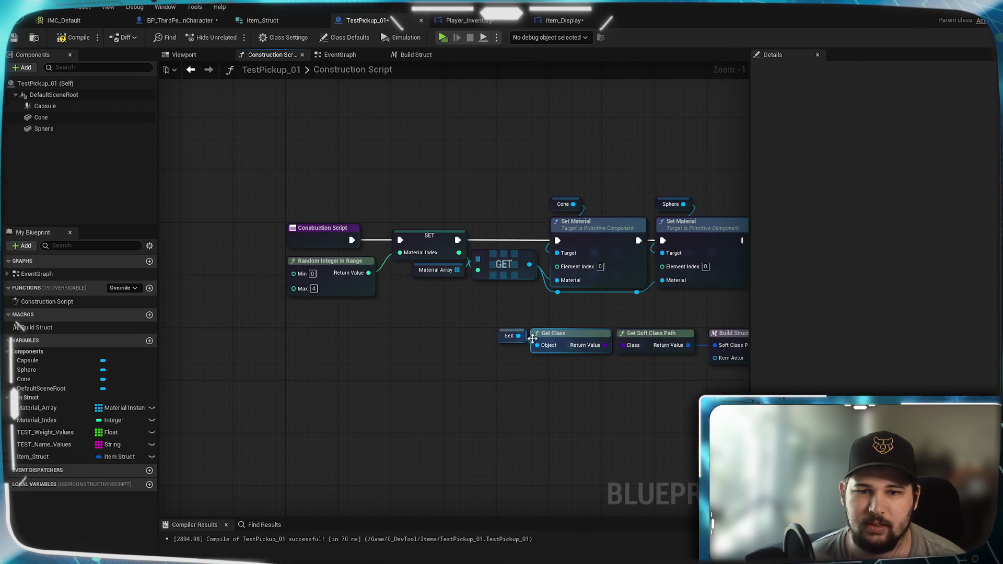
left_click_drag(719, 359, 719, 358)
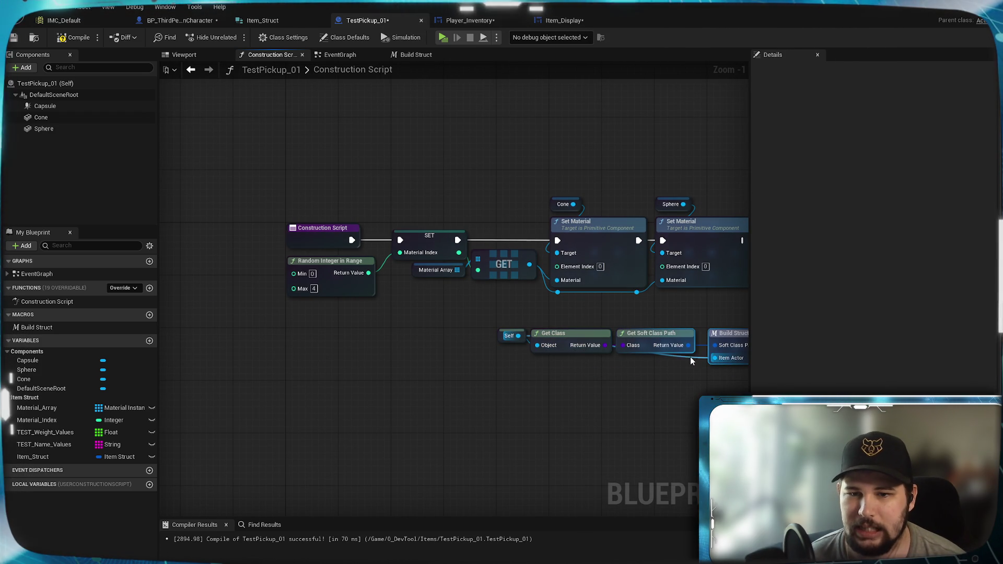
Reroute the Item Actor wire below the row and shift the whole node row left.
double_click(690, 358)
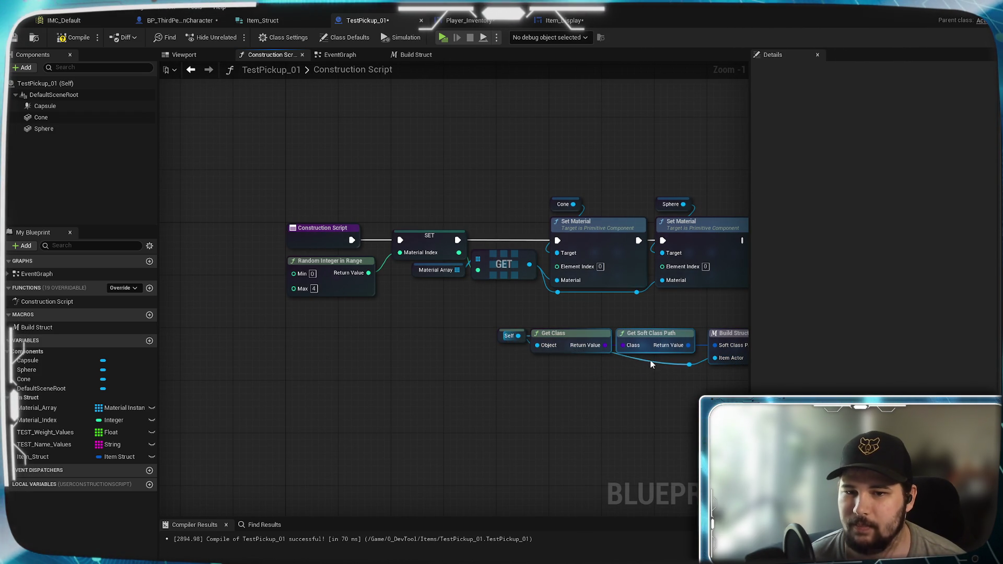
left_click_drag(654, 364, 634, 369)
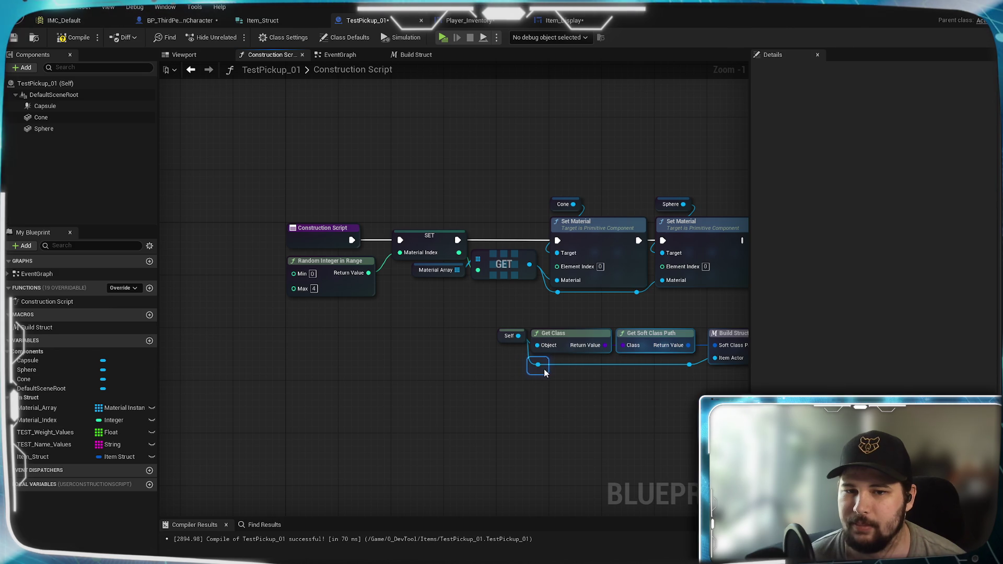
scroll(505, 410, "up", 1)
mouse_move(644, 414)
left_mouse_down()
mouse_move(506, 410)
mouse_move(332, 328)
mouse_move(300, 336)
left_mouse_up()
mouse_move(585, 346)
left_mouse_down()
mouse_move(517, 347)
mouse_move(528, 320)
left_mouse_up()
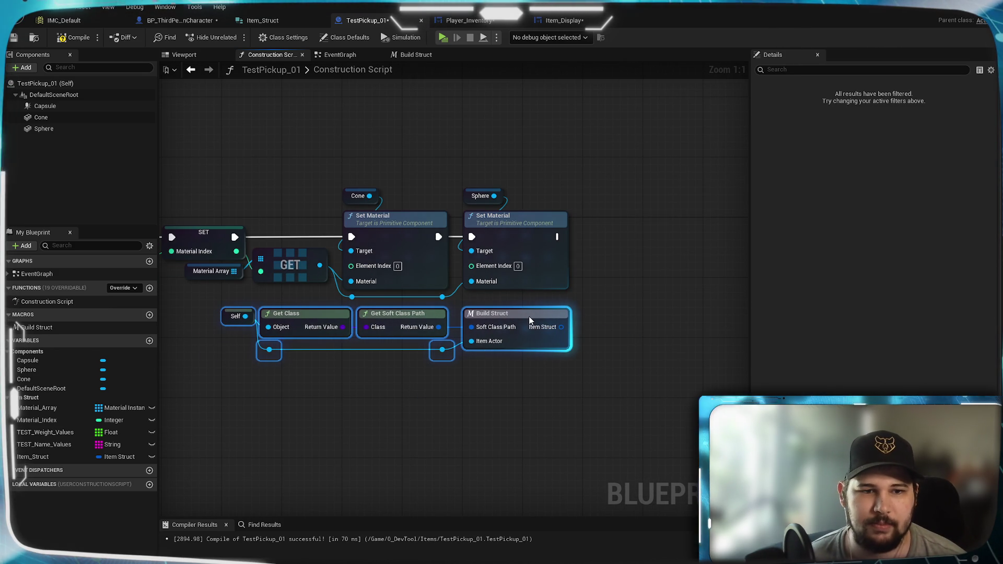
left_click(470, 439)
Add an Item_Struct setter after Set Material, fed by Build Struct's output.
left_click_drag(635, 353, 509, 375)
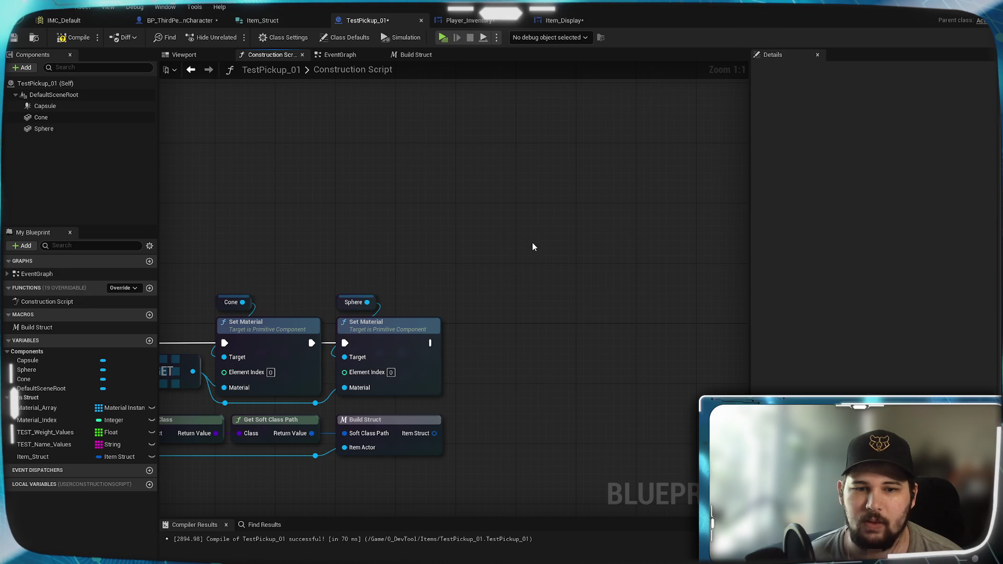
left_click_drag(533, 247, 548, 183)
mouse_move(29, 459)
left_mouse_down()
mouse_move(601, 284)
mouse_move(493, 284)
mouse_move(504, 288)
left_mouse_up()
mouse_move(449, 370)
left_mouse_down()
mouse_move(504, 302)
mouse_move(534, 282)
mouse_move(507, 287)
left_mouse_up()
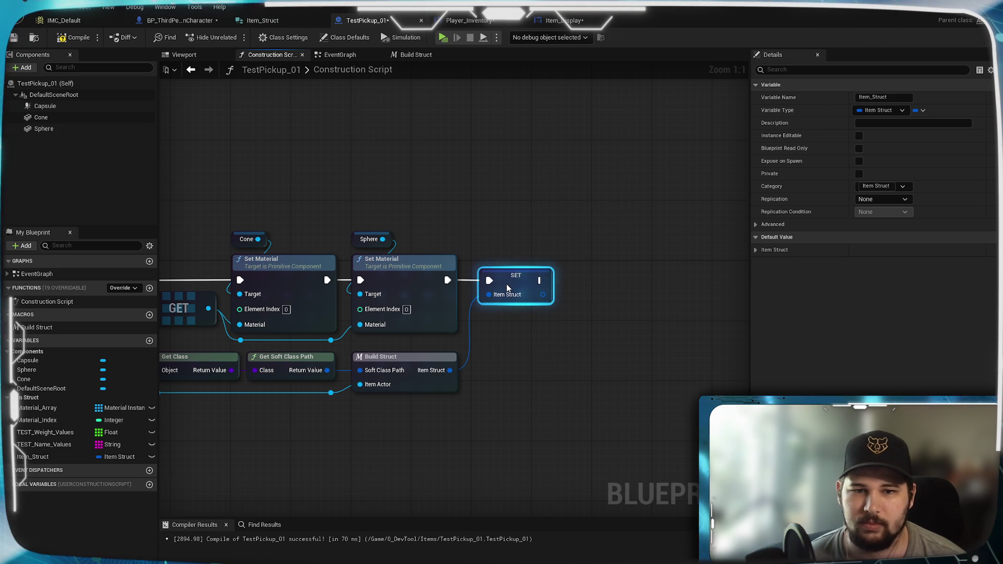
left_click(407, 411)
left_click_drag(417, 392, 603, 369)
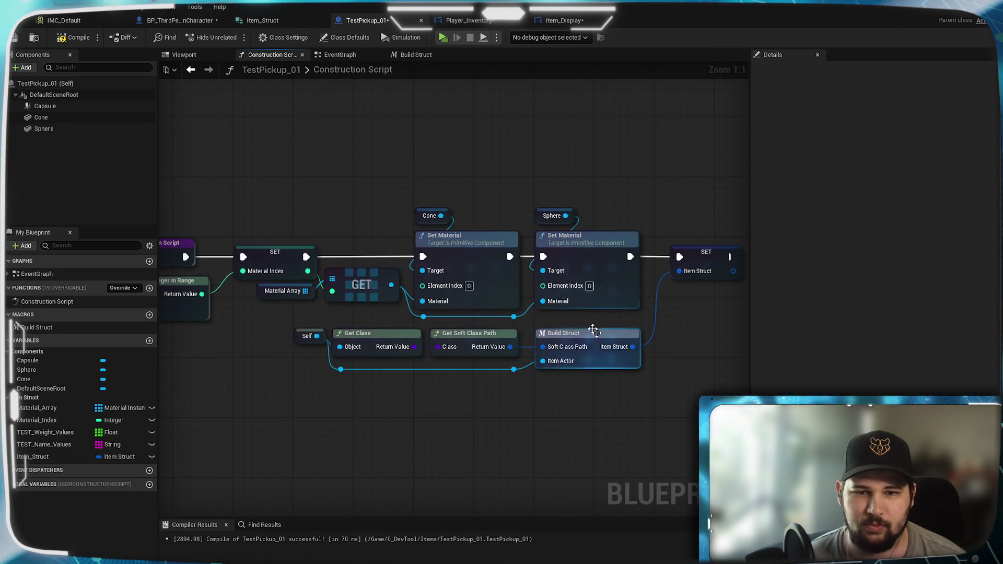
Save the blueprint and select Build Struct back in the EventGraph.
left_click(16, 38)
left_click(340, 54)
mouse_move(645, 317)
left_mouse_down()
mouse_move(569, 318)
mouse_move(525, 341)
mouse_move(624, 327)
mouse_move(561, 347)
left_mouse_up()
left_click(522, 286)
Delete Build Struct, Self, Get Soft Class Path and Get Class from the EventGraph.
key("Delete")
mouse_move(504, 332)
left_mouse_down()
mouse_move(562, 334)
mouse_move(378, 357)
left_mouse_up()
left_click(444, 323)
key("Delete")
left_click(308, 338)
key("Delete")
Wire an Item_Struct getter into the ADD node and save the blueprint.
mouse_move(34, 457)
left_mouse_down()
mouse_move(387, 296)
mouse_move(372, 297)
mouse_move(474, 268)
left_mouse_up()
mouse_move(418, 310)
left_mouse_down()
mouse_move(433, 325)
mouse_move(430, 318)
left_mouse_up()
left_click(403, 364)
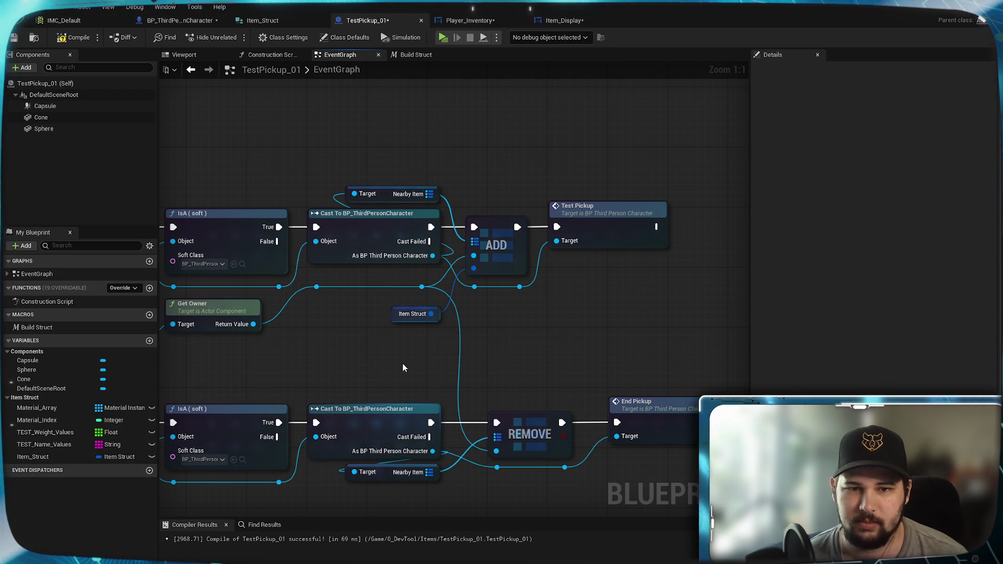
left_click(13, 38)
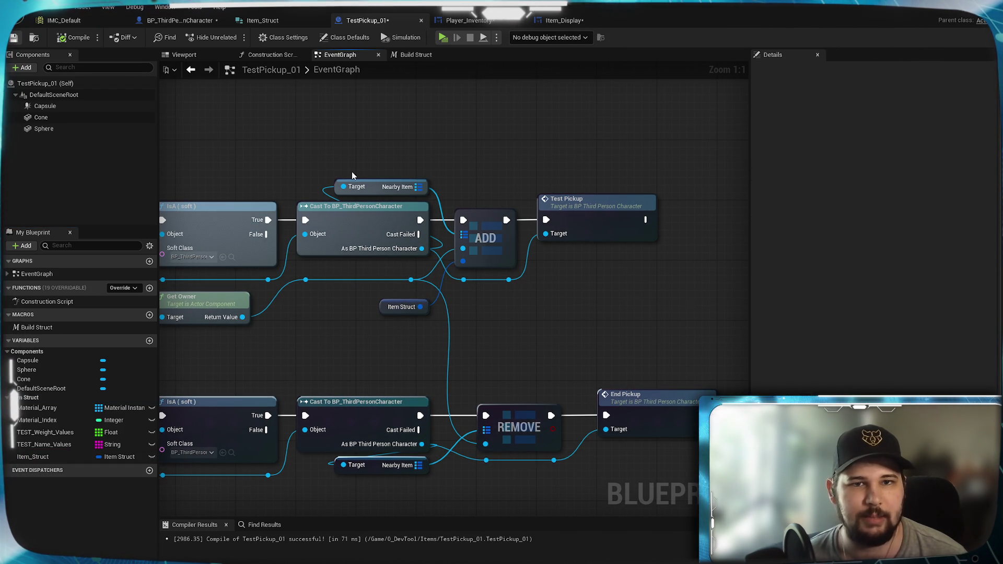
left_click(441, 38)
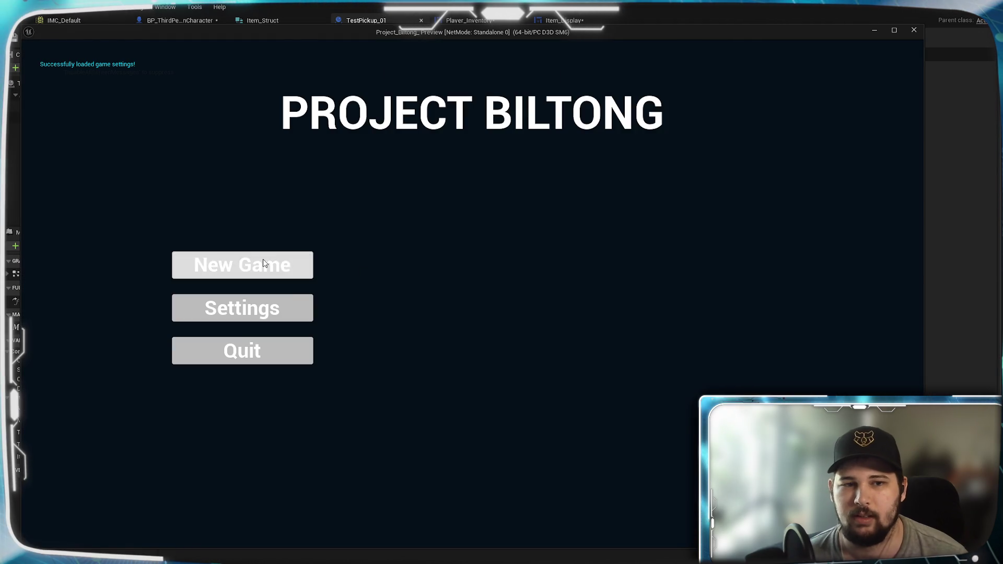
left_click(280, 264)
key("w")
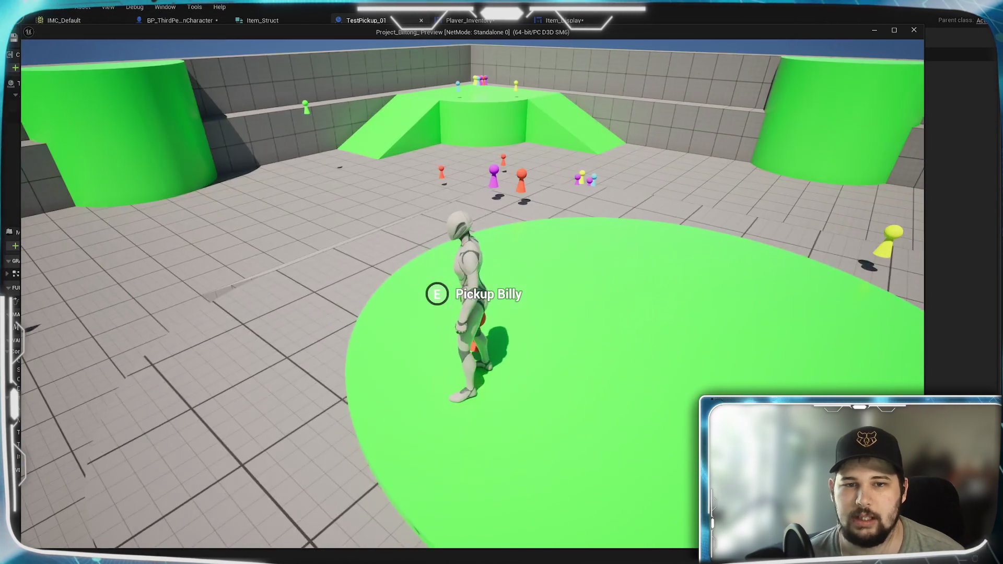
key("w")
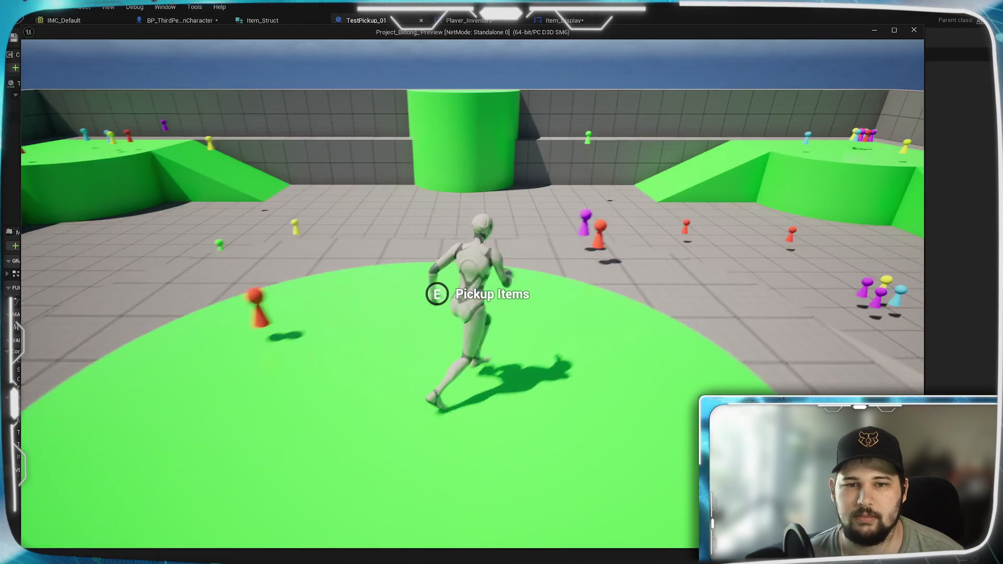
key("w")
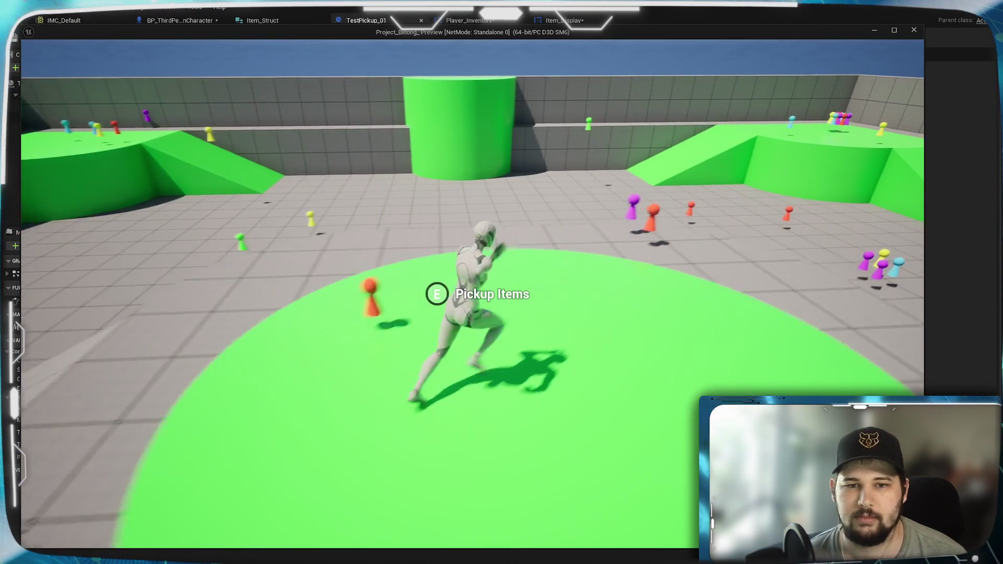
key("w")
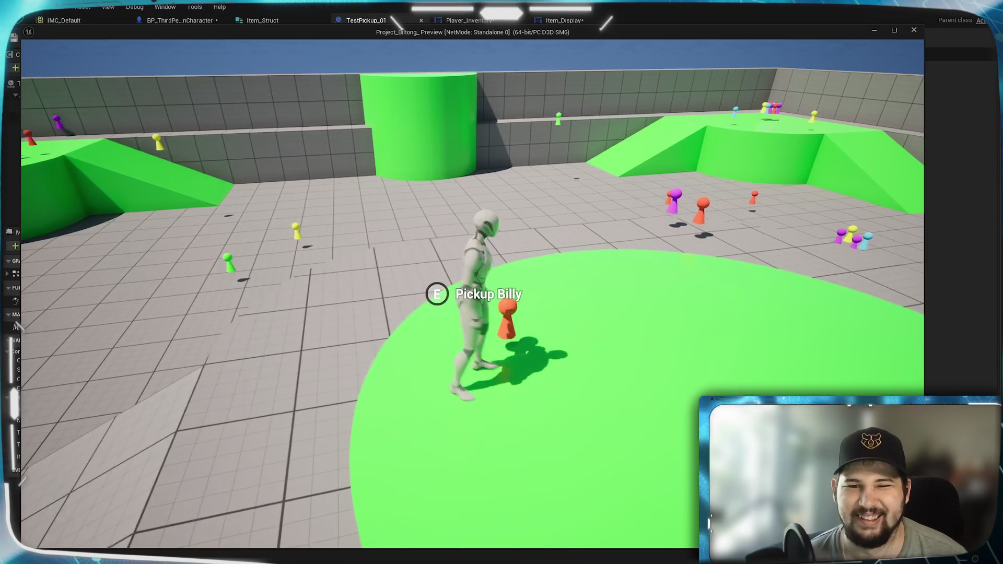
key("w")
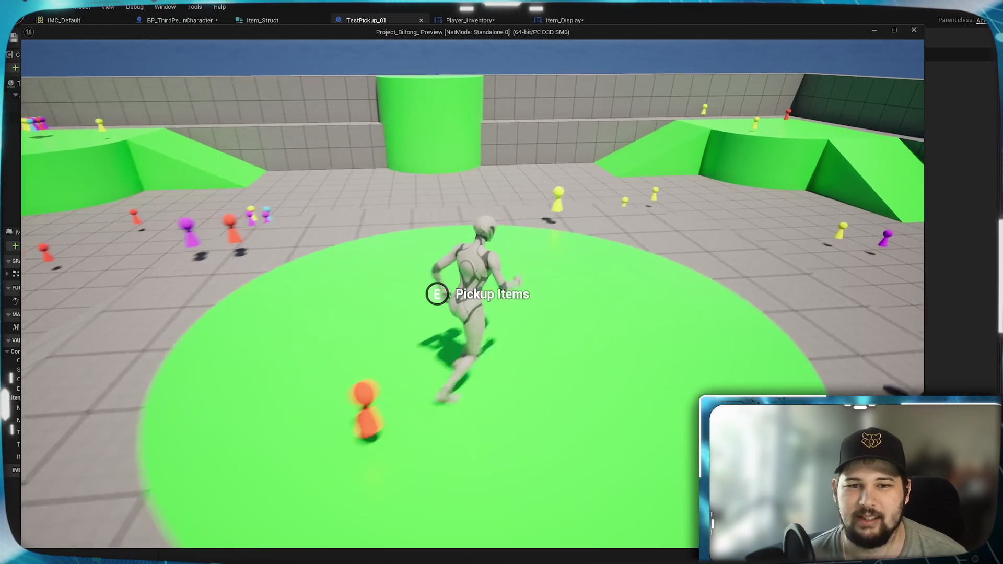
key("w")
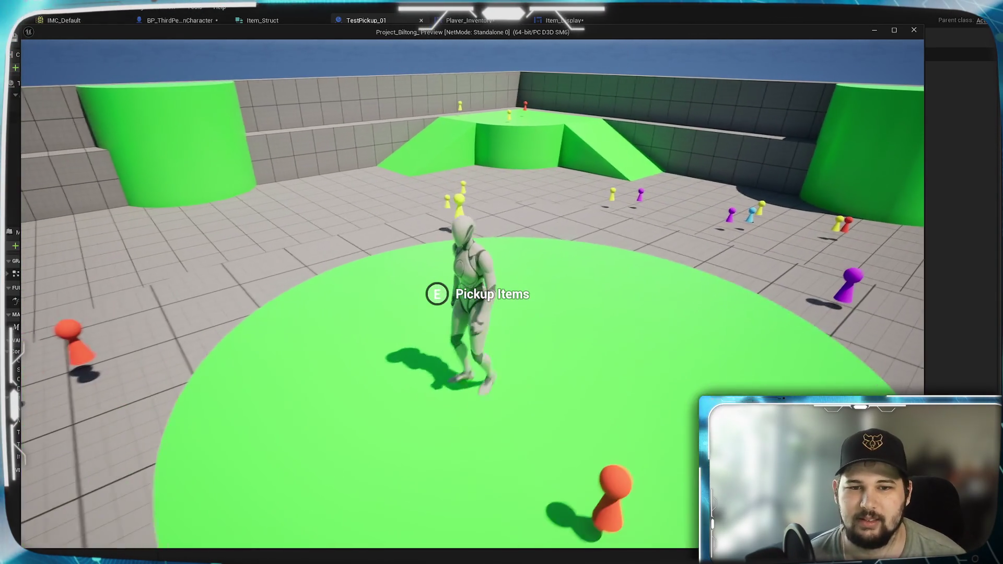
key("Escape")
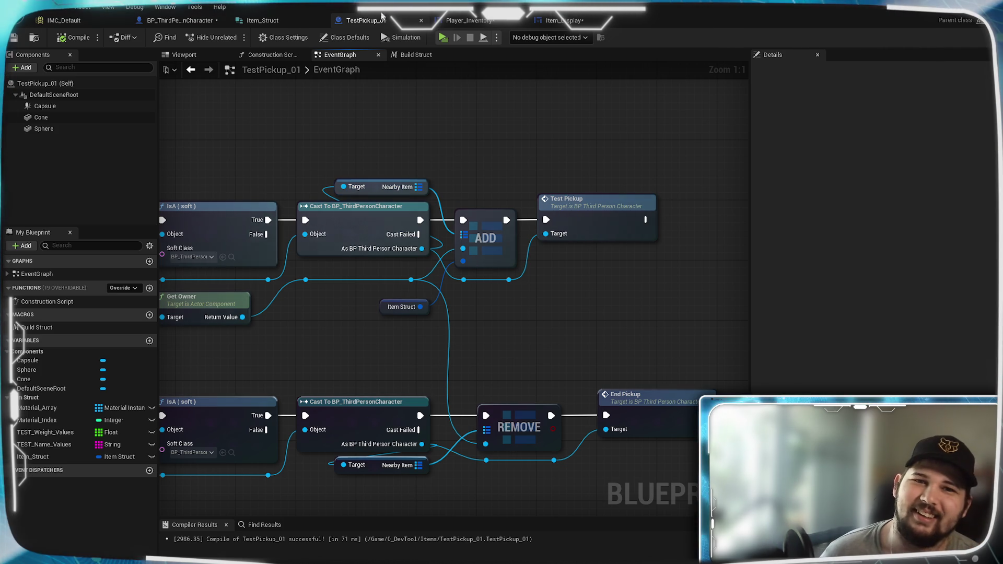
left_click(469, 20)
In BP_ThirdPersonCharacter's pickup graph, attach a Less Equal (<=) node to LENGTH's output.
mouse_move(381, 203)
left_mouse_down()
mouse_move(332, 354)
mouse_move(437, 352)
mouse_move(427, 361)
left_mouse_up()
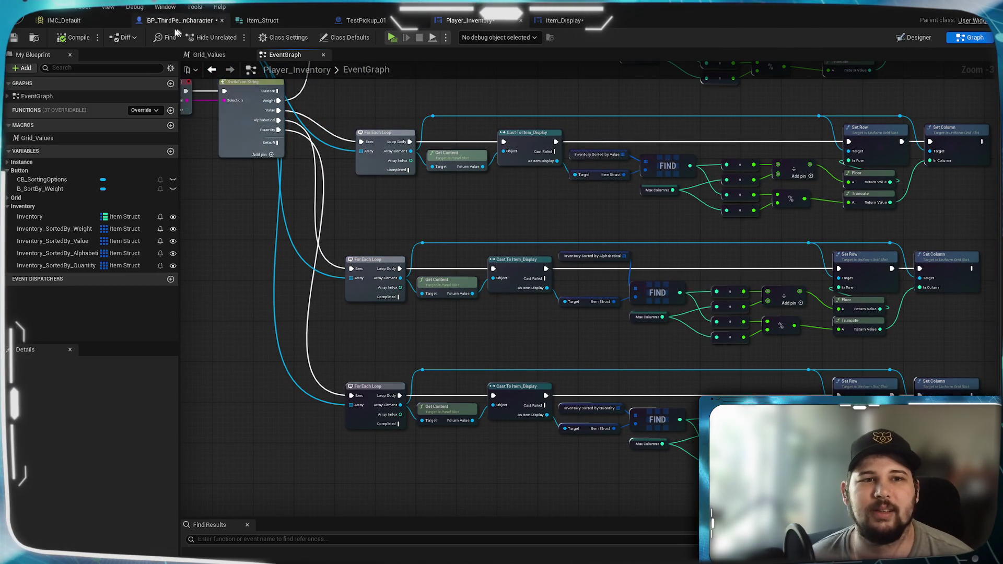
left_click(171, 21)
scroll(442, 333, "down", 5)
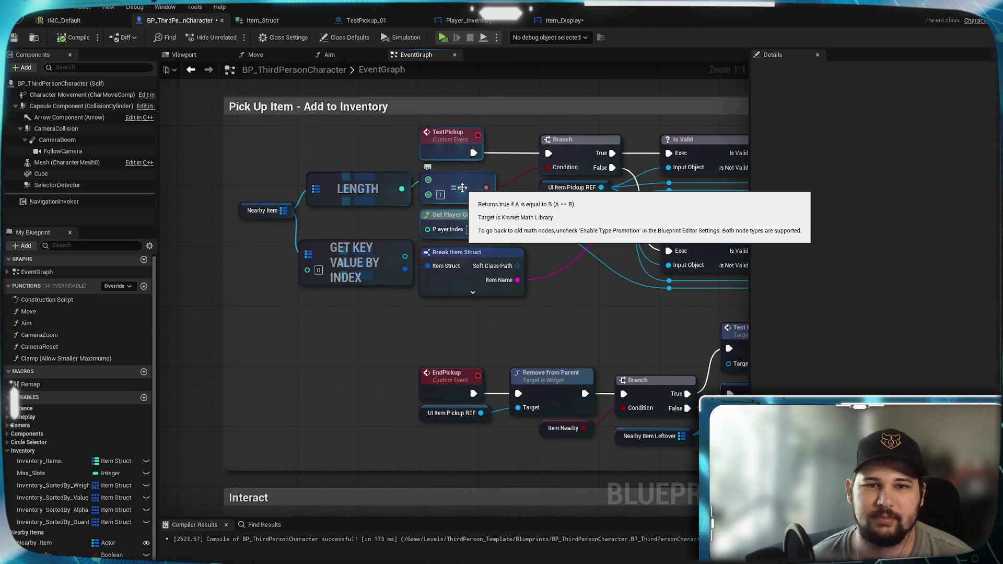
mouse_move(521, 197)
left_mouse_down()
mouse_move(455, 243)
mouse_move(394, 249)
mouse_move(425, 251)
mouse_move(12, 252)
mouse_move(78, 228)
mouse_move(349, 230)
left_mouse_up()
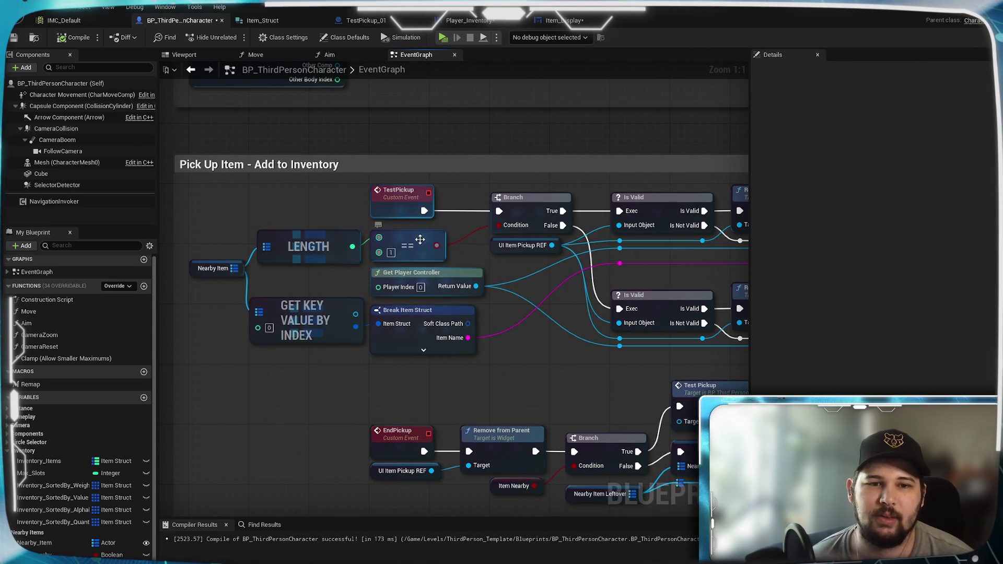
mouse_move(351, 246)
left_mouse_down()
mouse_move(437, 405)
mouse_move(390, 384)
left_mouse_up()
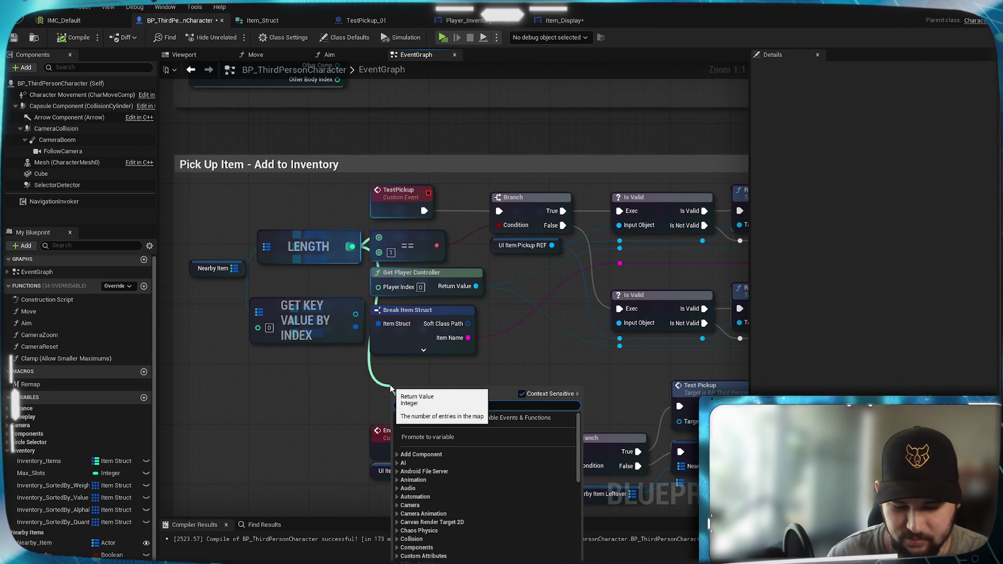
type("<=")
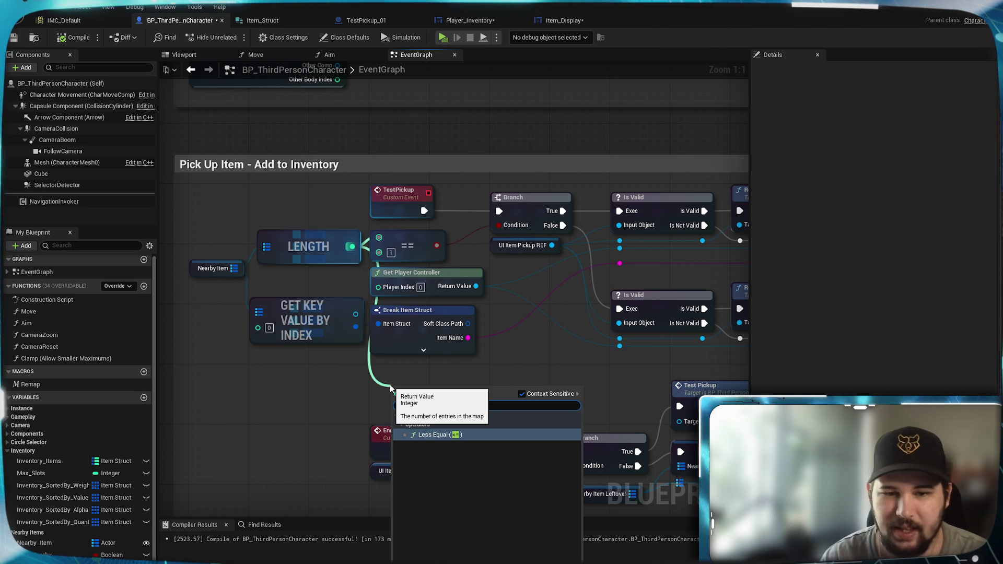
left_click(448, 436)
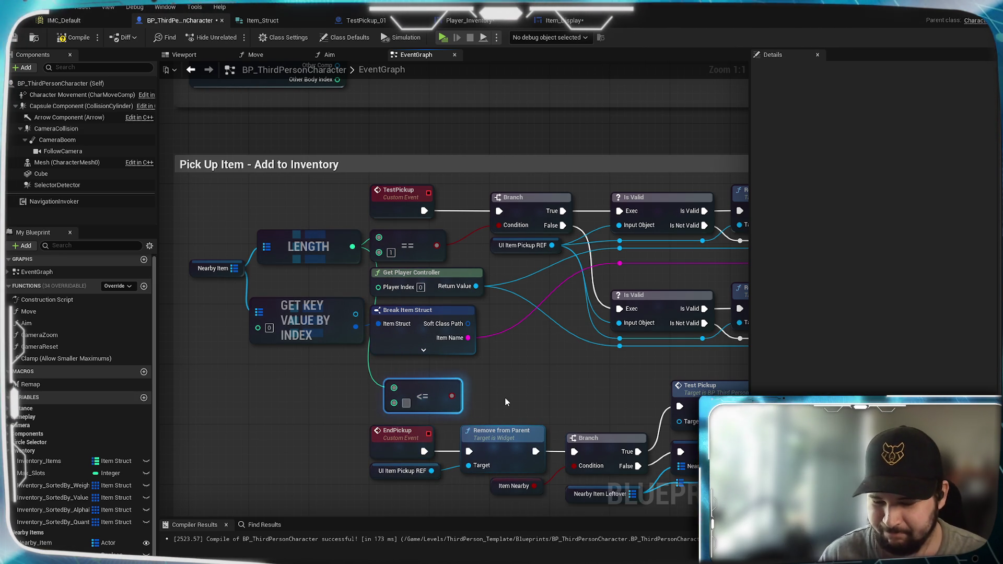
left_click(538, 373)
left_click_drag(538, 373, 123, 385)
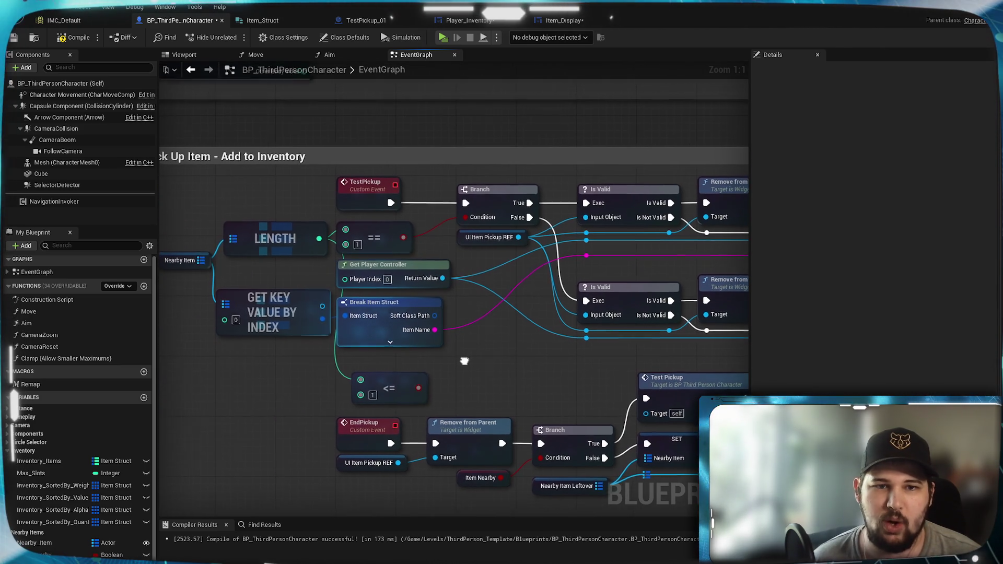
Replace the Less Equal node with an Equal (==) node on LENGTH, placed below GET KEY VALUE BY INDEX.
key("Delete")
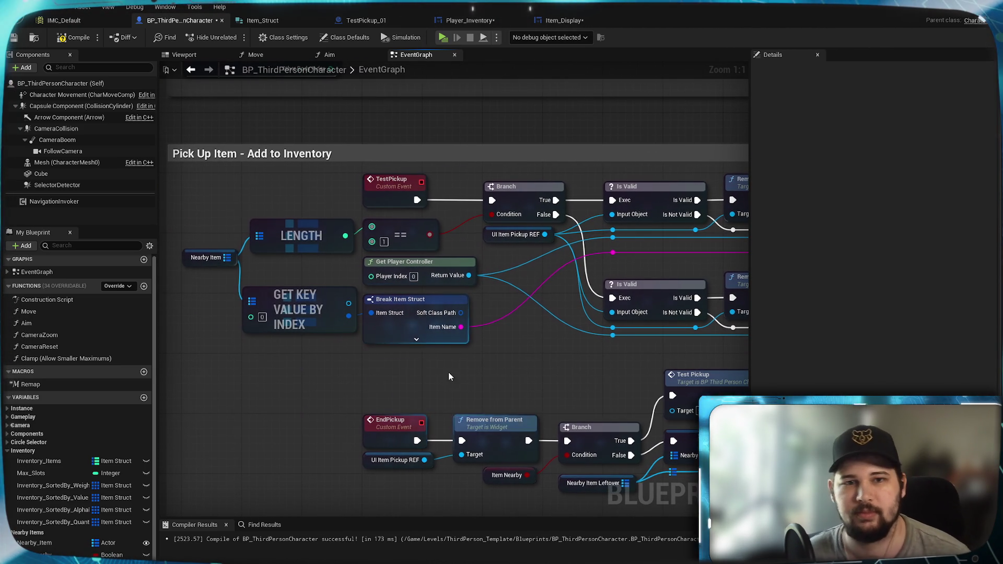
left_click_drag(576, 198, 440, 198)
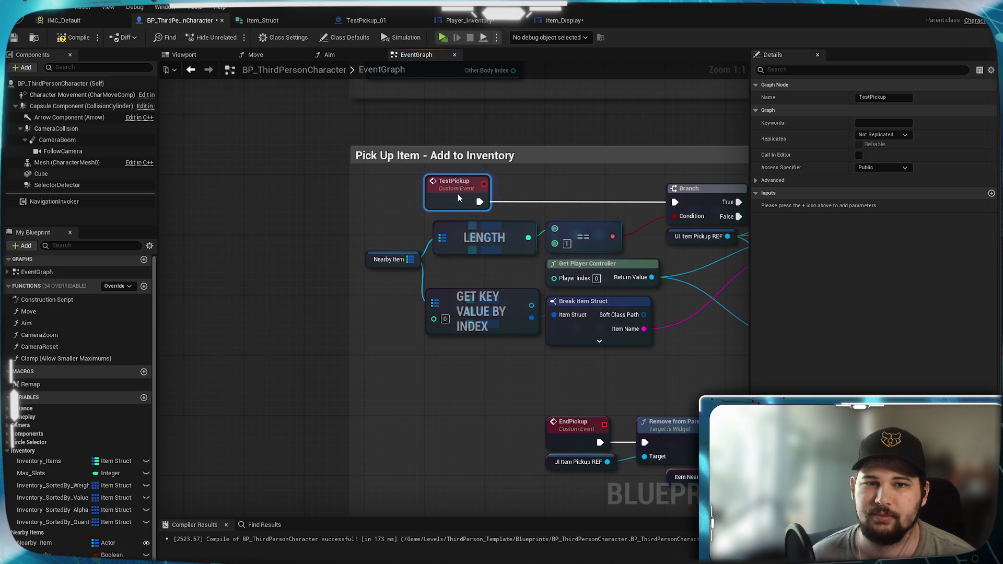
left_click(462, 215)
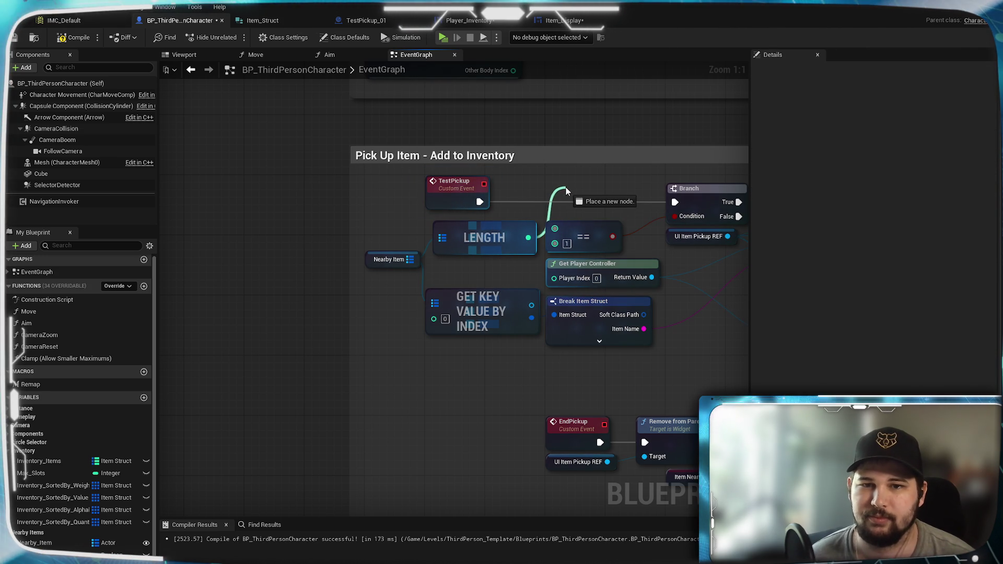
left_click_drag(565, 188, 565, 186)
type("==")
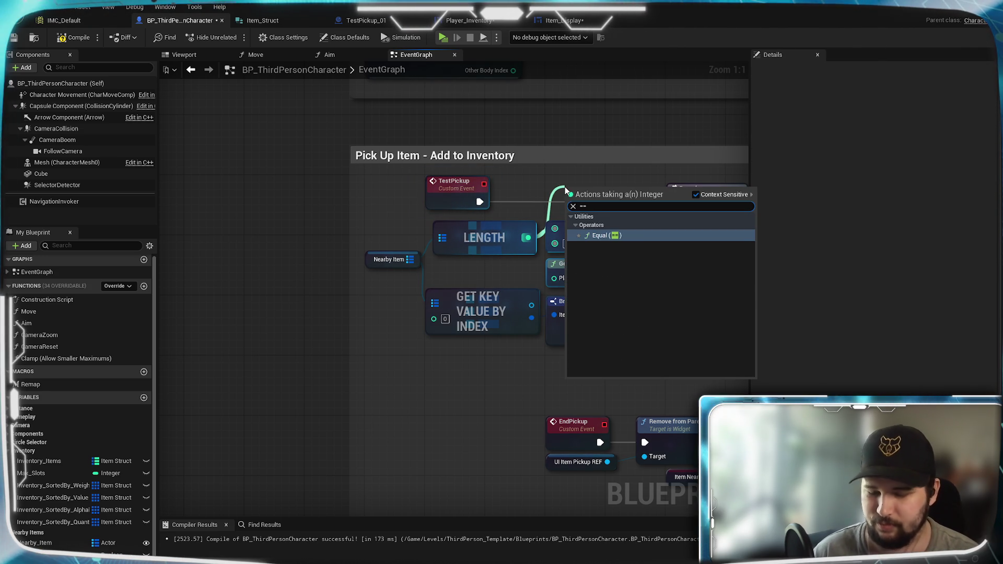
type("0")
key("BackSpace")
key("Return")
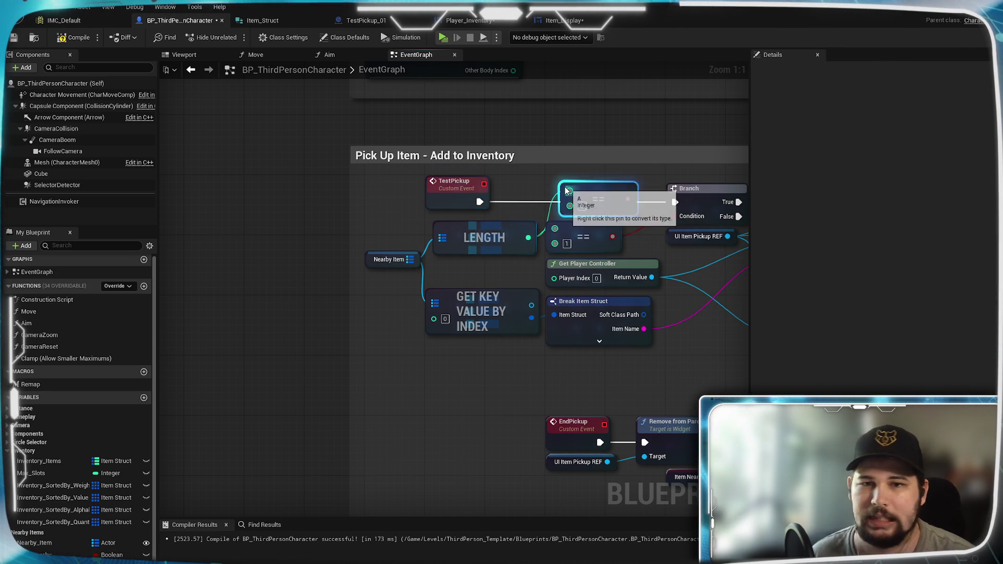
left_click_drag(597, 199, 568, 208)
mouse_move(507, 271)
left_mouse_down()
mouse_move(488, 360)
mouse_move(469, 370)
mouse_move(517, 384)
mouse_move(584, 187)
mouse_move(554, 194)
mouse_move(621, 189)
left_mouse_up()
Add a Branch driven by the Equal result right after TestPickup.
key("Escape")
left_click(543, 365)
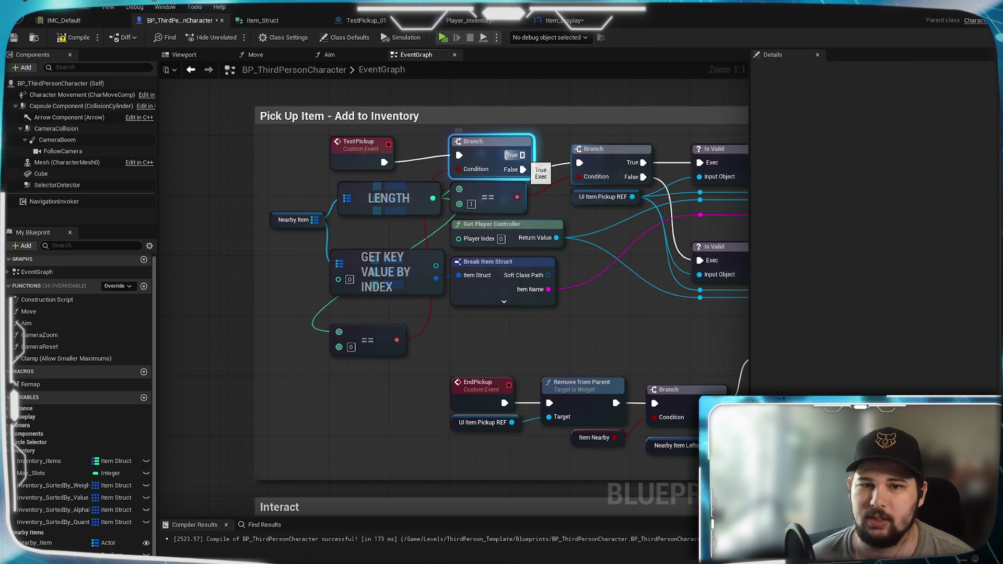
mouse_move(626, 317)
left_mouse_down()
mouse_move(332, 322)
mouse_move(590, 315)
mouse_move(430, 335)
mouse_move(512, 341)
left_mouse_up()
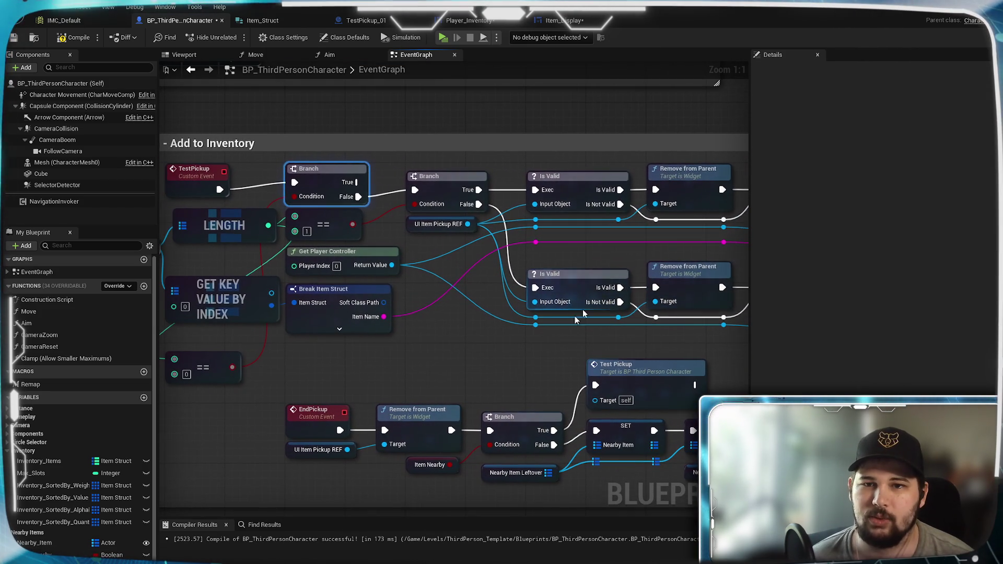
Select the top Is Valid and Remove from Parent node pair.
left_click(684, 172)
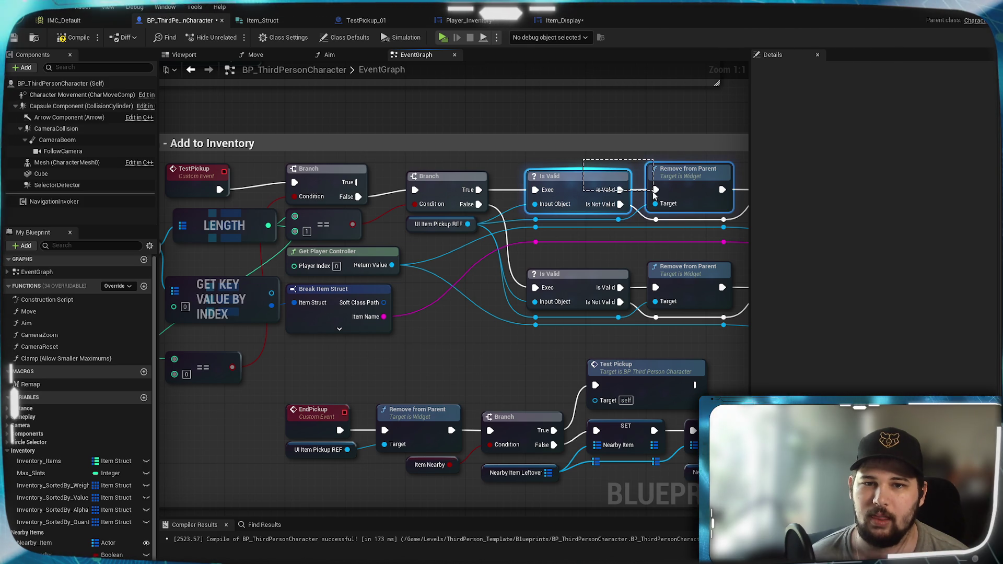
mouse_move(596, 215)
left_mouse_down()
mouse_move(525, 182)
mouse_move(534, 162)
left_mouse_up()
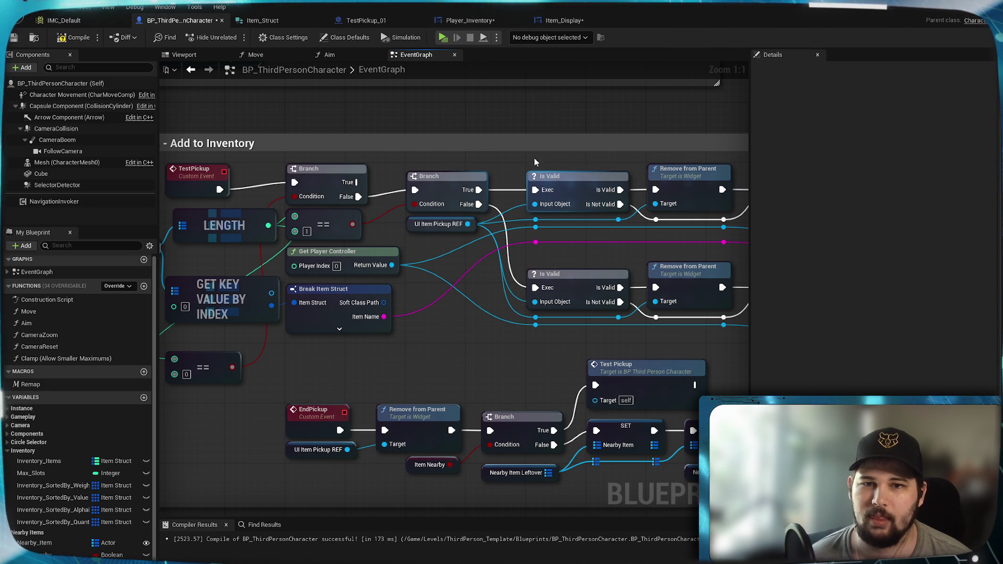
left_click_drag(667, 220, 666, 217)
left_click(667, 217)
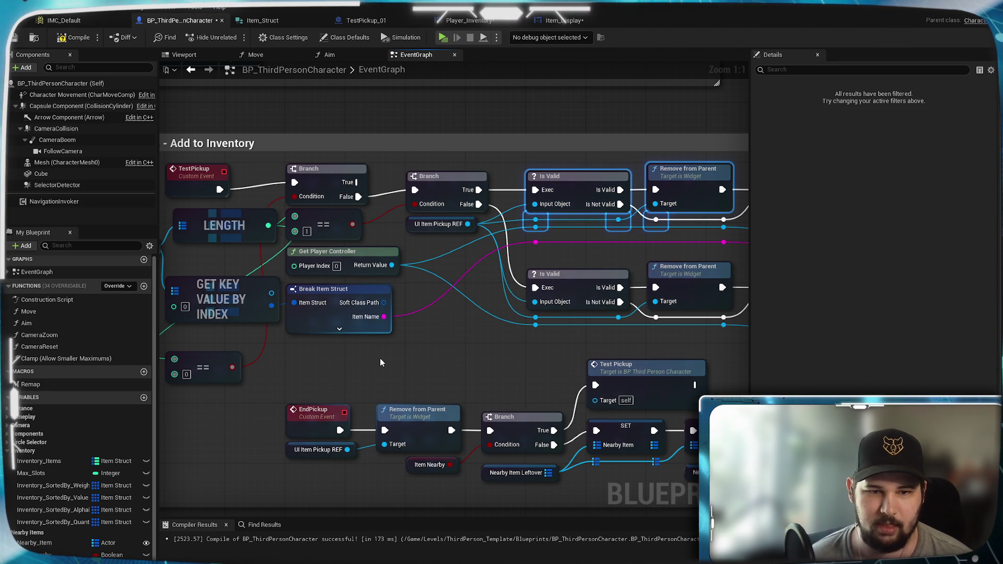
Paste the Is Valid and Remove from Parent copies, wiring Branch True and UI Item Pickup REF into Is Valid.
key("ctrl+v")
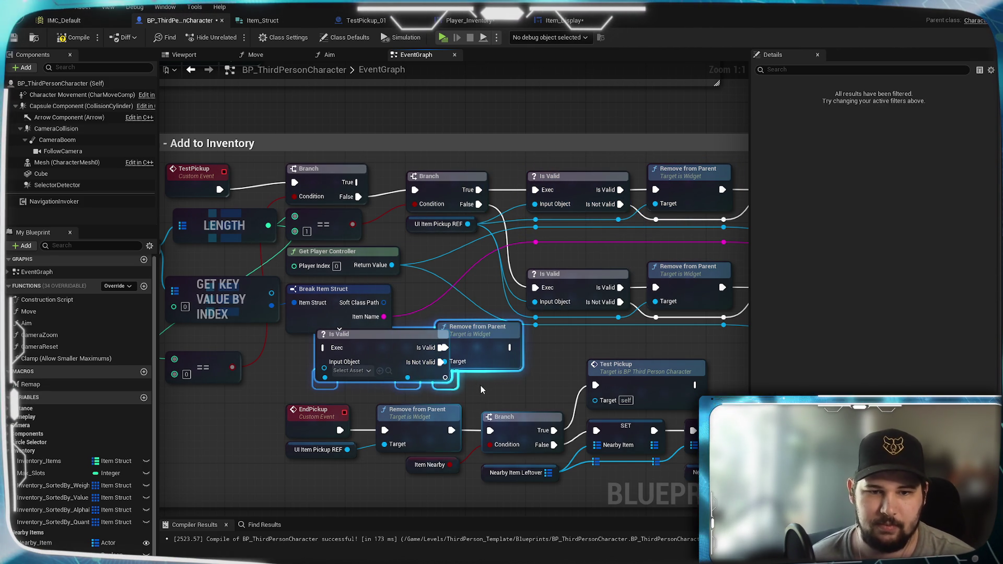
left_click(482, 384)
left_click_drag(462, 165, 475, 194)
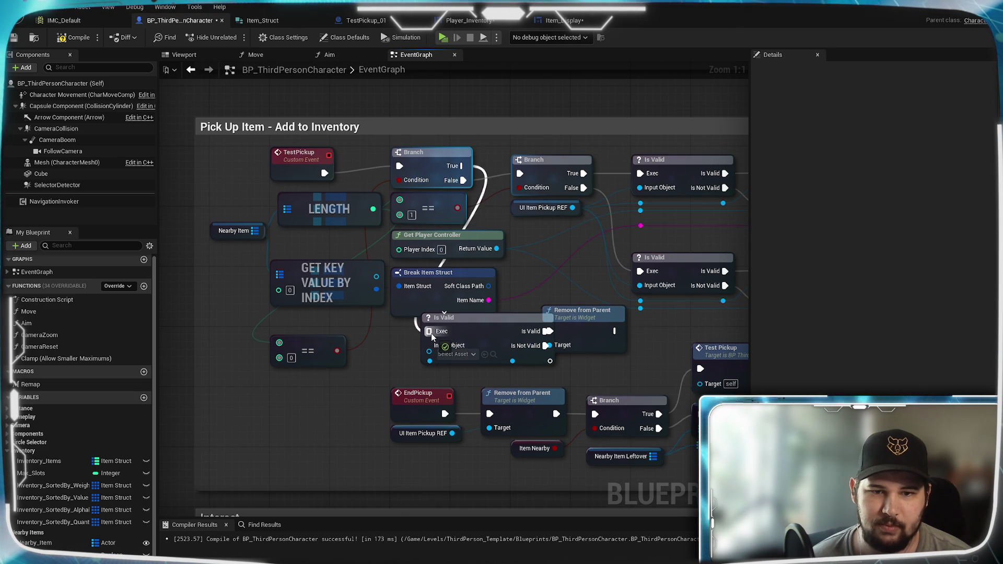
left_click_drag(432, 337, 431, 334)
left_click_drag(572, 207, 429, 345)
mouse_move(573, 207)
left_mouse_down()
mouse_move(456, 373)
mouse_move(432, 361)
mouse_move(429, 345)
left_mouse_up()
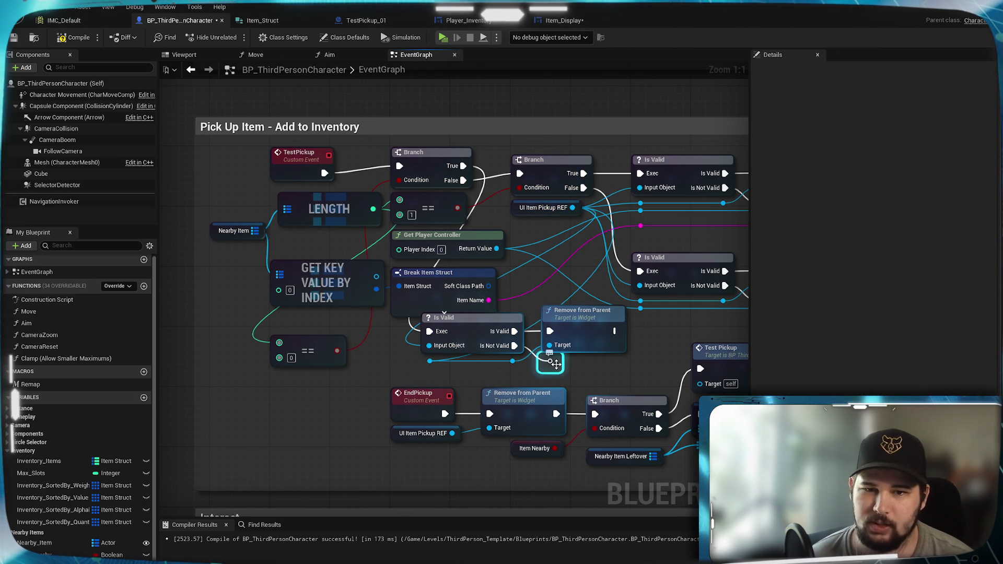
Connect UI Item Pickup REF to Remove from Parent's Target, tidy the pair, and compile and save.
left_click_drag(587, 383, 479, 344)
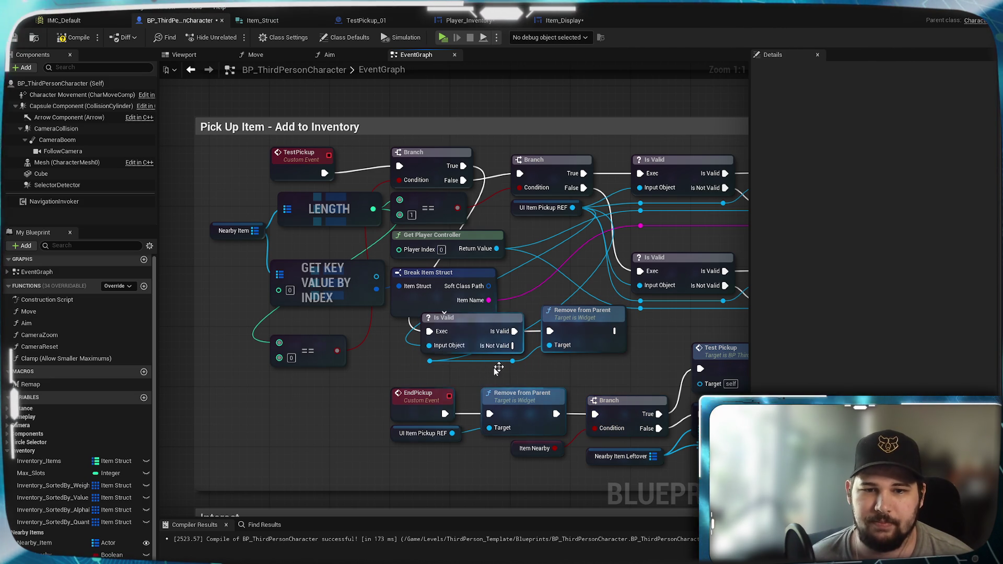
left_click_drag(573, 208, 549, 346)
left_click_drag(477, 376, 433, 367)
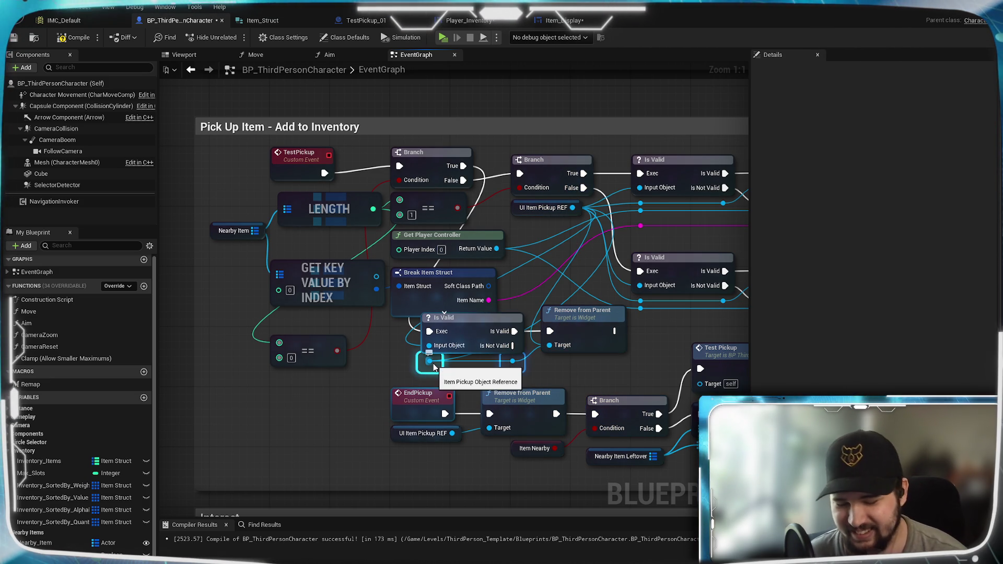
mouse_move(497, 368)
left_mouse_down()
mouse_move(539, 338)
mouse_move(514, 335)
mouse_move(485, 352)
left_mouse_up()
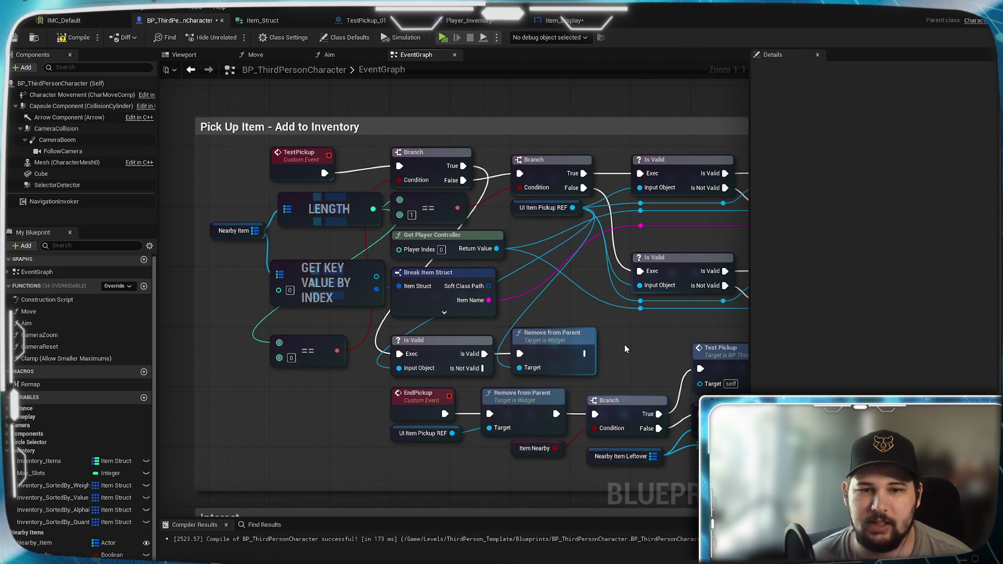
left_click(624, 343)
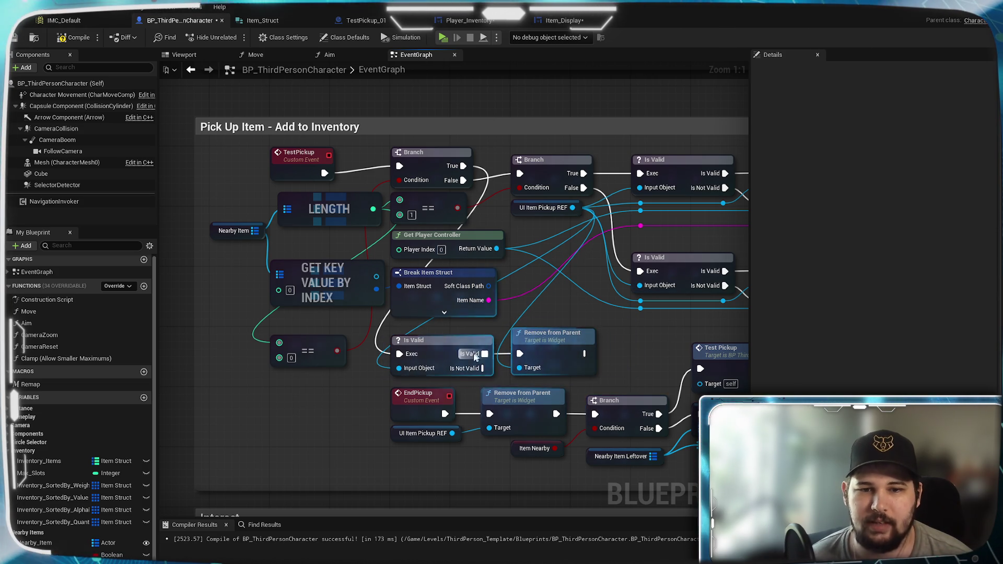
left_click(13, 39)
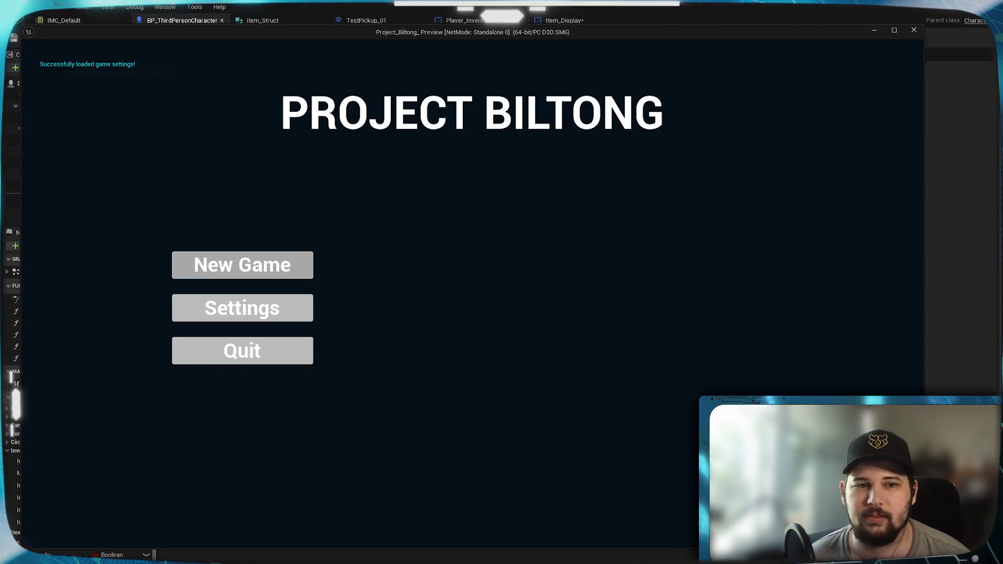
Start a play-test and collect the orange and cyan pickups.
left_click(309, 264)
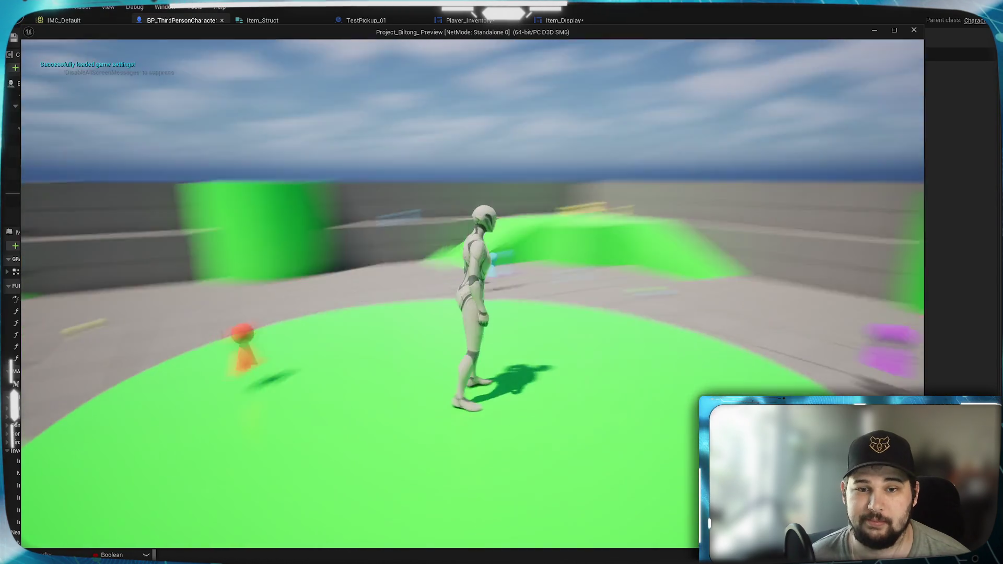
key("w")
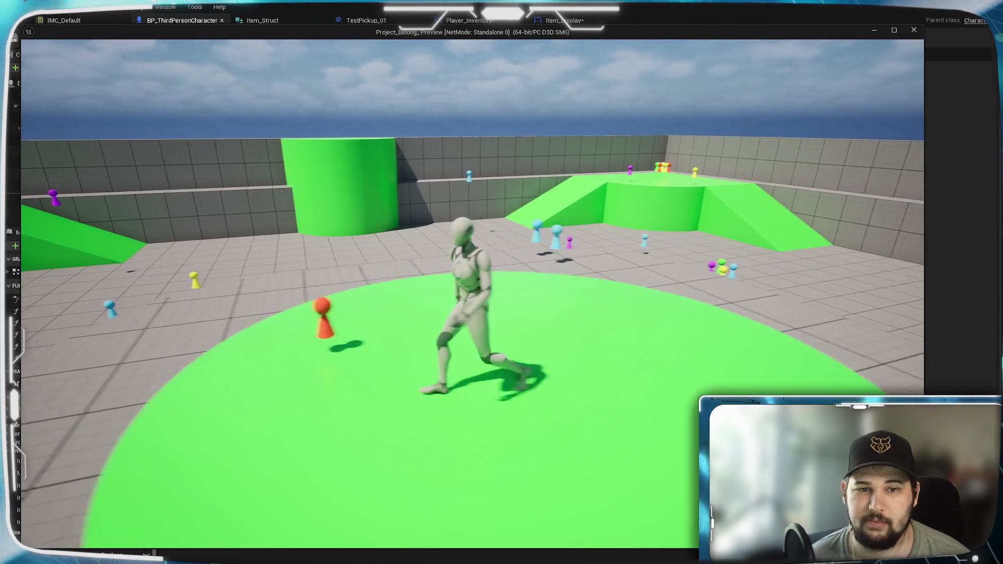
key("w")
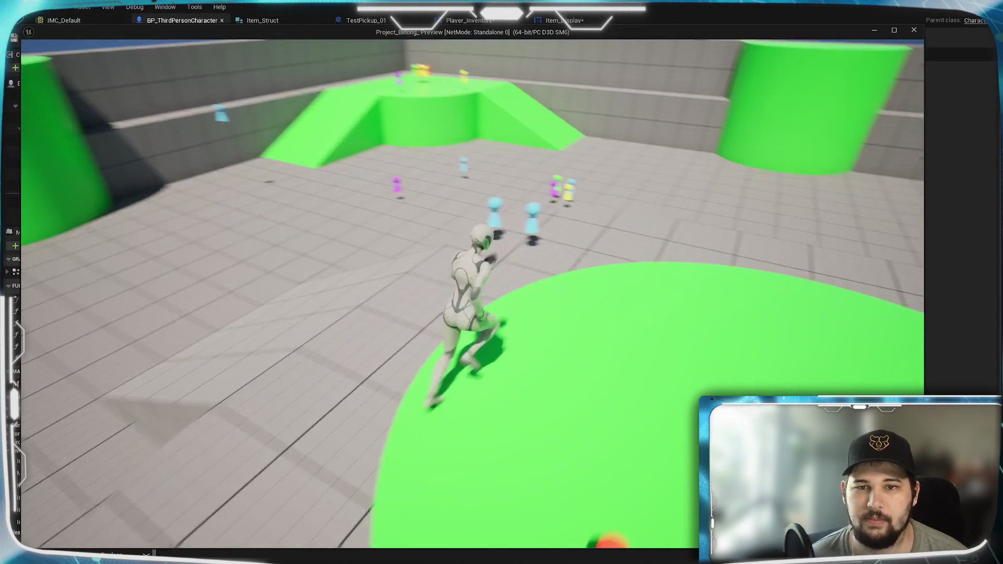
key("w")
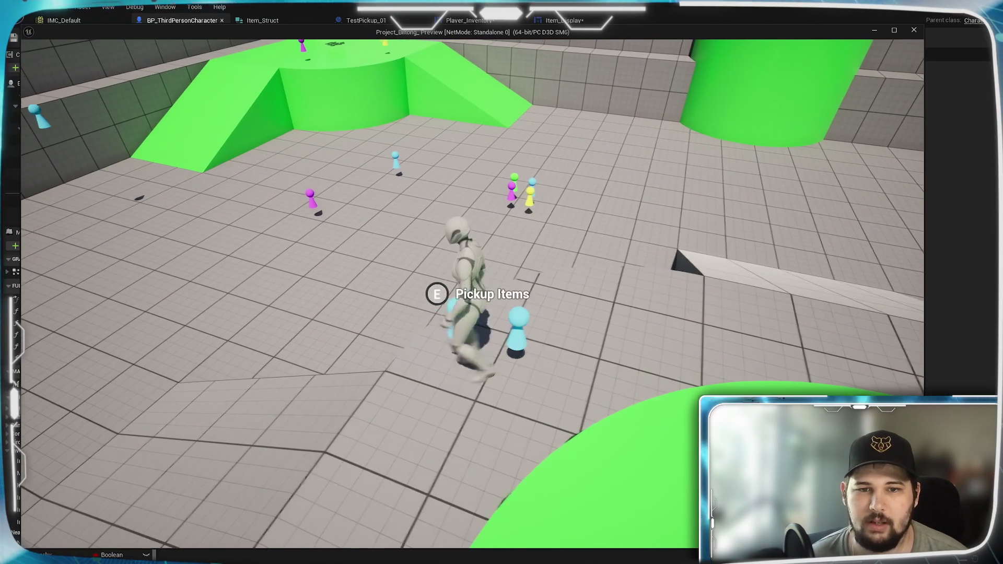
key("w")
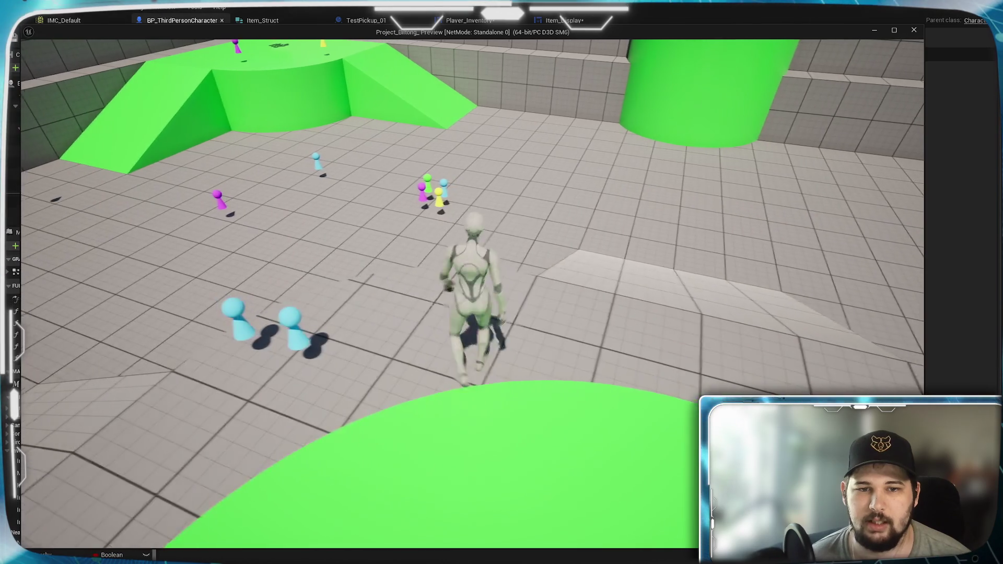
key("s")
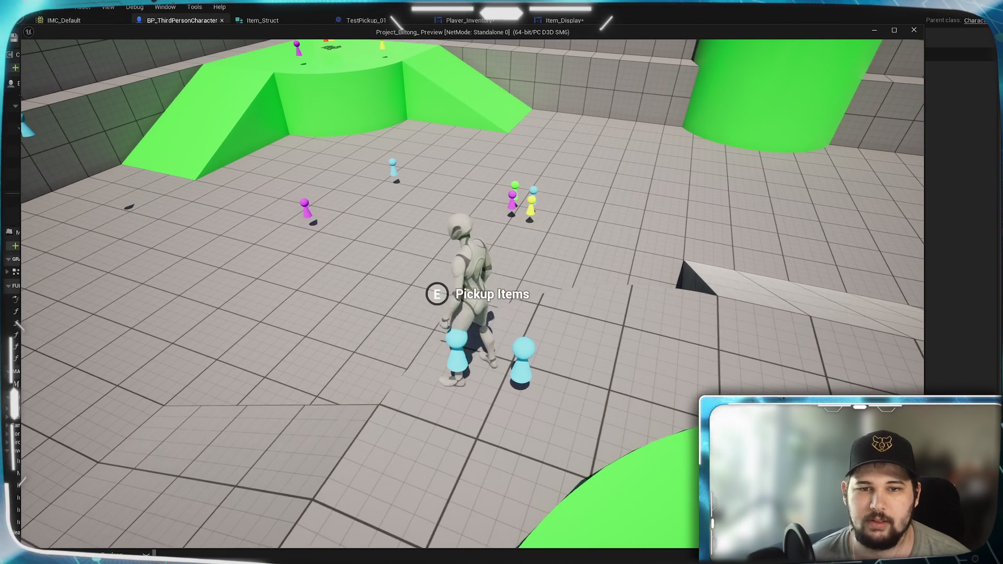
key("space")
key("s")
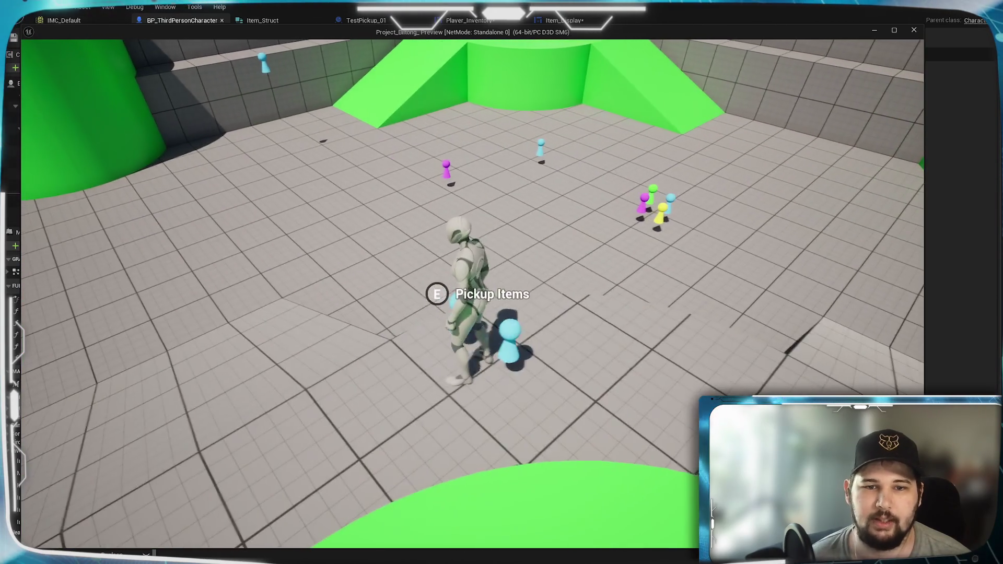
Run across the arena collecting the yellow, red and remaining pickups.
key("a")
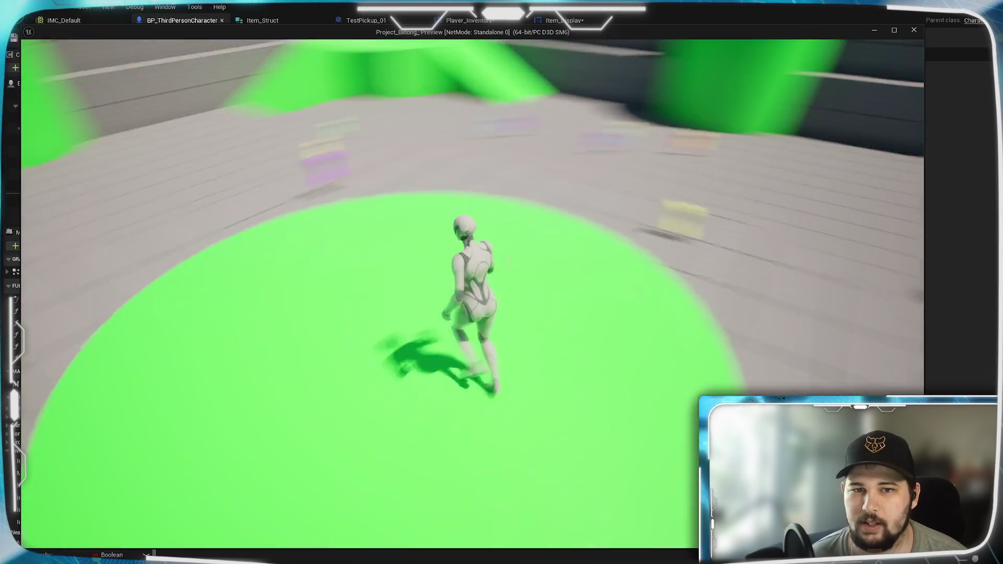
key("w")
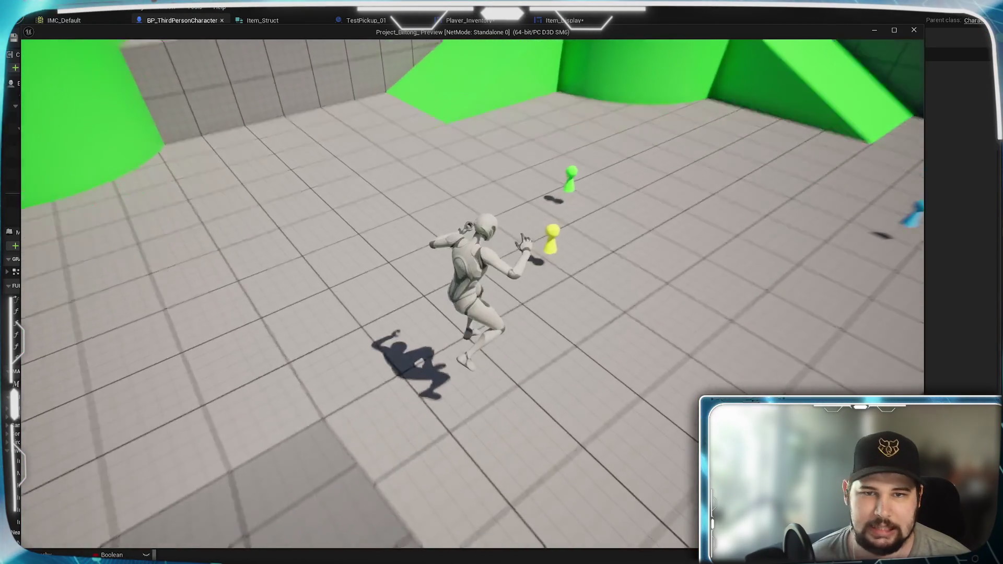
key("w")
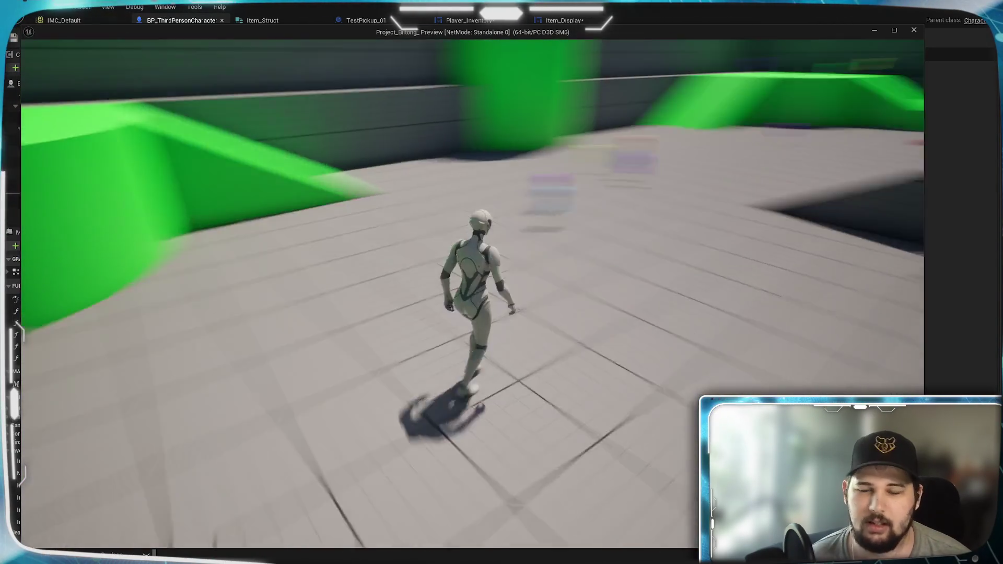
key("w")
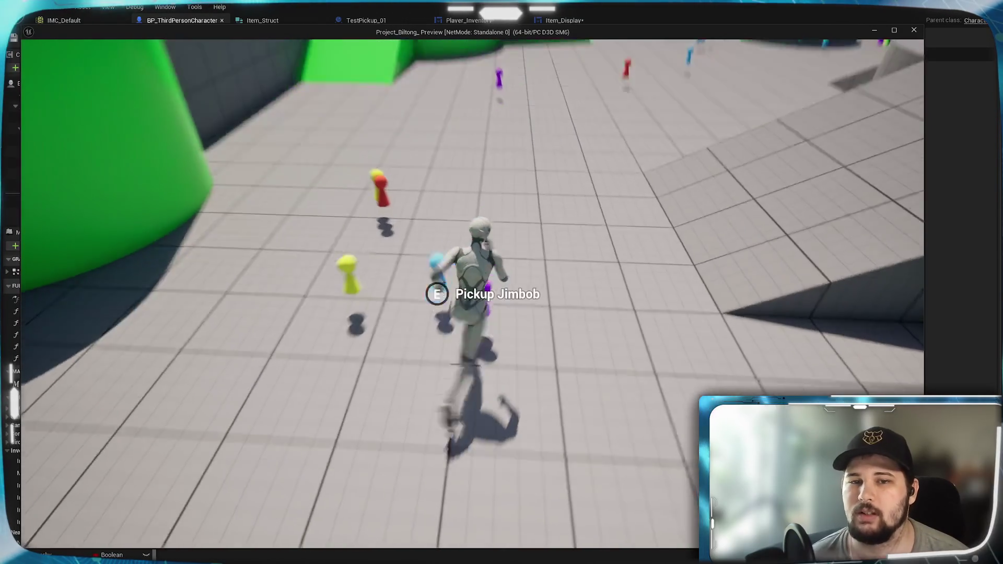
key("w")
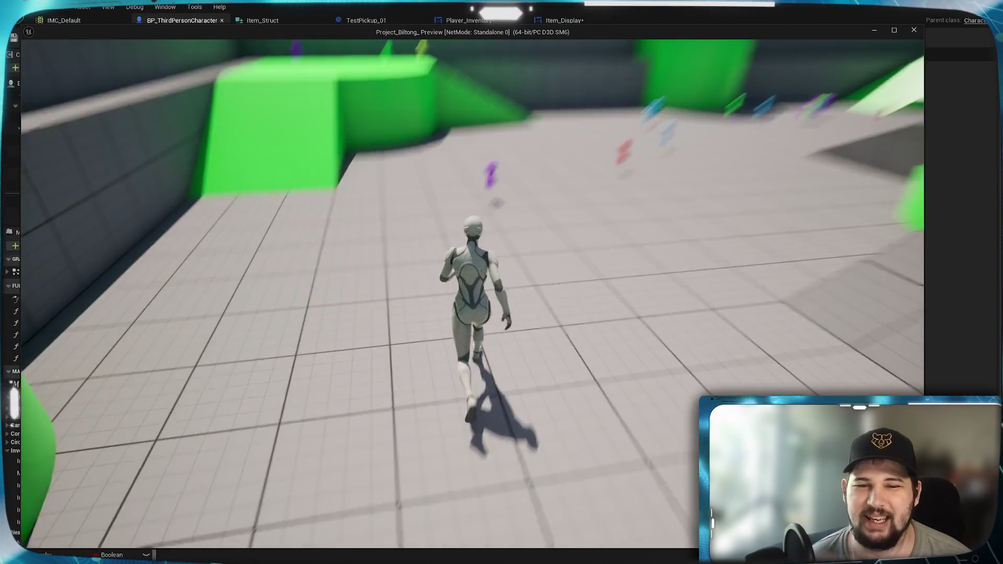
key("w")
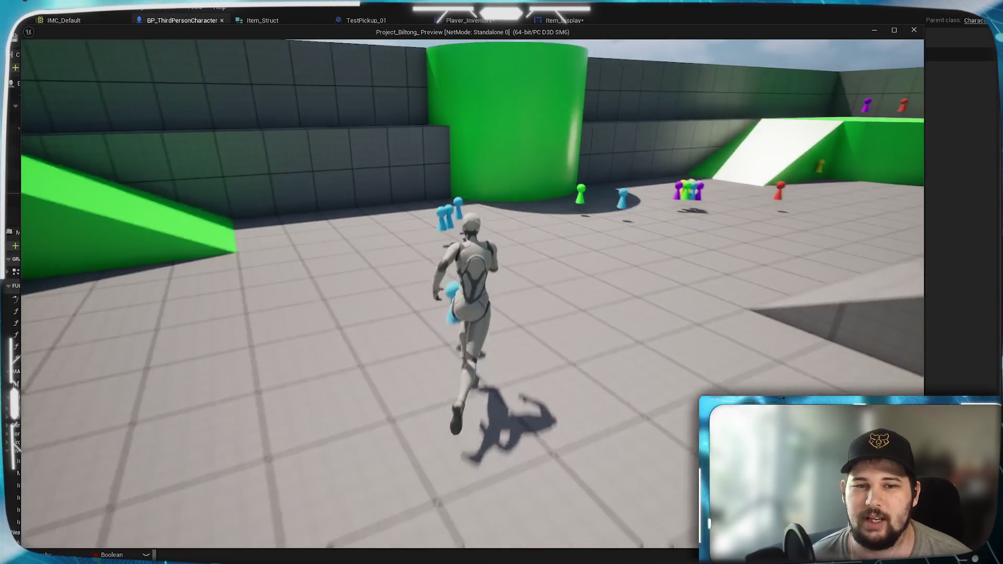
key("w")
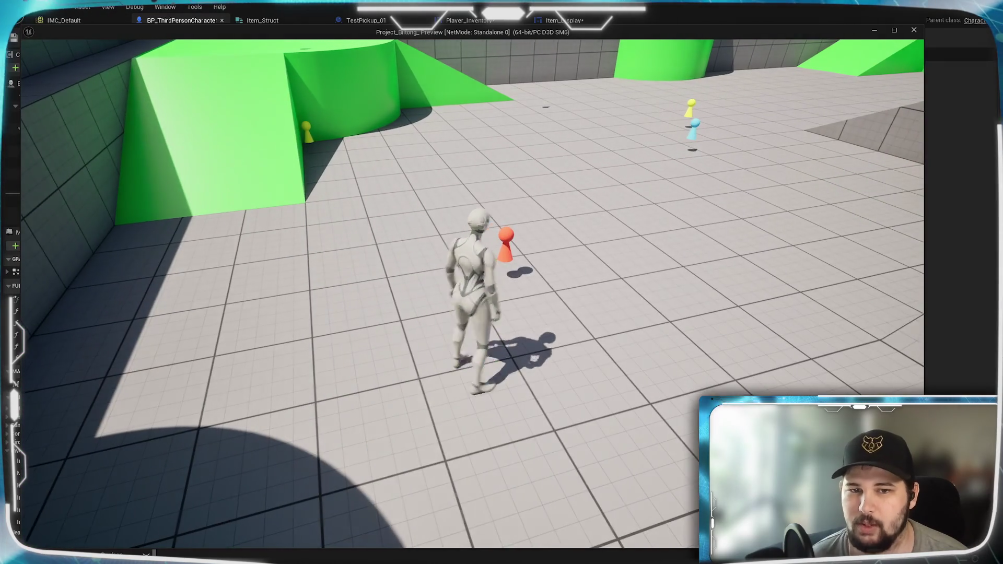
Open the inventory and sort it by Weight, Value, Alphabetical, then Quantity.
key("i")
left_click(662, 164)
left_click(657, 189)
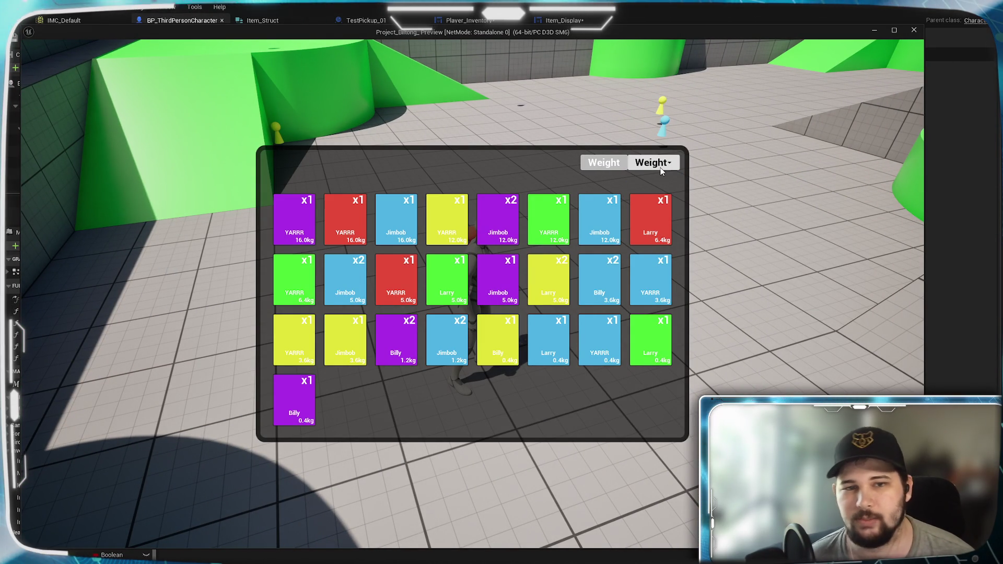
left_click(663, 164)
left_click(657, 200)
left_click(663, 164)
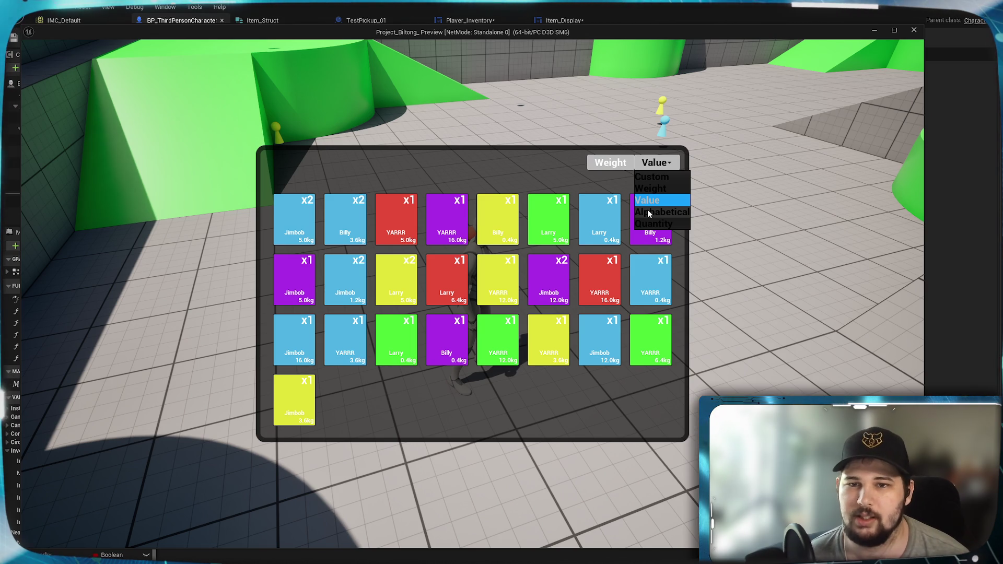
left_click(650, 213)
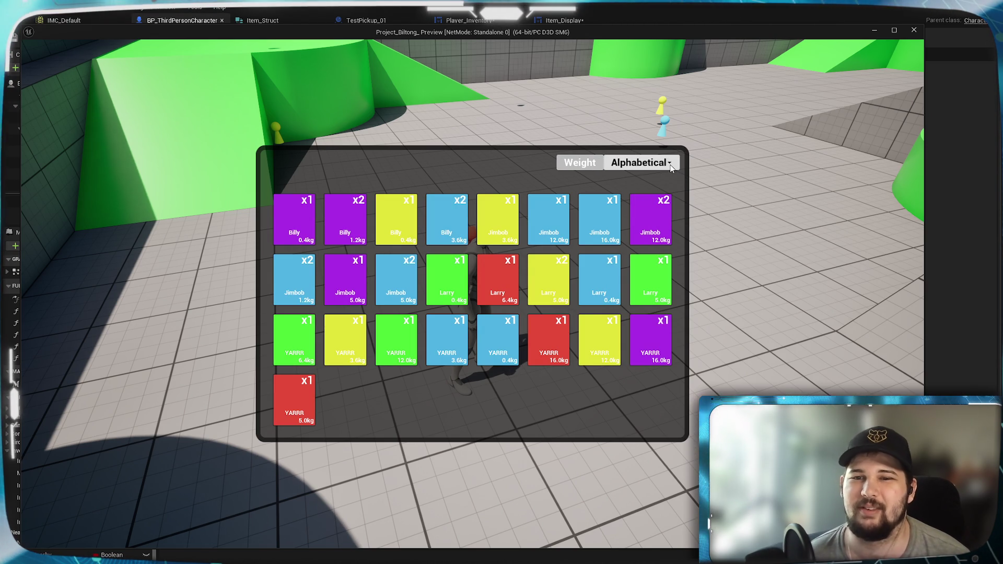
left_click(671, 166)
left_click(644, 225)
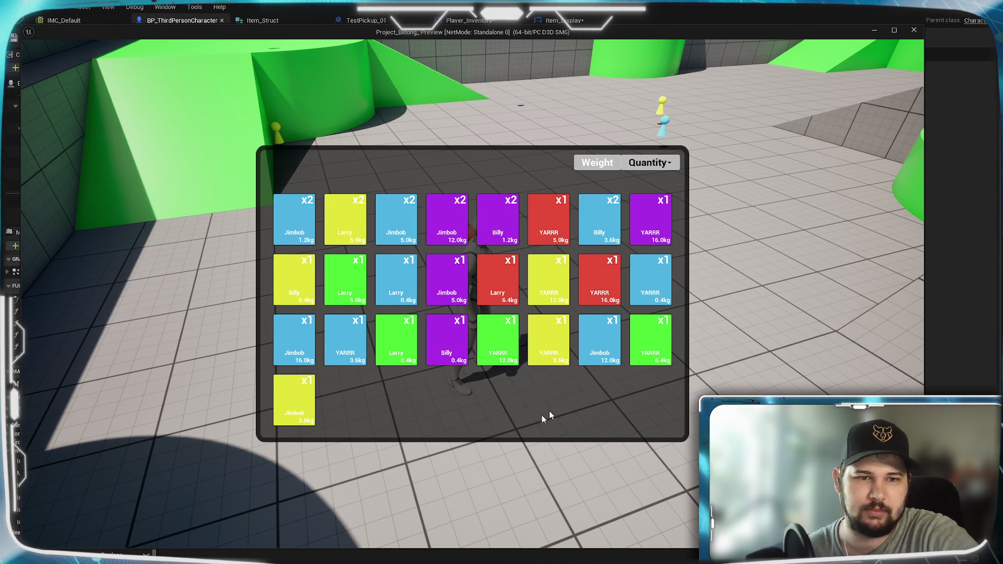
Sort again by Weight, Value and Alphabetical, ending on Quantity with x2 stacks first.
left_click(657, 163)
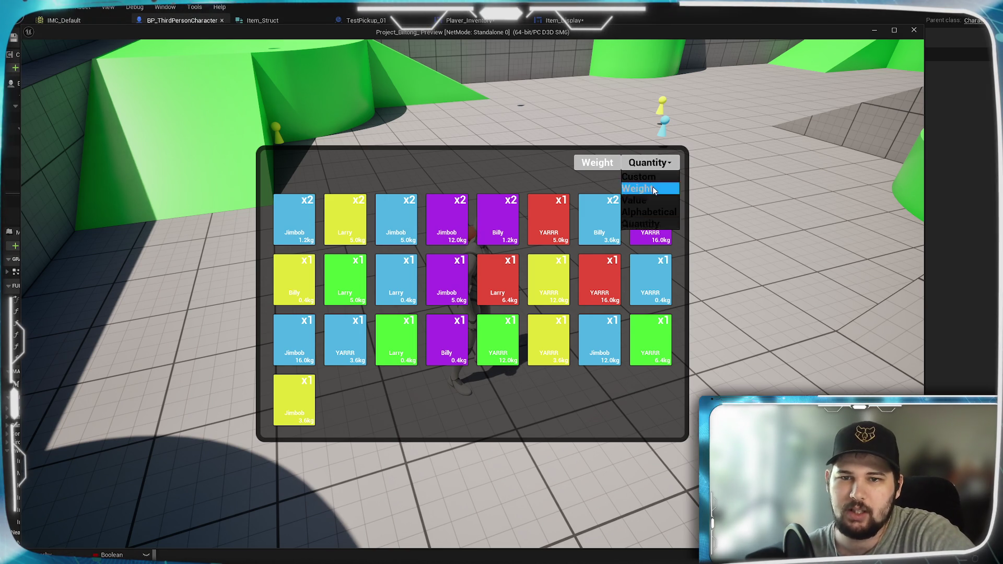
left_click(652, 188)
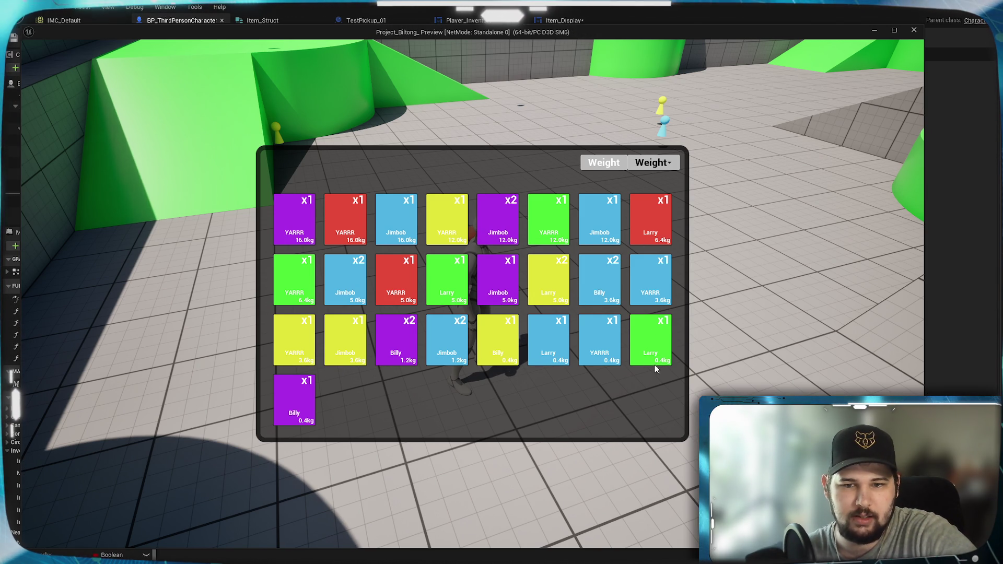
left_click(671, 163)
left_click(666, 197)
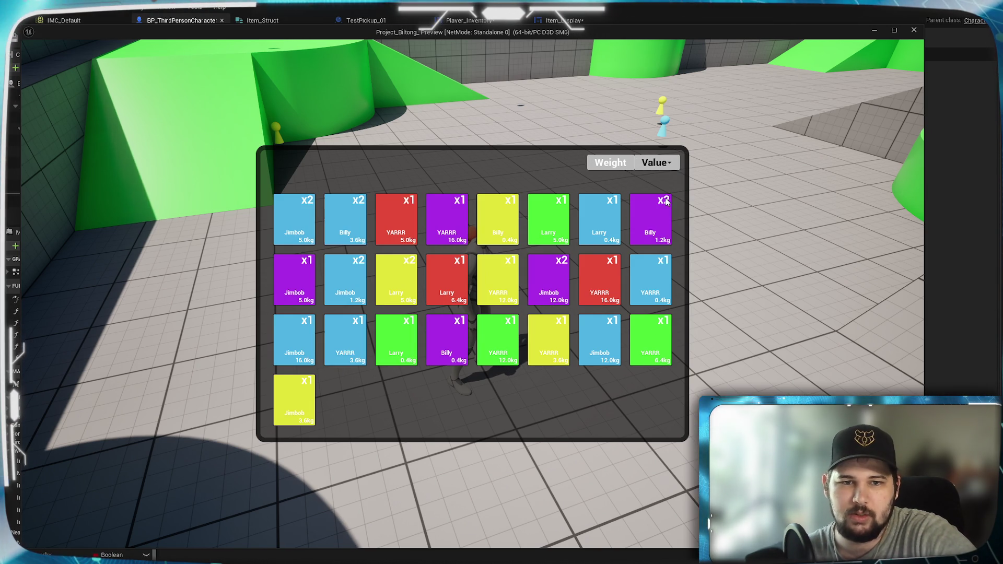
left_click(664, 162)
left_click(654, 213)
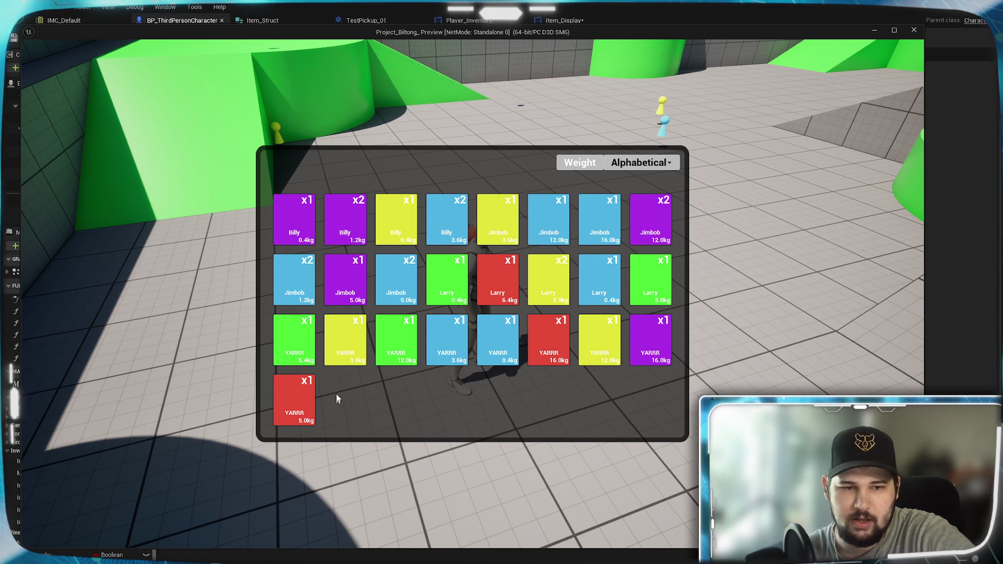
left_click(646, 169)
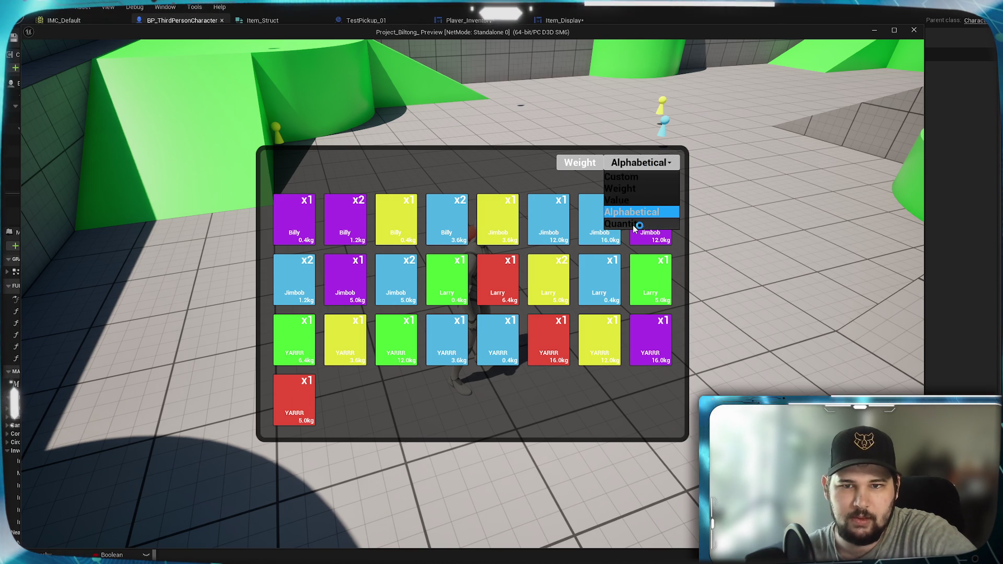
left_click(636, 230)
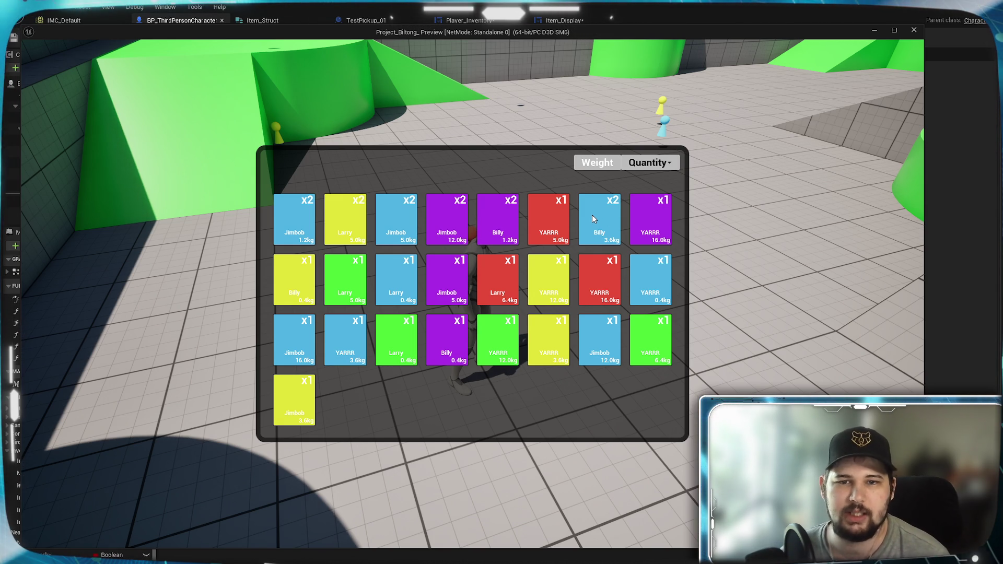
left_click(650, 162)
Set the sort order back to Custom and close the inventory.
left_click(650, 180)
left_click(644, 165)
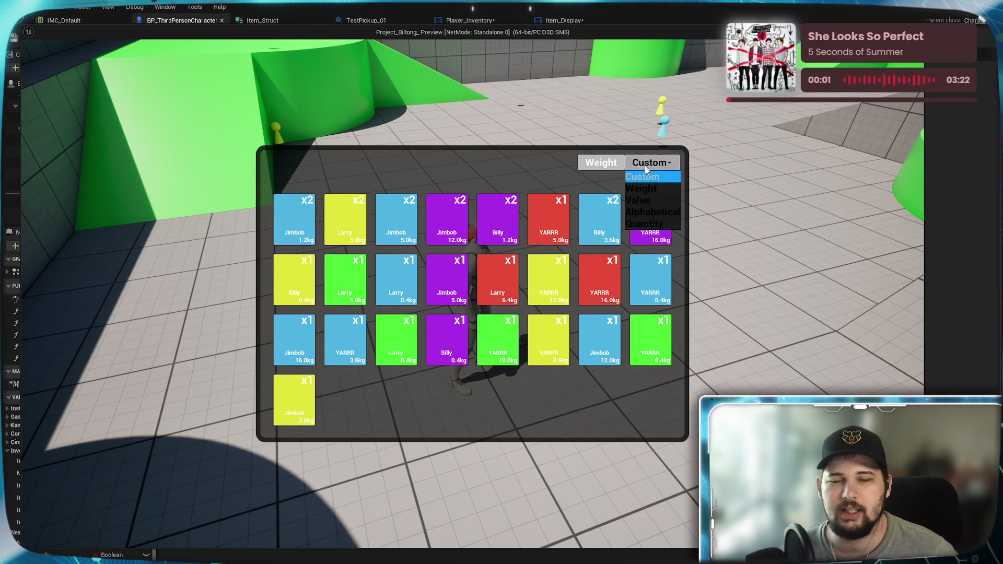
left_click(648, 165)
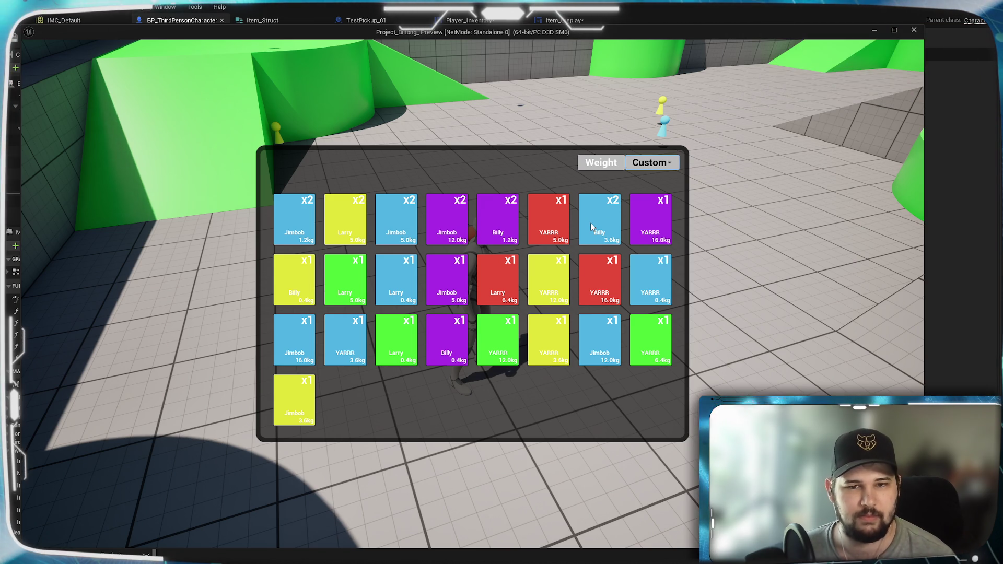
key("i")
key("i")
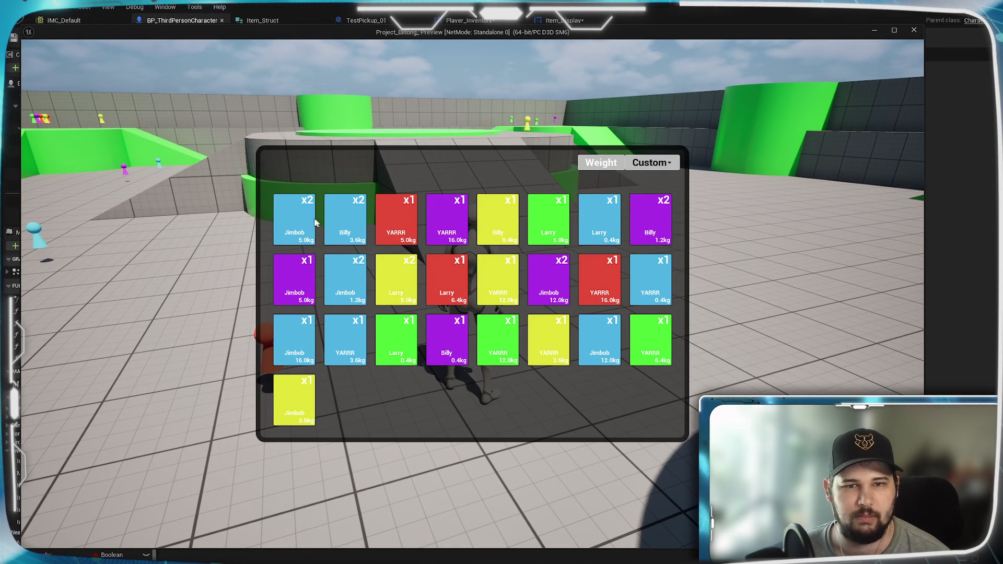
Sort the inventory tiles by Quantity, close and reopen the inventory, then stop the play-test.
left_click(652, 163)
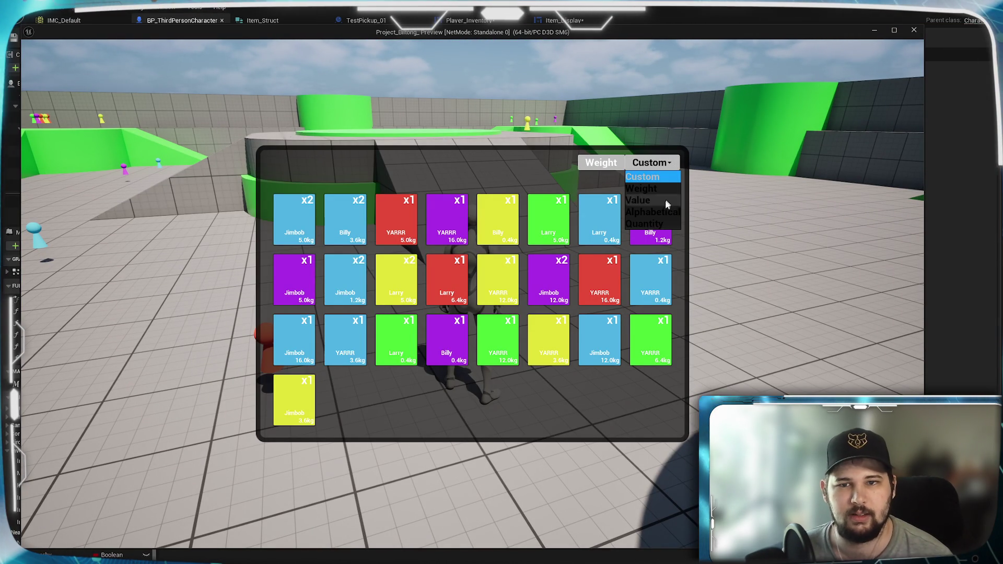
left_click(648, 224)
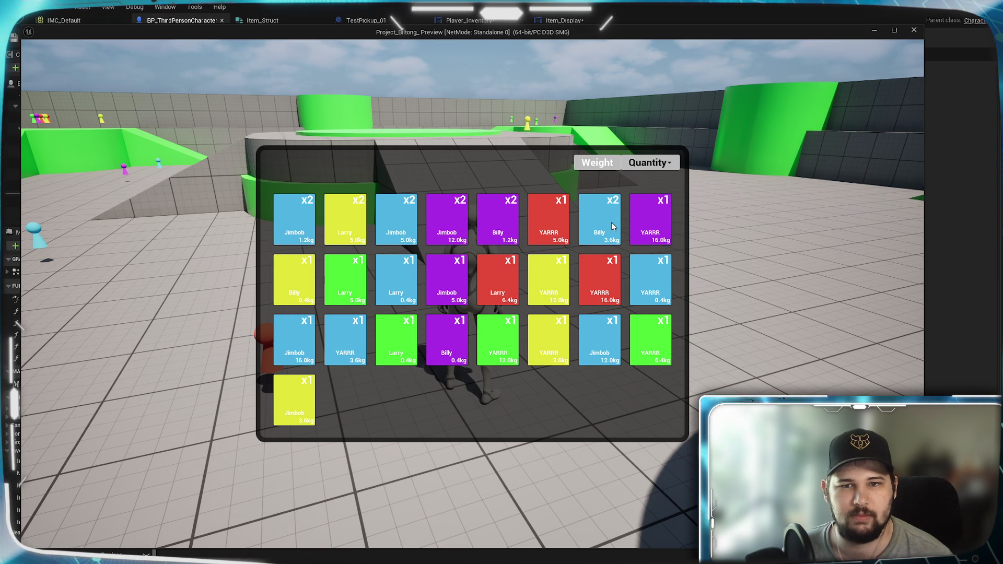
key("i")
key("i")
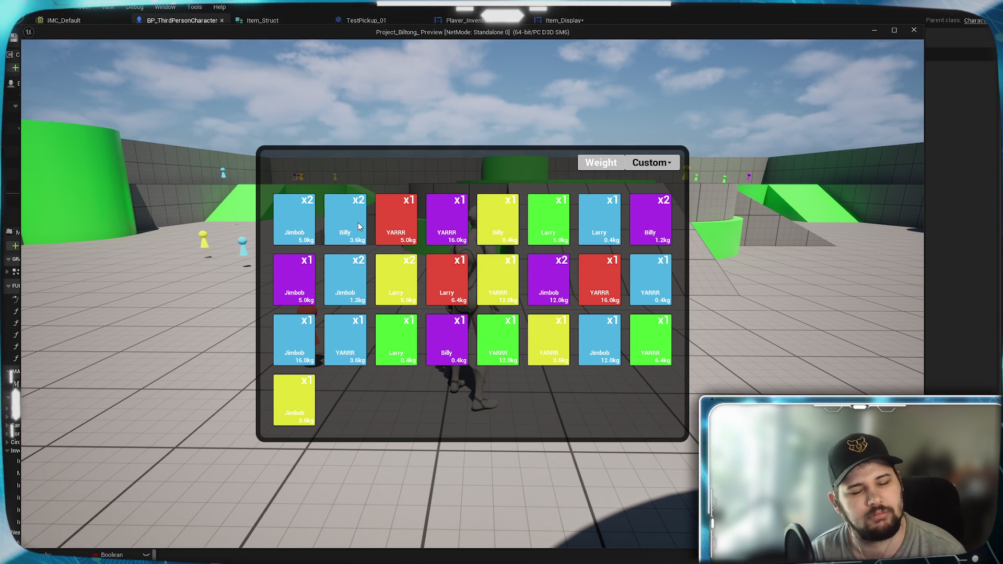
key("Escape")
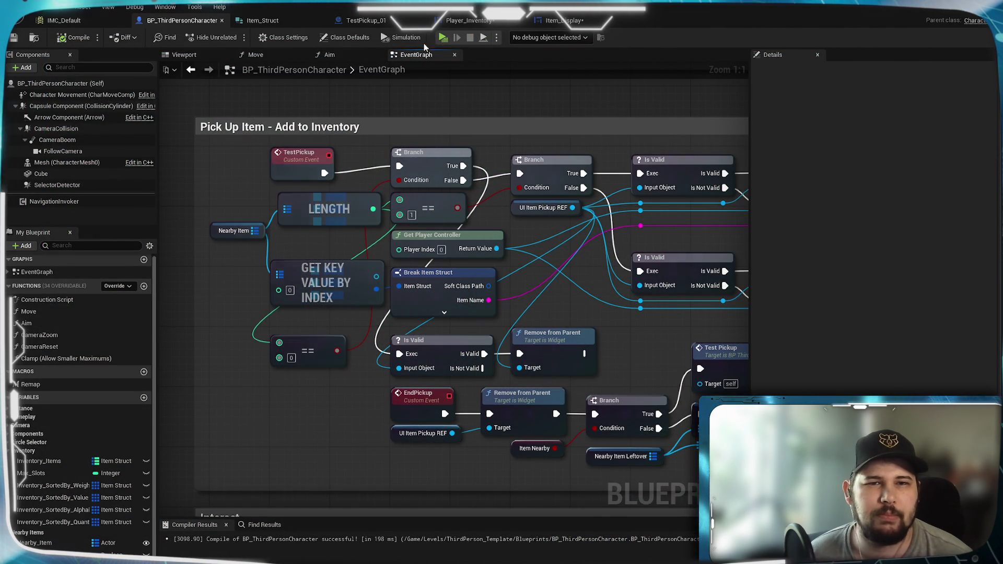
Return to BP_ThirdPersonCharacter's event graph and open the Sorting Array - Quantity collapsed graph.
left_click(460, 24)
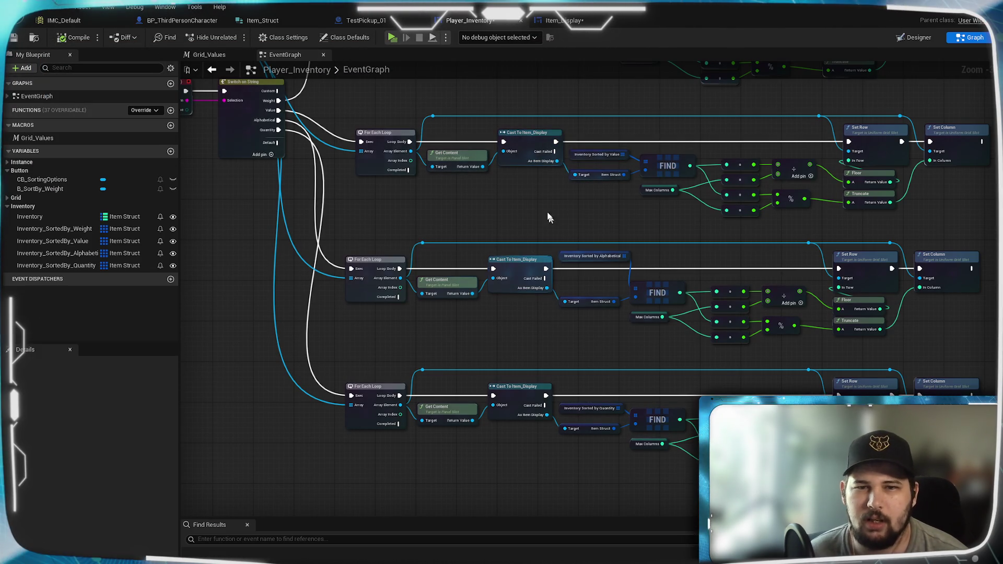
left_click(180, 20)
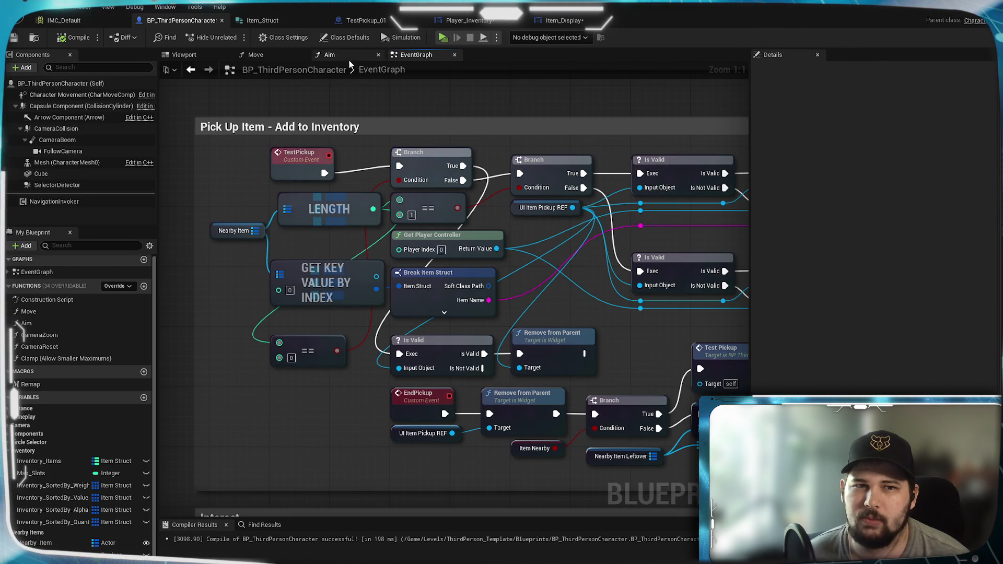
scroll(459, 174, "down", 4)
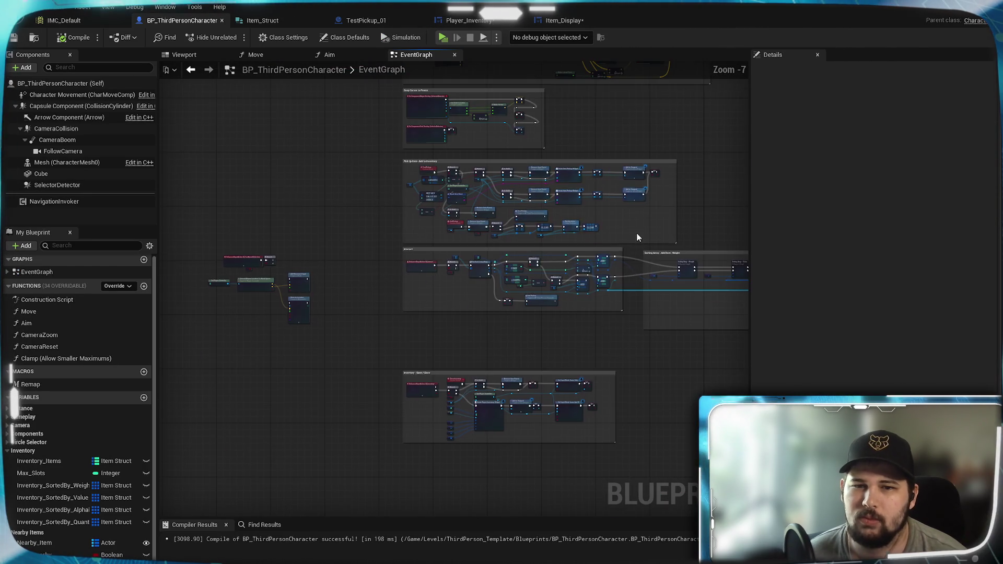
scroll(619, 312, "up", 3)
left_click_drag(618, 313, 347, 354)
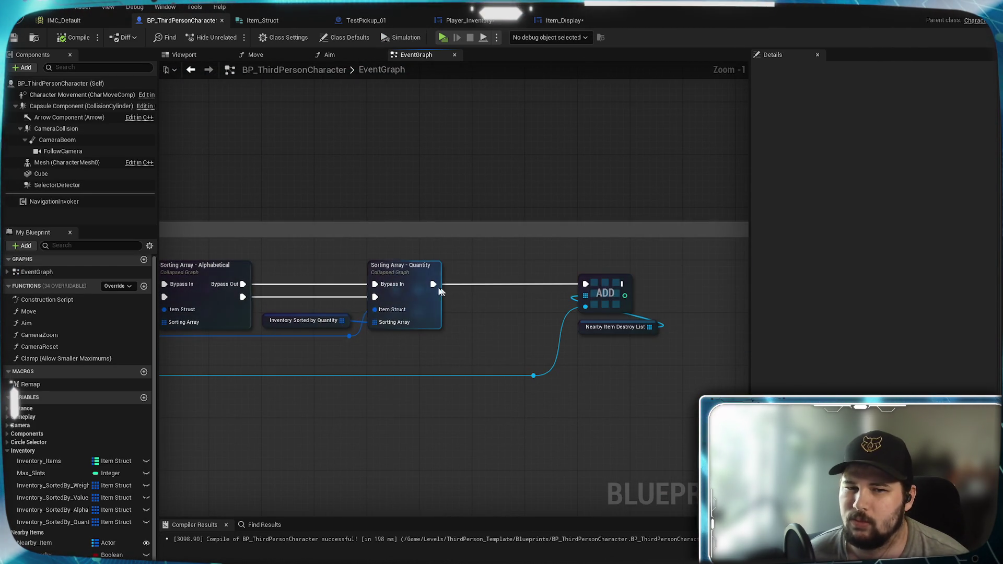
double_click(411, 277)
Nudge the Inventory Items node slightly down-left in the sorting graph.
scroll(364, 341, "up", 3)
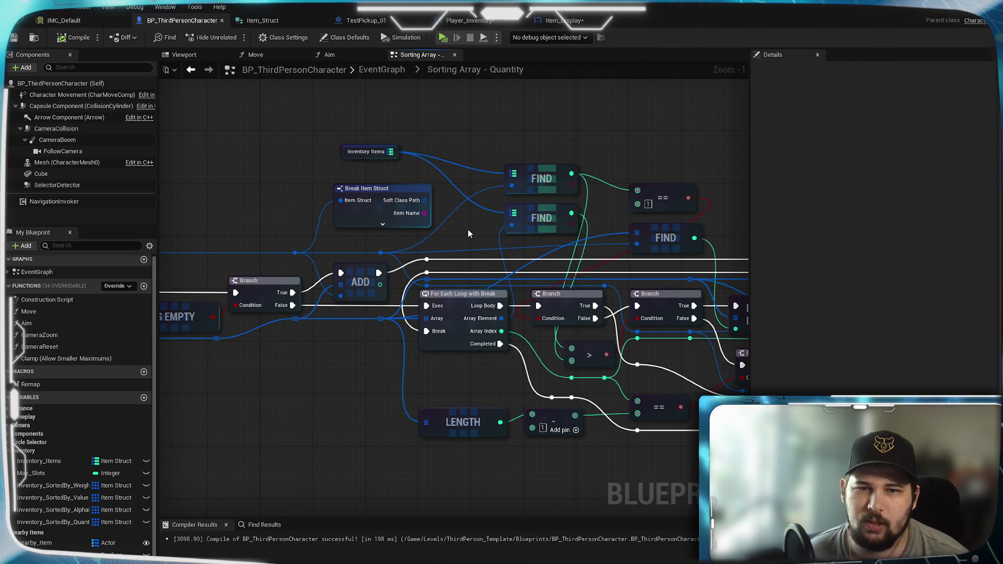
mouse_move(468, 234)
left_mouse_down()
mouse_move(613, 218)
mouse_move(556, 229)
left_mouse_up()
left_click_drag(483, 152, 481, 170)
left_click(472, 178)
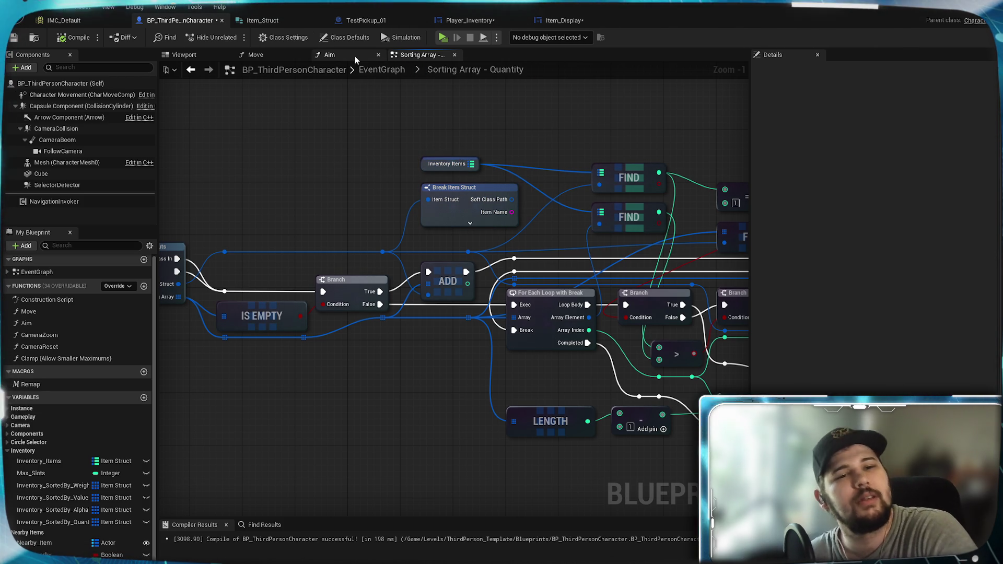
Back in the EventGraph, locate the Quantity sorting node and reopen its collapsed graph.
left_click(381, 69)
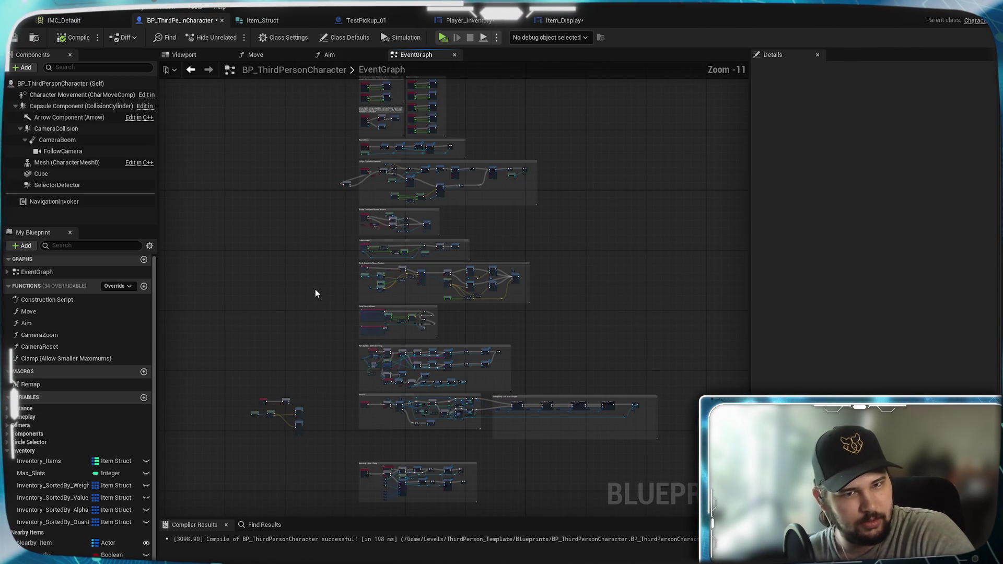
scroll(409, 306, "up", 10)
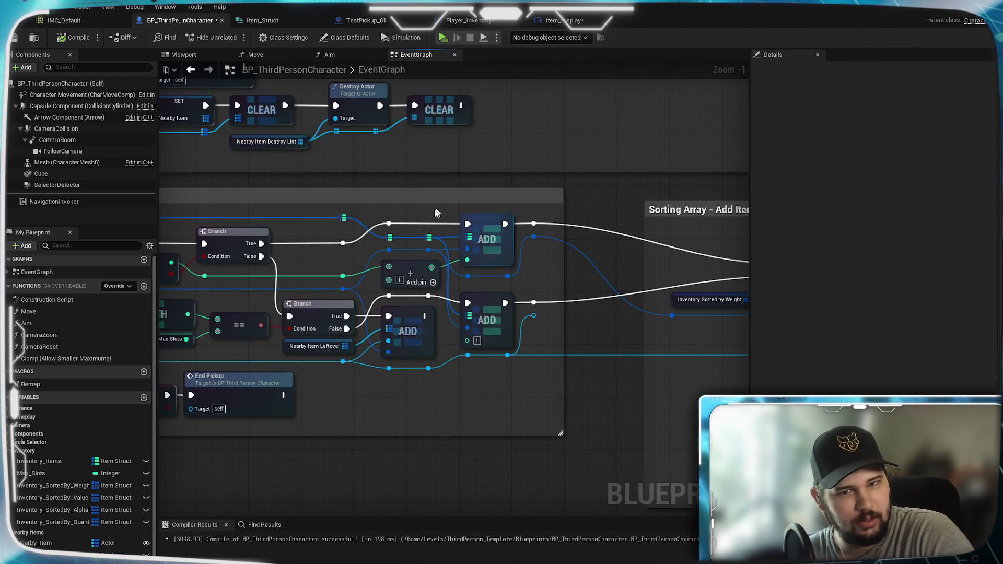
left_click_drag(468, 270, 619, 266)
left_click_drag(495, 270, 520, 268)
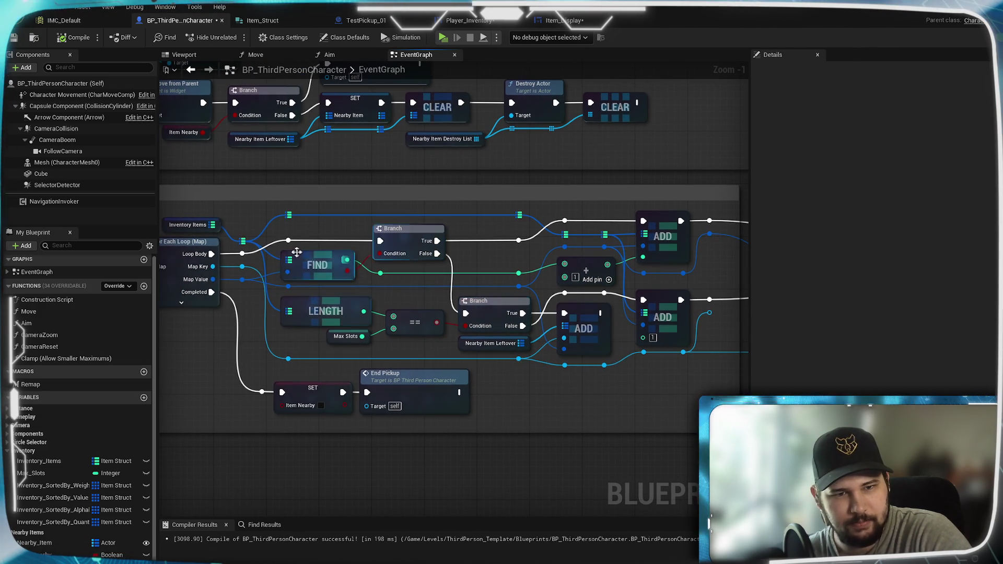
mouse_move(621, 262)
left_mouse_down()
mouse_move(207, 264)
mouse_move(533, 268)
left_mouse_up()
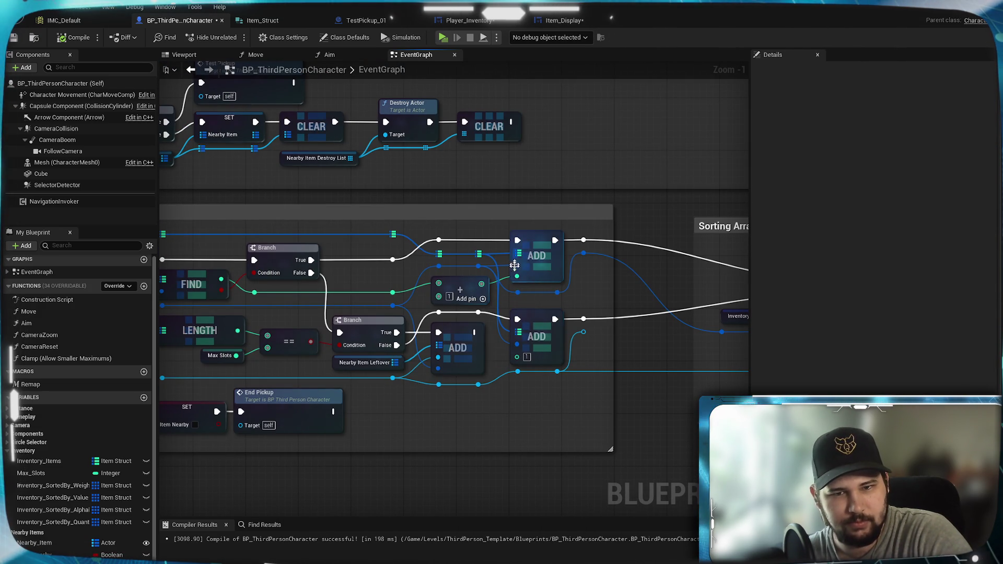
mouse_move(321, 256)
left_mouse_down()
mouse_move(575, 256)
mouse_move(246, 262)
left_mouse_up()
left_click_drag(731, 292, 340, 292)
left_click_drag(721, 313, 408, 313)
left_click_drag(715, 261, 504, 262)
double_click(490, 256)
scroll(489, 256, "up", 4)
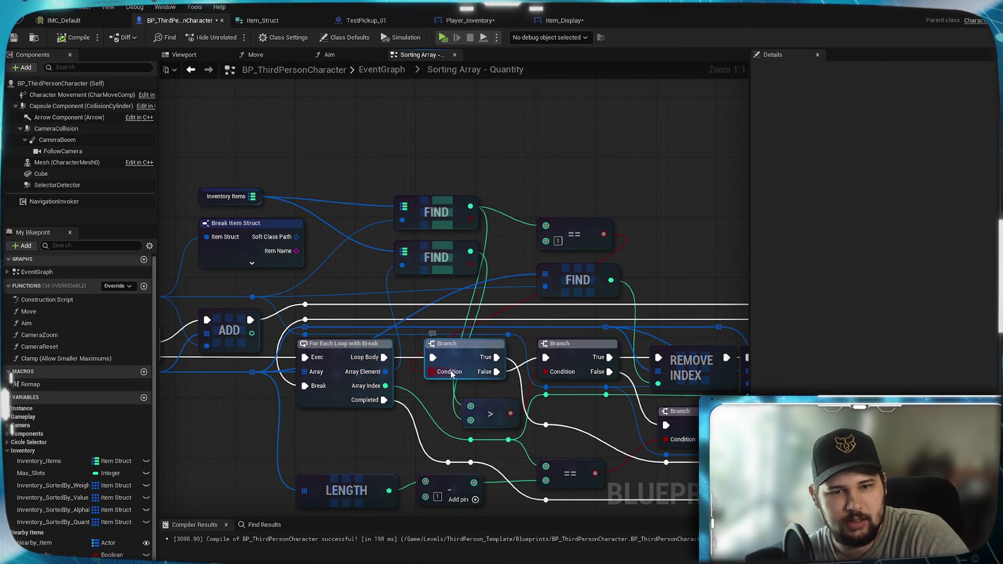
Move the > comparison node up-left beneath the For Each Loop, beside LENGTH.
left_click_drag(479, 360, 454, 311)
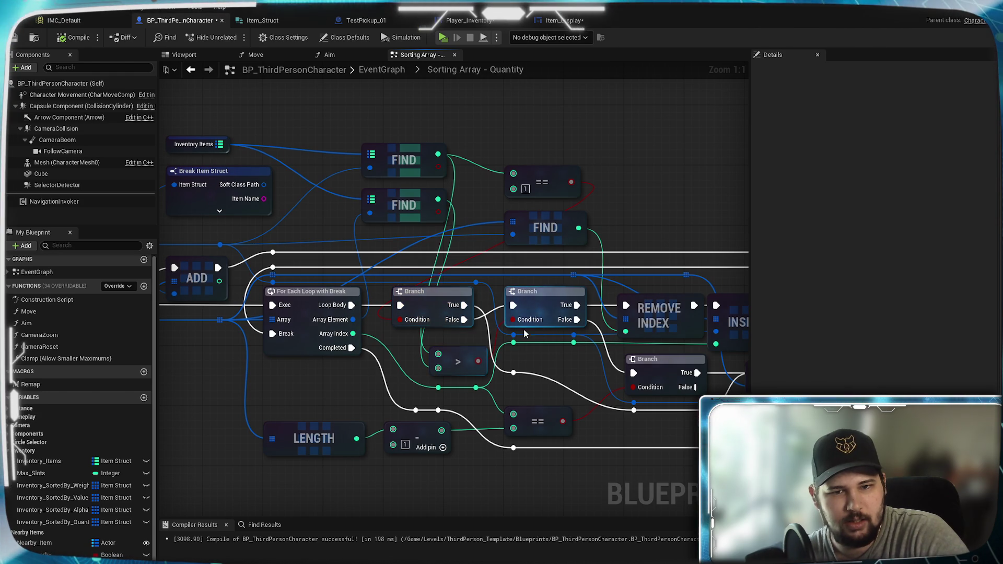
left_click_drag(323, 215, 396, 231)
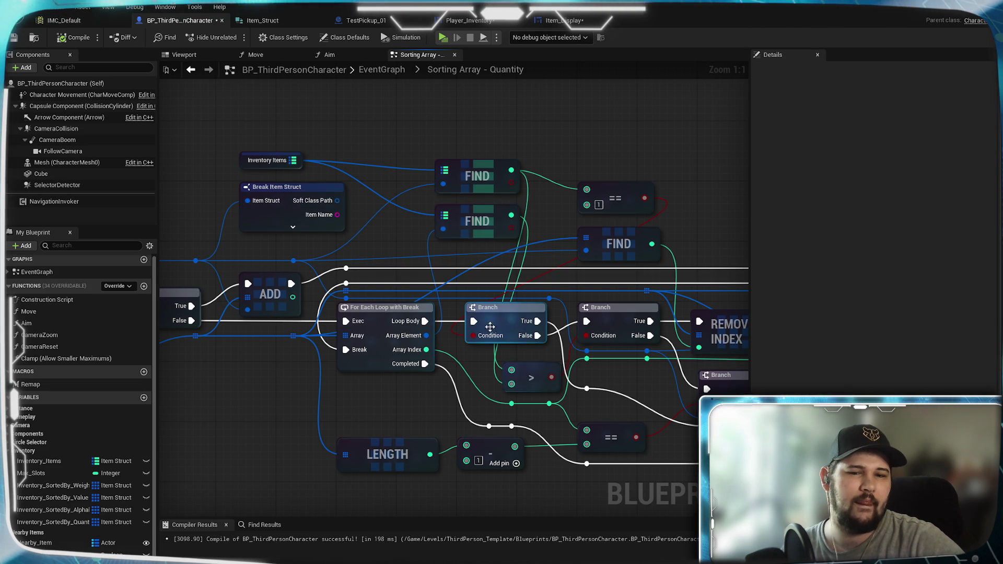
mouse_move(530, 380)
left_mouse_down()
mouse_move(507, 365)
mouse_move(402, 410)
mouse_move(397, 403)
mouse_move(411, 400)
left_mouse_up()
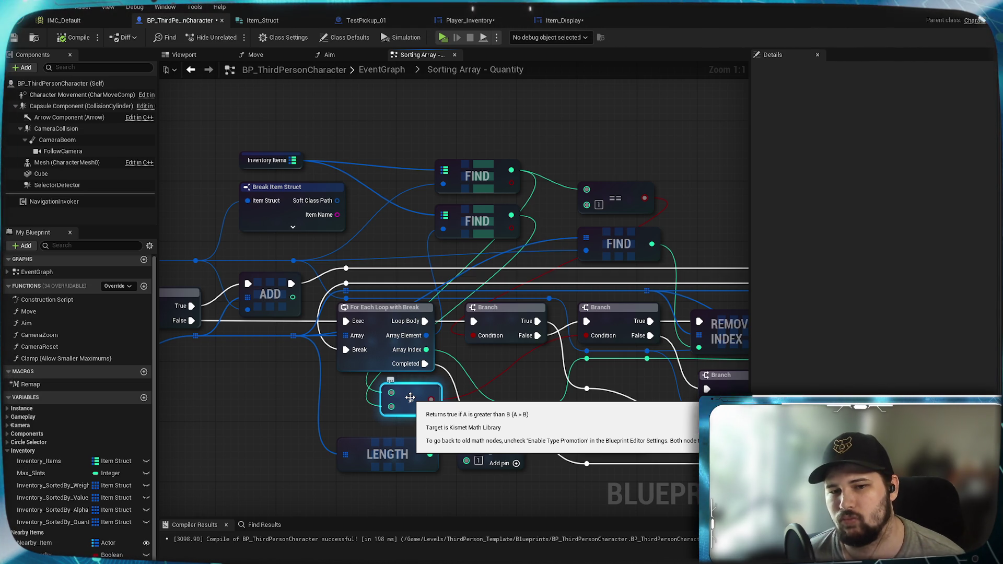
left_click_drag(666, 396, 550, 398)
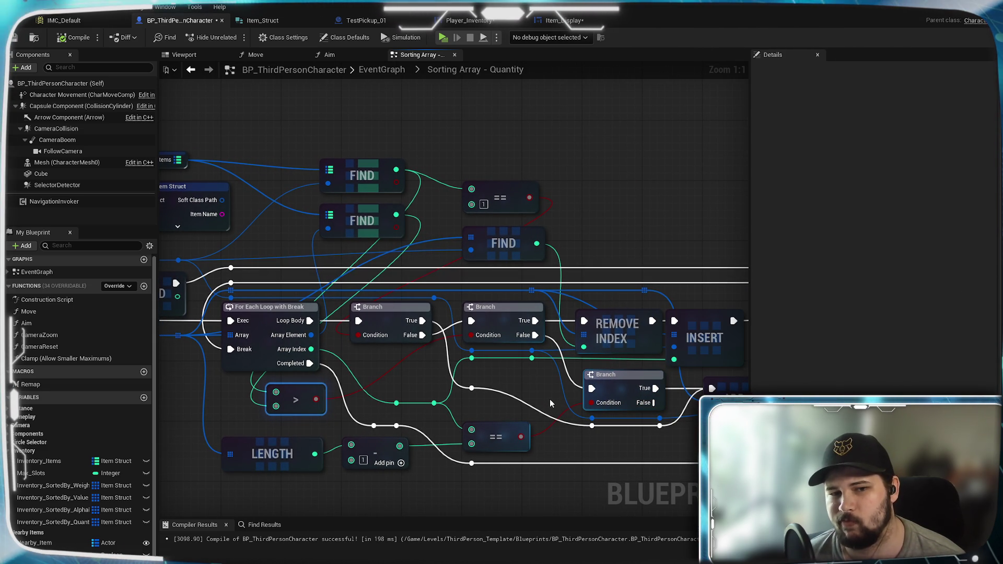
left_click_drag(418, 403, 503, 396)
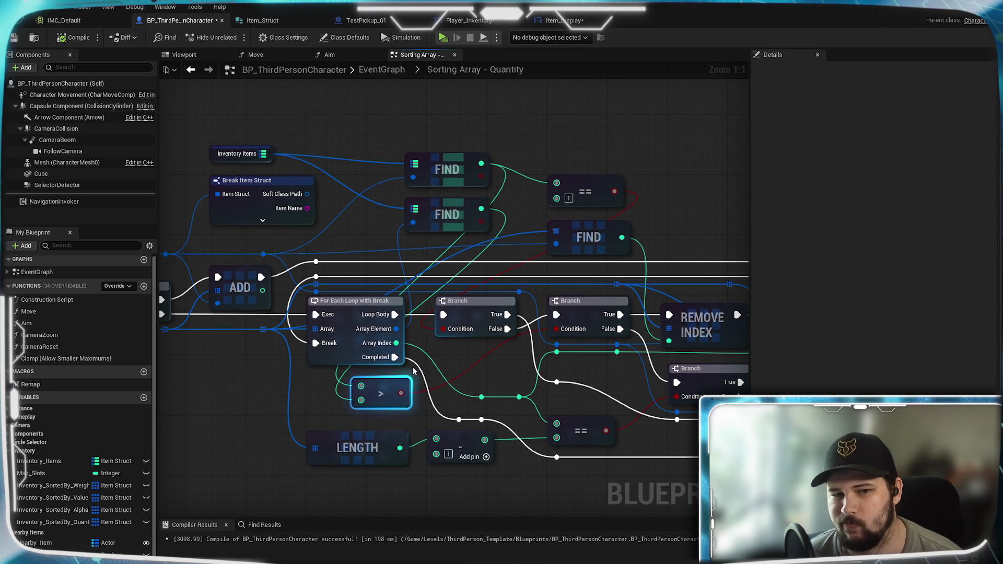
Add a >= node comparing the top FIND result with the lower FIND result, and save.
left_click_drag(481, 163, 460, 369)
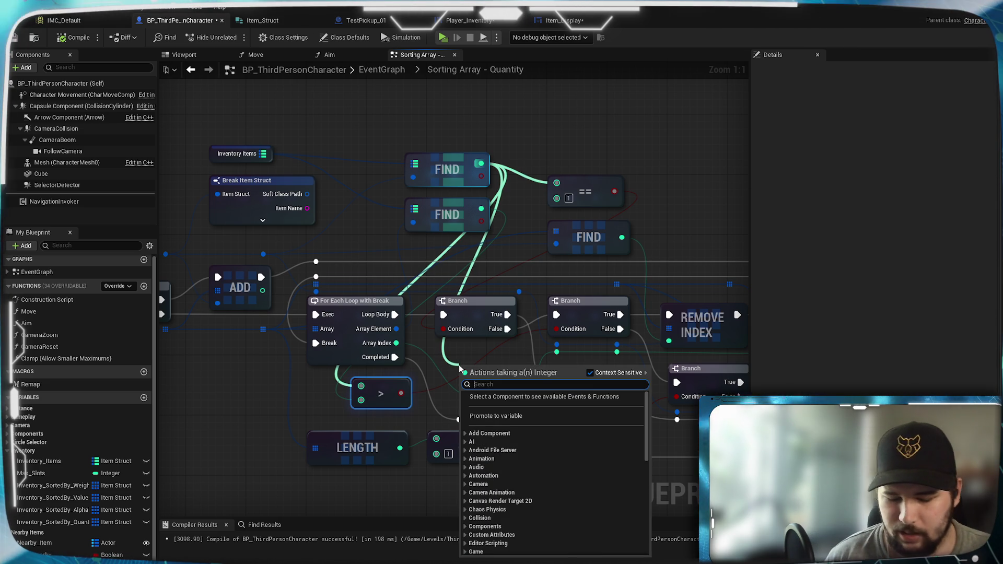
type(">=")
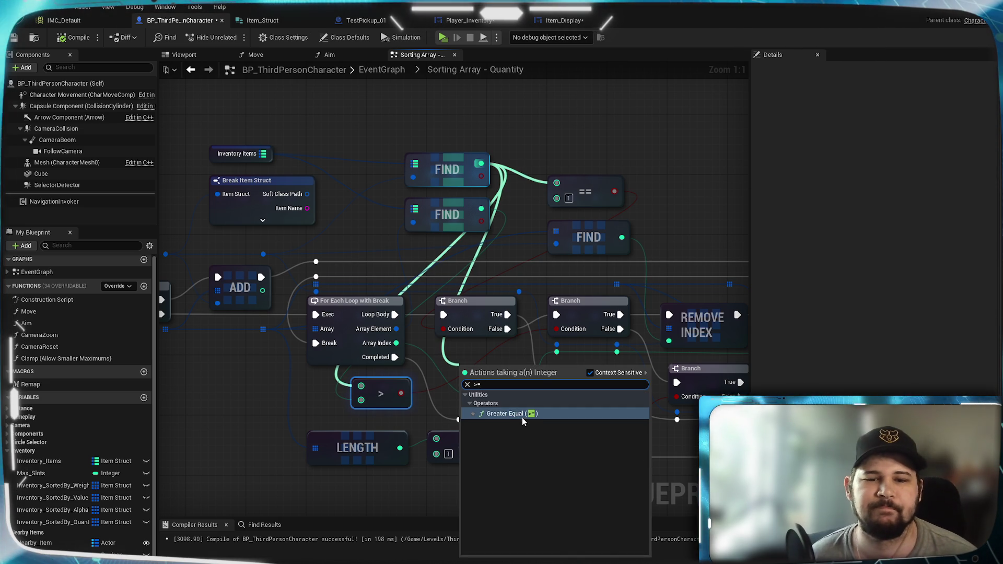
left_click(522, 417)
left_click_drag(503, 380, 485, 355)
mouse_move(481, 208)
left_mouse_down()
mouse_move(451, 362)
mouse_move(512, 362)
left_mouse_up()
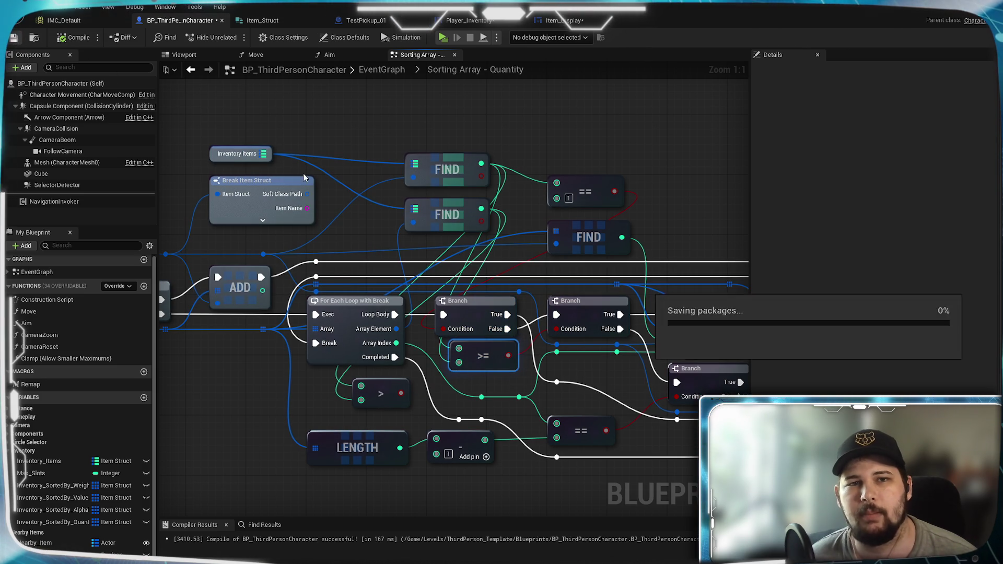
key("ctrl+s")
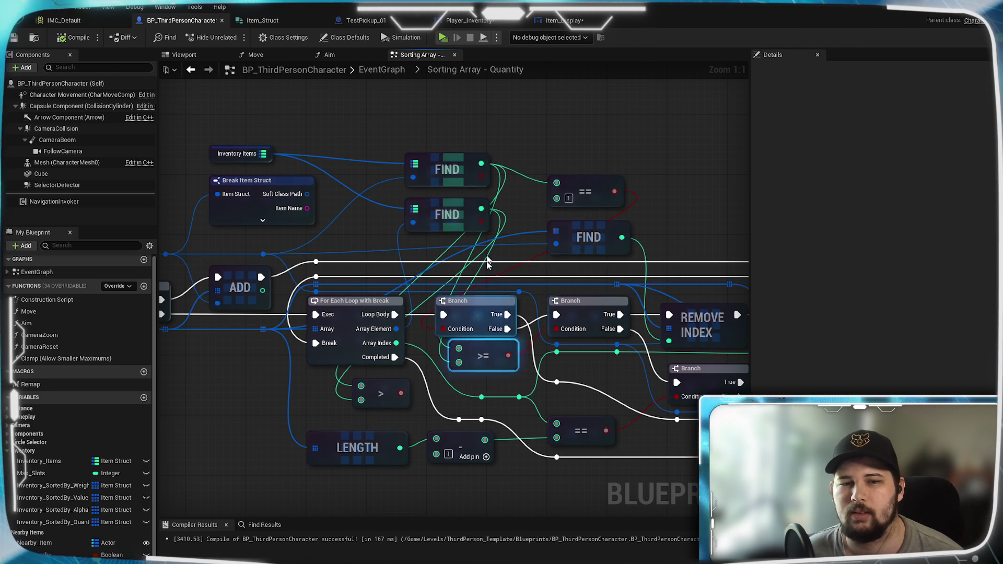
left_click_drag(513, 223, 484, 206)
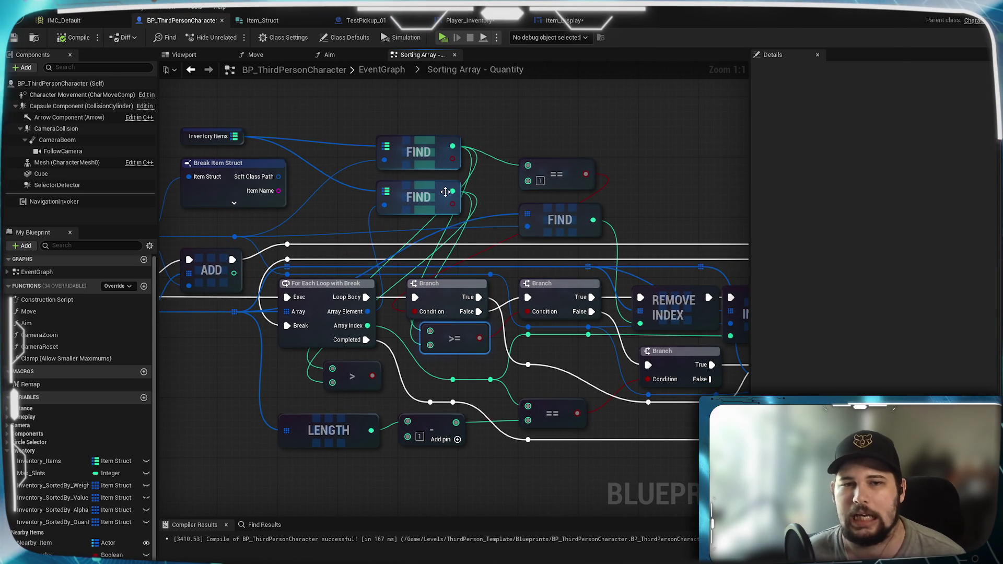